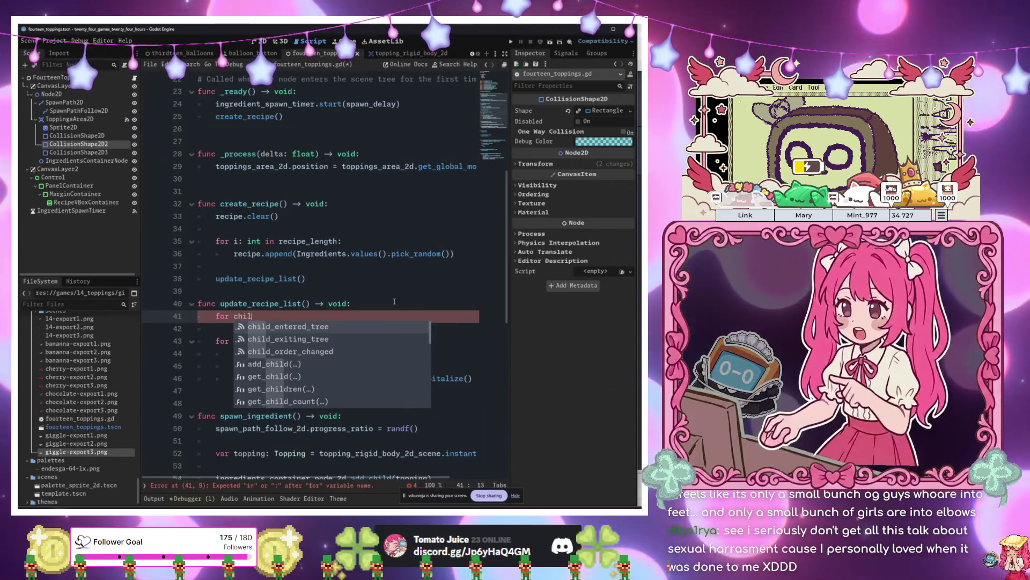
# Write the loop header 'for label: Label in recipe_v_box_container.get_children():' in update_recipe_list.
pyautogui.write('label')
pyautogui.write(': La')
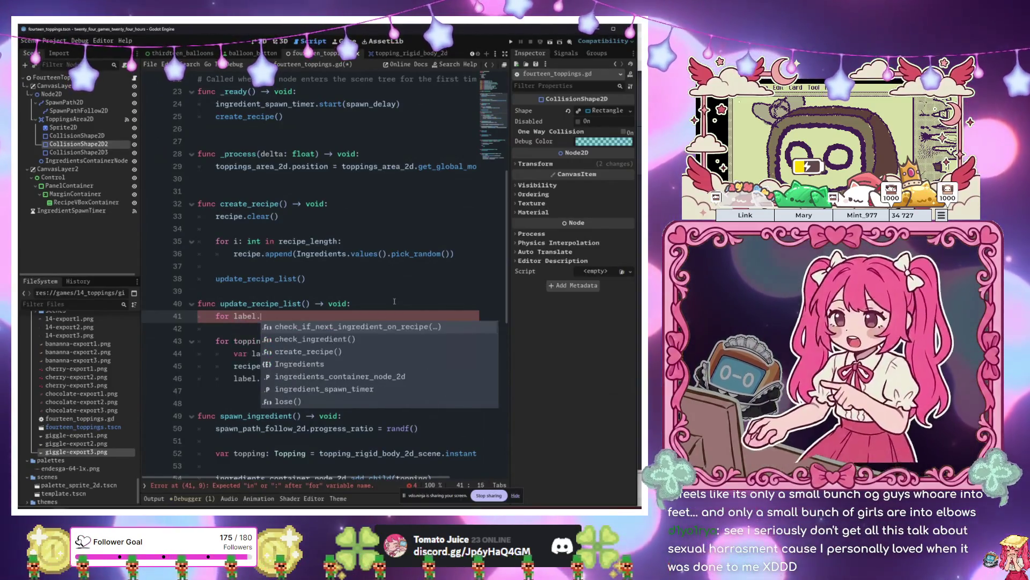
pyautogui.press('Return')
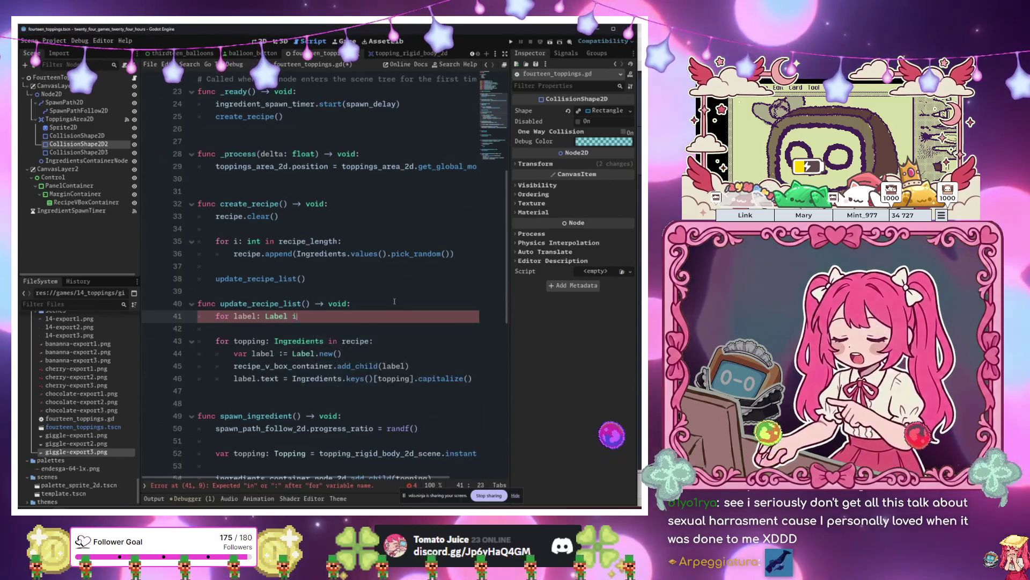
pyautogui.write('in')
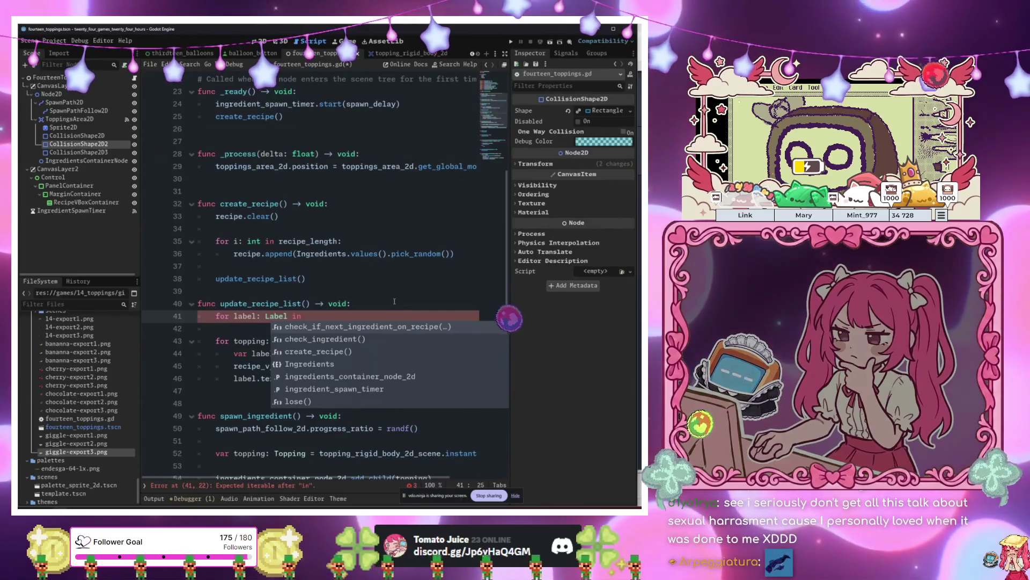
pyautogui.click(394, 301)
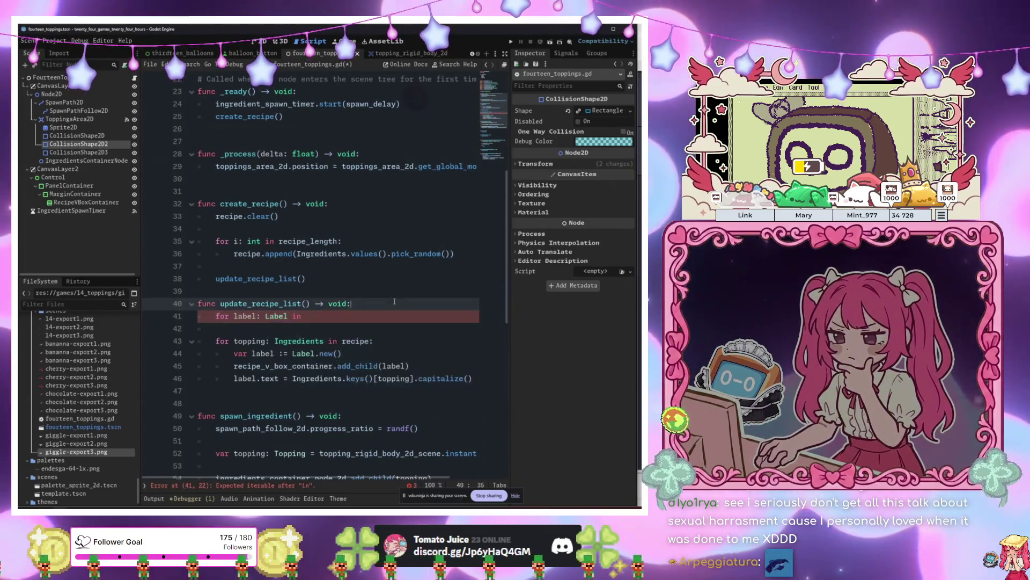
pyautogui.click(379, 316)
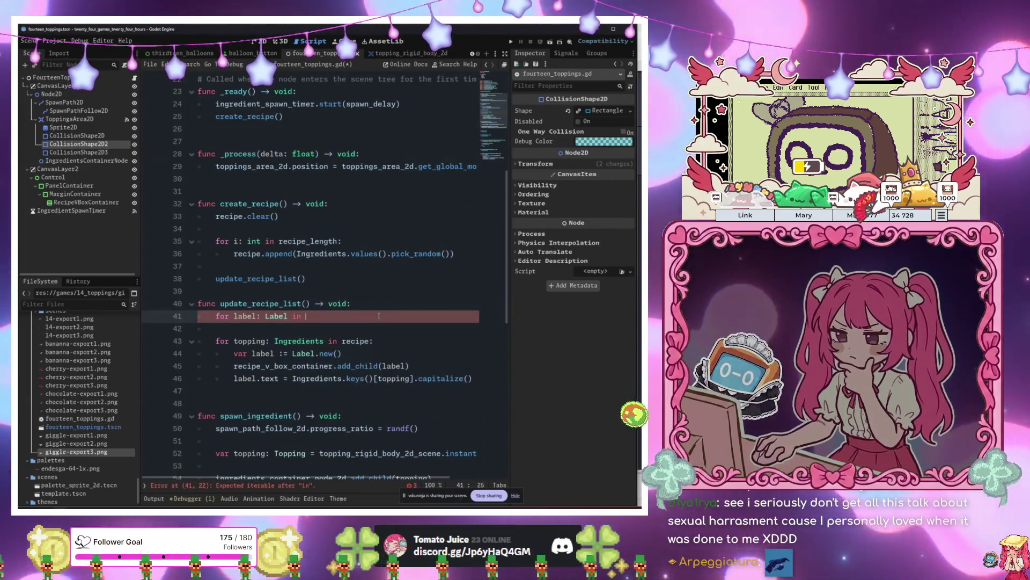
pyautogui.write('re')
pyautogui.press('Down')
pyautogui.press('Down')
pyautogui.press('Return')
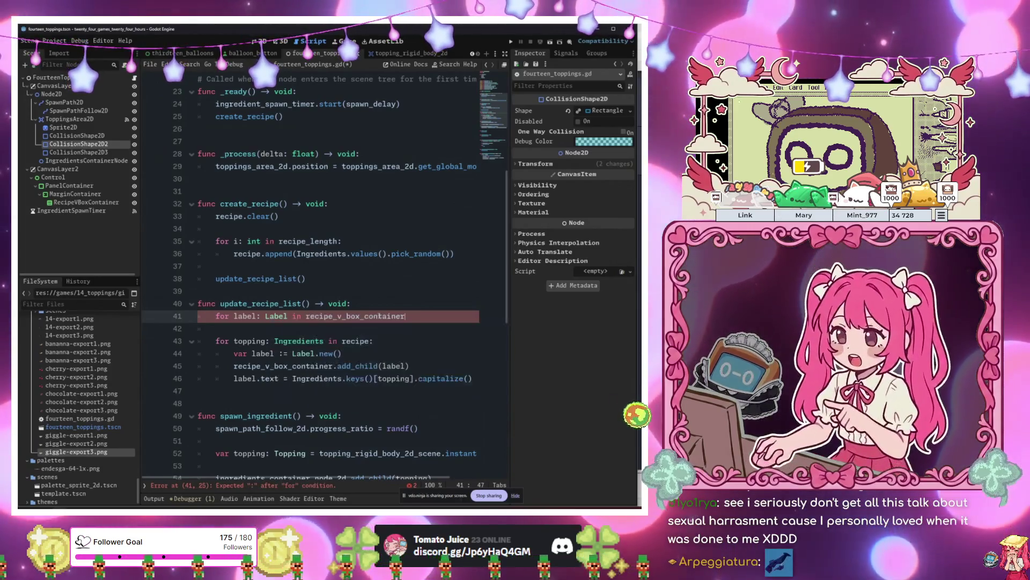
pyautogui.write('.get_children(:')
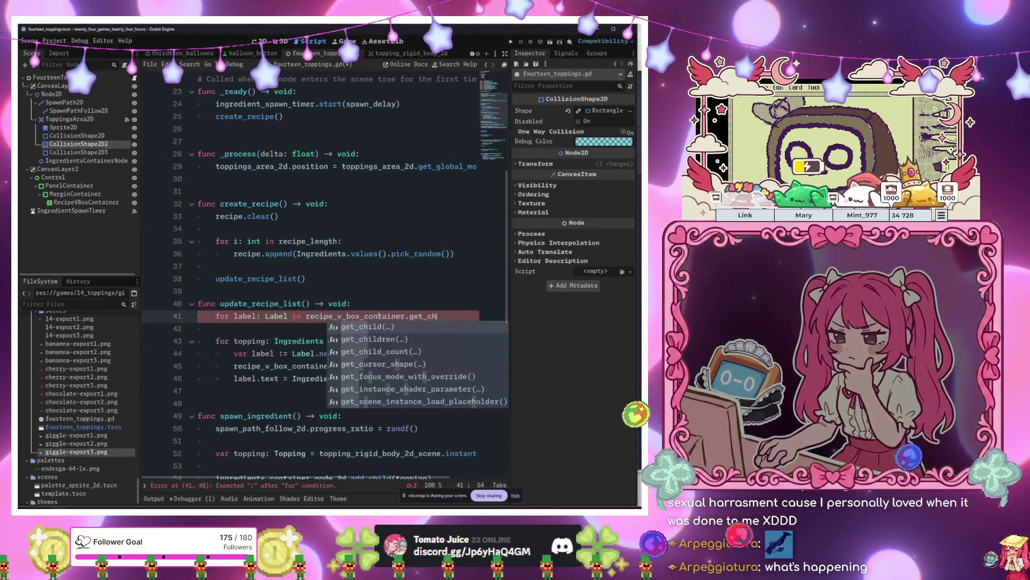
pyautogui.write(':')
pyautogui.press('Return')
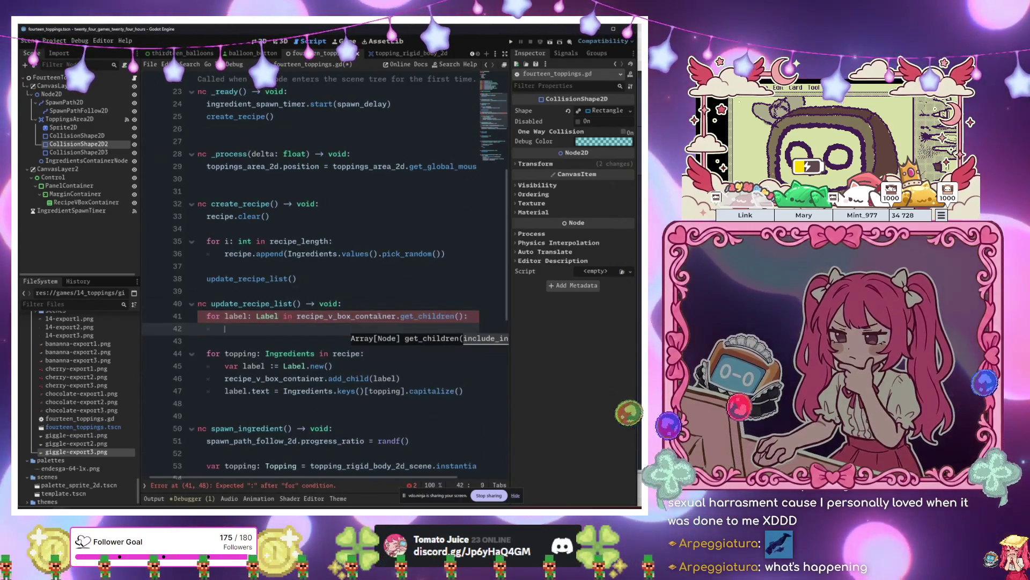
# Call label.queue_free() in the loop body and run the scene with F6.
pyautogui.write('label.qu')
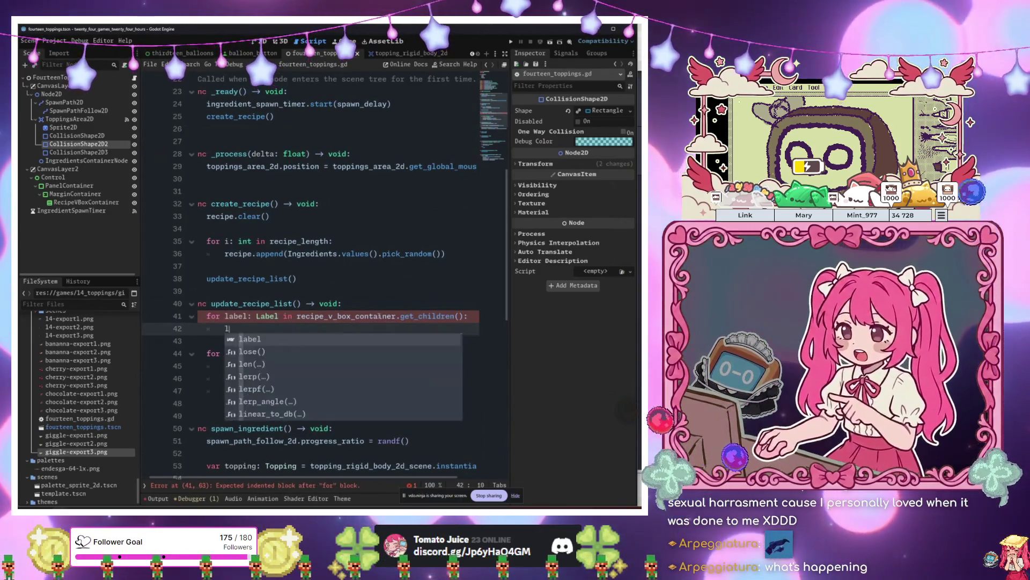
pyautogui.press('Down')
pyautogui.press('Return')
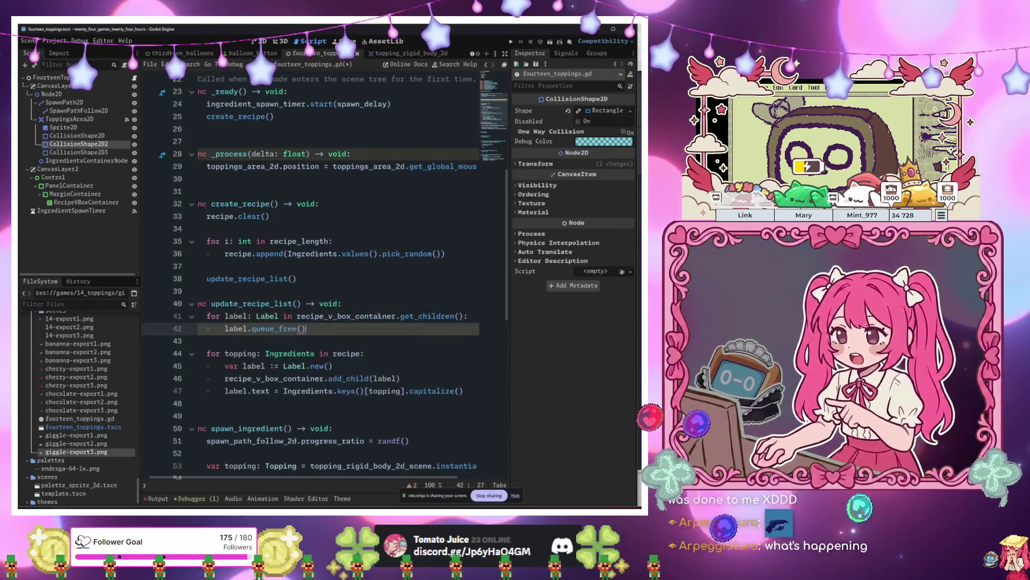
pyautogui.click(379, 316)
pyautogui.press('F6')
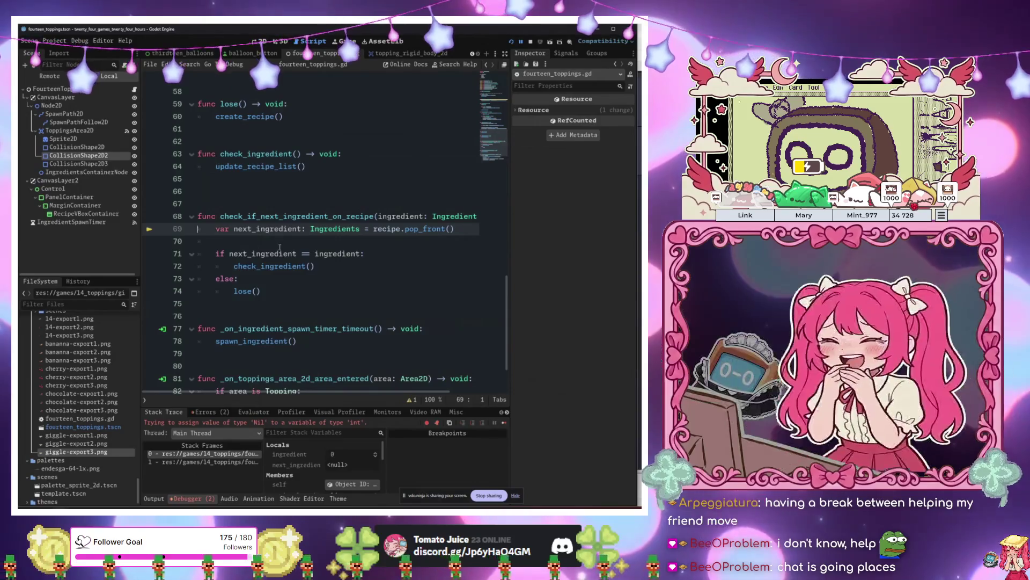
# Change the comparison's equality operator to '!='.
pyautogui.doubleClick(305, 253)
pyautogui.write('!=')
pyautogui.scroll(-2, 300, 262)
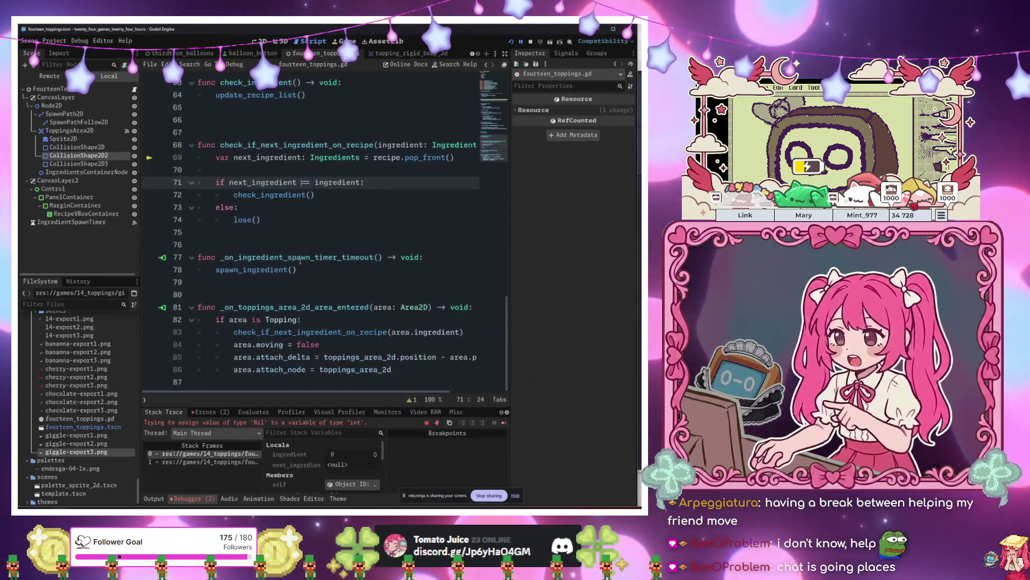
pyautogui.click(300, 259)
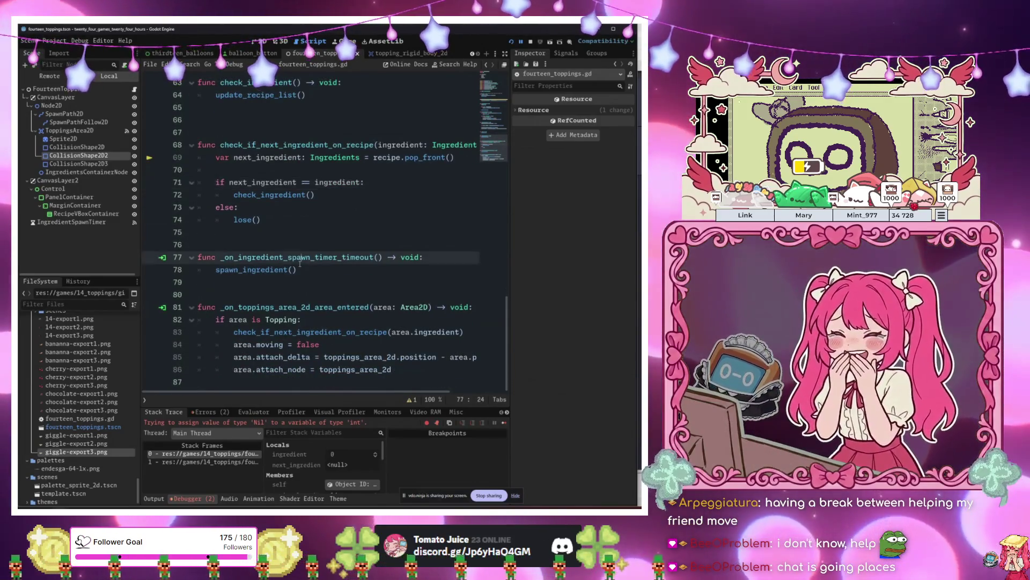
pyautogui.press('Up')
pyautogui.press('Up')
pyautogui.press('Up')
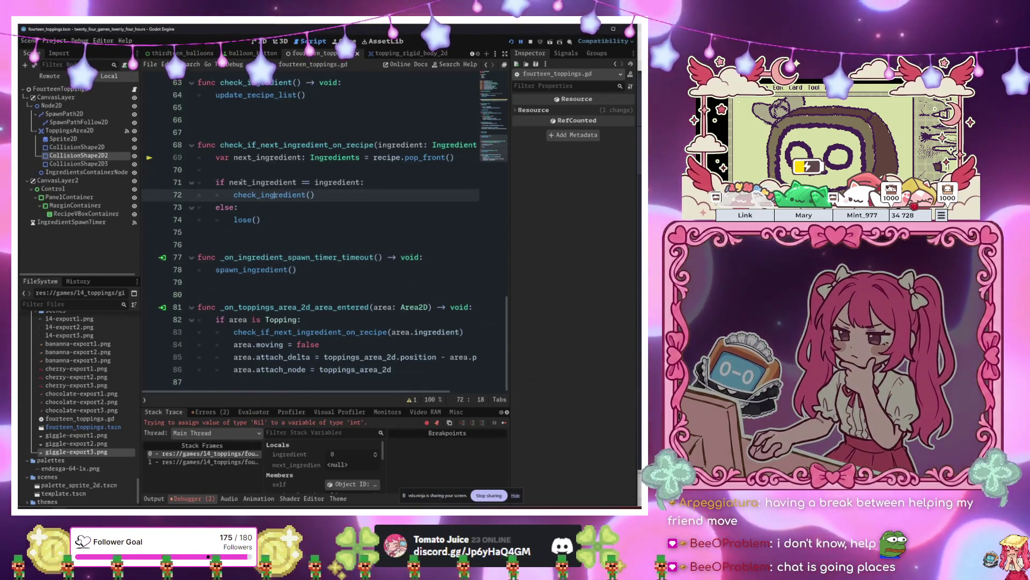
# Insert 'if not recipe.size():' with an indented 'return' at the top of check_if_next_ingredient_on_recipe.
pyautogui.click(210, 160)
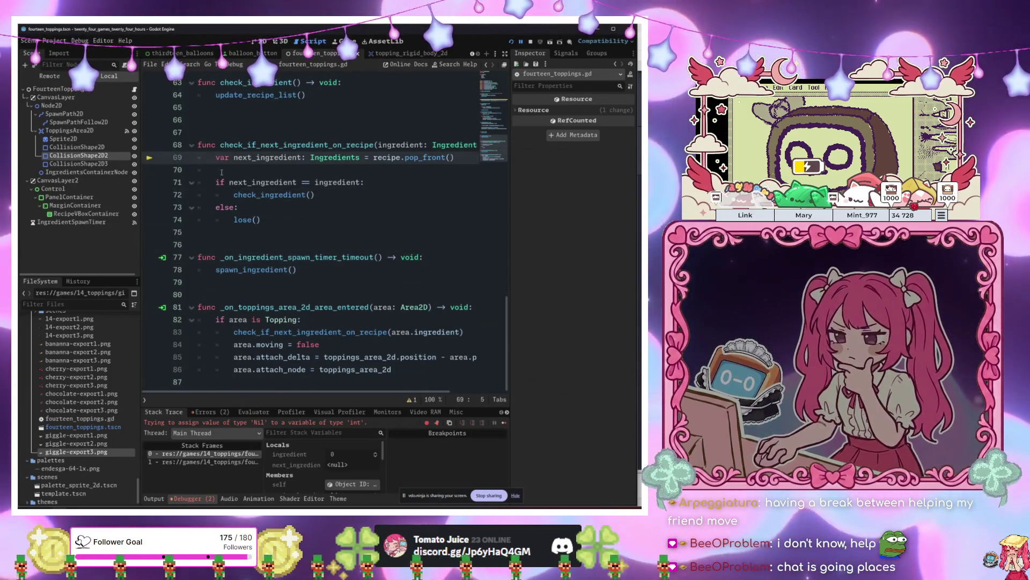
pyautogui.press('Return')
pyautogui.write('@')
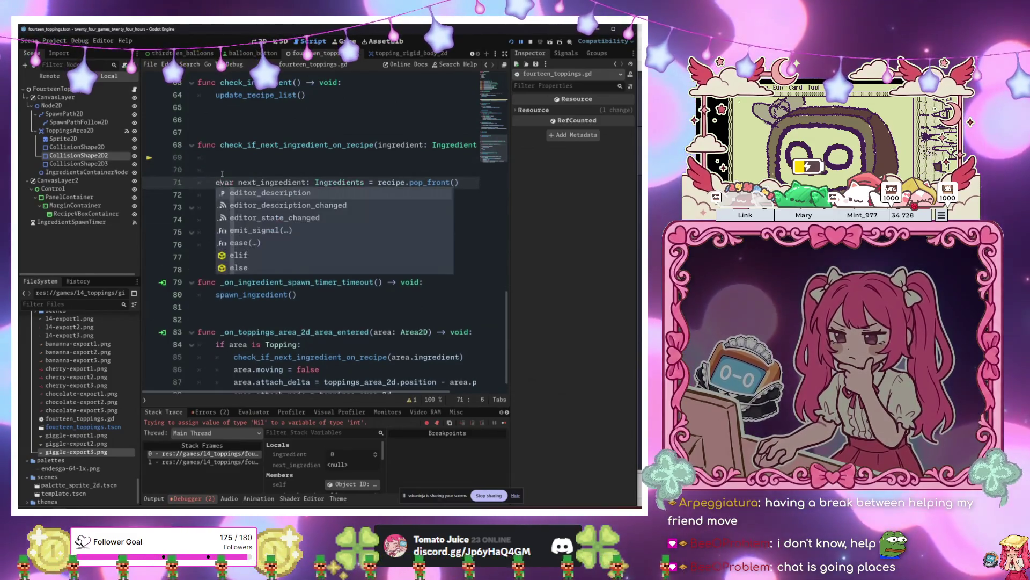
pyautogui.press('BackSpace')
pyautogui.press('Return')
pyautogui.press('Up')
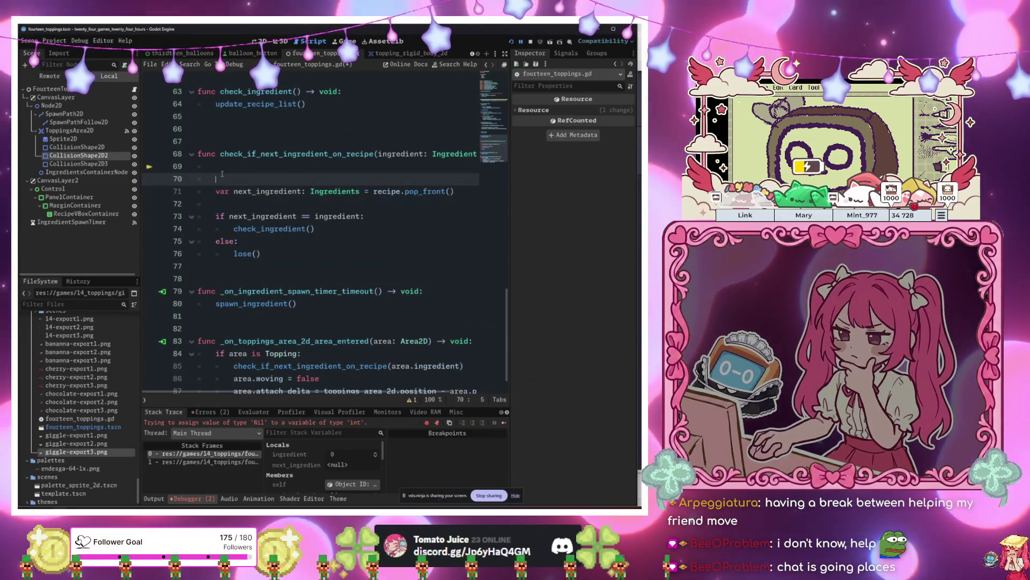
pyautogui.press('Up')
pyautogui.write('f not re')
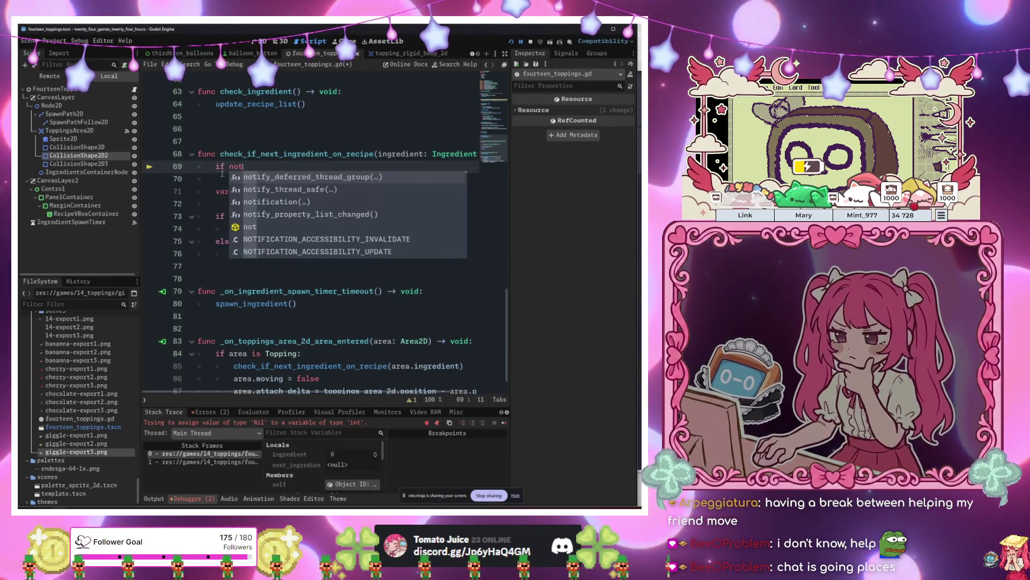
pyautogui.press('BackSpace')
pyautogui.write('cipe.si')
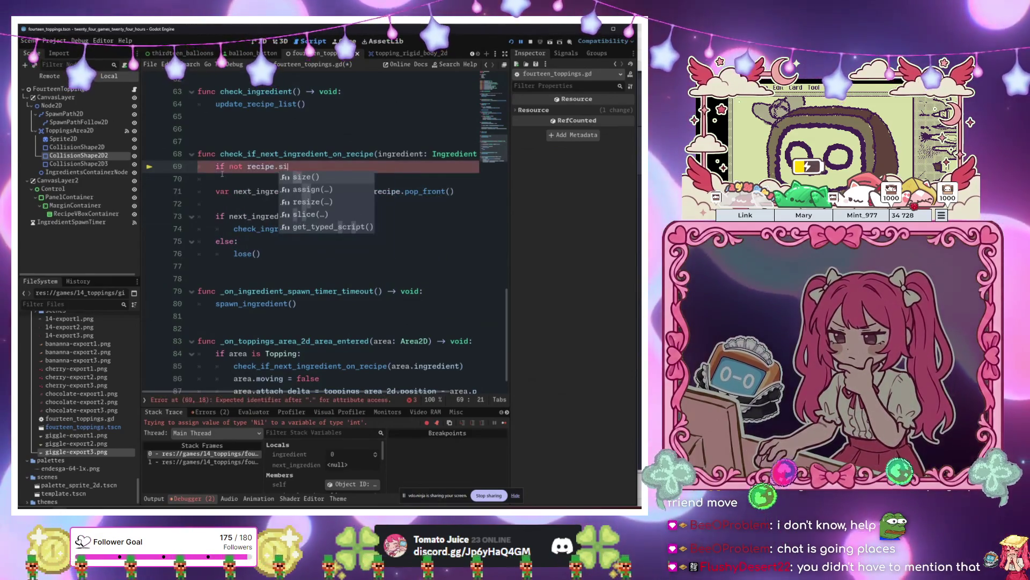
pyautogui.press('Return')
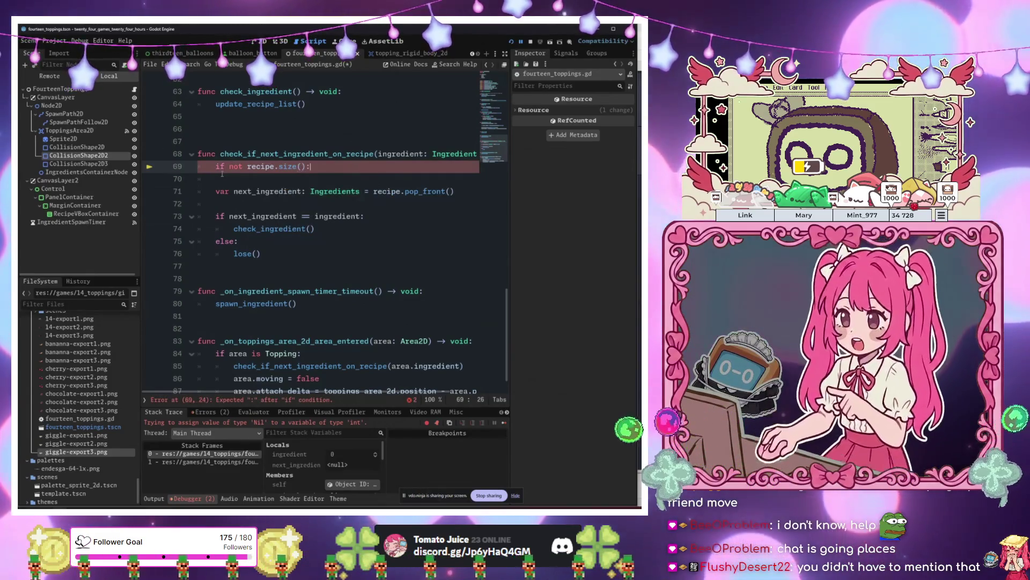
pyautogui.press('Return')
pyautogui.write('return')
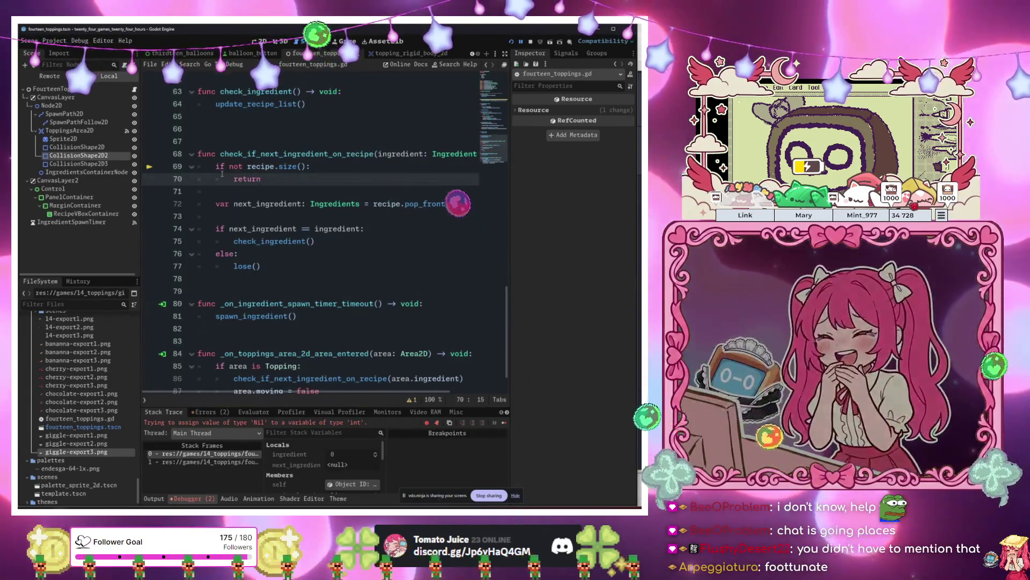
# Put the caret at the end of the lose() call below the function.
pyautogui.scroll(-2, 296, 204)
pyautogui.click(367, 281)
pyautogui.click(367, 235)
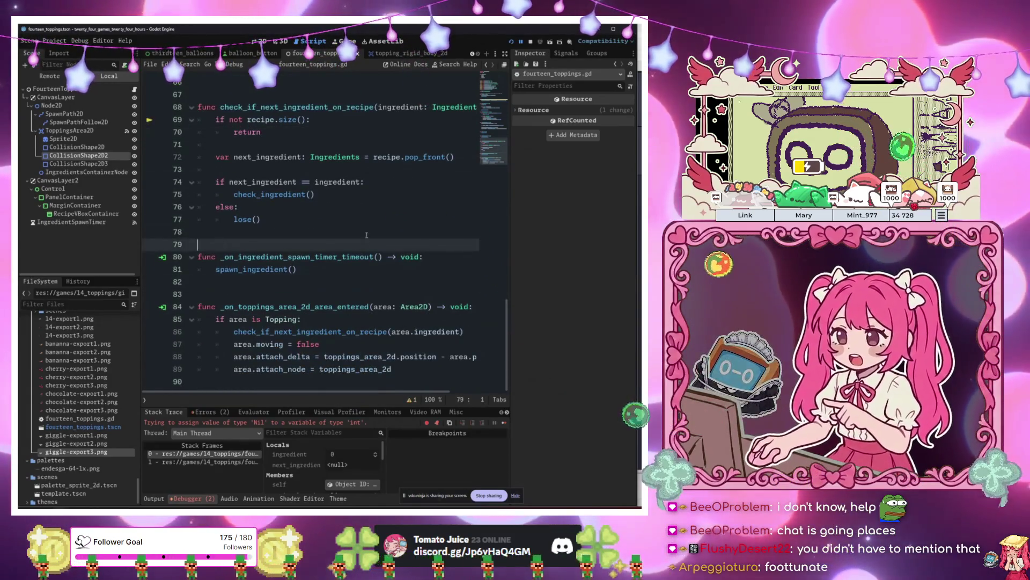
pyautogui.click(366, 232)
pyautogui.click(361, 221)
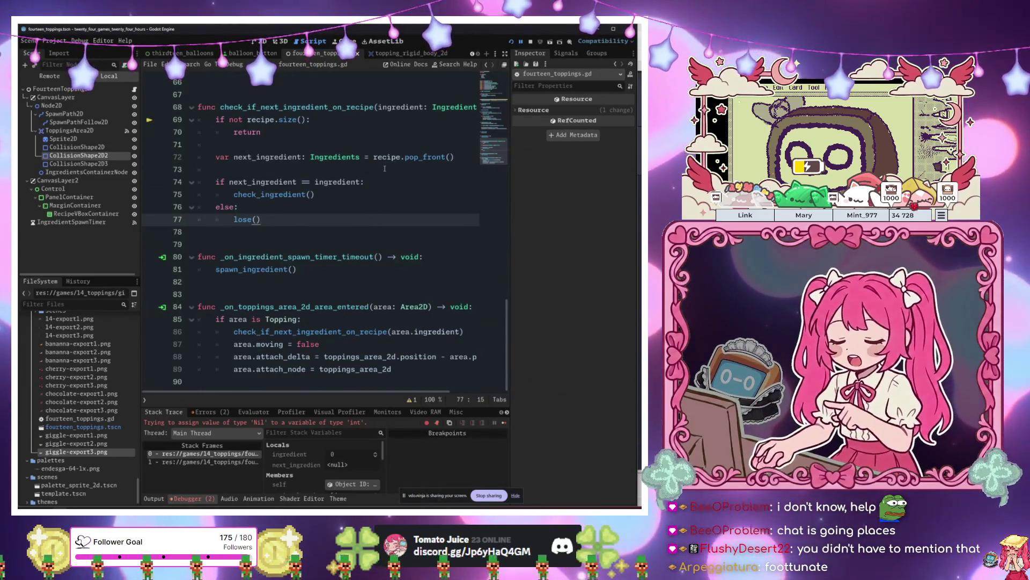
pyautogui.scroll(7, 343, 226)
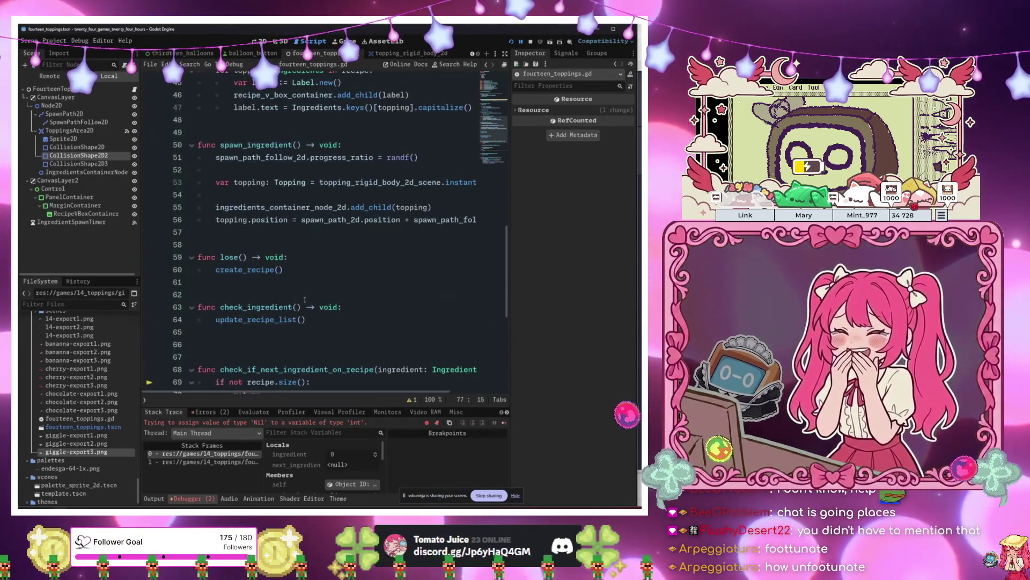
# Add a 'points += 1' line after update_recipe_list() in check_ingredient.
pyautogui.scroll(4, 290, 324)
pyautogui.click(292, 270)
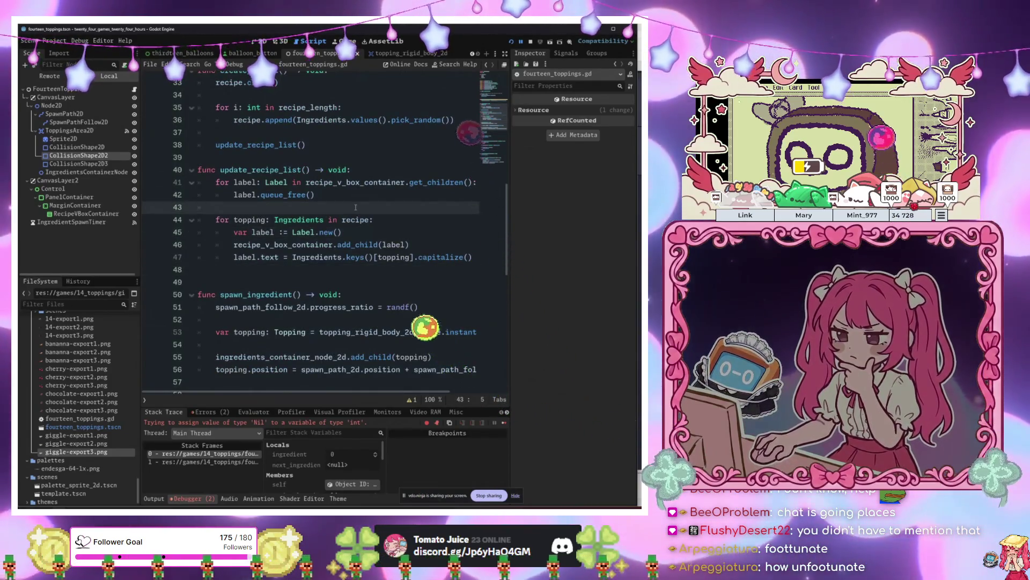
pyautogui.scroll(3, 352, 271)
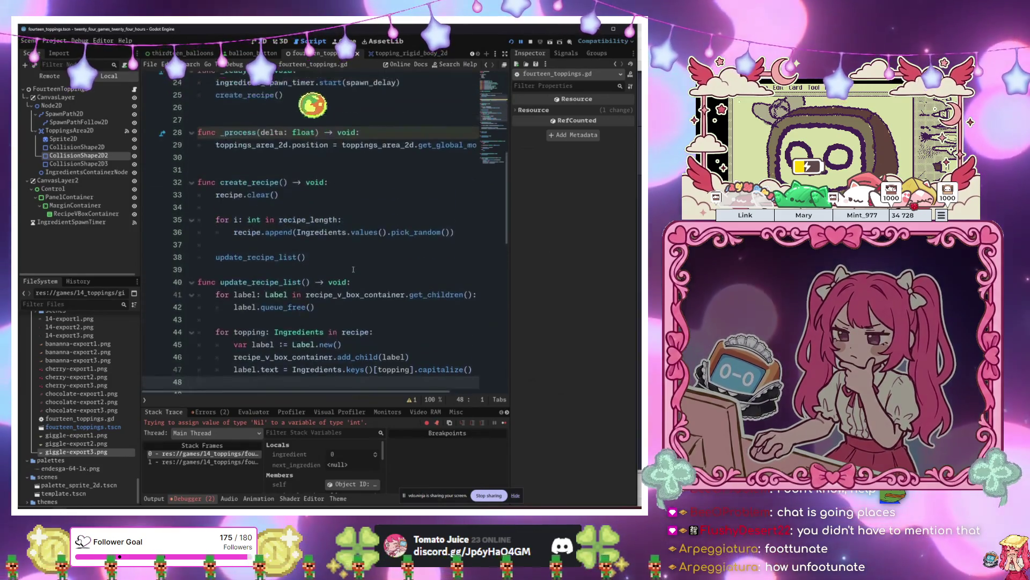
pyautogui.scroll(-13, 353, 268)
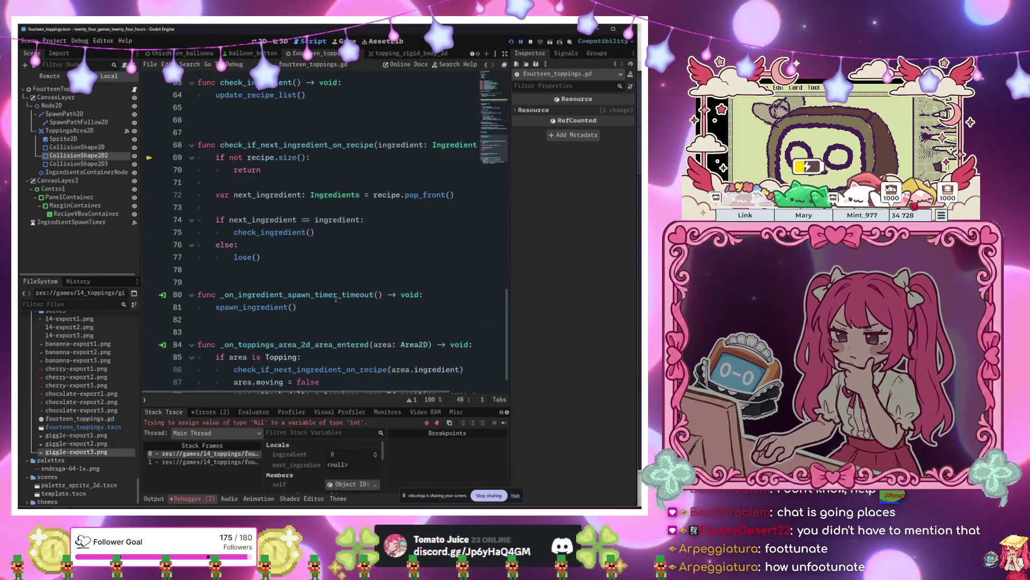
pyautogui.scroll(4, 336, 299)
pyautogui.scroll(-2, 336, 299)
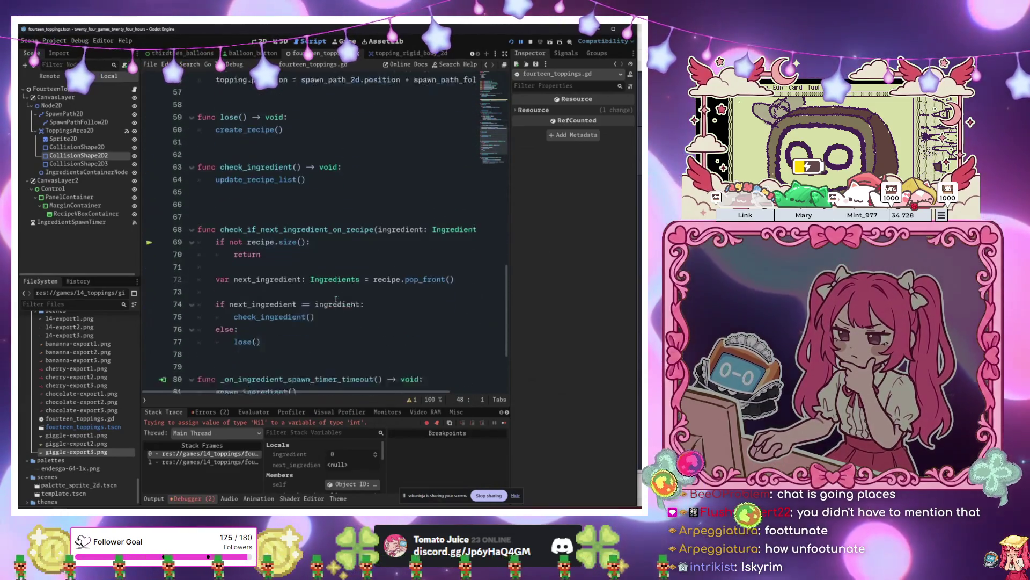
pyautogui.click(345, 170)
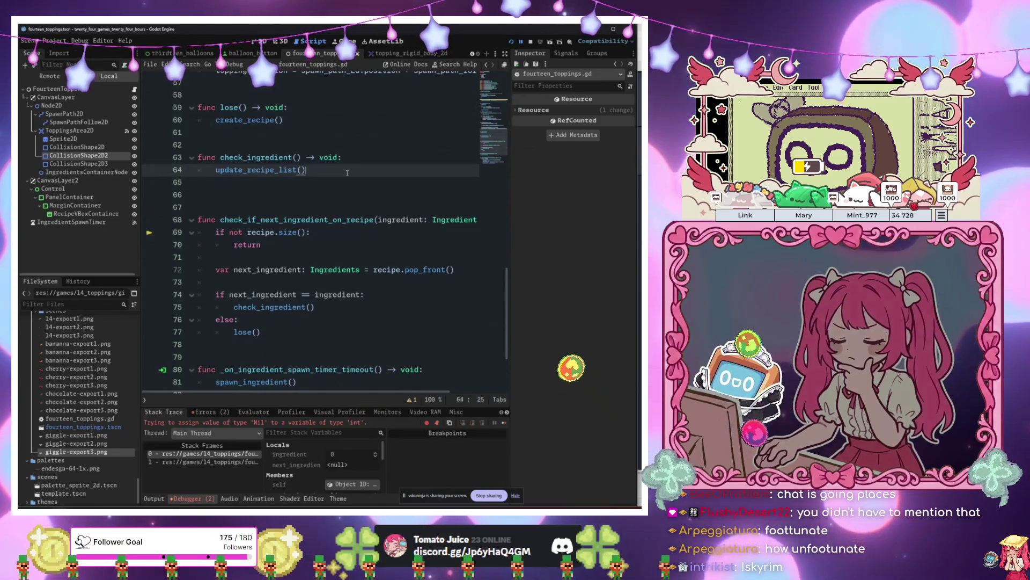
pyautogui.press('Return')
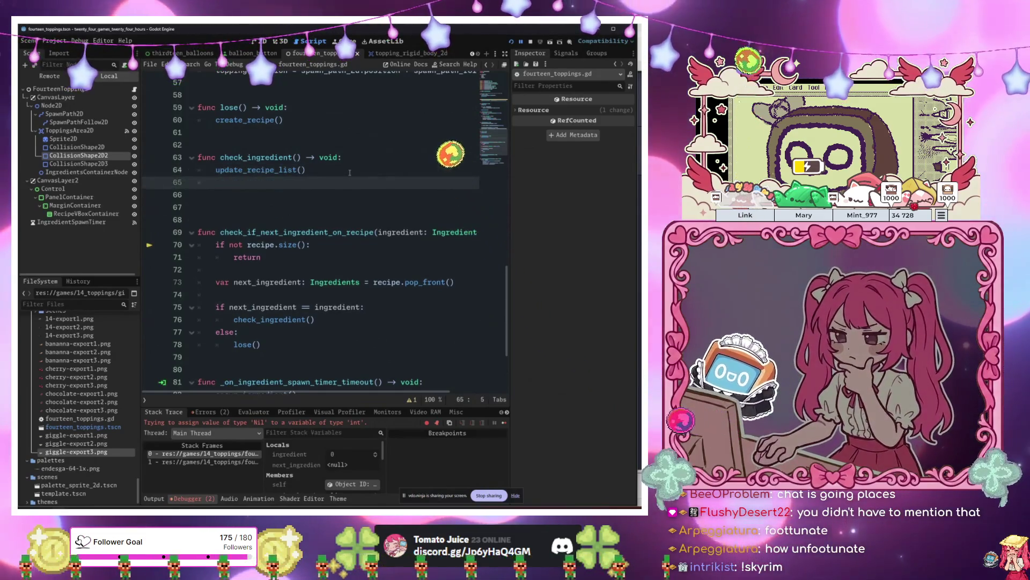
pyautogui.write('poin')
pyautogui.write('ts 1')
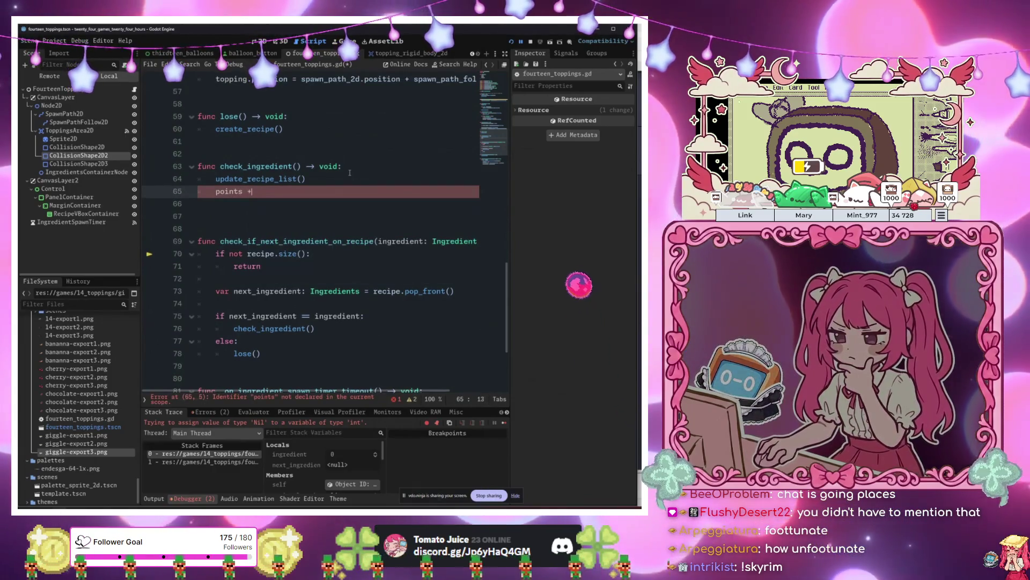
pyautogui.write('= 1')
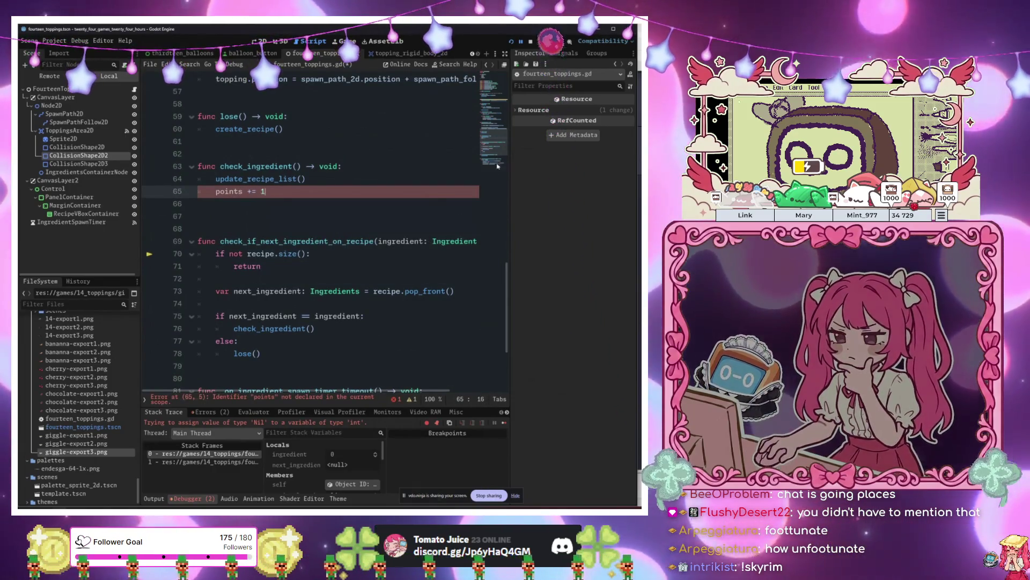
pyautogui.scroll(15, 386, 241)
pyautogui.click(387, 294)
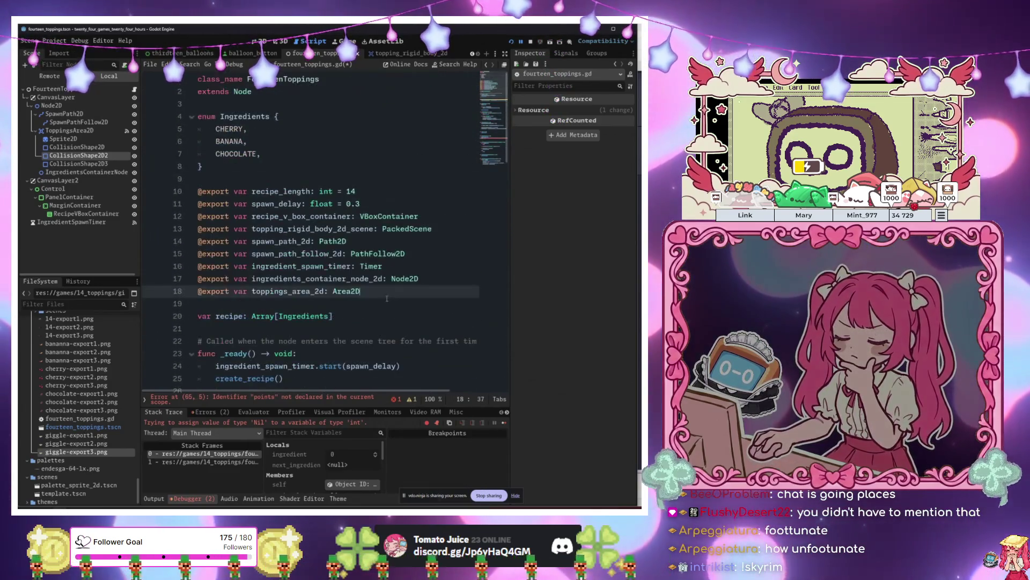
pyautogui.click(389, 304)
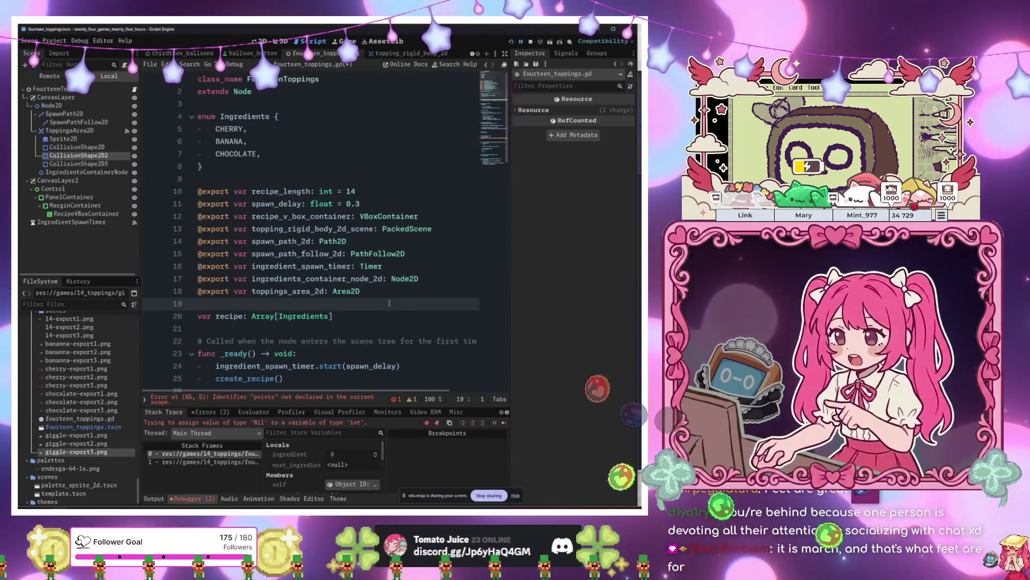
# Add a blank line below the exports and start 'if points ==' after points += 1.
pyautogui.press('Return')
pyautogui.scroll(-10, 408, 298)
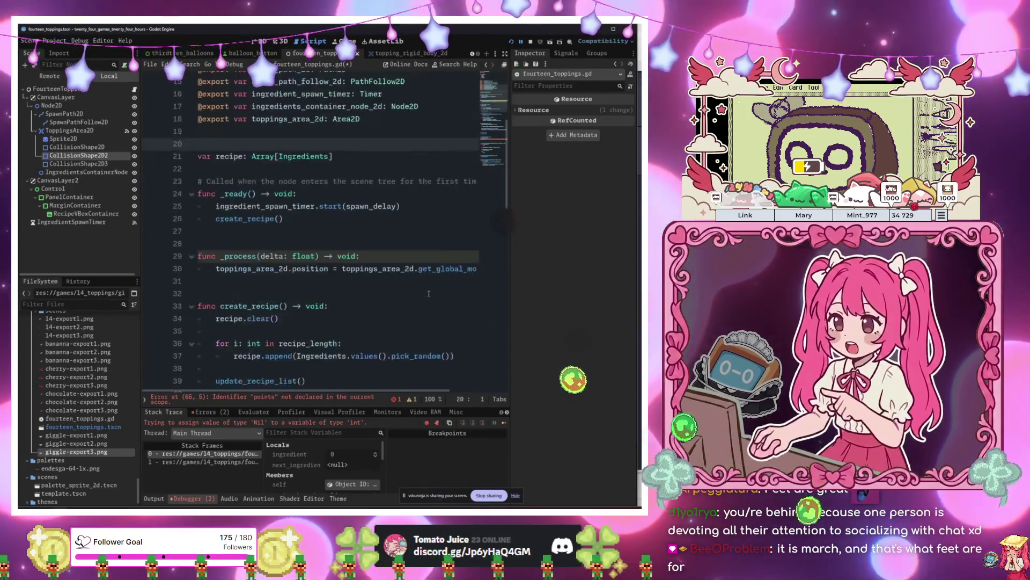
pyautogui.scroll(-7, 429, 294)
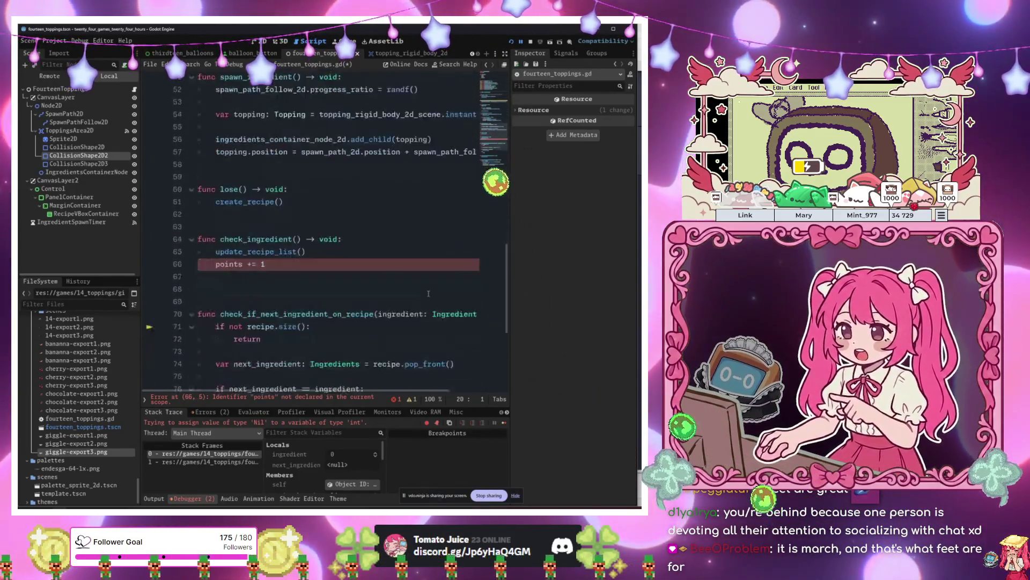
pyautogui.click(322, 247)
pyautogui.press('Return')
pyautogui.press('Return')
pyautogui.write('if point')
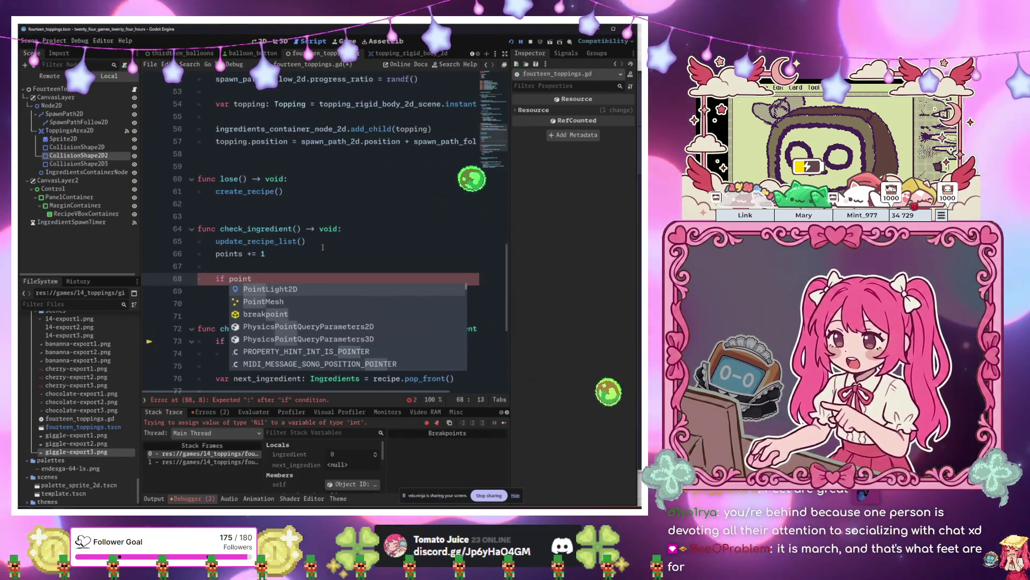
pyautogui.write('s')
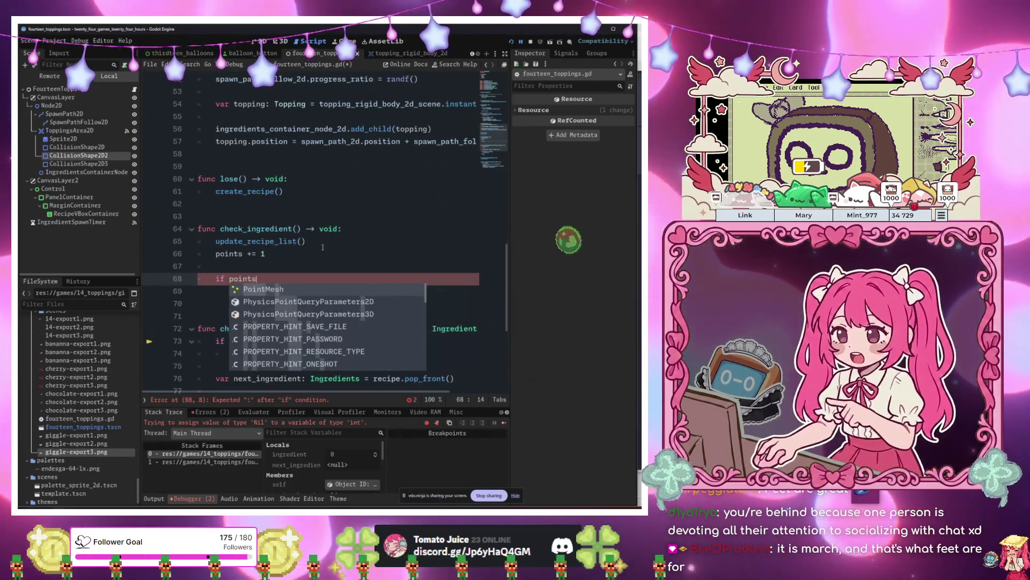
pyautogui.write(' ==')
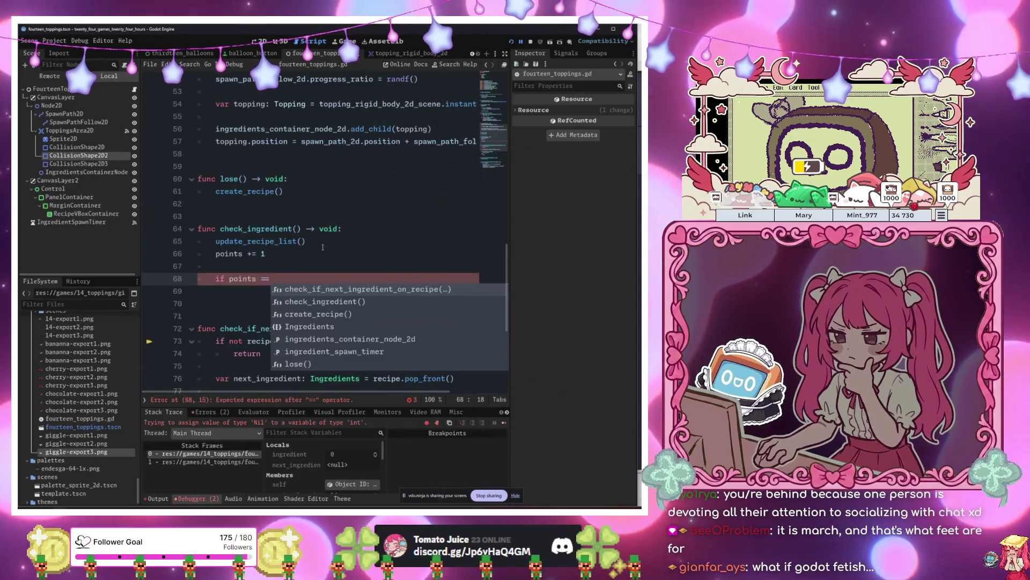
pyautogui.click(322, 247)
pyautogui.press('Down')
pyautogui.press('Down')
pyautogui.press('Down')
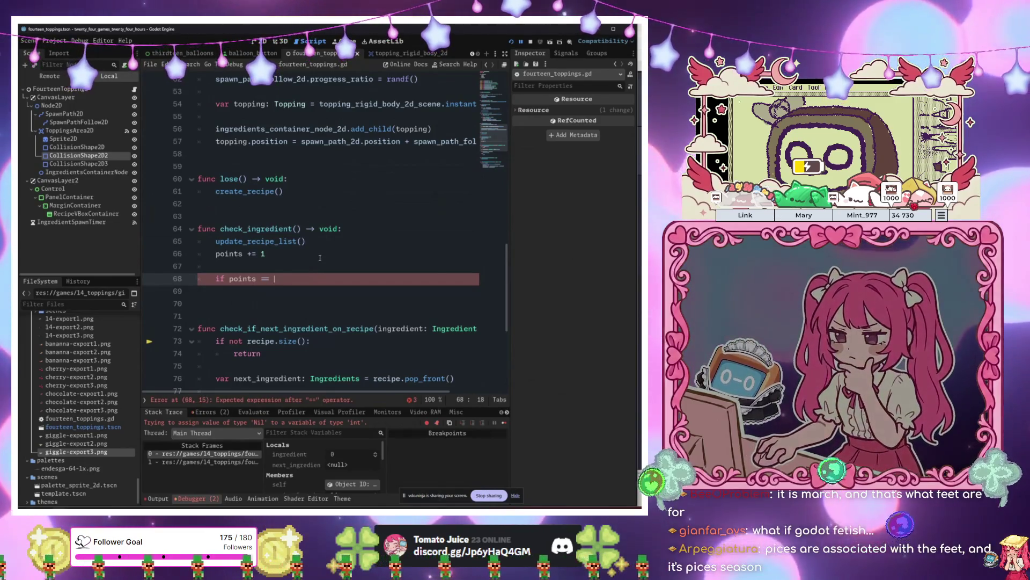
pyautogui.click(320, 257)
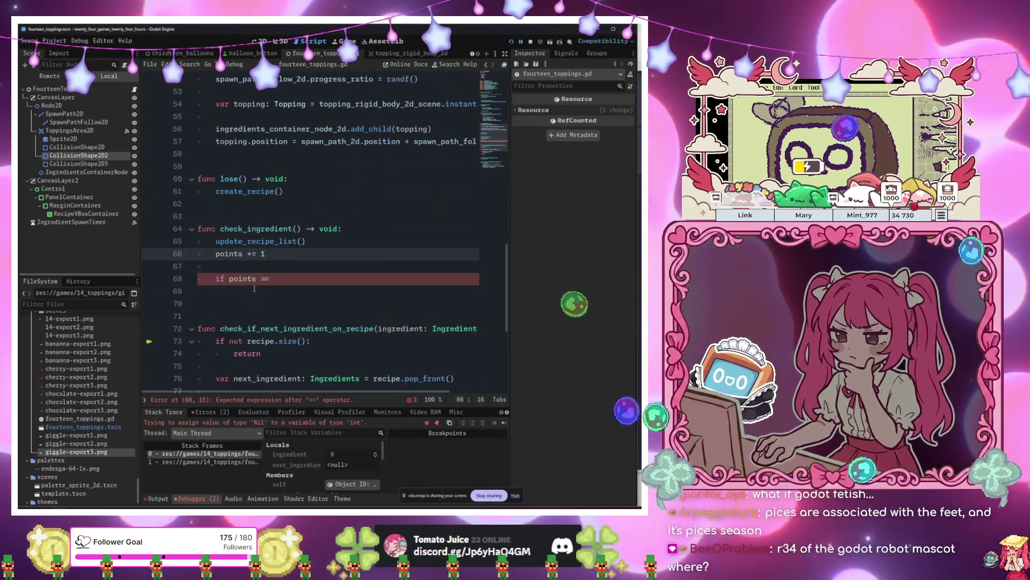
# Finish the condition as 'if points == recipe_length:' and call win() on the indented line.
pyautogui.click(284, 277)
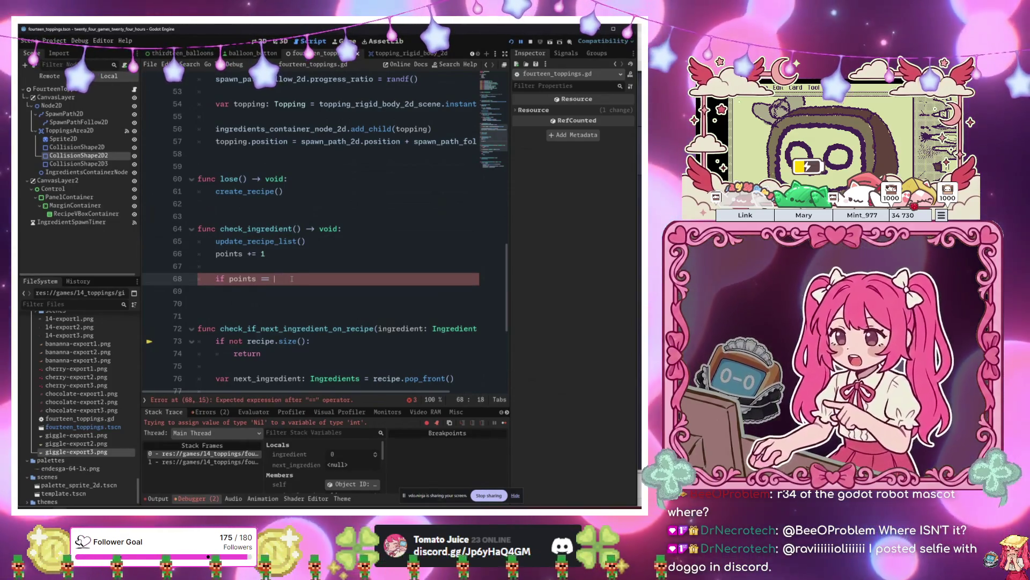
pyautogui.click(497, 94)
pyautogui.moveTo(496, 94); pyautogui.dragTo(497, 148)
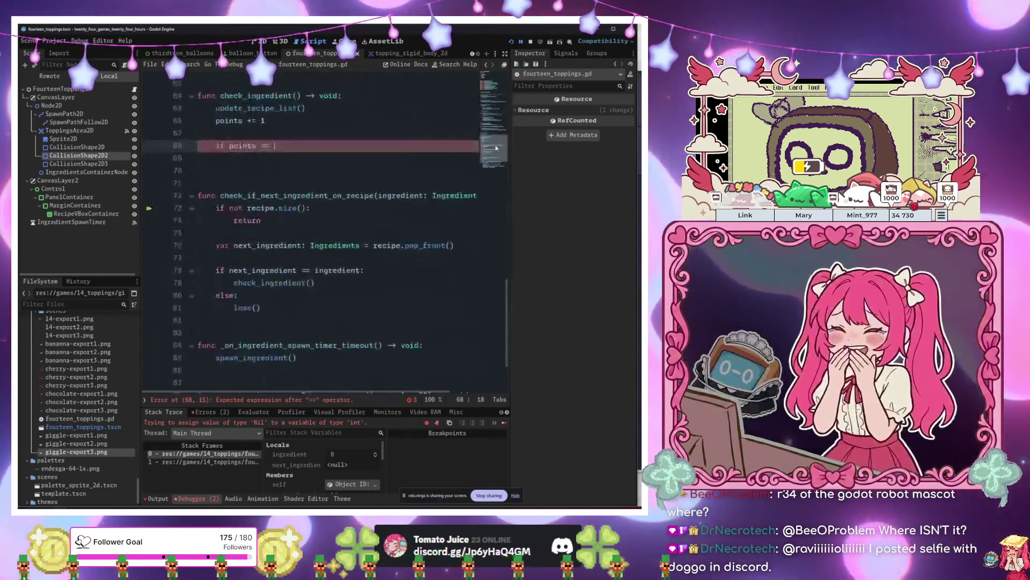
pyautogui.scroll(2, 370, 162)
pyautogui.write('recipe_length:')
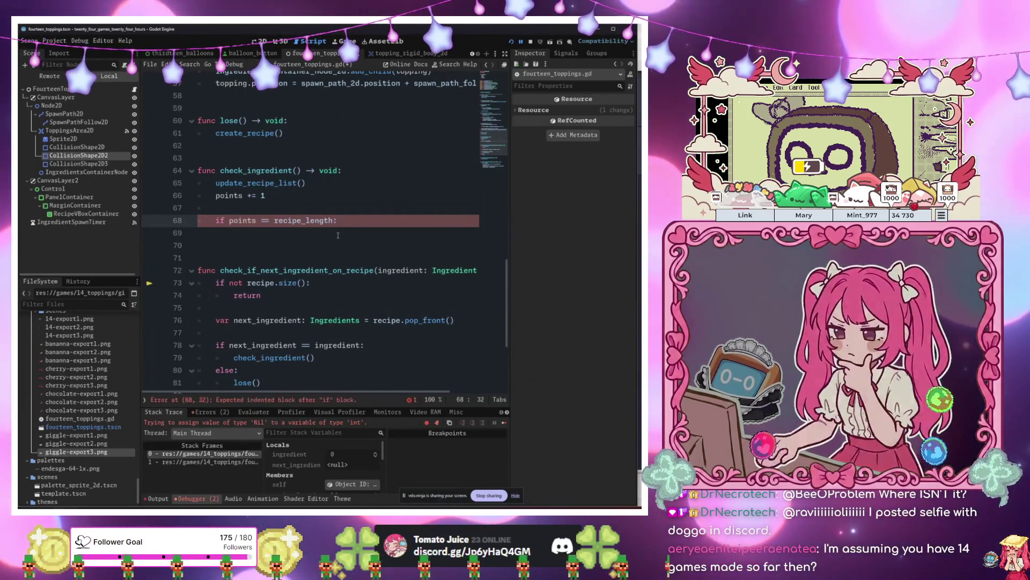
pyautogui.press('Return')
pyautogui.write('win()')
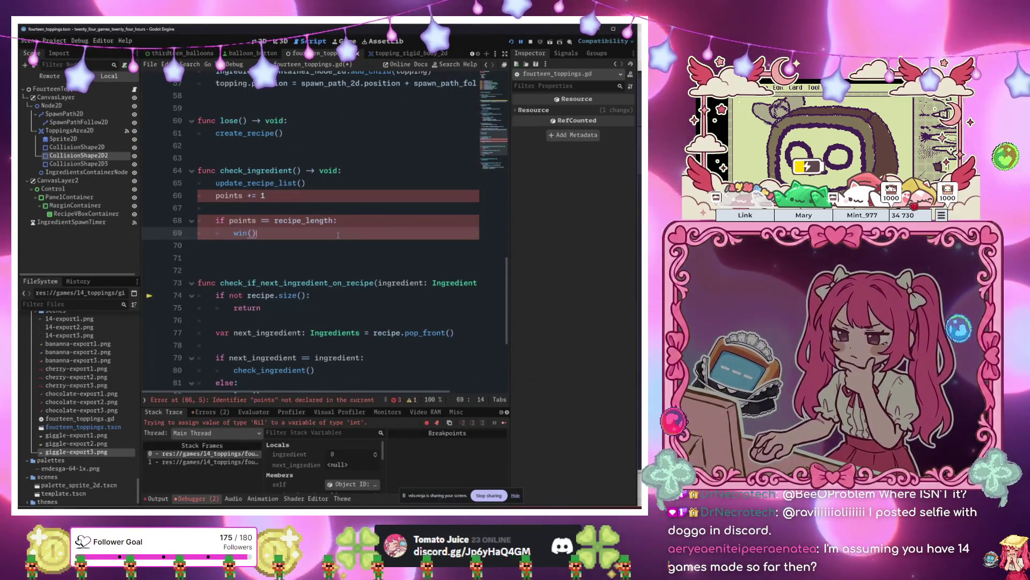
pyautogui.press('Down')
pyautogui.scroll(6, 344, 197)
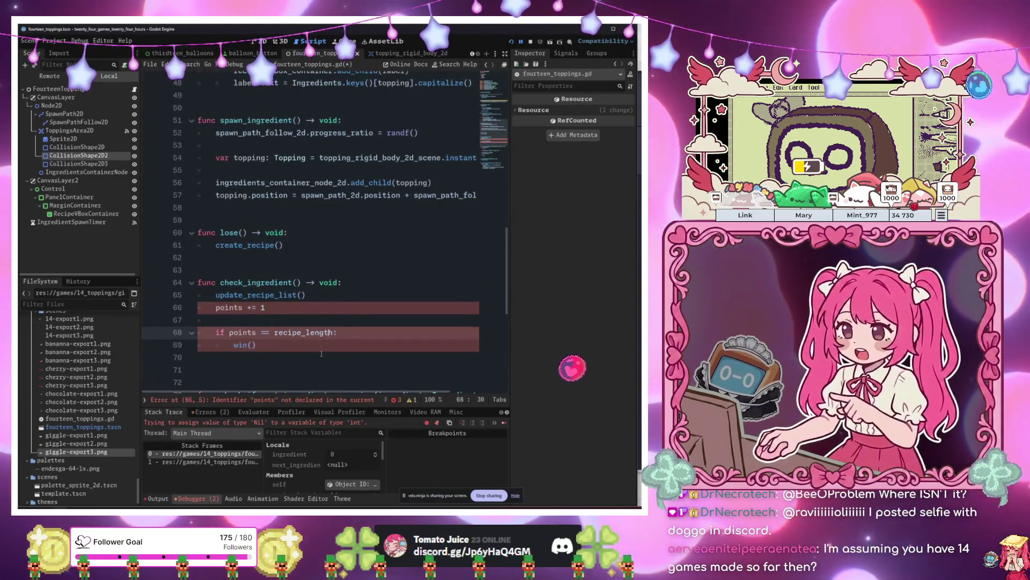
pyautogui.scroll(10, 330, 347)
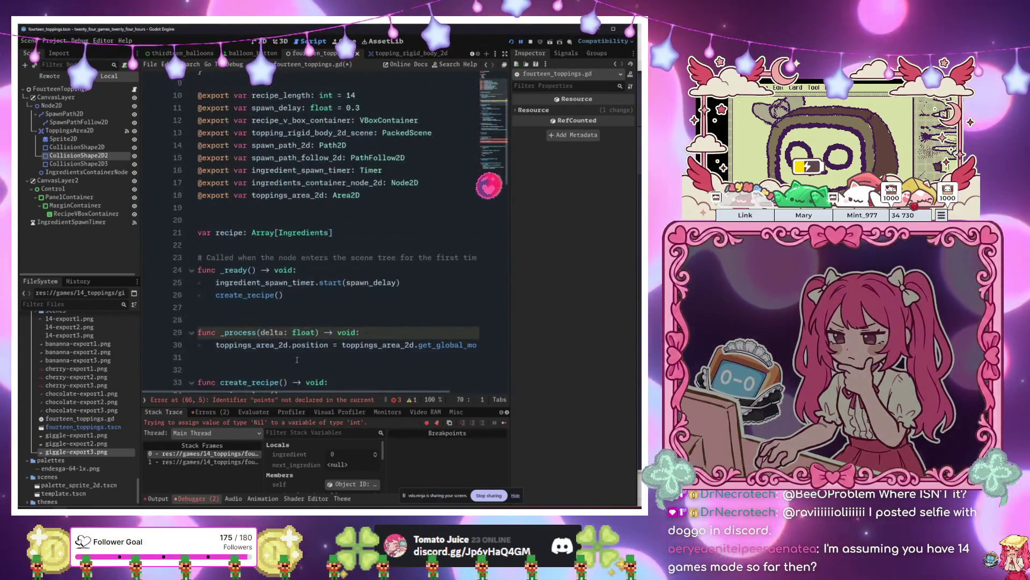
# Declare an empty 'func win() -> void:' function below _process.
pyautogui.click(302, 358)
pyautogui.press('Down')
pyautogui.write('func ')
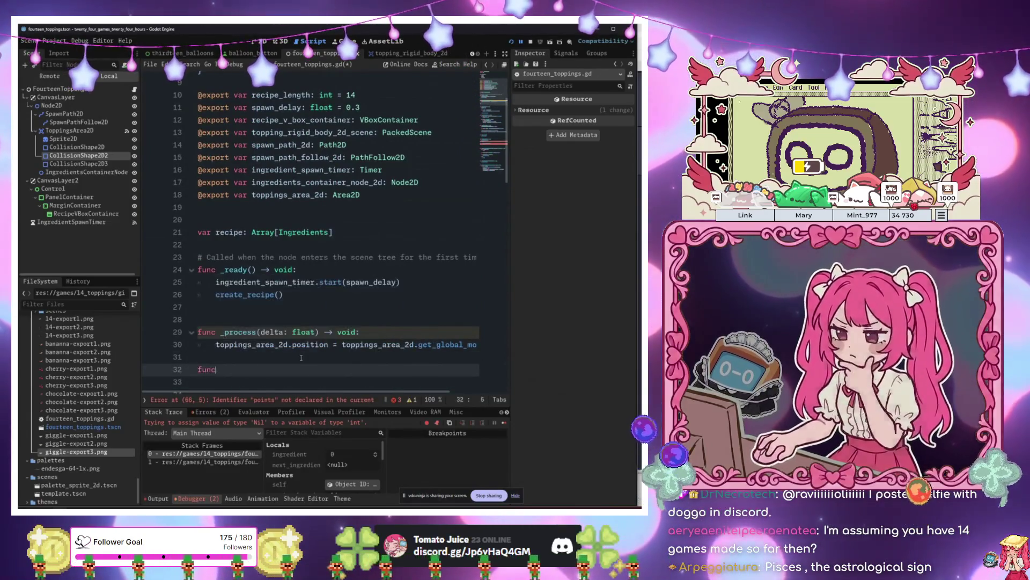
pyautogui.write('win() -> v')
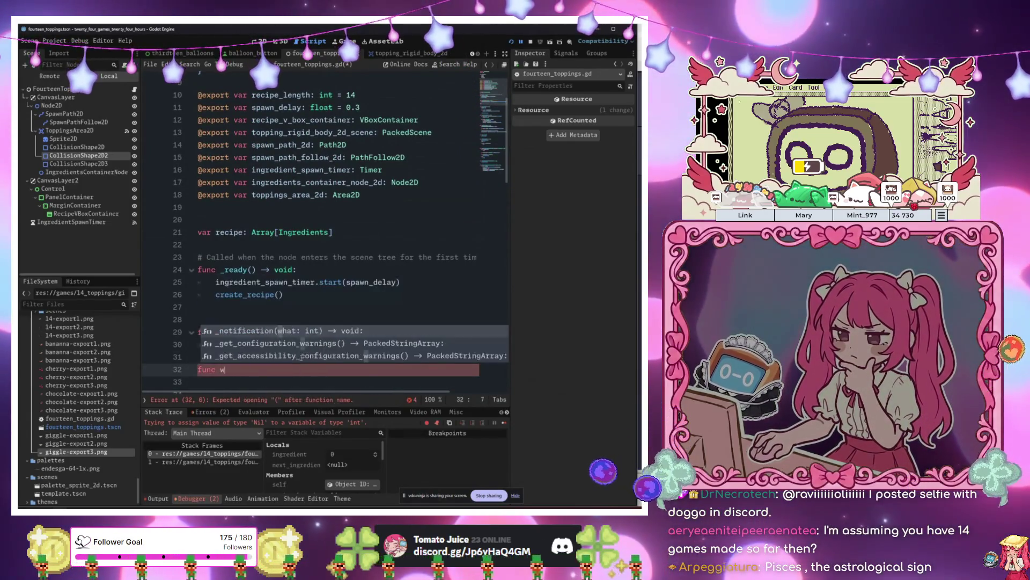
pyautogui.write('oid:')
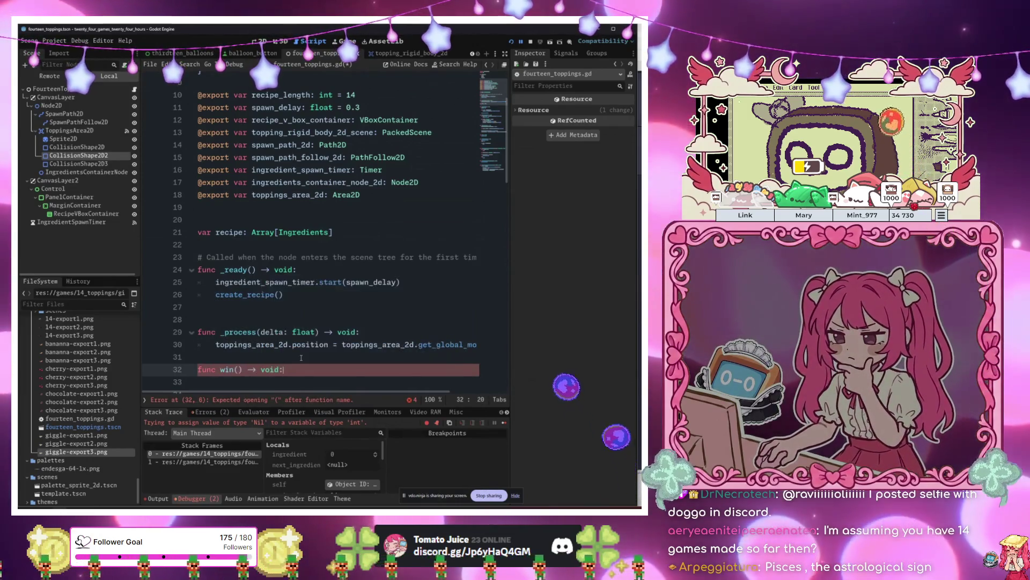
pyautogui.press('Return')
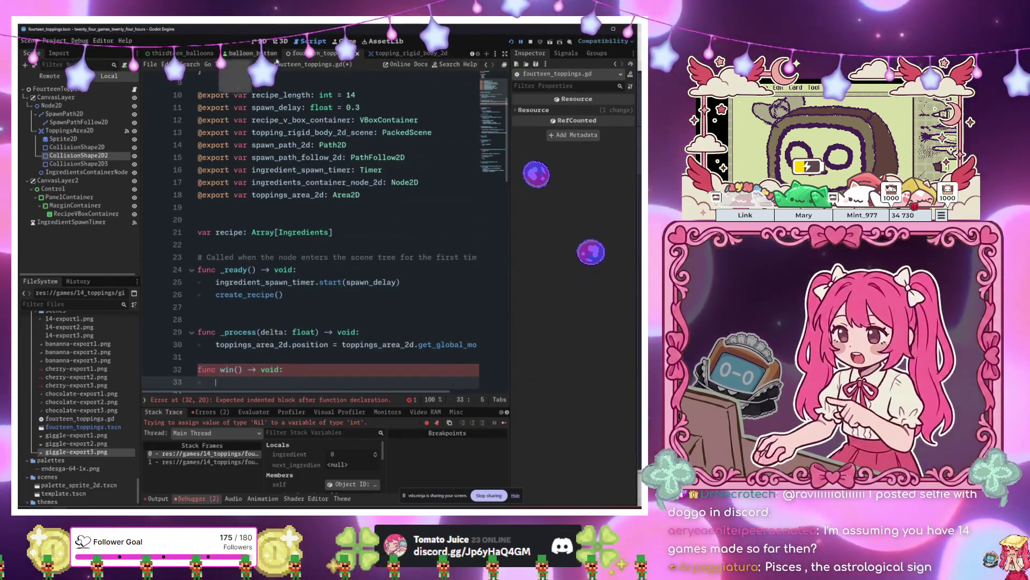
# Copy YouWinRichTextLabel from thirdteen_balloons and paste it under Control in fourteen_toppings.
pyautogui.click(253, 53)
pyautogui.click(174, 53)
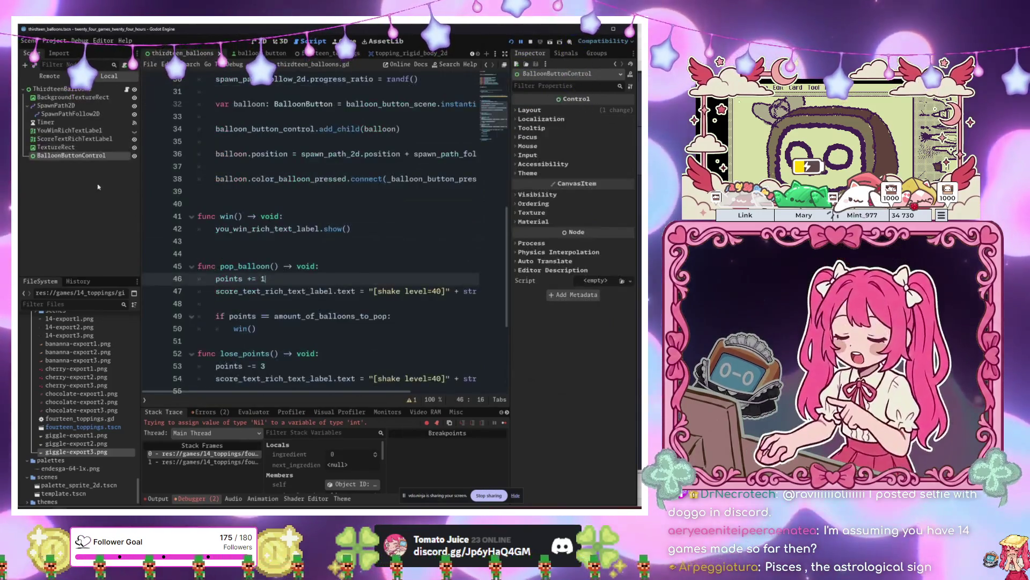
pyautogui.click(73, 131)
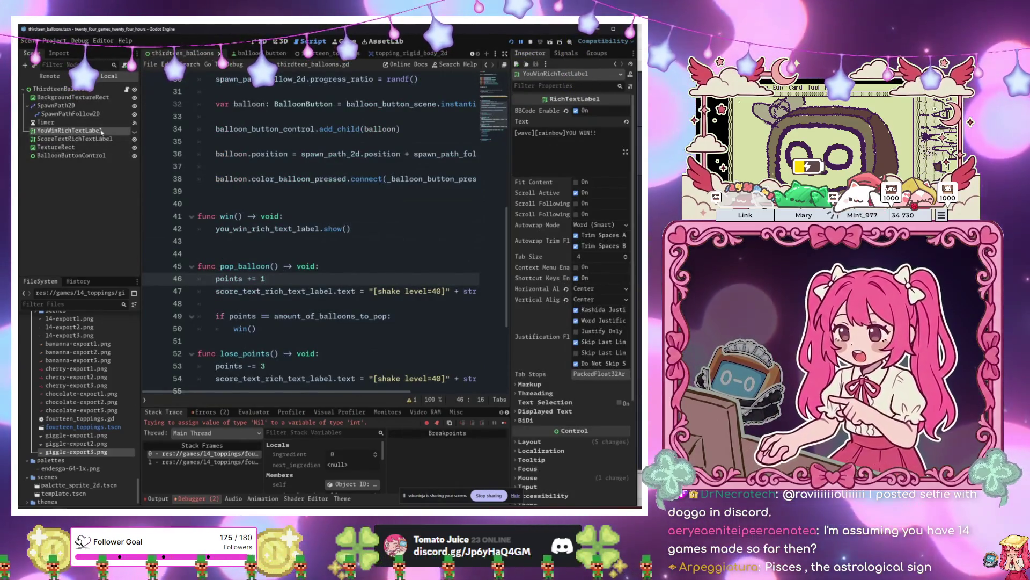
pyautogui.click(312, 53)
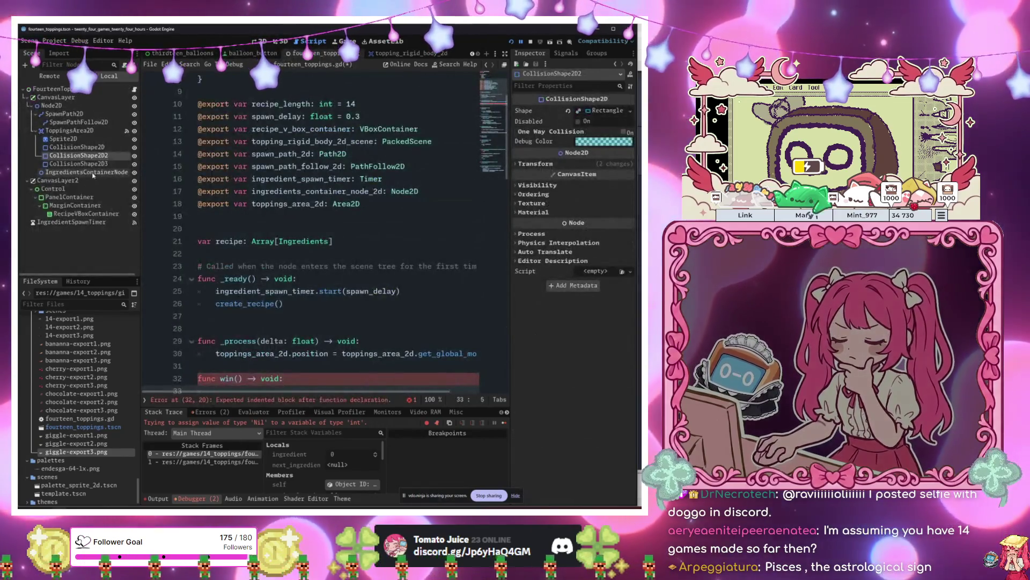
pyautogui.click(62, 188)
pyautogui.hotkey('ctrl', 'v')
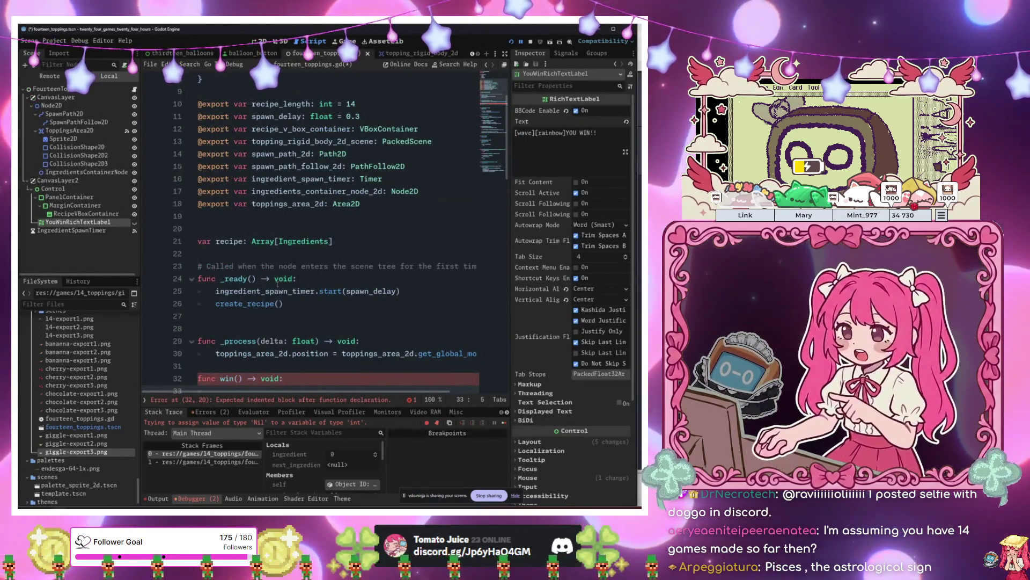
pyautogui.scroll(-3, 276, 287)
pyautogui.scroll(3, 273, 290)
pyautogui.scroll(-3, 272, 293)
pyautogui.click(269, 294)
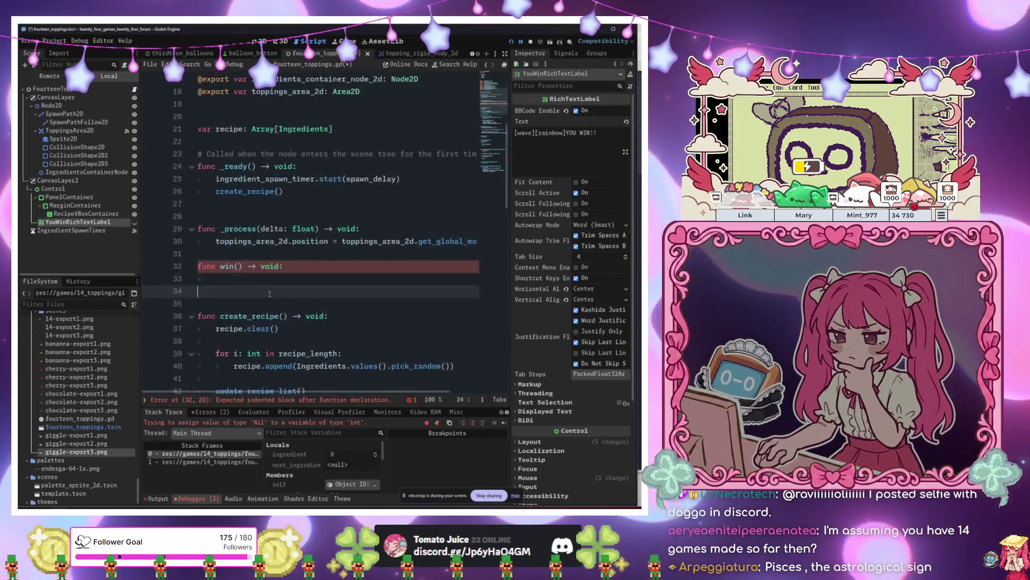
# Add the you_win_rich_text_label RichTextLabel export among the other exports.
pyautogui.write('@export var you_win_rich_text_label: RichTextLabel')
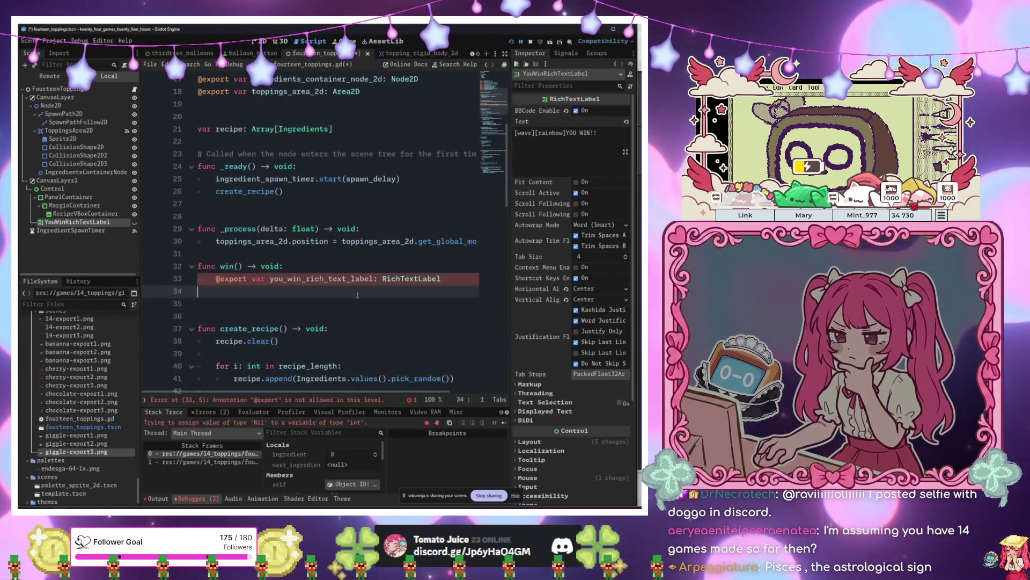
pyautogui.hotkey('ctrl', 'z')
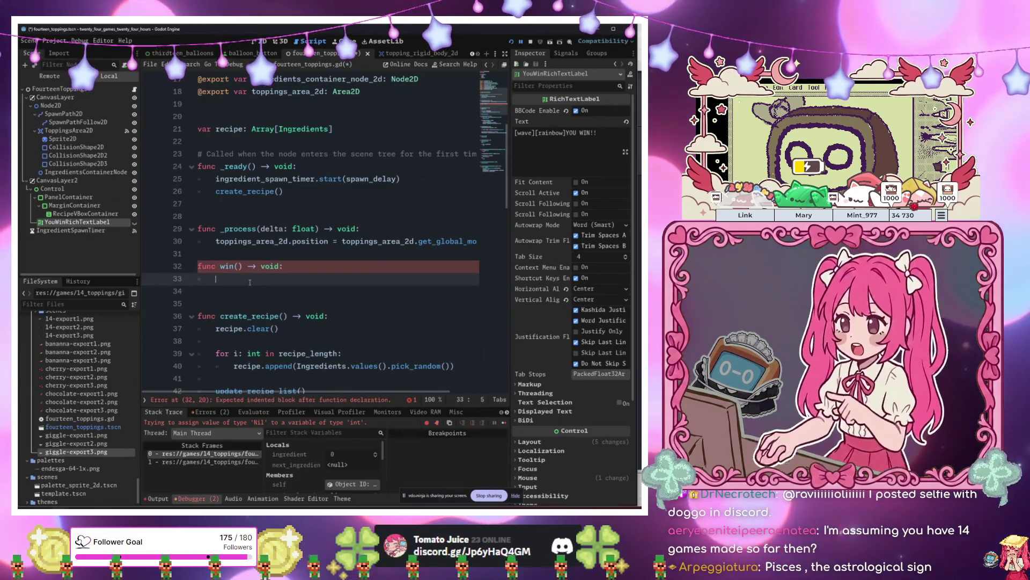
pyautogui.hotkey('ctrl', 'space')
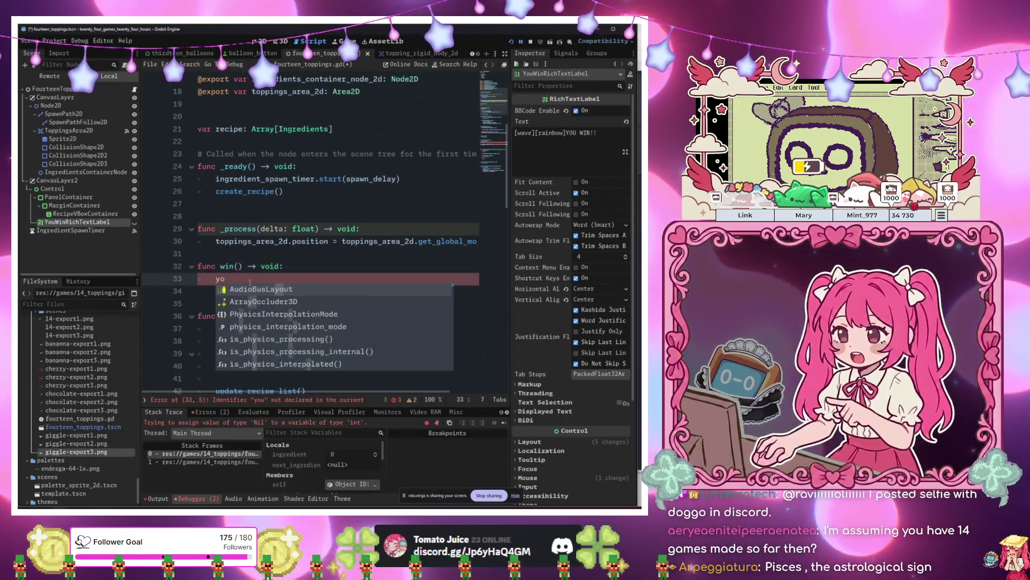
pyautogui.press('Escape')
pyautogui.scroll(3, 250, 282)
pyautogui.moveTo(64, 222); pyautogui.dragTo(215, 217)
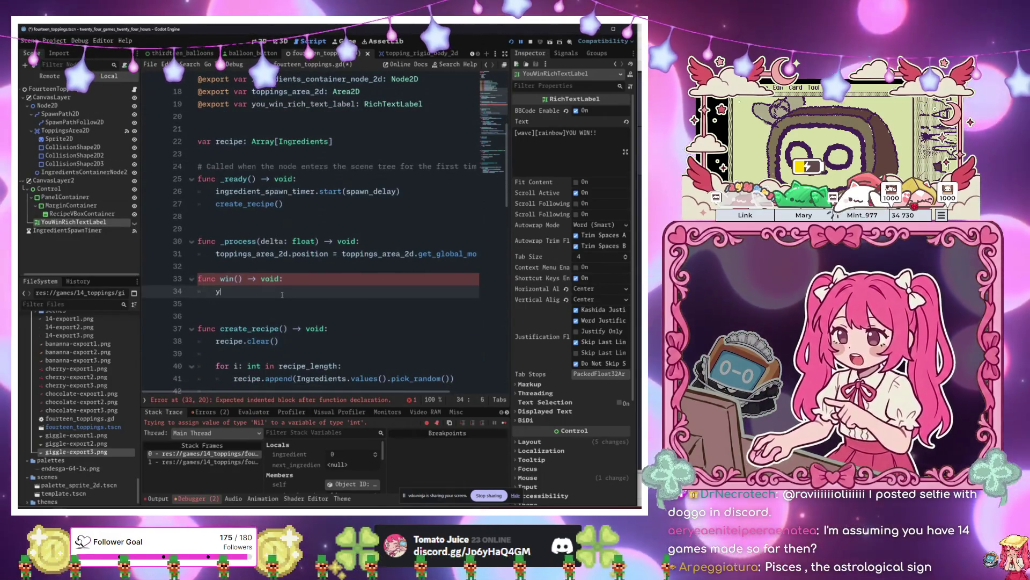
# Make win() call you_win_rich_text_label.show(), save the script, and switch to 2D.
pyautogui.write('ou_')
pyautogui.press('Return')
pyautogui.write('.')
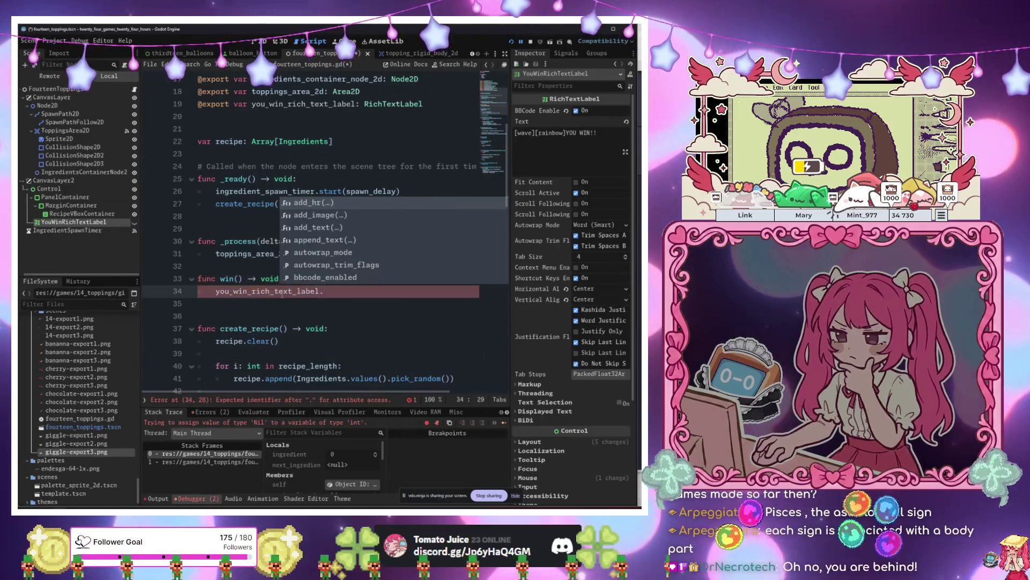
pyautogui.write('text')
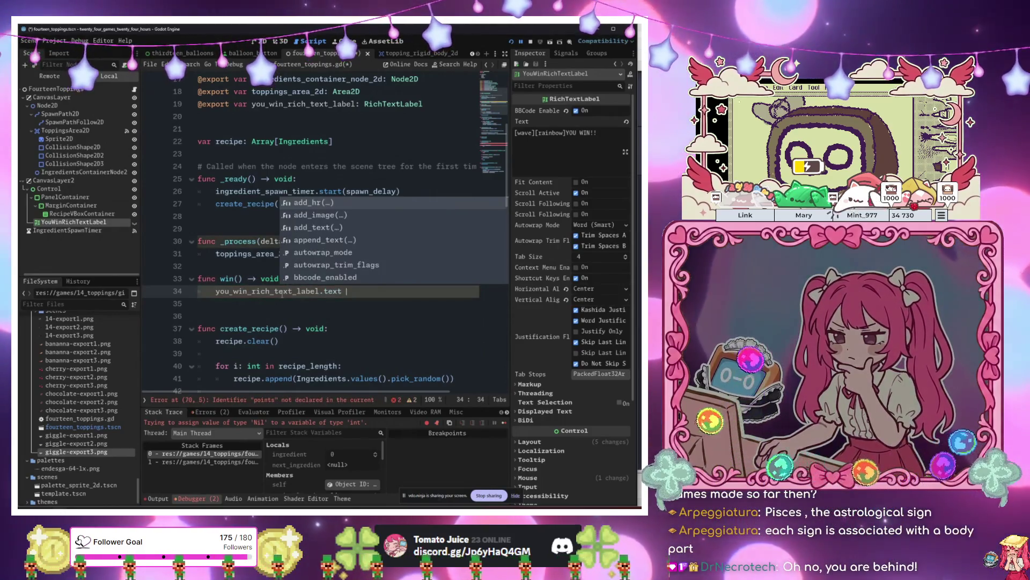
pyautogui.write(' =')
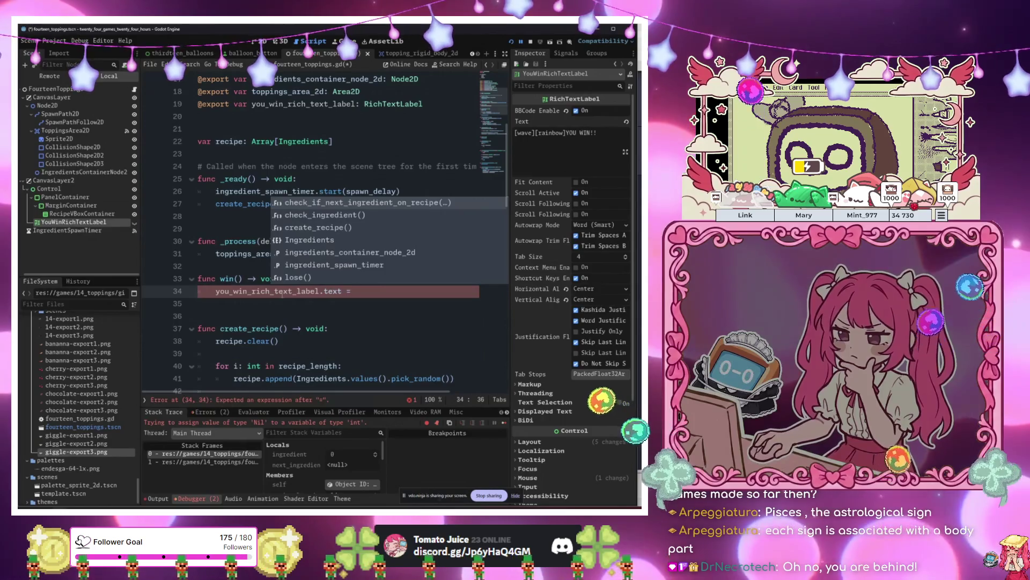
pyautogui.hotkey('ctrl', 's')
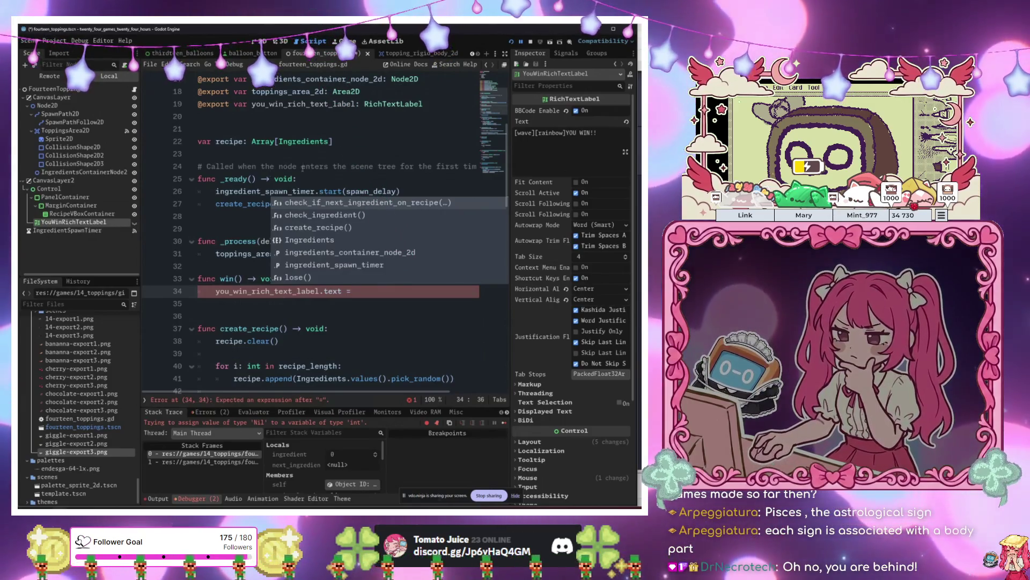
pyautogui.press('Escape')
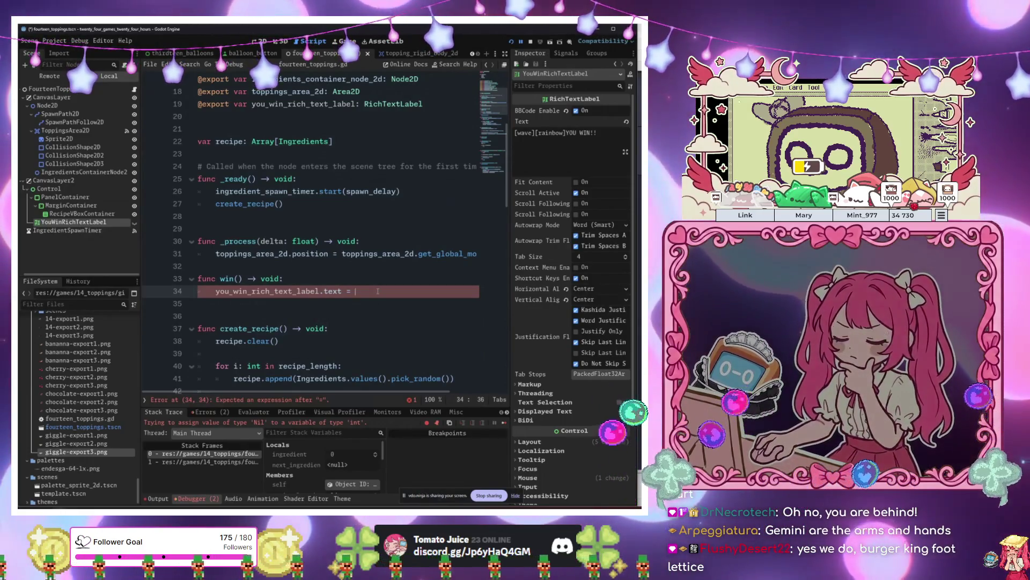
pyautogui.write('show')
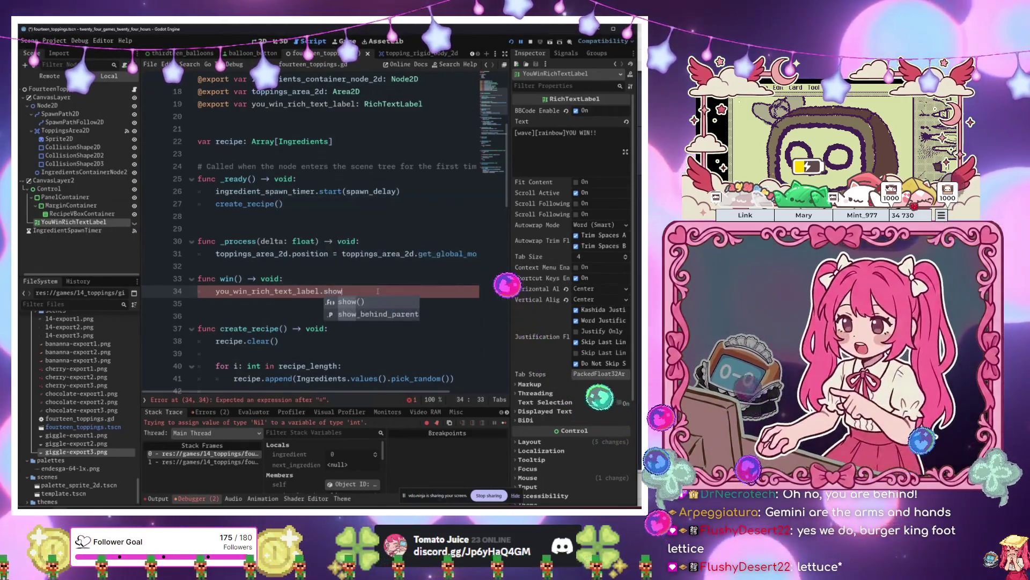
pyautogui.press('Return')
pyautogui.hotkey('ctrl', 'F1')
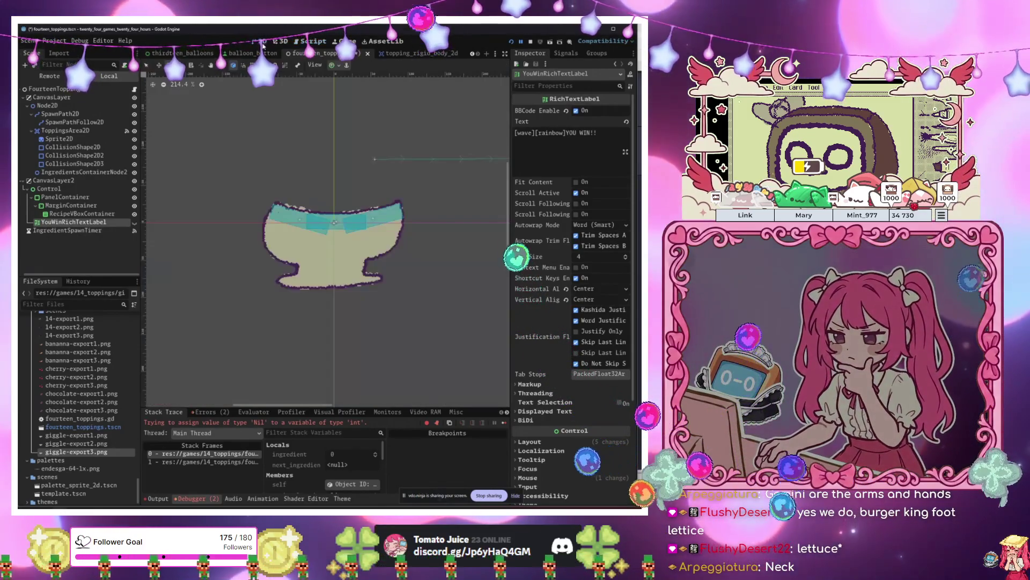
# Run the scene with F6 and jump to the undeclared 'points' error.
pyautogui.scroll(-3, 152, 231)
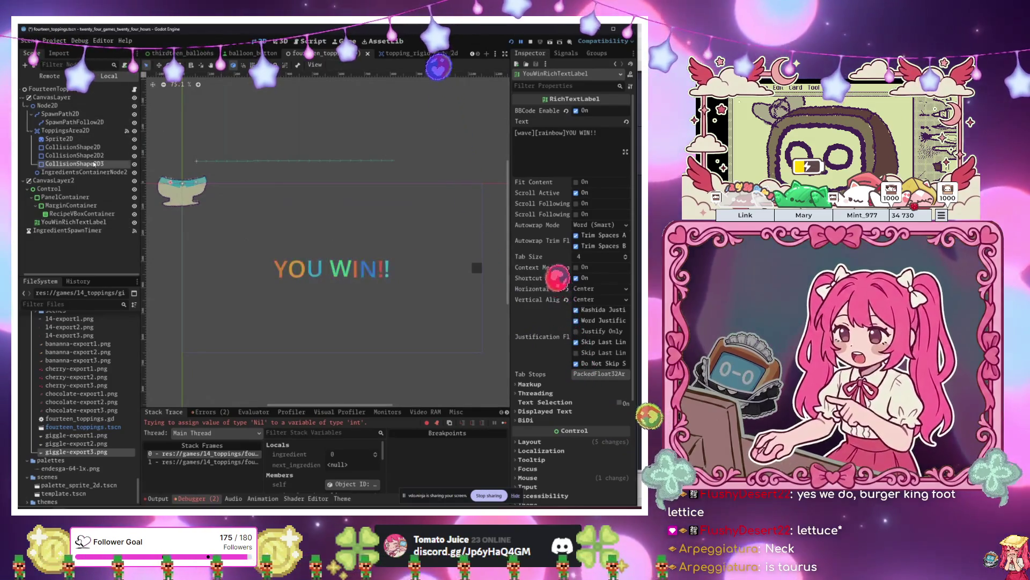
pyautogui.click(163, 282)
pyautogui.press('F6')
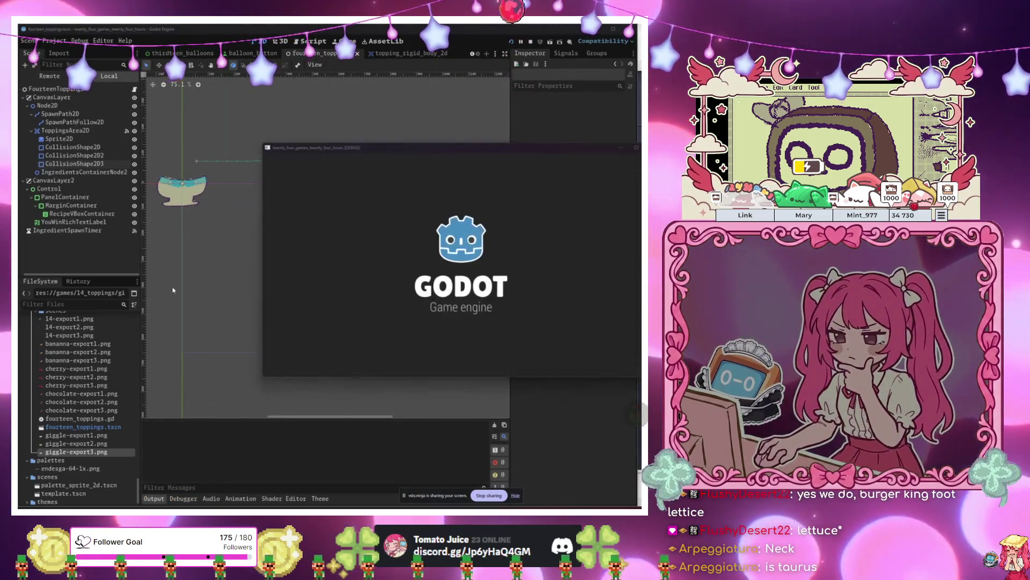
pyautogui.click(233, 254)
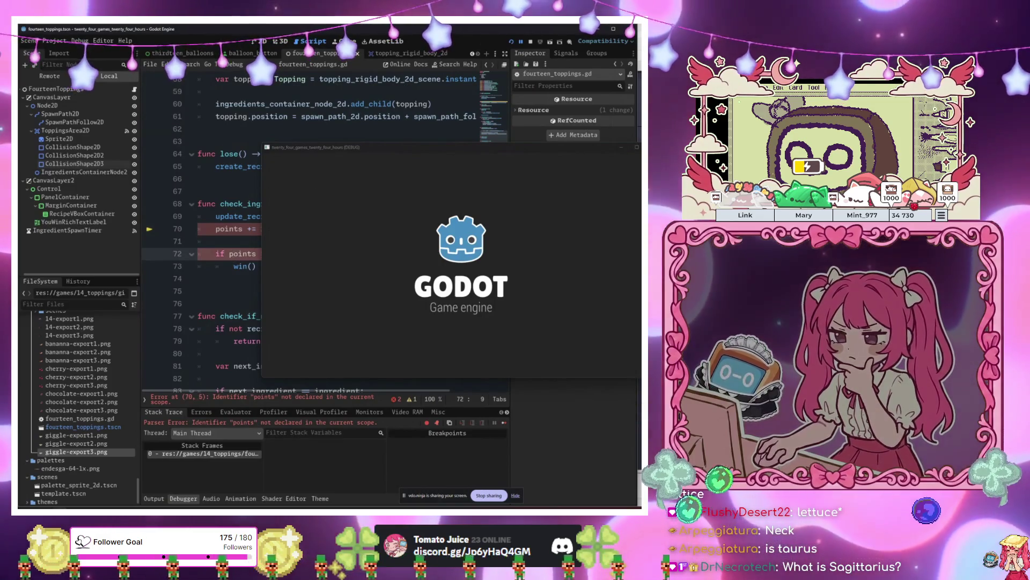
pyautogui.click(263, 229)
# Open blank lines below the recipe variable on line 23.
pyautogui.scroll(15, 285, 228)
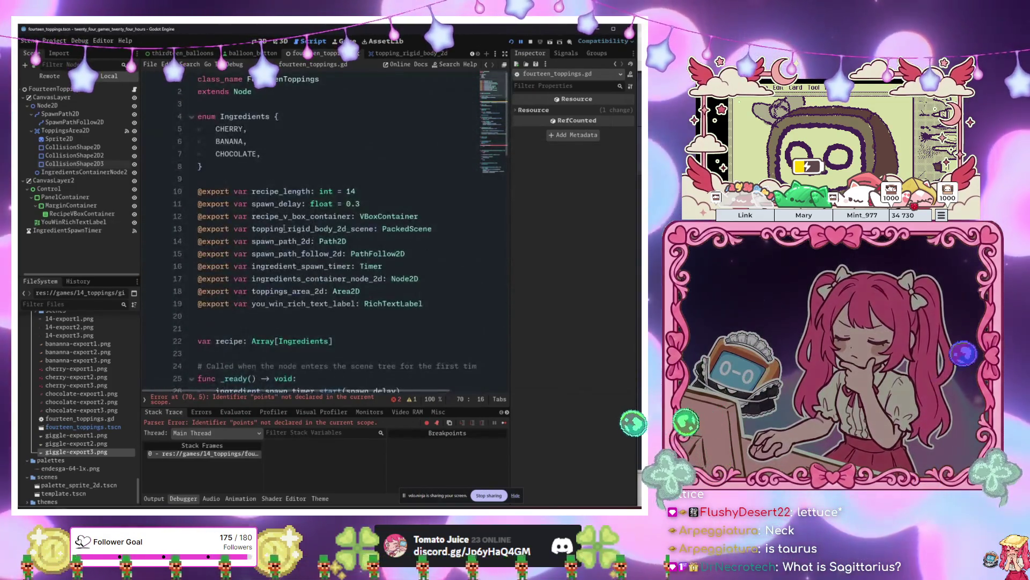
pyautogui.click(271, 351)
pyautogui.press('Return')
pyautogui.press('Return')
pyautogui.press('Up')
pyautogui.press('Up')
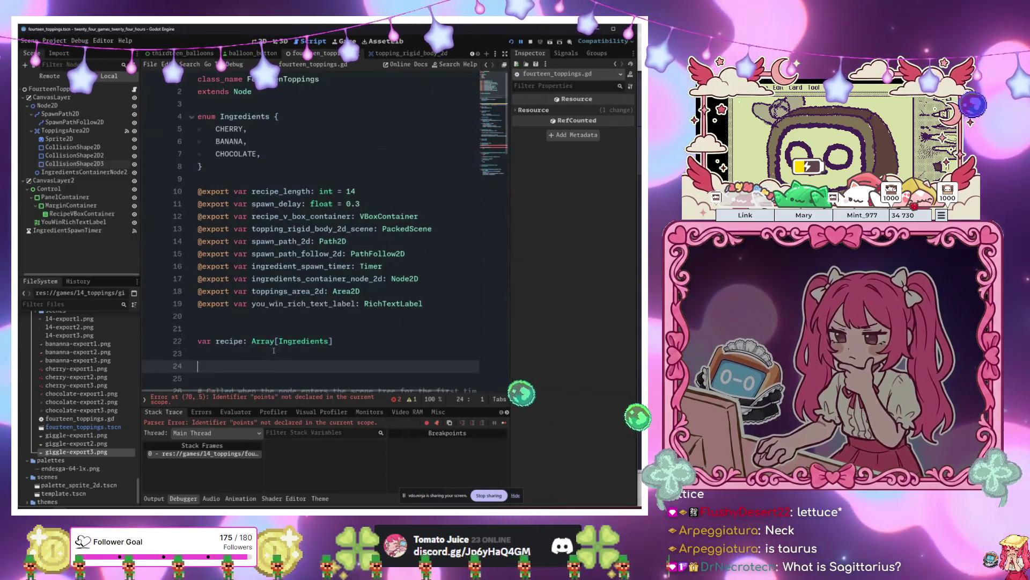
# Declare 'var points: int = 0' and add 'points = 0' after create_recipe() in lose().
pyautogui.write('var points: ')
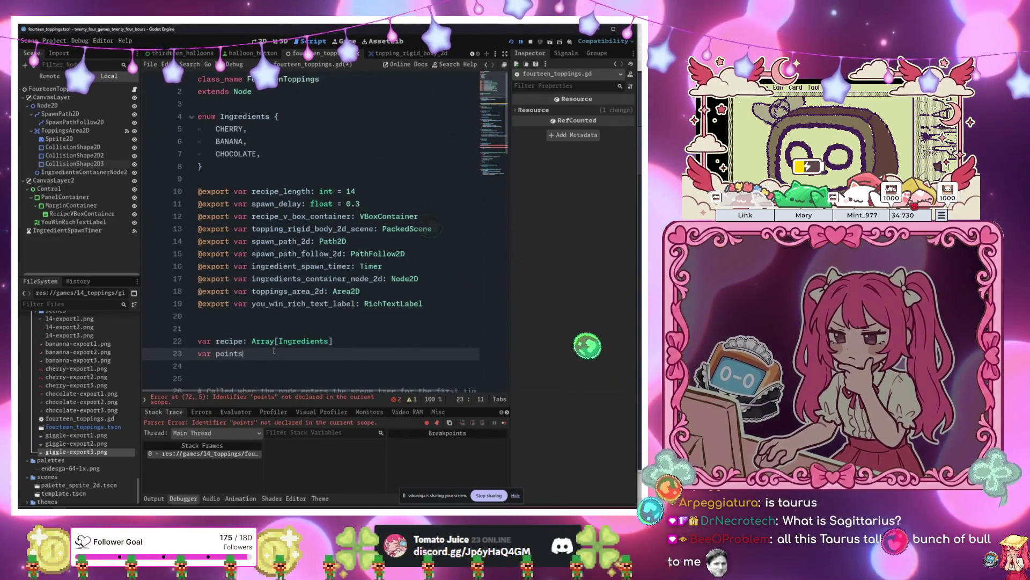
pyautogui.write('int = 0')
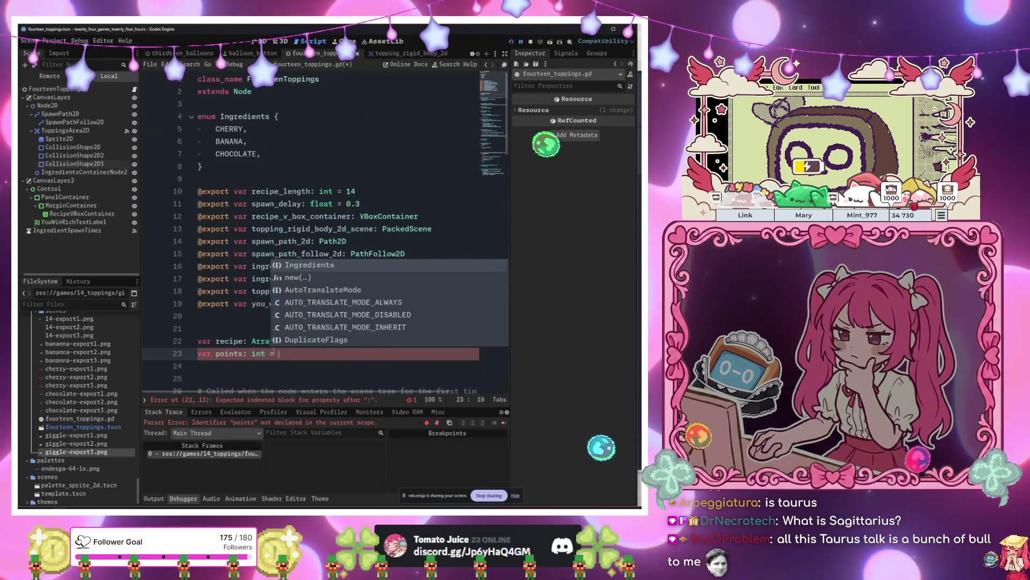
pyautogui.scroll(-15, 292, 299)
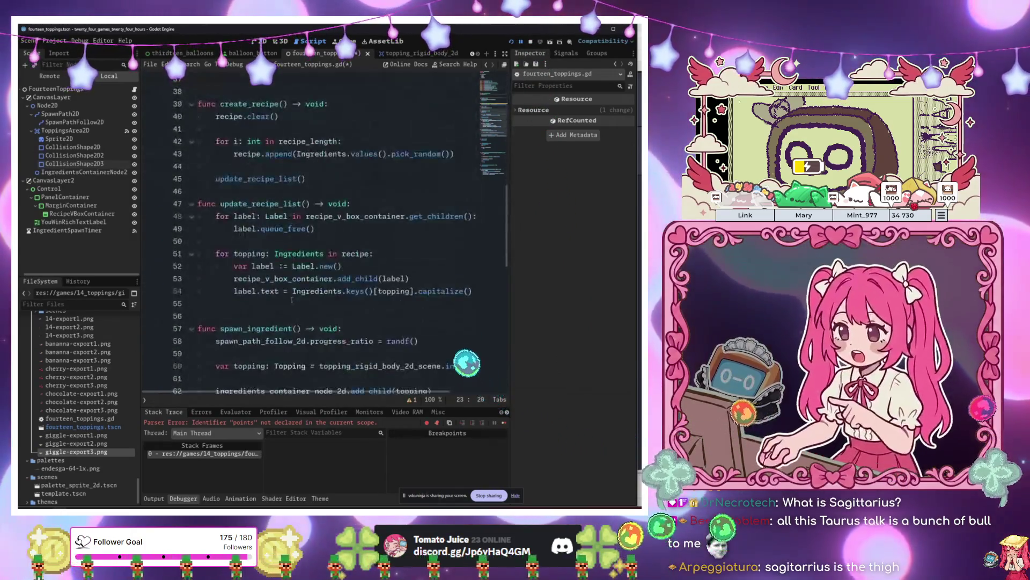
pyautogui.click(319, 191)
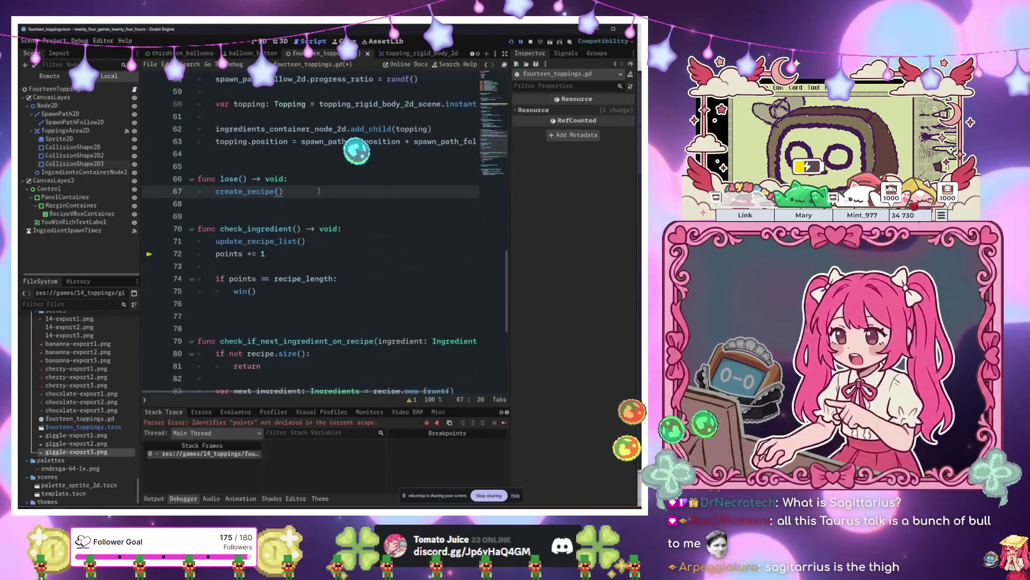
pyautogui.press('Return')
pyautogui.write('points = ')
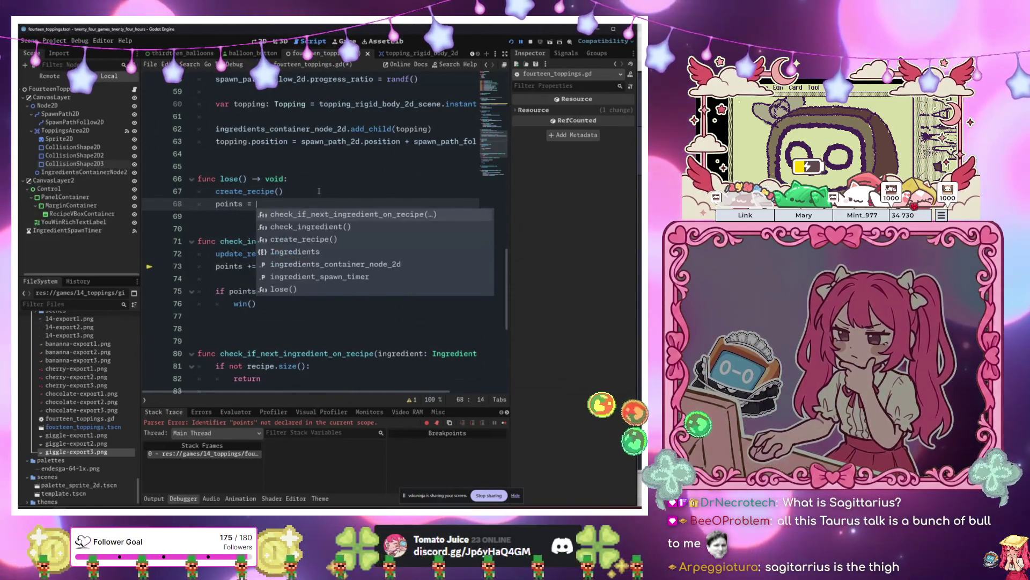
pyautogui.write('0')
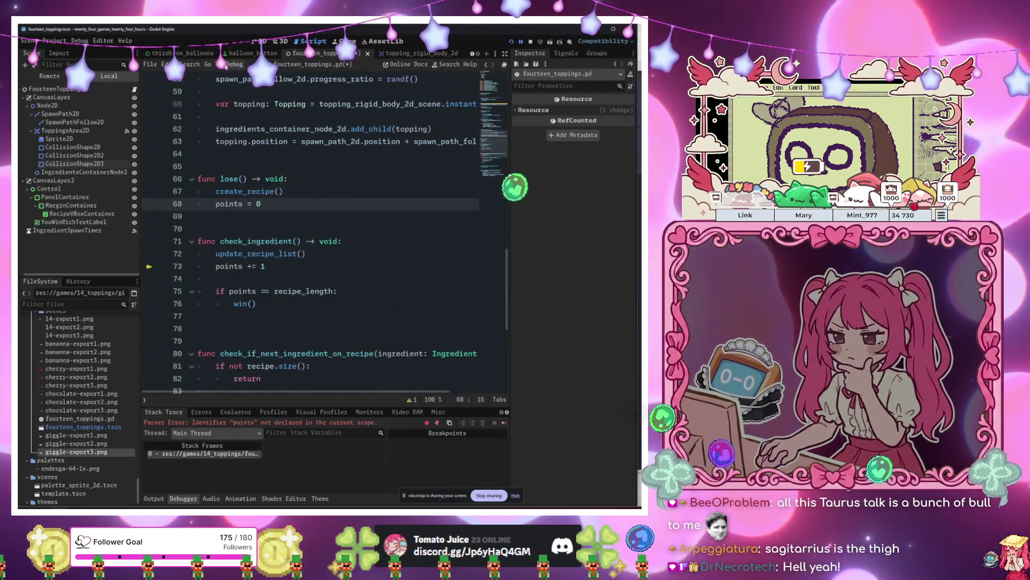
pyautogui.click(242, 54)
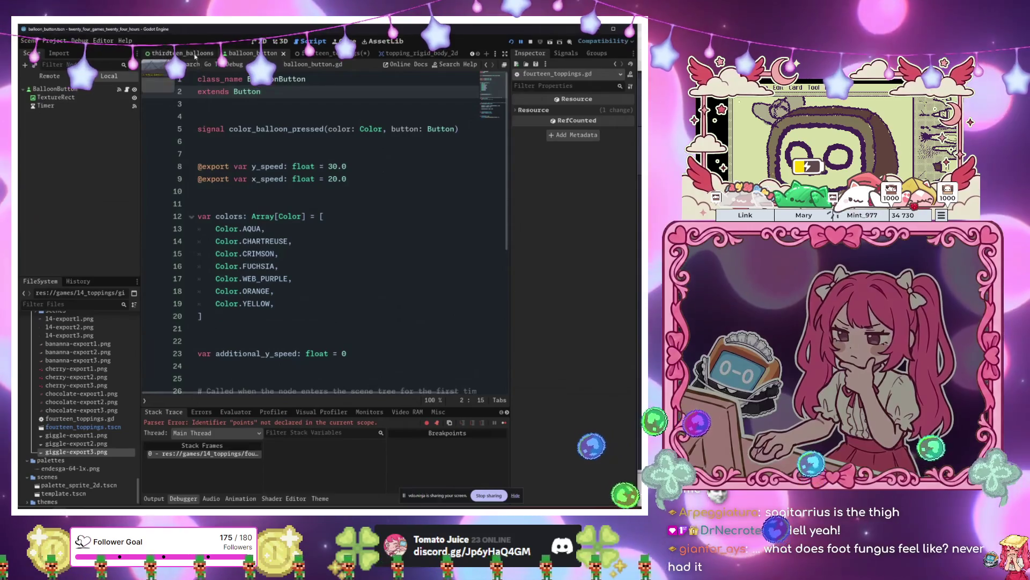
# Paste the balloons game's ScoreTextRichTextLabel under Control in fourteen_toppings.
pyautogui.hotkey('ctrl', 'shift', 'Tab')
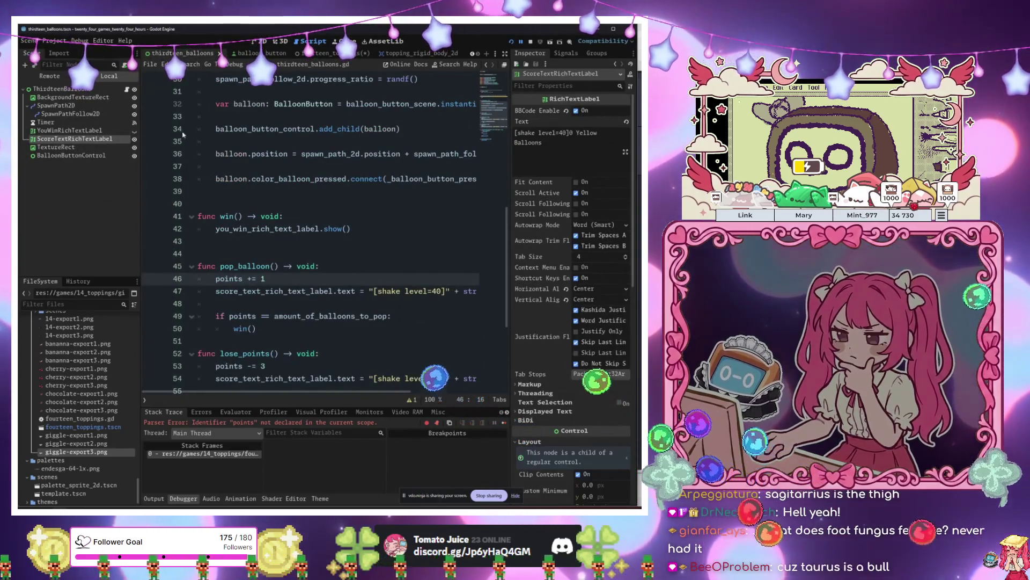
pyautogui.hotkey('ctrl', 'Tab')
pyautogui.hotkey('ctrl', 'Tab')
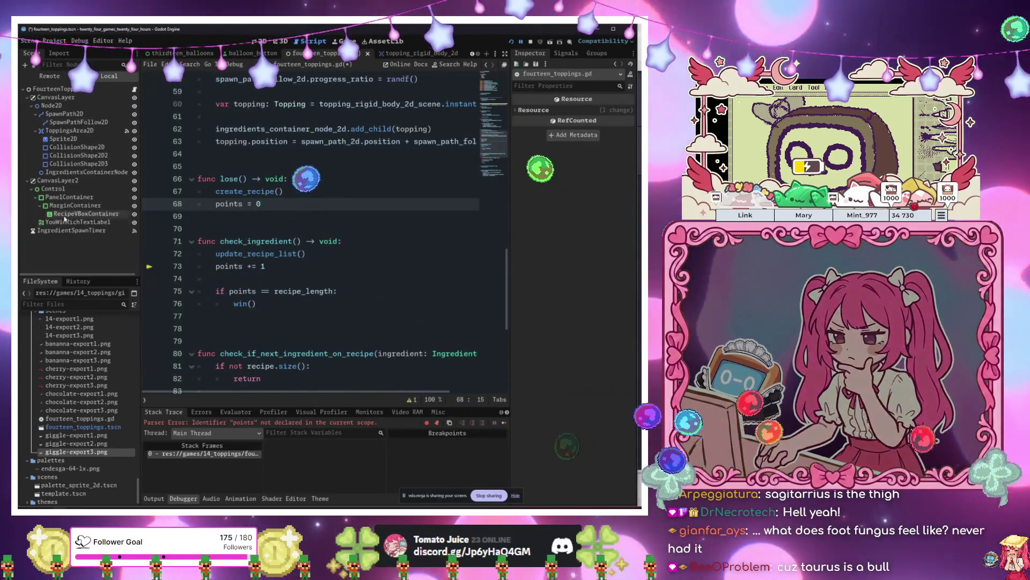
pyautogui.click(64, 218)
pyautogui.click(53, 188)
pyautogui.hotkey('ctrl', 'v')
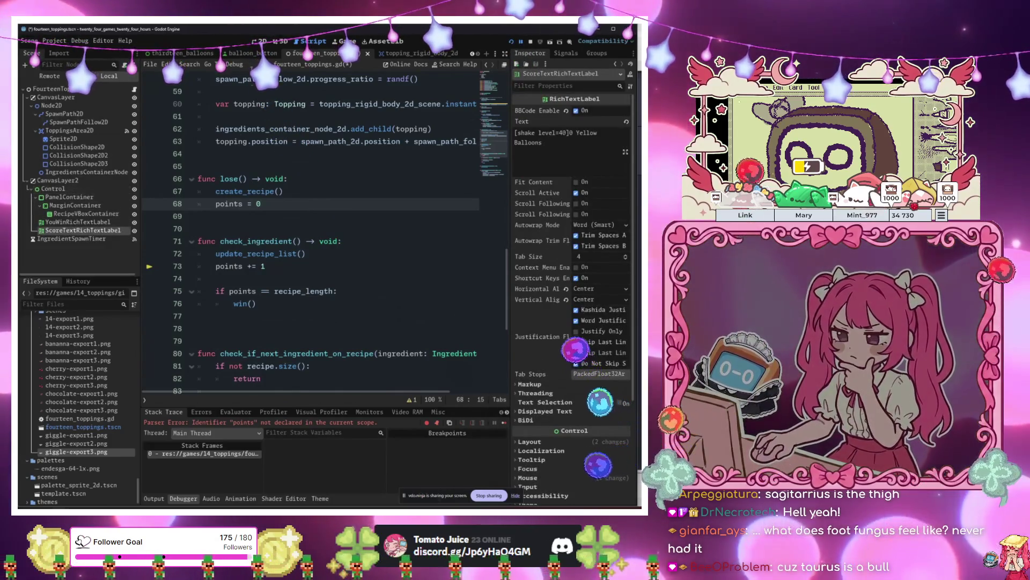
# Trim the score label's text to '0' and move it left on the canvas.
pyautogui.hotkey('ctrl', 'F1')
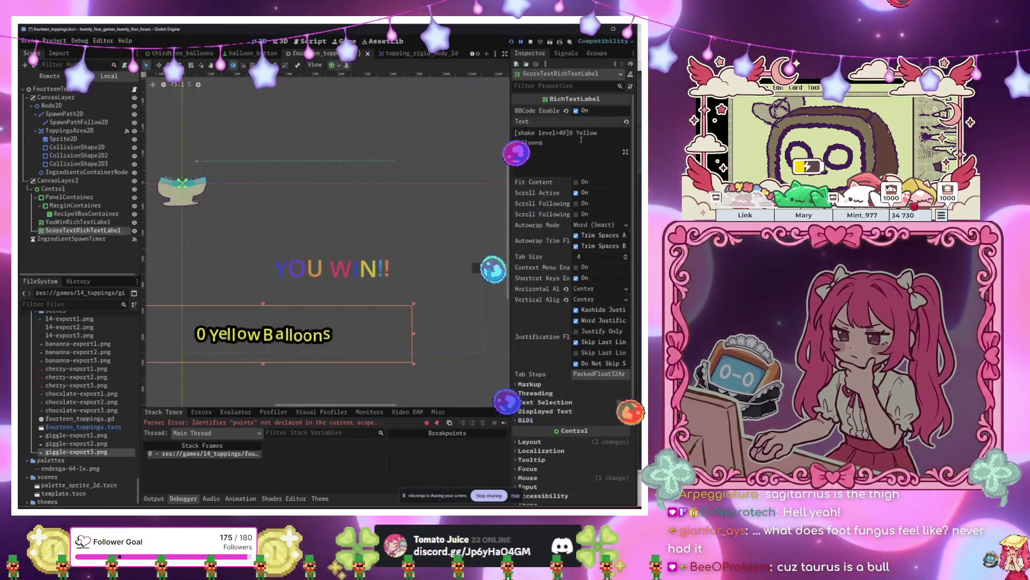
pyautogui.moveTo(576, 133); pyautogui.dragTo(572, 145)
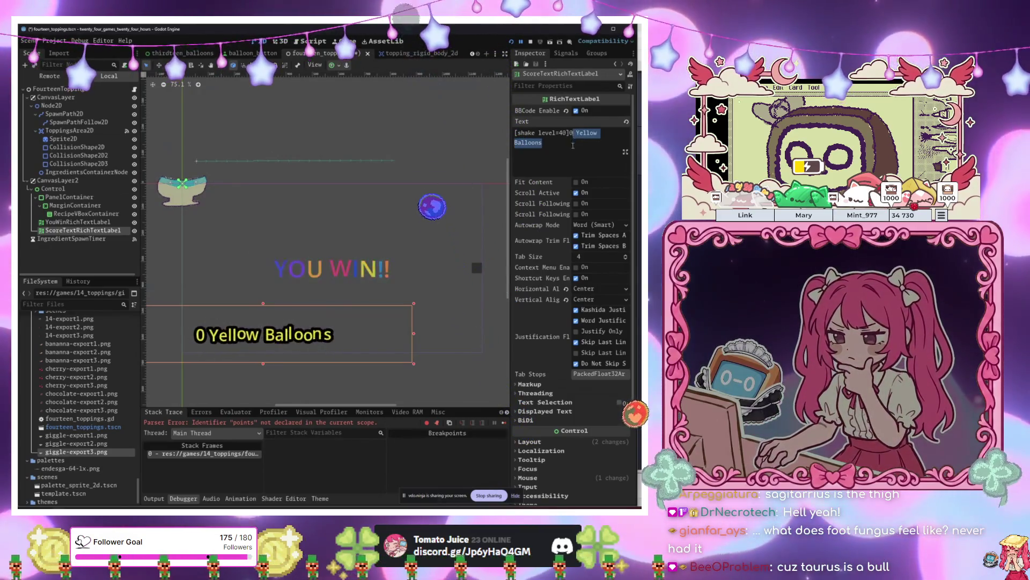
pyautogui.press('BackSpace')
pyautogui.moveTo(315, 334); pyautogui.dragTo(260, 336)
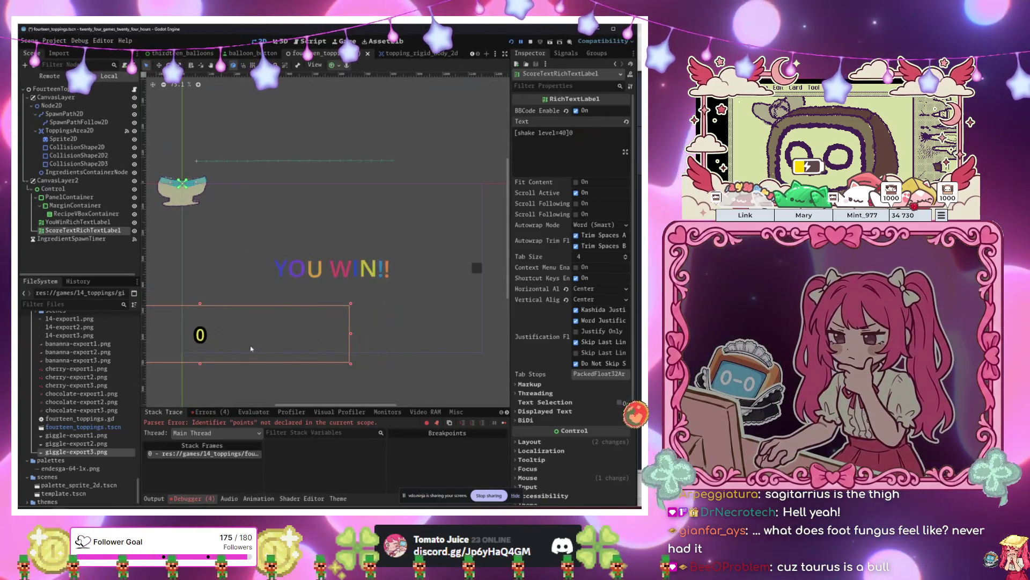
pyautogui.click(134, 89)
pyautogui.scroll(-5, 322, 215)
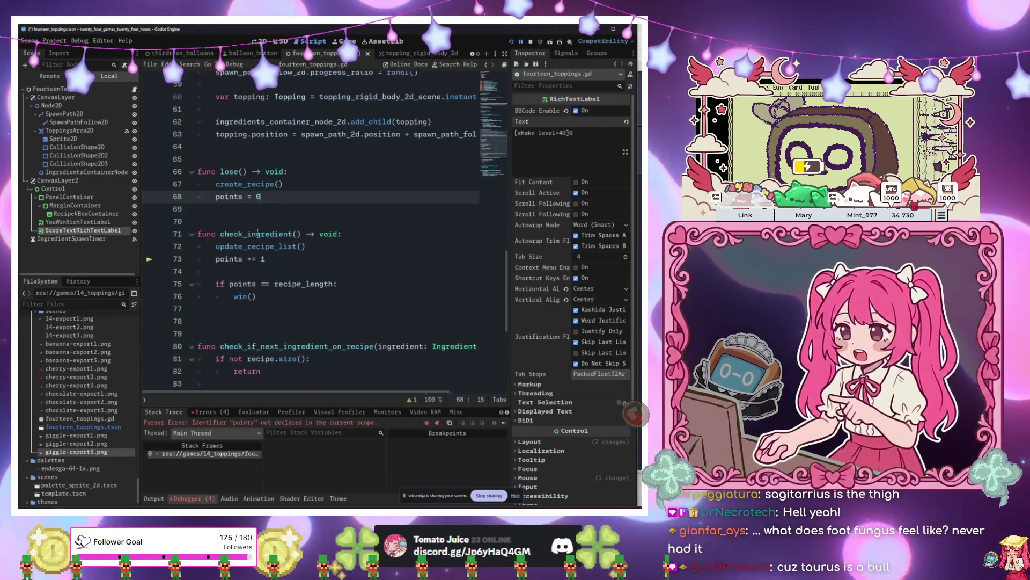
pyautogui.scroll(5, 246, 226)
pyautogui.scroll(10, 246, 226)
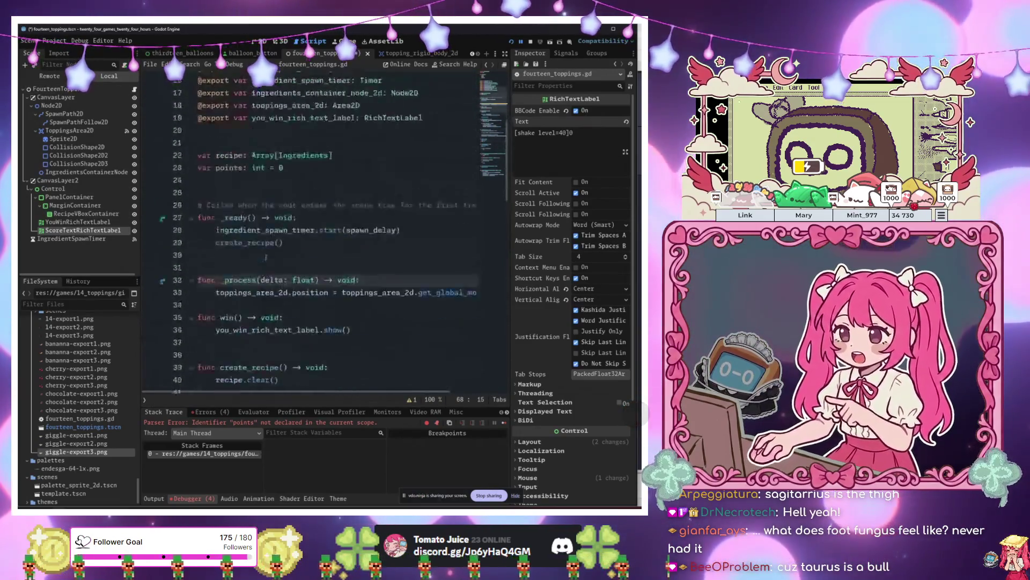
pyautogui.moveTo(83, 229); pyautogui.dragTo(243, 216)
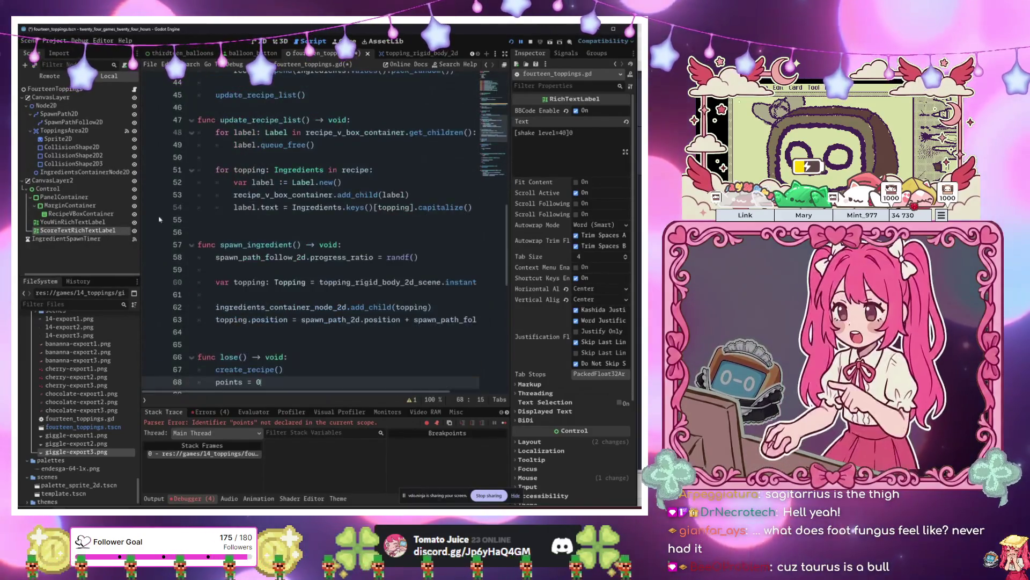
pyautogui.scroll(15, 150, 251)
pyautogui.moveTo(115, 233)
pyautogui.mouseDown()
pyautogui.moveTo(225, 317)
pyautogui.moveTo(225, 328)
pyautogui.mouseUp()
pyautogui.scroll(-12, 314, 313)
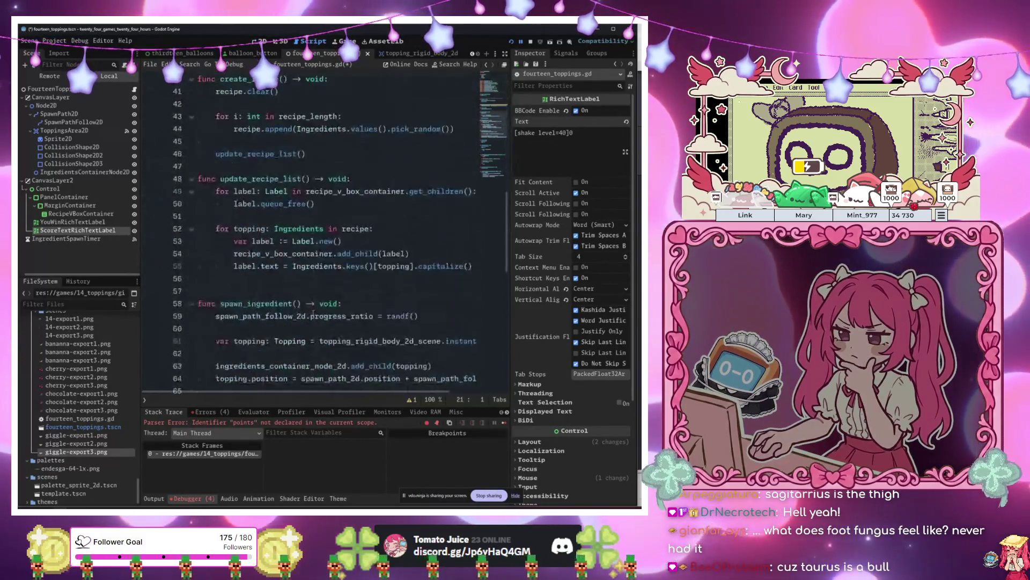
pyautogui.scroll(-5, 314, 313)
pyautogui.click(294, 262)
pyautogui.write('score_text_rich_text_label.te')
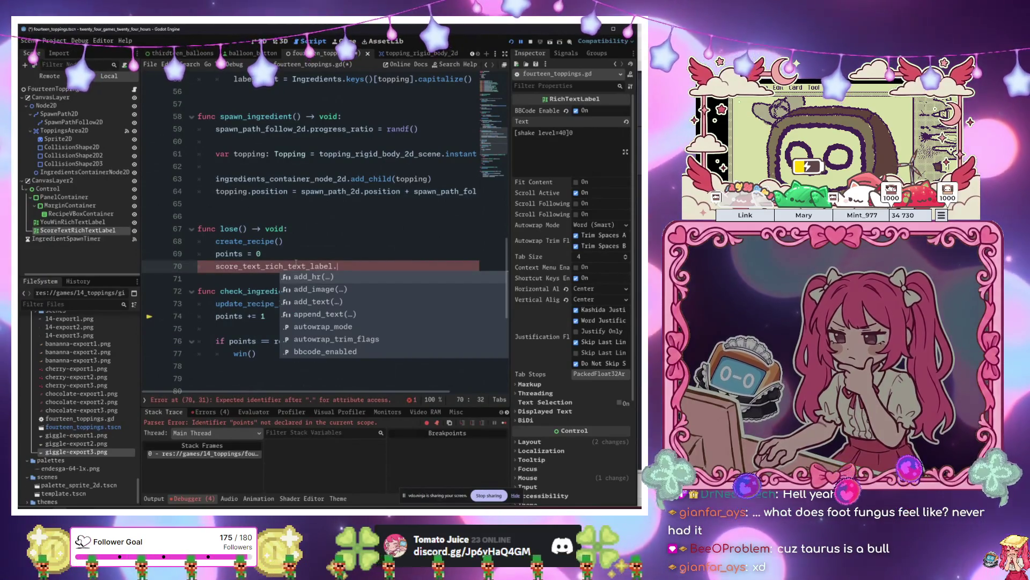
pyautogui.write('xt =')
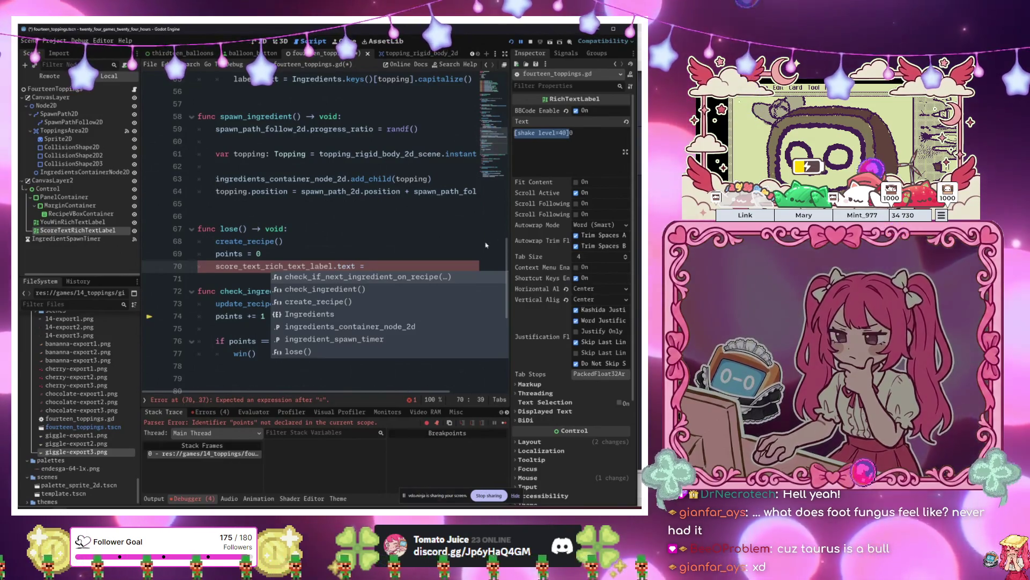
pyautogui.click(395, 267)
pyautogui.write('"[shake level=40]" + ')
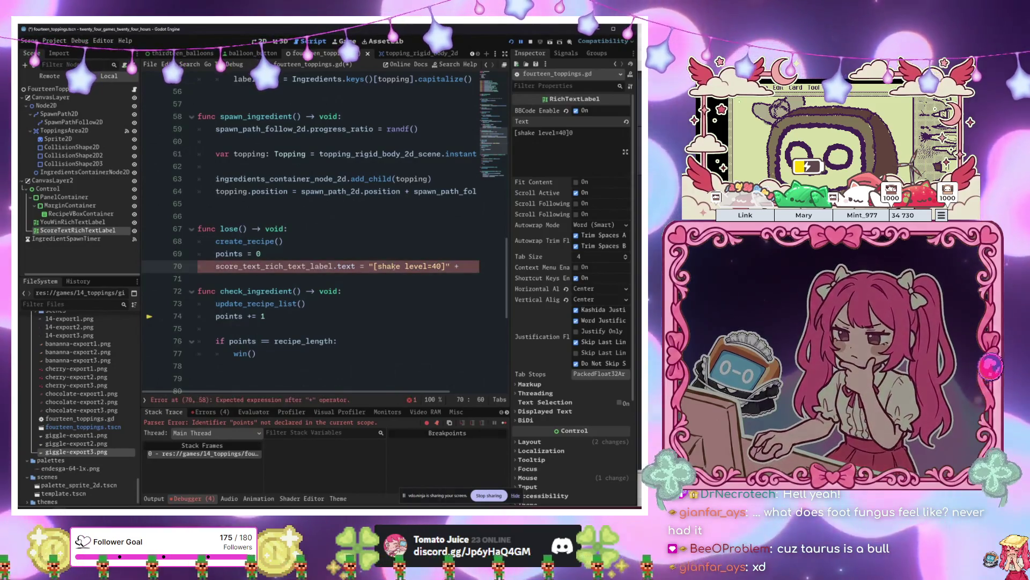
pyautogui.write('str(poi')
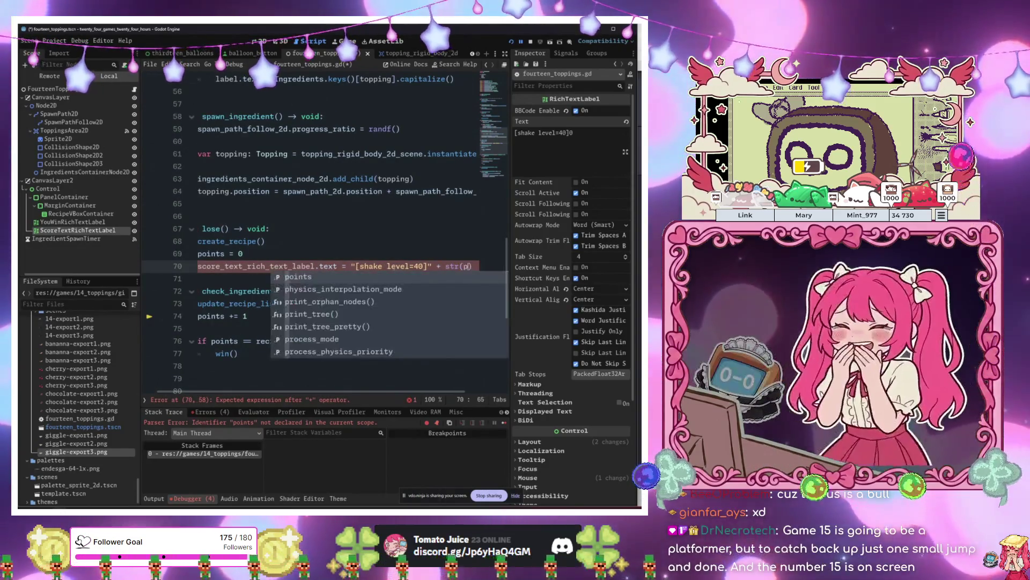
pyautogui.write('nts)')
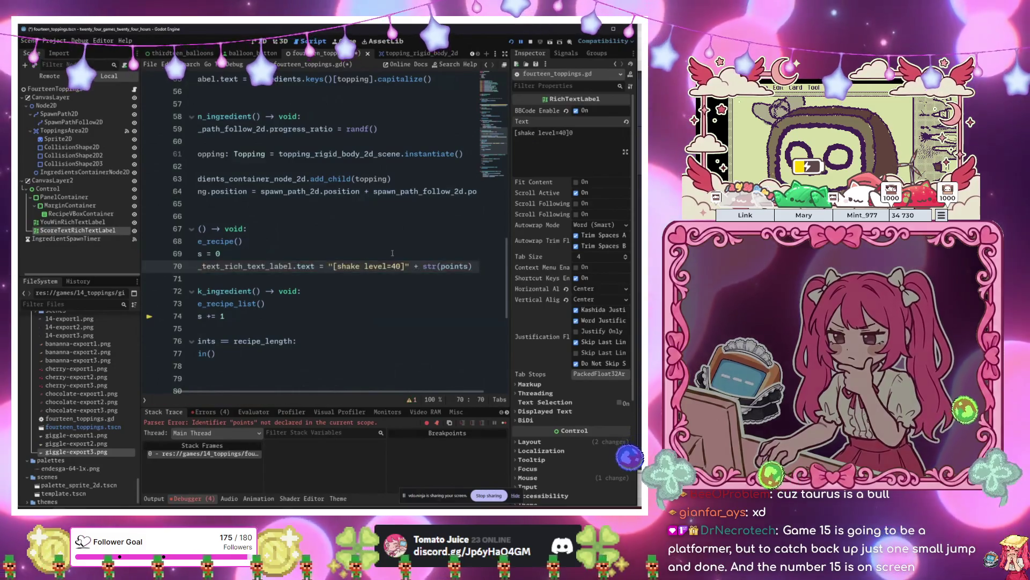
pyautogui.moveTo(345, 267); pyautogui.dragTo(474, 269)
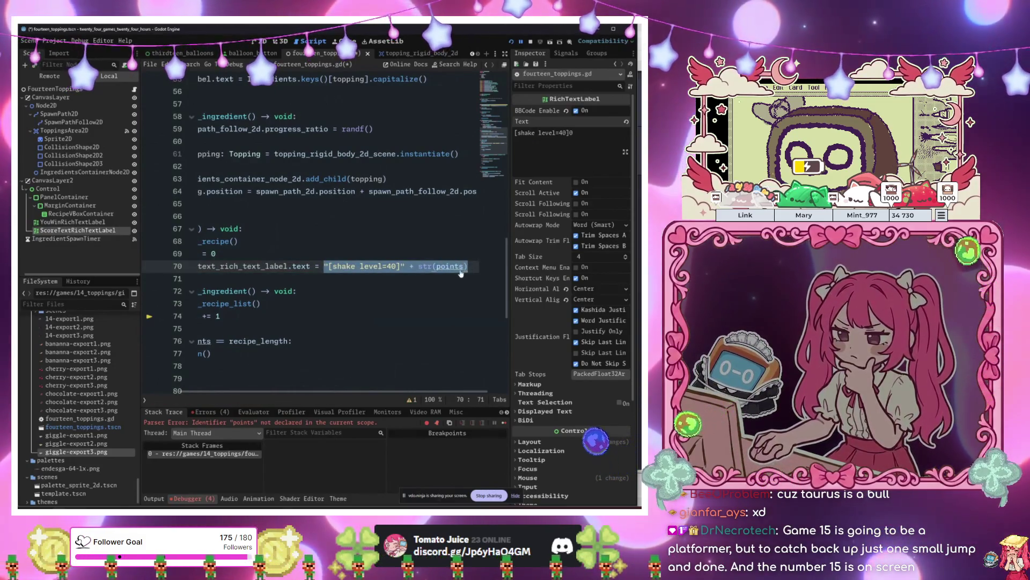
pyautogui.click(309, 277)
pyautogui.scroll(-4, 311, 284)
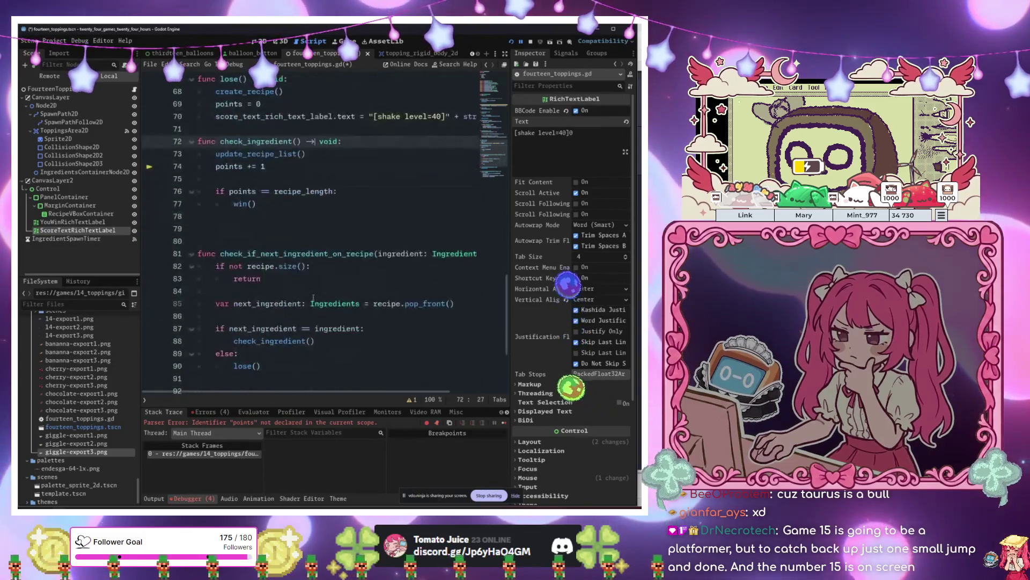
pyautogui.scroll(6, 315, 294)
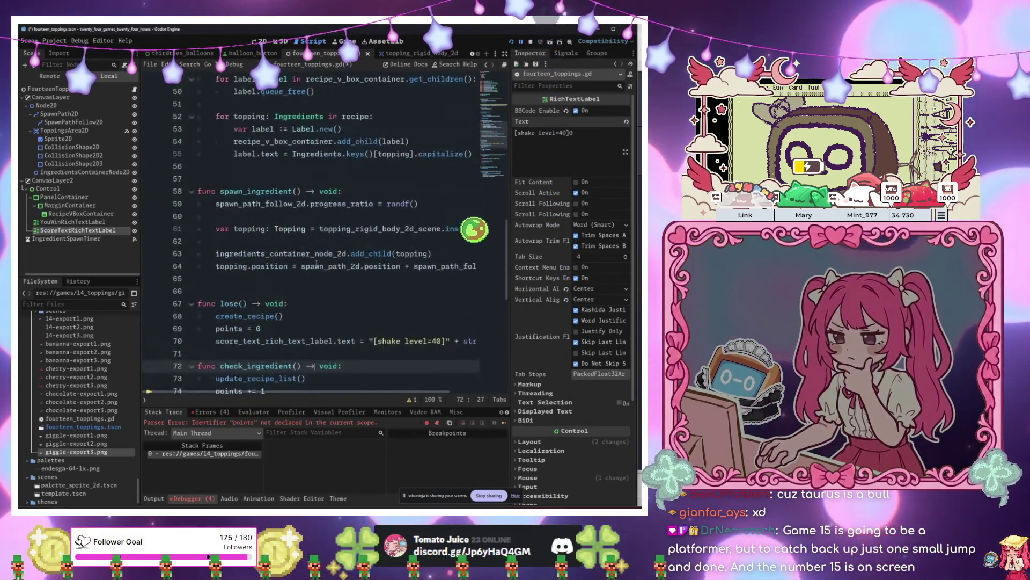
pyautogui.scroll(-8, 315, 265)
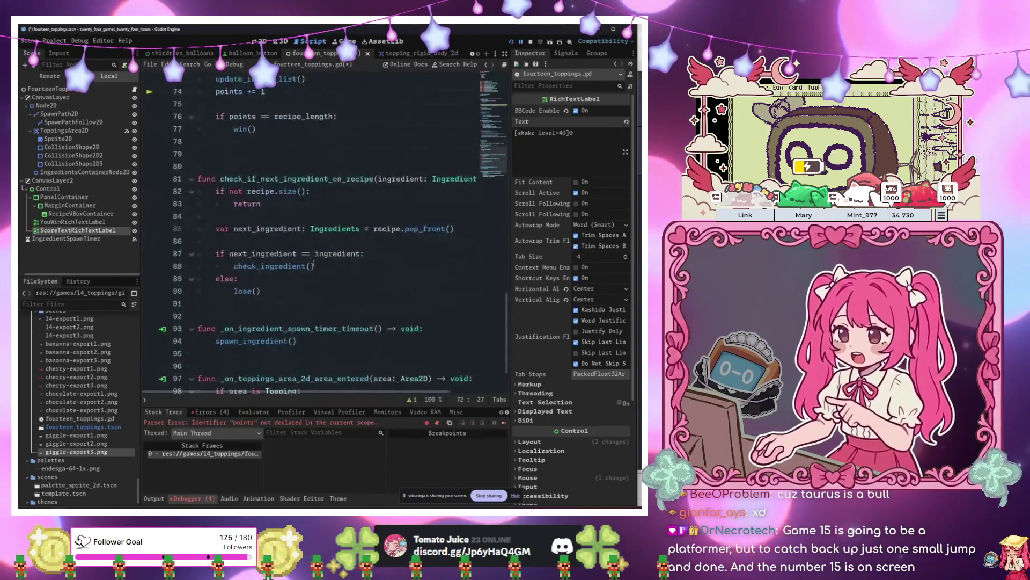
pyautogui.scroll(4, 314, 263)
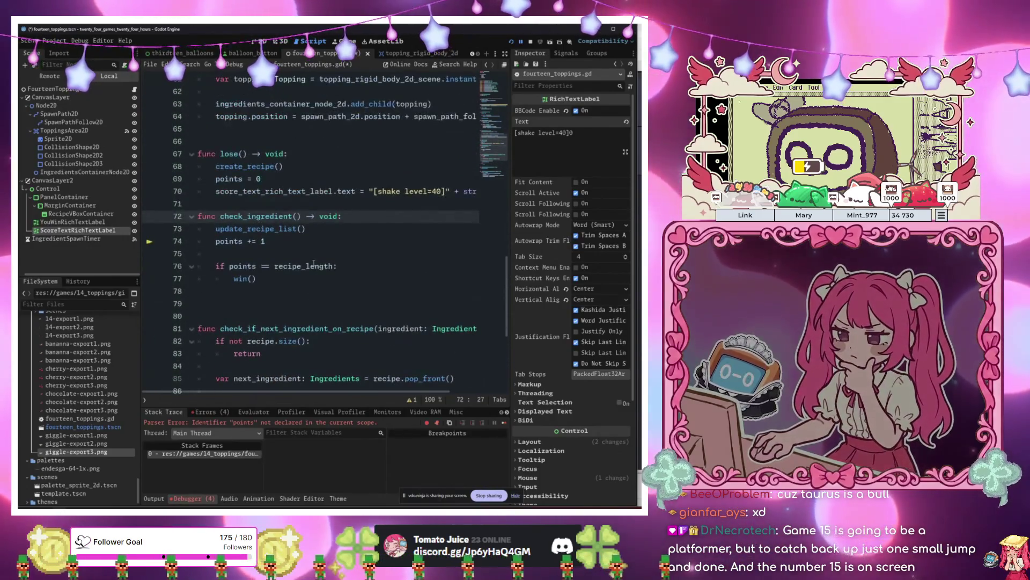
pyautogui.scroll(2, 314, 263)
pyautogui.click(295, 321)
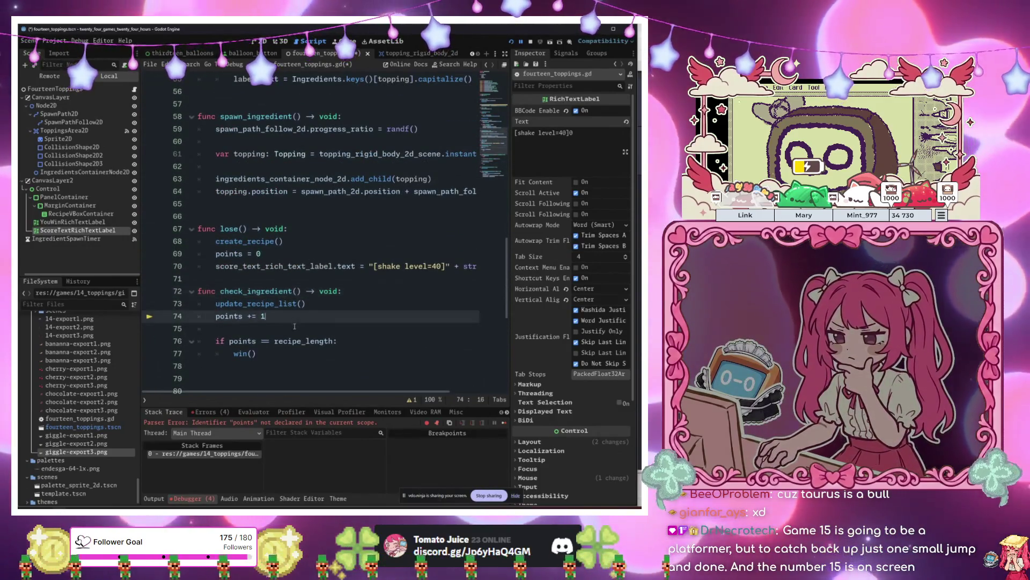
# Below points += 1, add score_text_rich_text_label.text = "[shake level=40]" + str(points) and run the game.
pyautogui.press('Return')
pyautogui.write('"[shake level=40]" + str(points)')
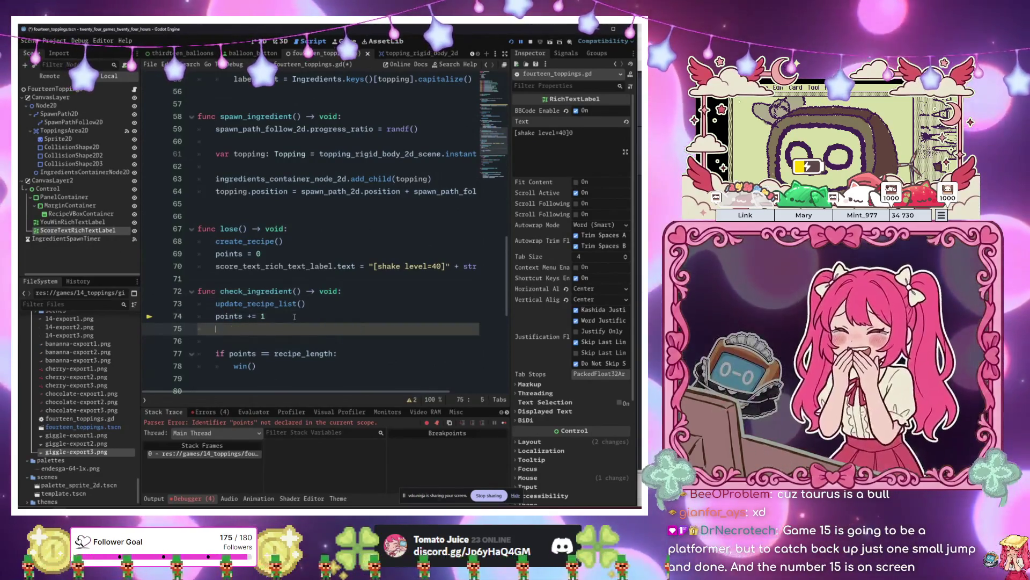
pyautogui.write('score_text_rich_text_label.')
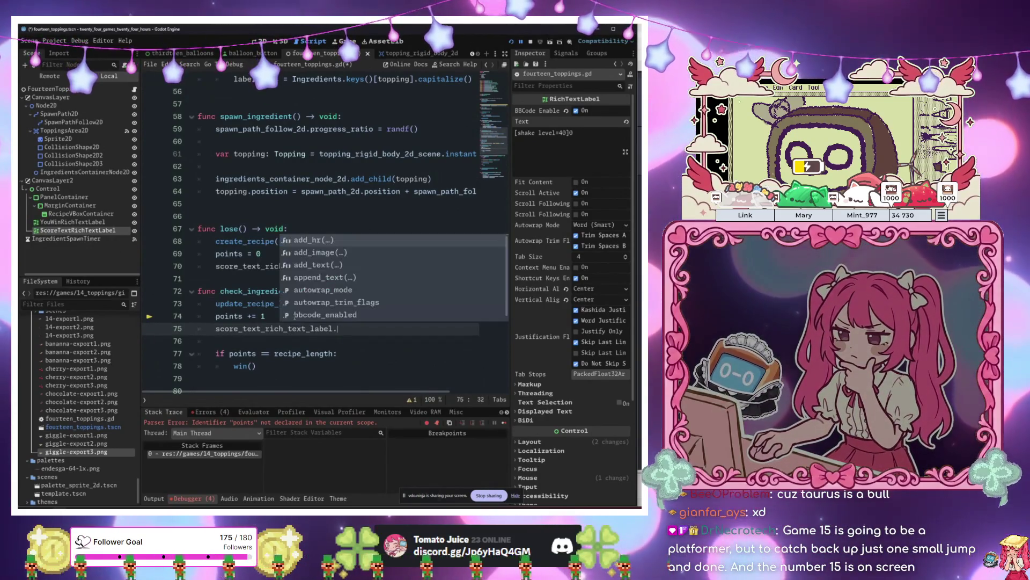
pyautogui.write('text 6')
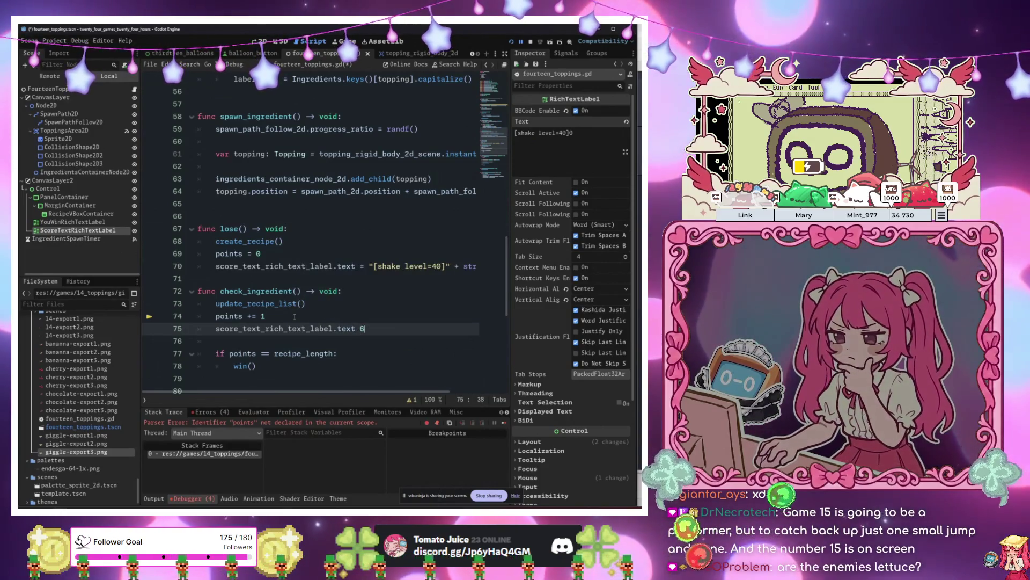
pyautogui.press('BackSpace')
pyautogui.write('= "[shake level=40]" + str(points)')
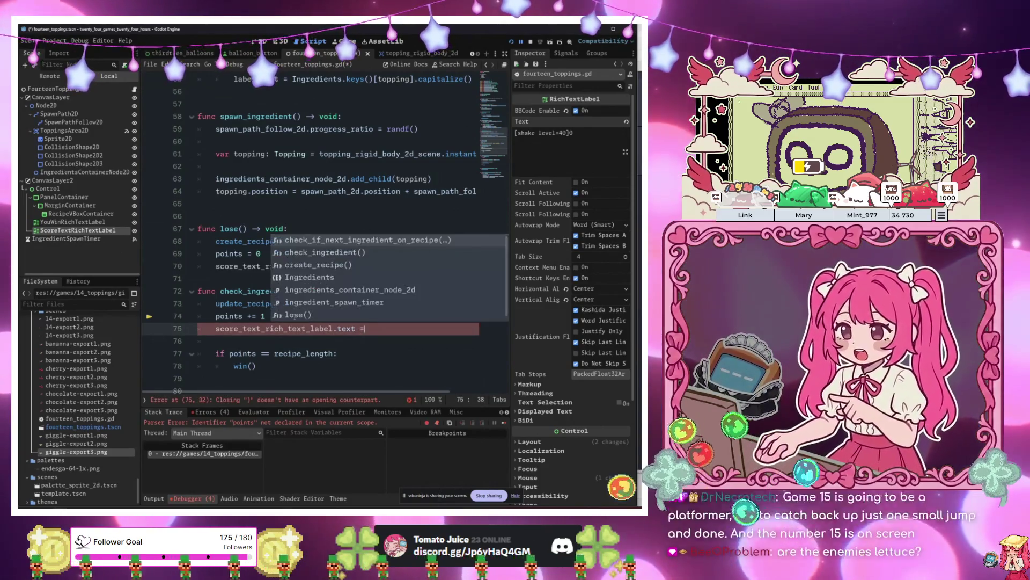
pyautogui.click(344, 155)
pyautogui.press('F6')
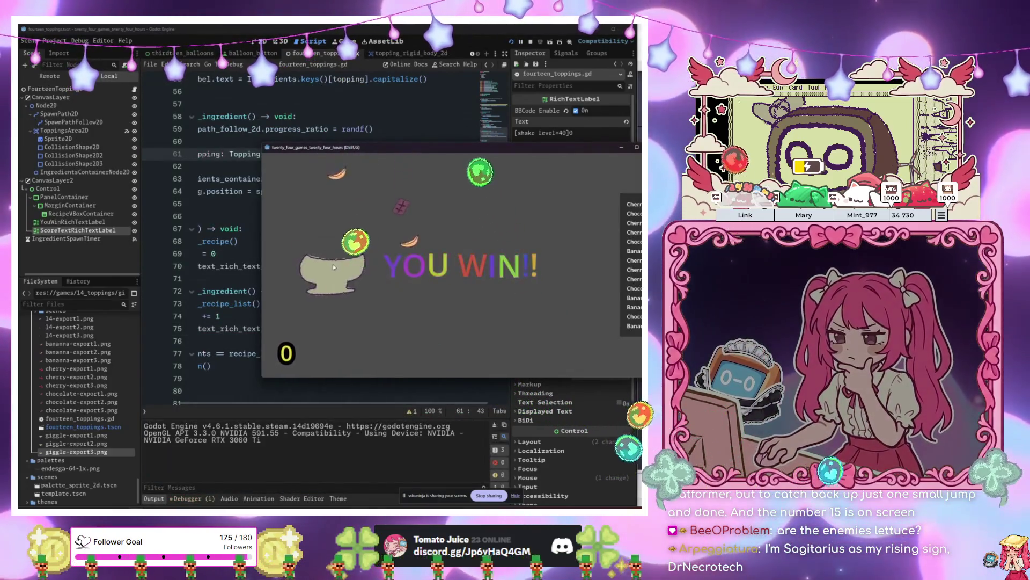
# Hide the YOU WIN!! label in the running game, then close it and reselect the points += 1 line.
pyautogui.click(134, 222)
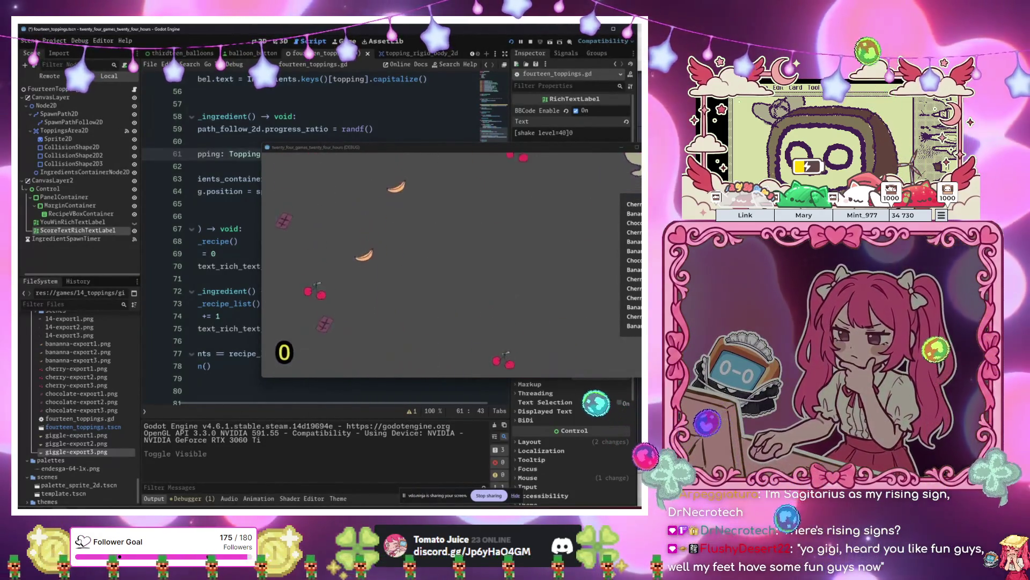
pyautogui.click(637, 147)
pyautogui.moveTo(264, 316); pyautogui.dragTo(197, 315)
pyautogui.scroll(-4, 242, 344)
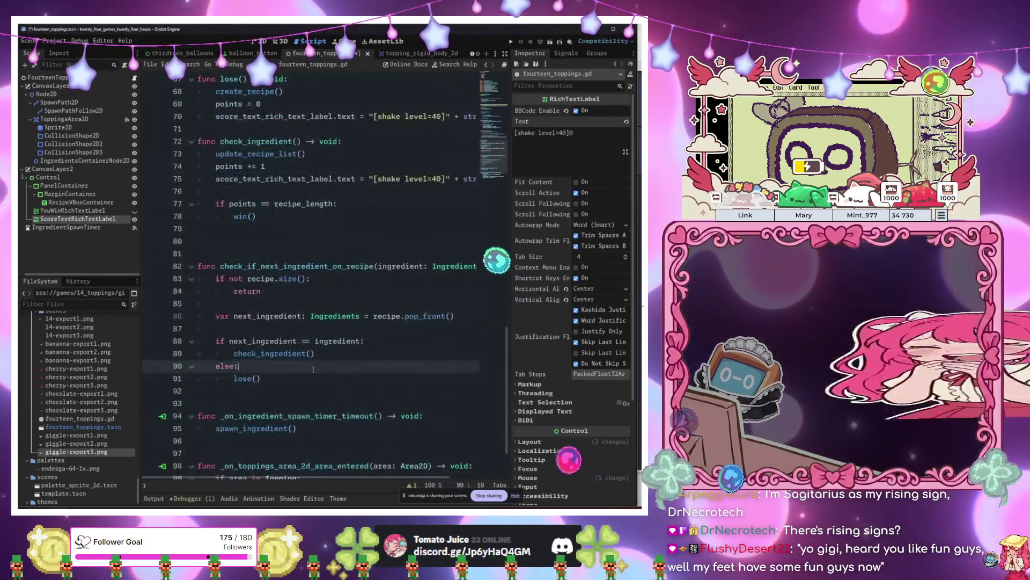
# Jump to the lose() function and start a new line after create_recipe().
pyautogui.click(242, 344)
pyautogui.keyDown('ctrl'); pyautogui.click(242, 344); pyautogui.keyUp('ctrl')
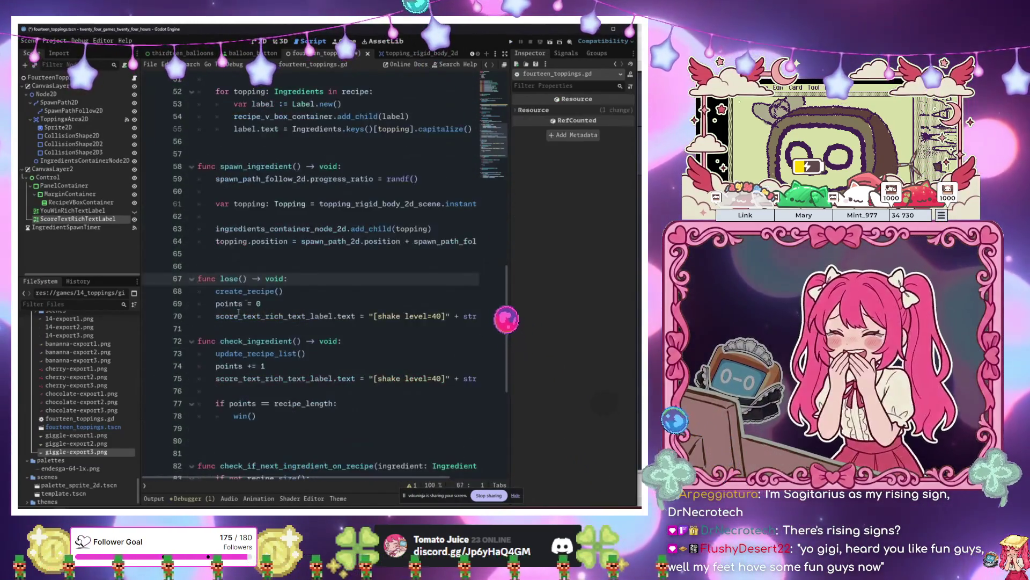
pyautogui.click(324, 293)
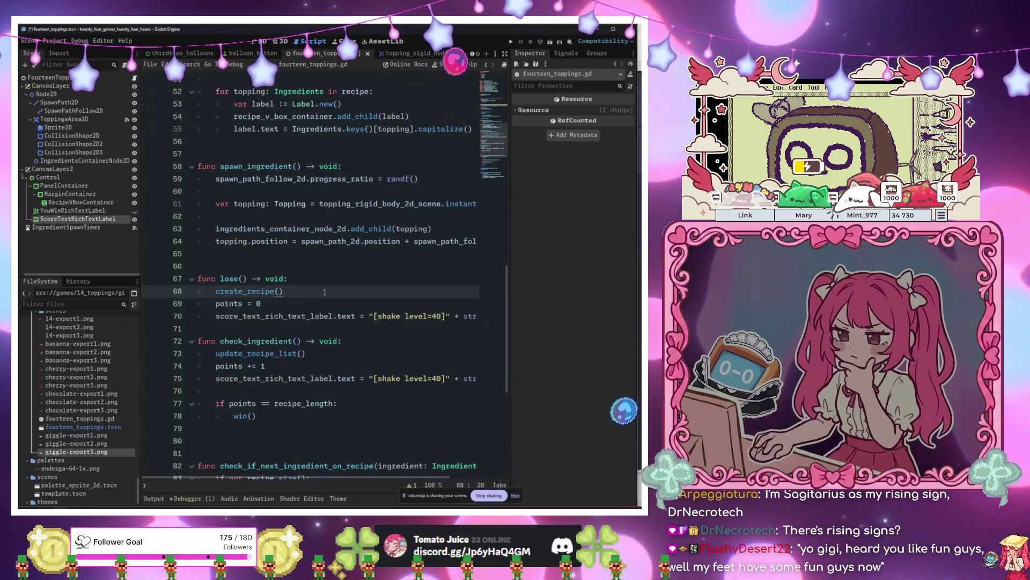
pyautogui.click(339, 307)
pyautogui.click(347, 295)
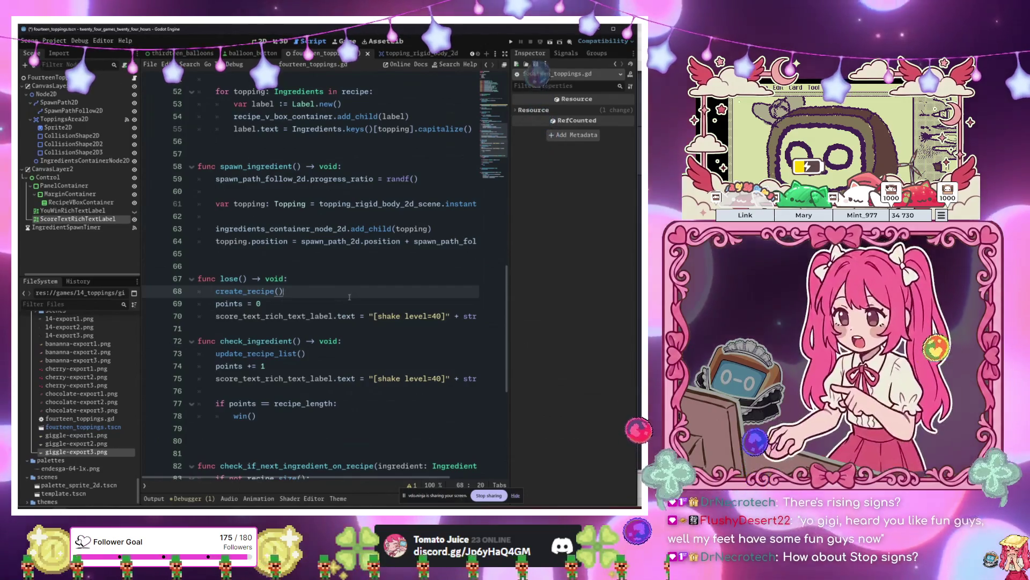
pyautogui.press('Return')
pyautogui.write('infre')
pyautogui.press('BackSpace')
pyautogui.press('BackSpace')
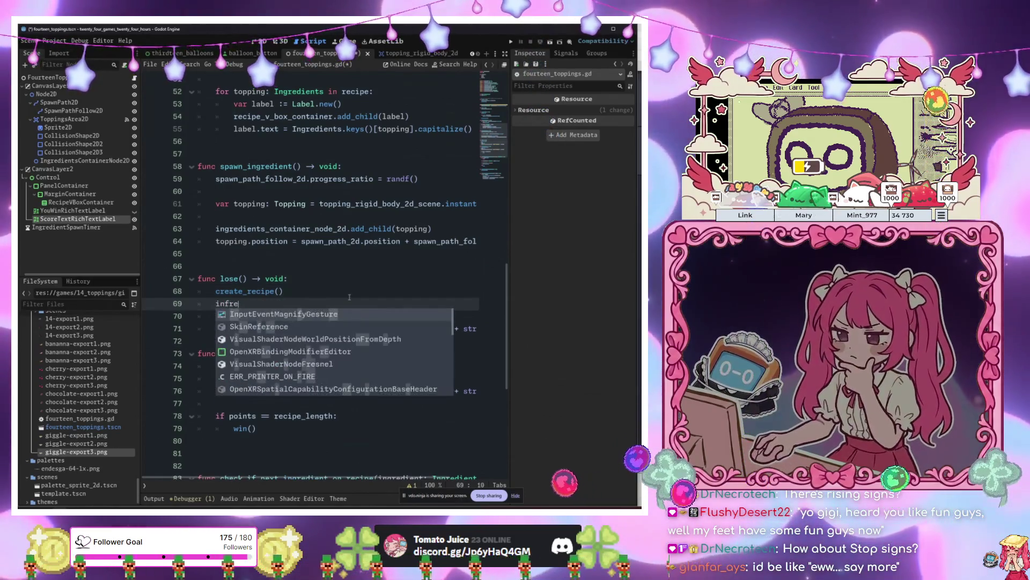
pyautogui.press('BackSpace')
pyautogui.press('BackSpace')
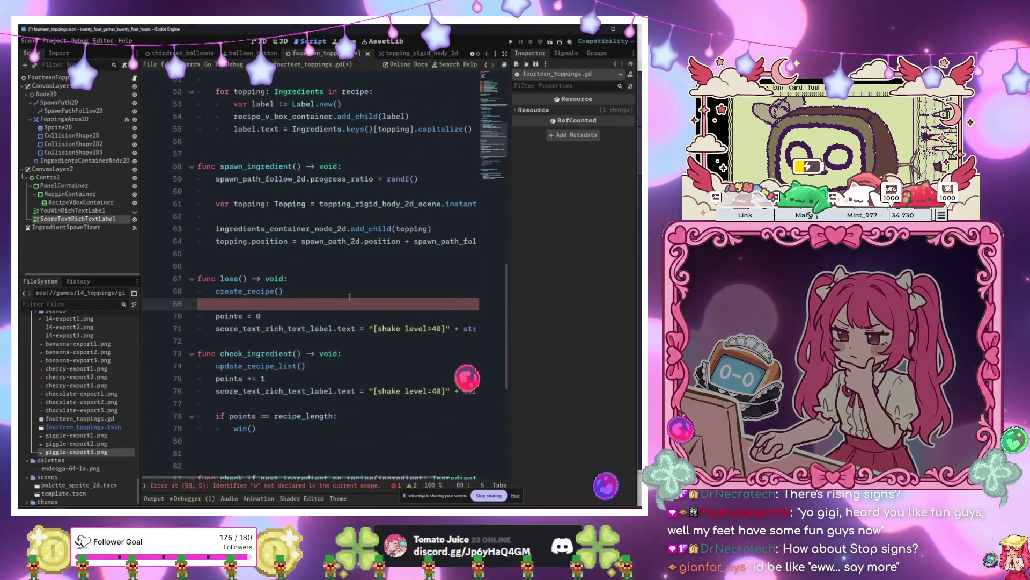
pyautogui.press('BackSpace')
# Add 'for topping: Topping in ingredients_container_node_2d.get_children(): topping.queue_free()' and run the game.
pyautogui.write('for')
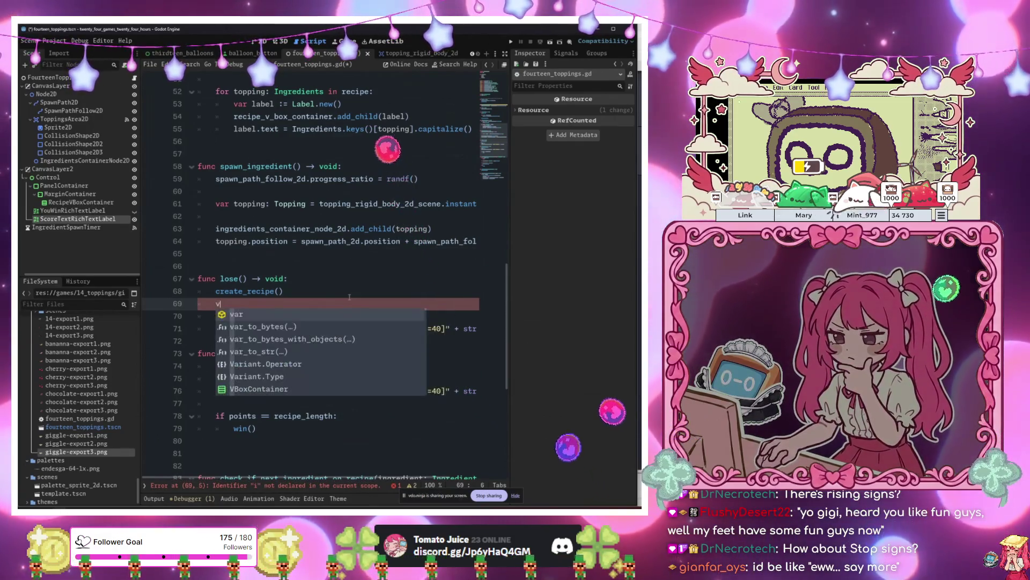
pyautogui.write(' in')
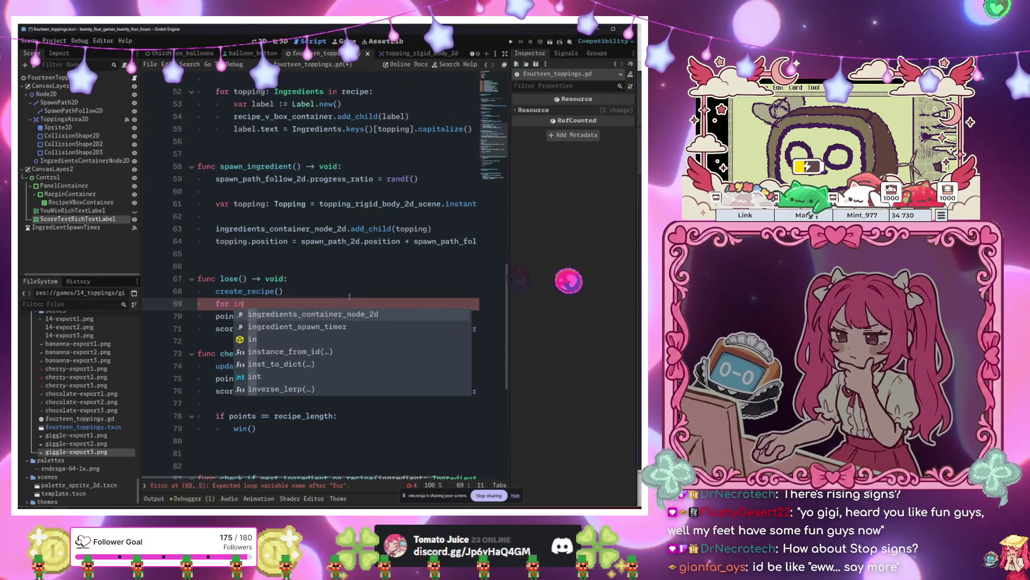
pyautogui.press('BackSpace')
pyautogui.press('BackSpace')
pyautogui.write('topping')
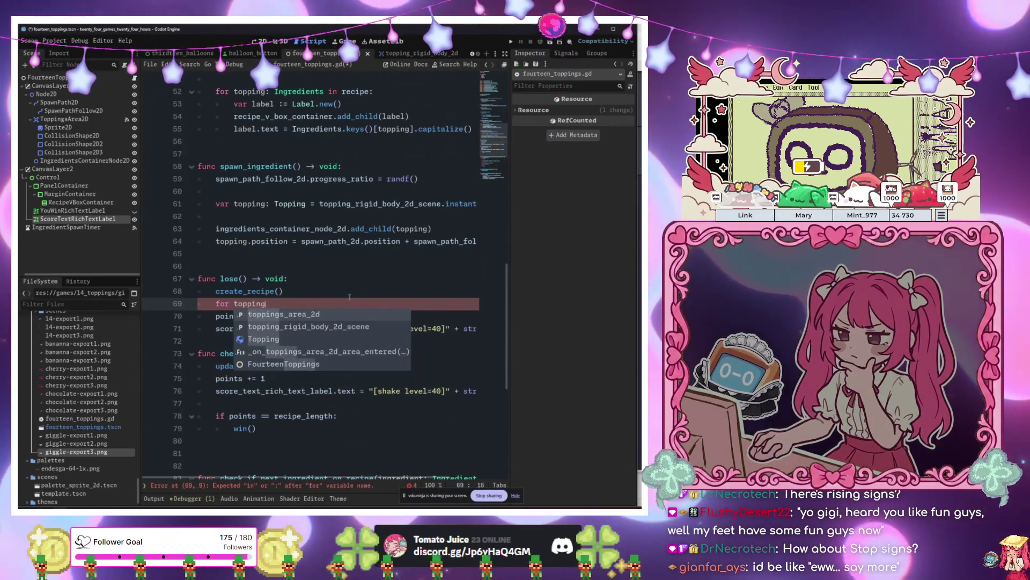
pyautogui.write(': Topping in ')
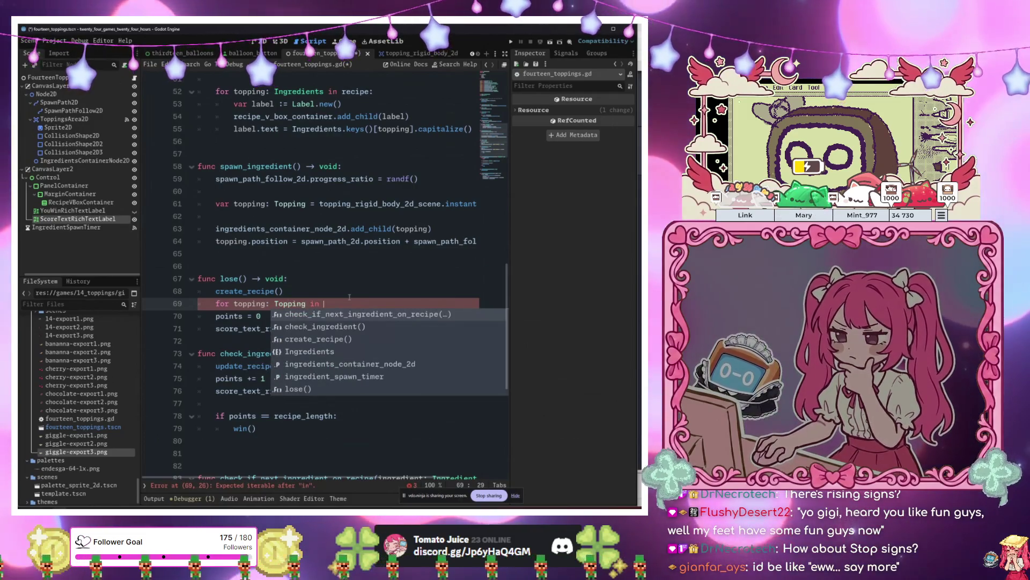
pyautogui.write('ingre')
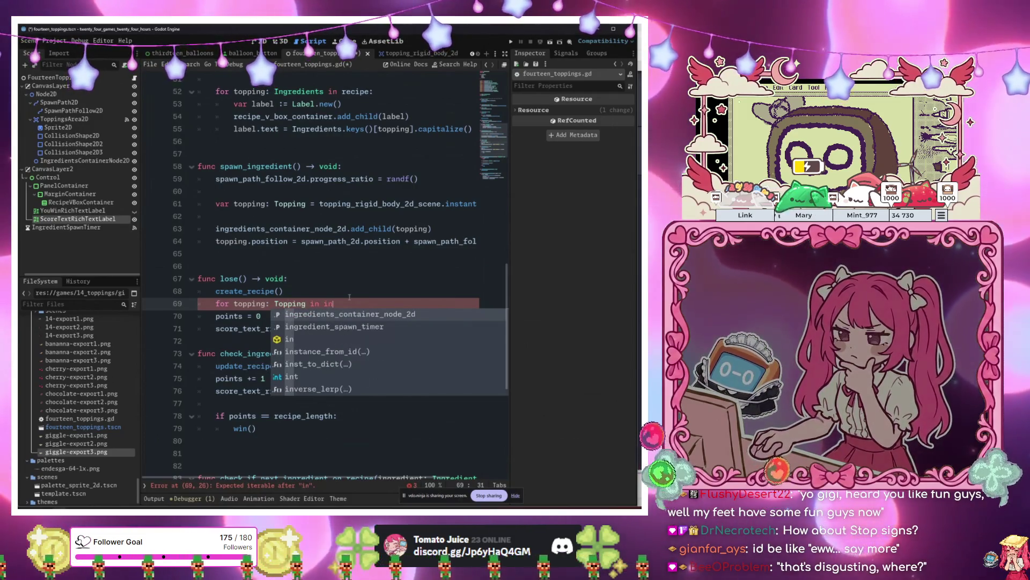
pyautogui.press('Return')
pyautogui.write('.get_children(')
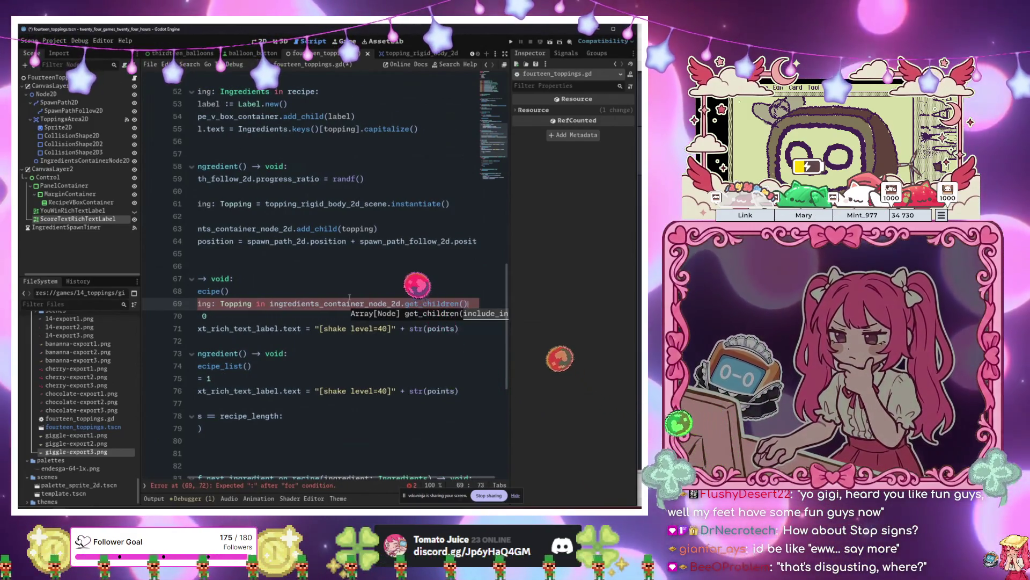
pyautogui.press('Down')
pyautogui.press('Return')
pyautogui.press('Return')
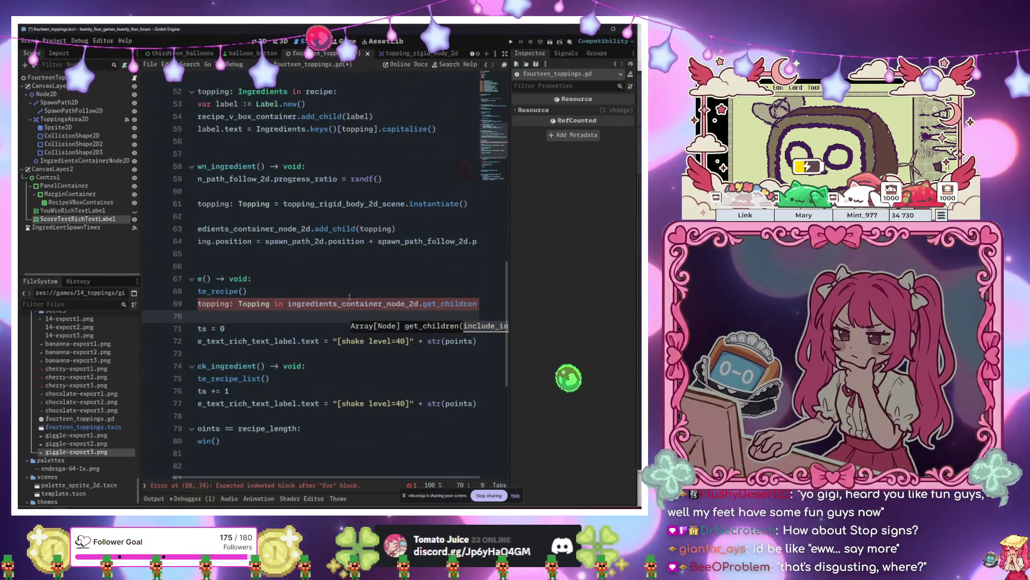
pyautogui.write('top')
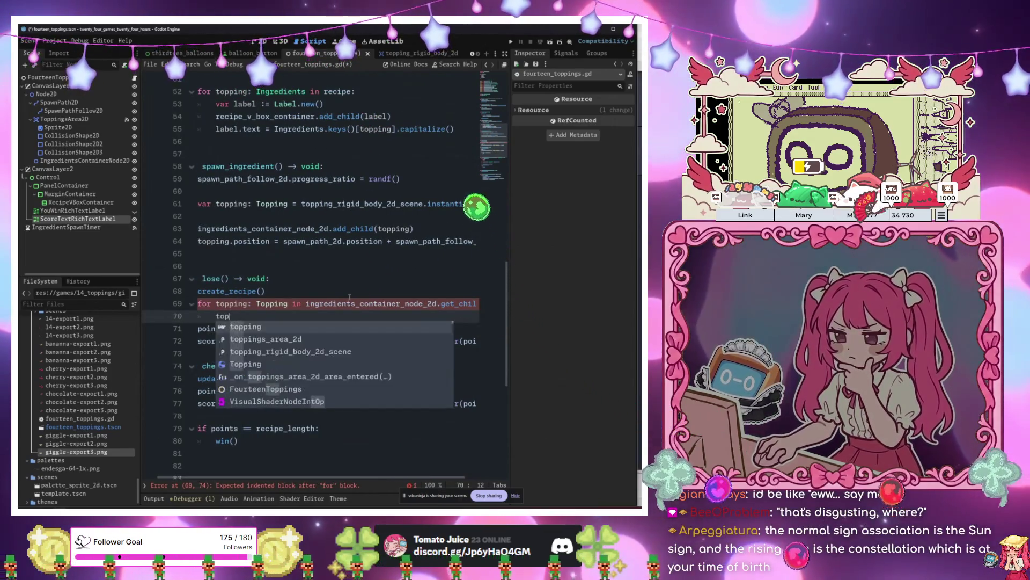
pyautogui.press('Return')
pyautogui.write('.qu')
pyautogui.press('Return')
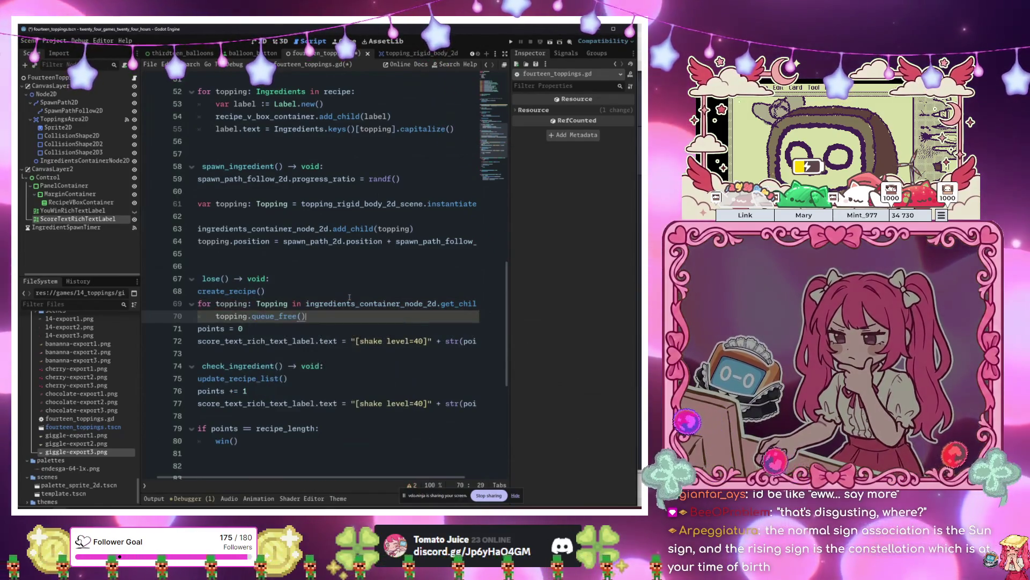
pyautogui.click(349, 300)
pyautogui.press('F5')
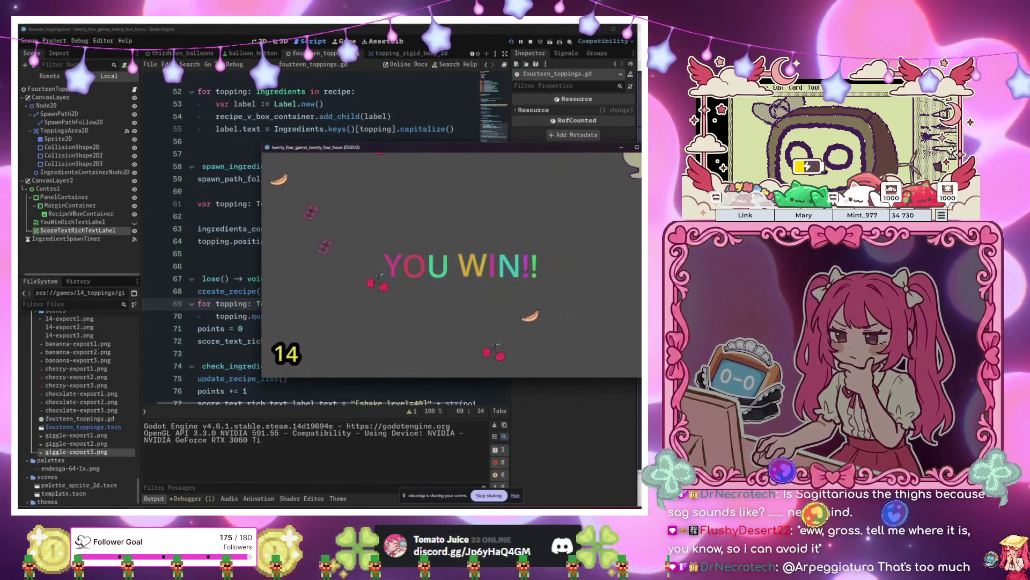
# Close the running game and review lines 70–72 of the fourteen_toppings script.
pyautogui.click(637, 147)
pyautogui.click(355, 316)
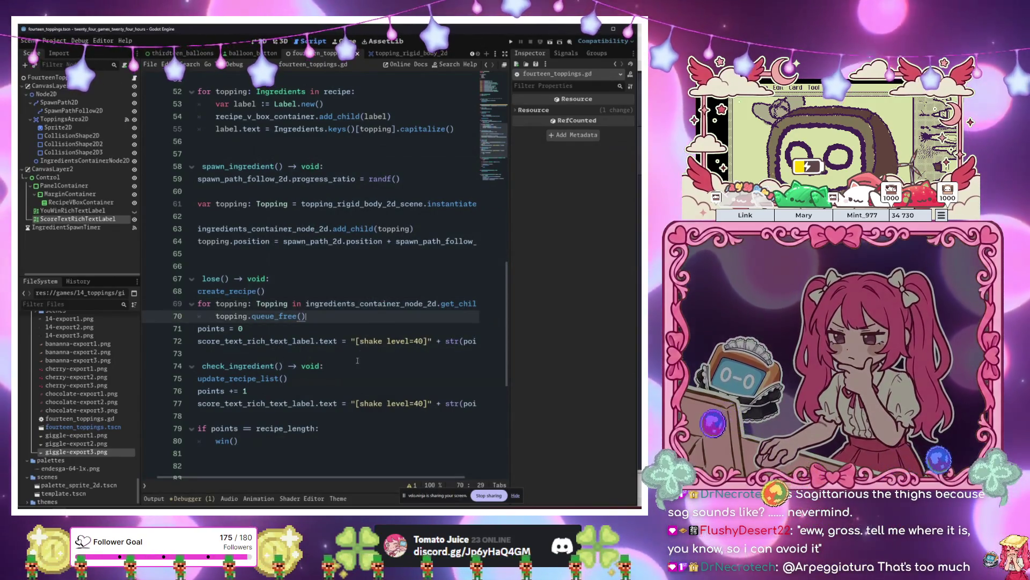
pyautogui.click(338, 341)
pyautogui.click(352, 330)
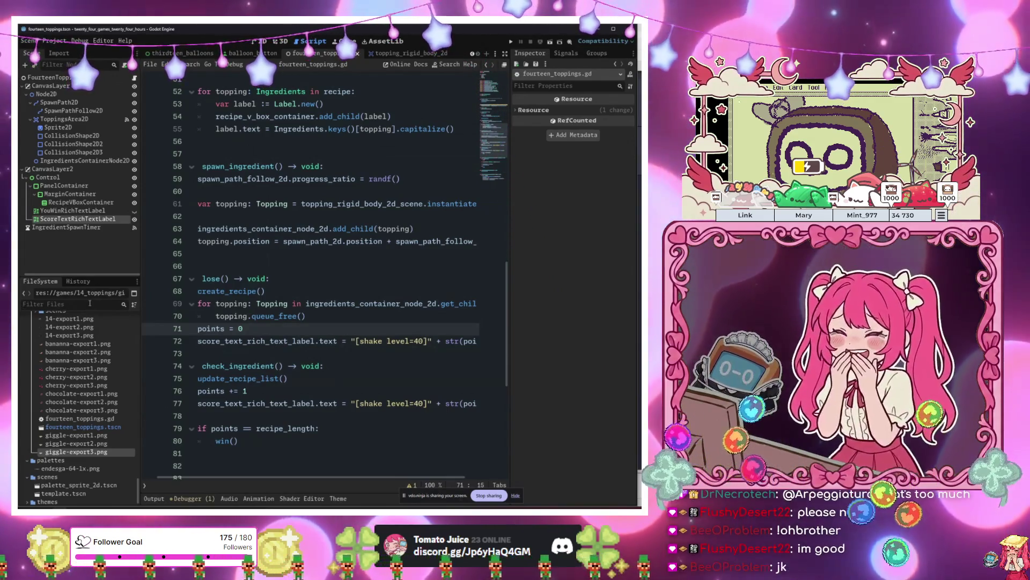
pyautogui.click(90, 303)
# Clear the FileSystem filter, expand games > 1_toast and open toast.tscn.
pyautogui.write('on')
pyautogui.press('BackSpace')
pyautogui.press('BackSpace')
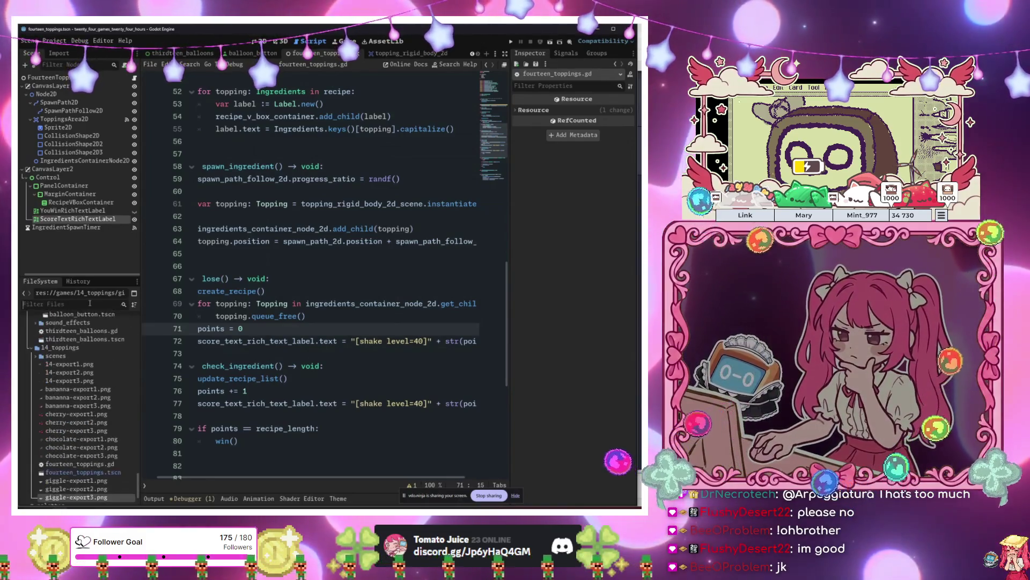
pyautogui.scroll(10, 139, 426)
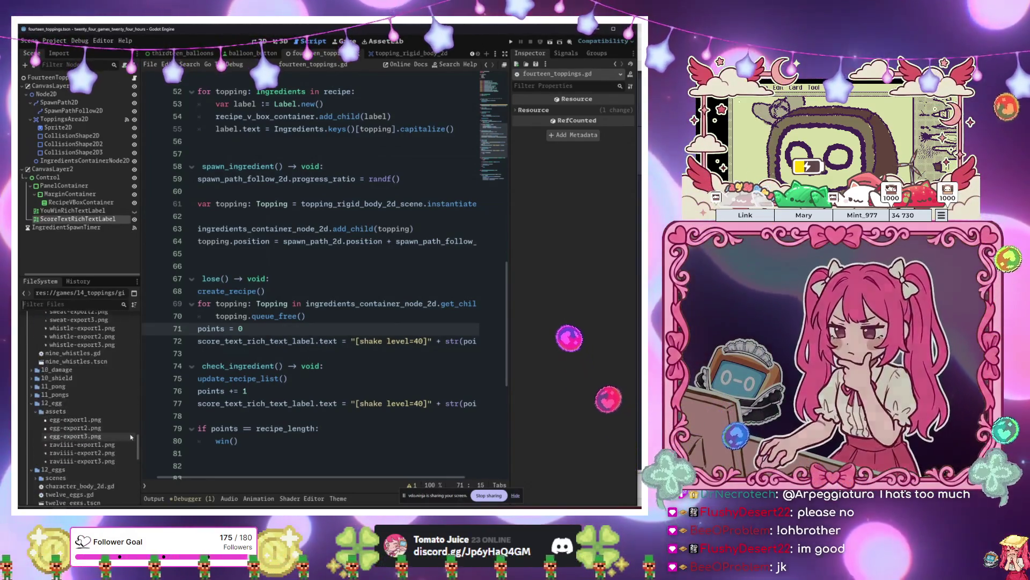
pyautogui.scroll(10, 139, 426)
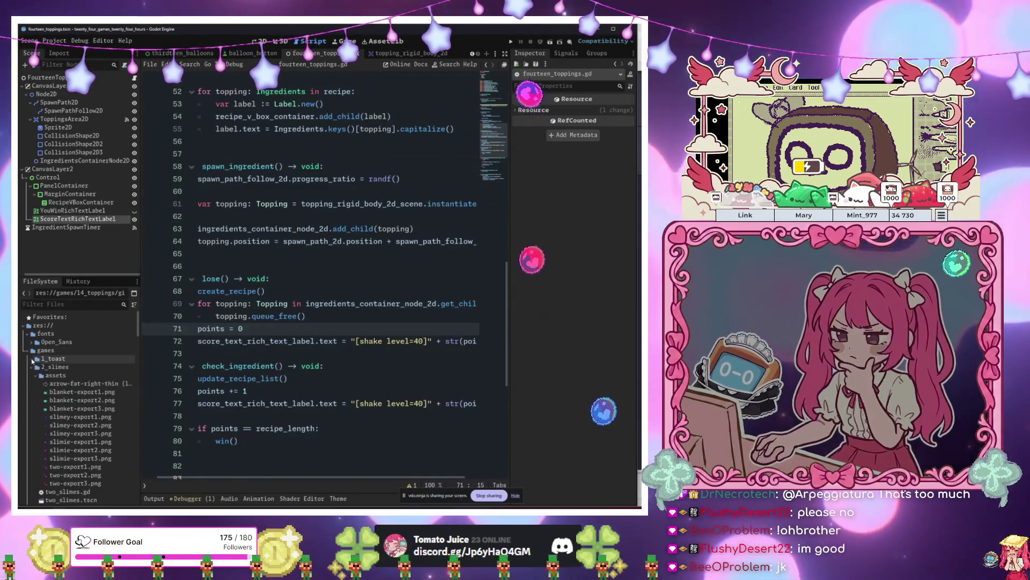
pyautogui.click(31, 358)
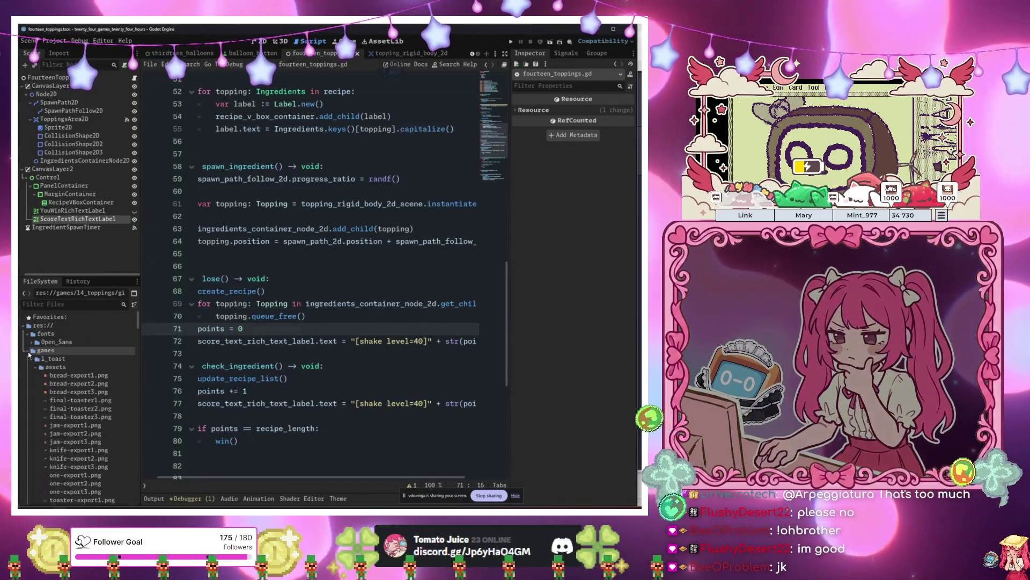
pyautogui.click(30, 357)
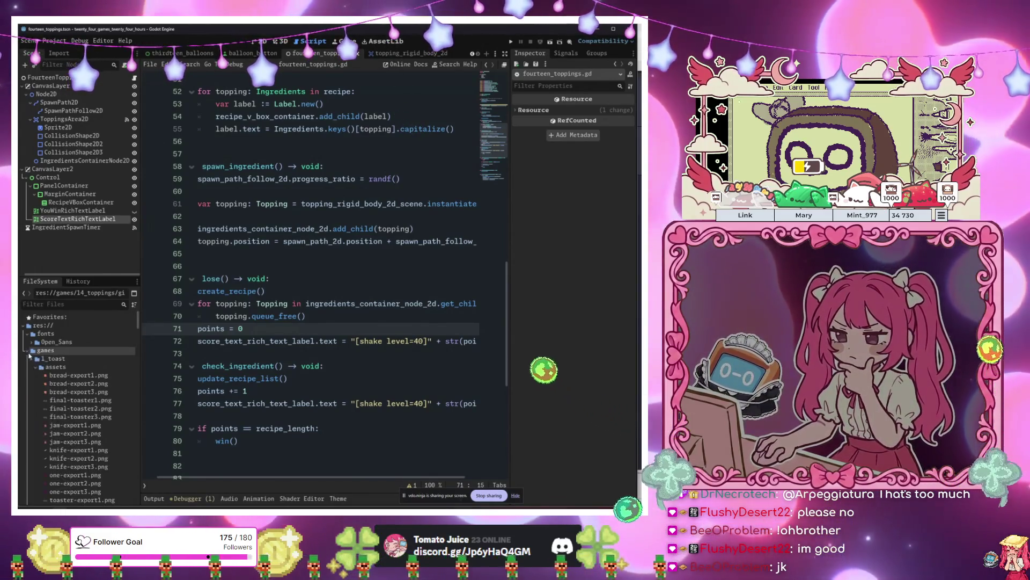
pyautogui.click(32, 365)
pyautogui.click(31, 357)
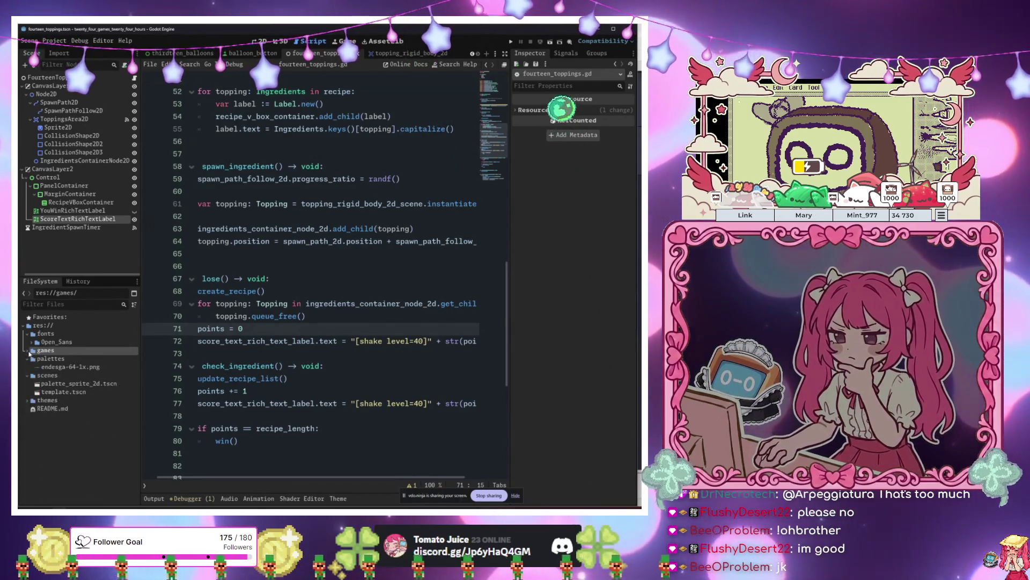
pyautogui.click(30, 354)
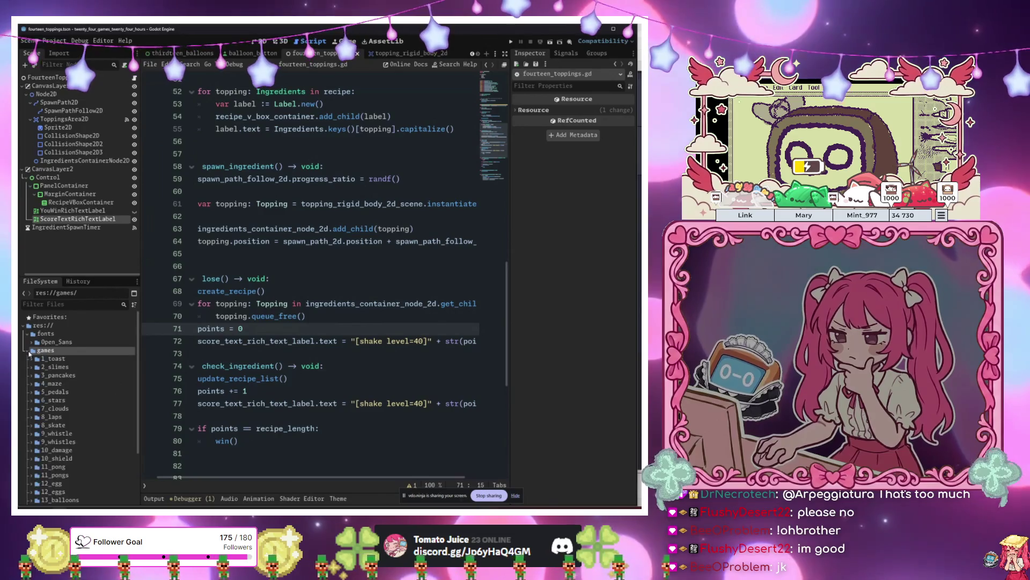
pyautogui.click(36, 359)
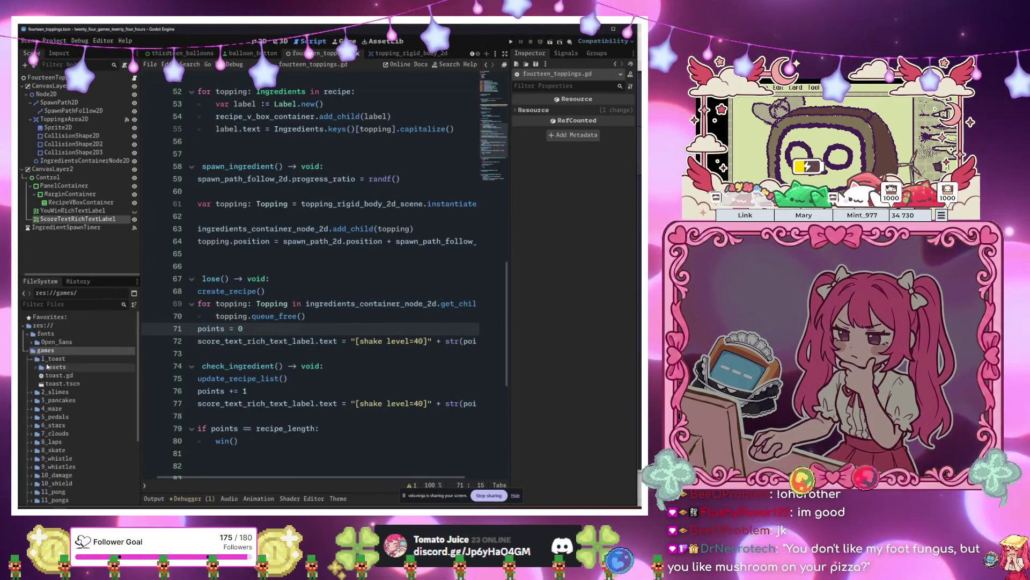
pyautogui.doubleClick(98, 384)
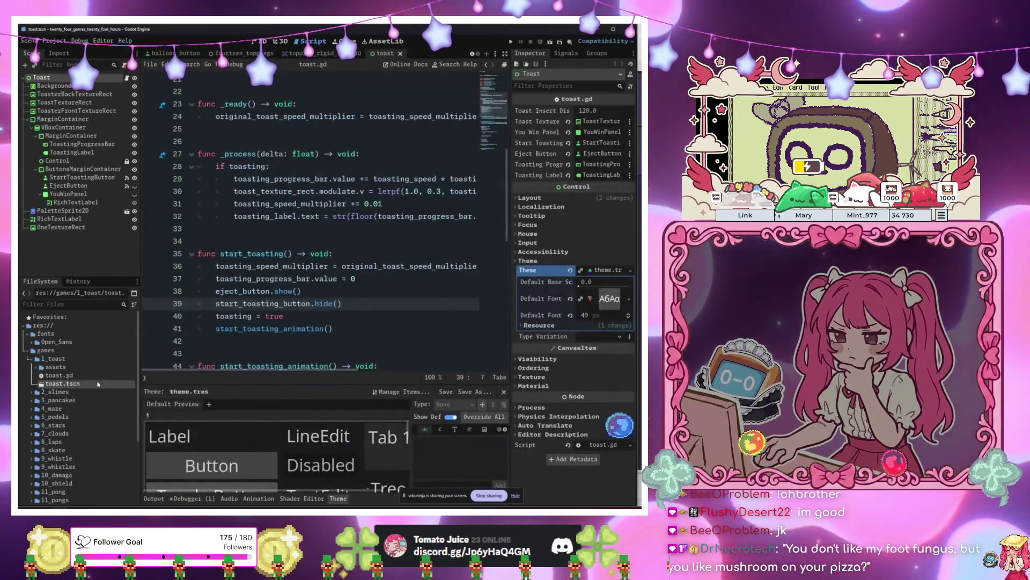
pyautogui.click(320, 254)
pyautogui.press('F6')
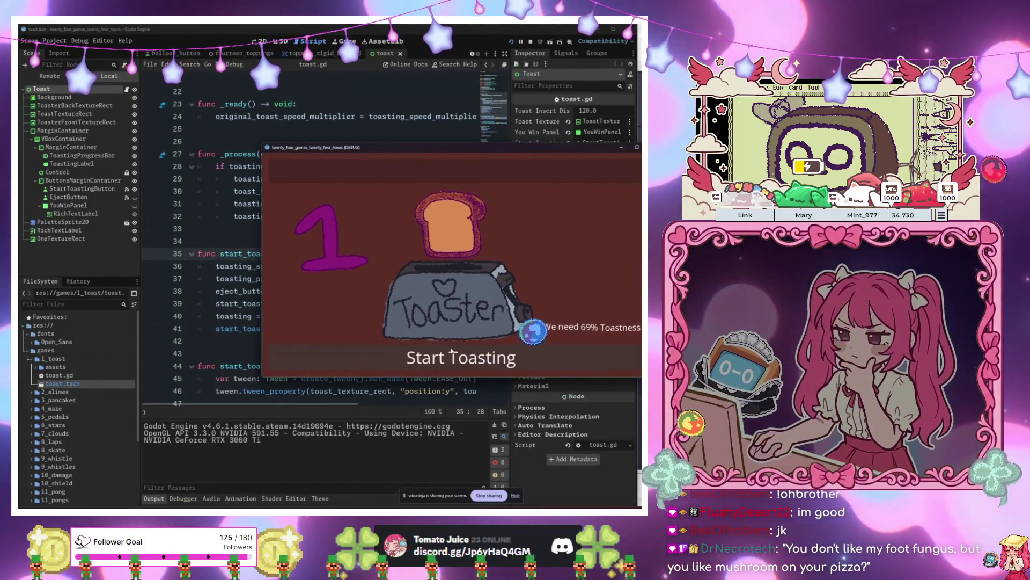
pyautogui.click(441, 359)
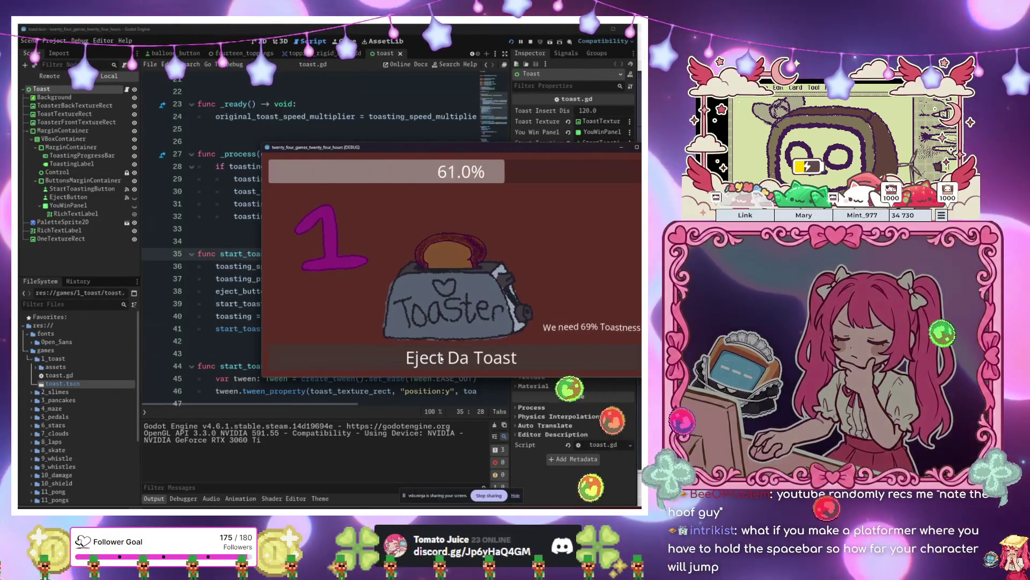
pyautogui.click(442, 359)
pyautogui.click(442, 359)
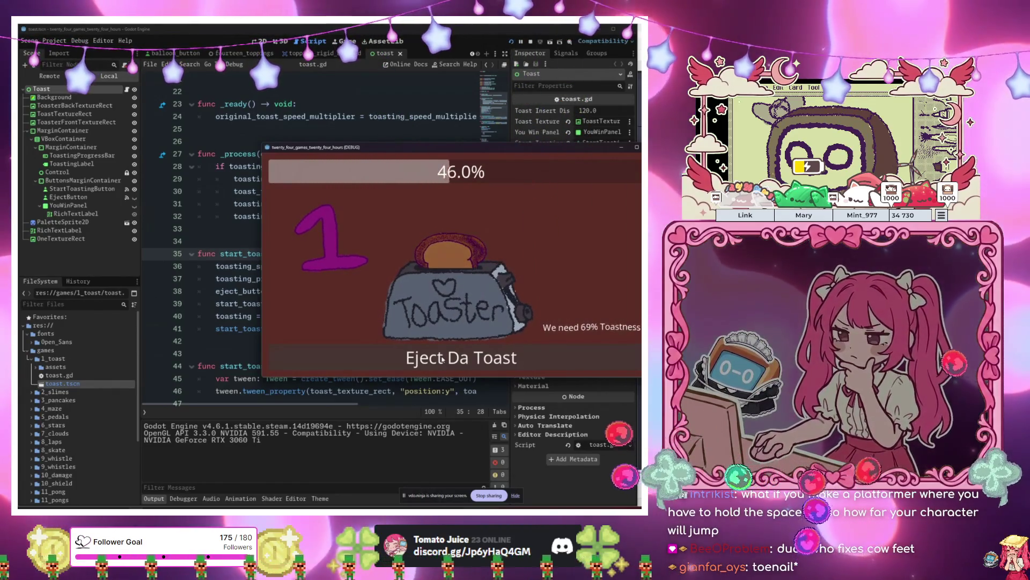
pyautogui.click(442, 358)
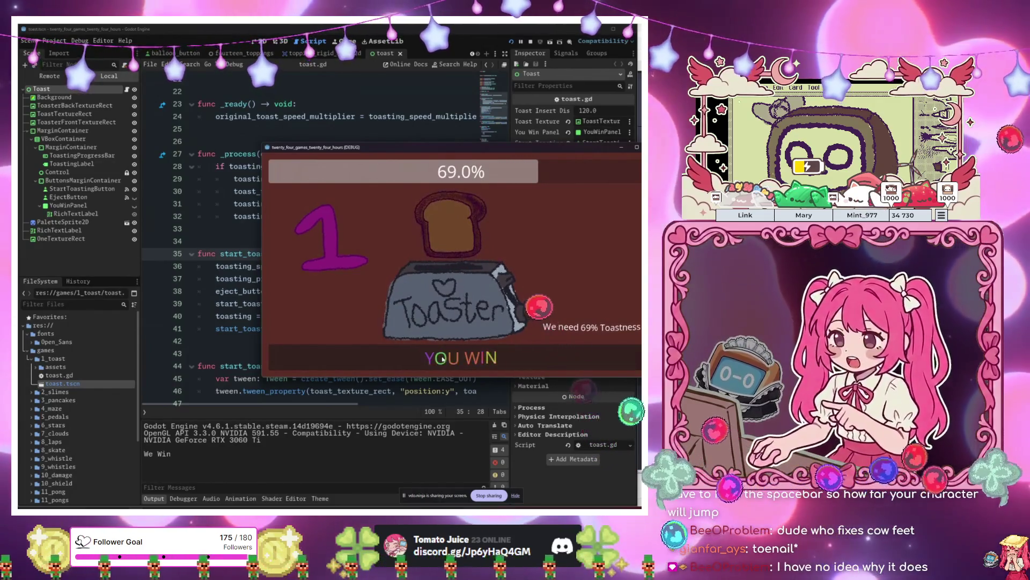
pyautogui.press('F8')
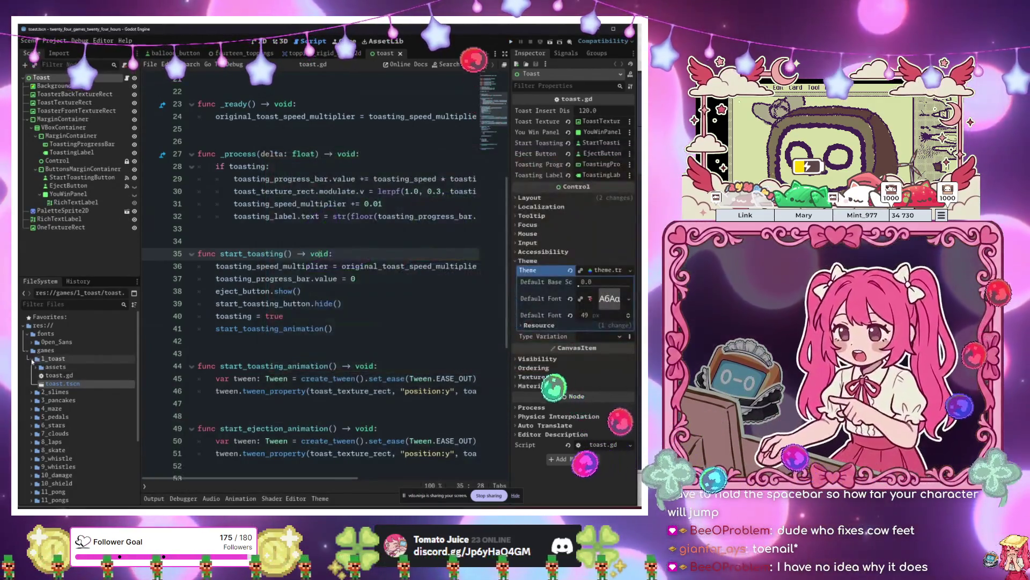
# Expand 2_slimes and set two_slimes.tscn as the project's main scene.
pyautogui.click(28, 359)
pyautogui.click(31, 367)
pyautogui.click(70, 392)
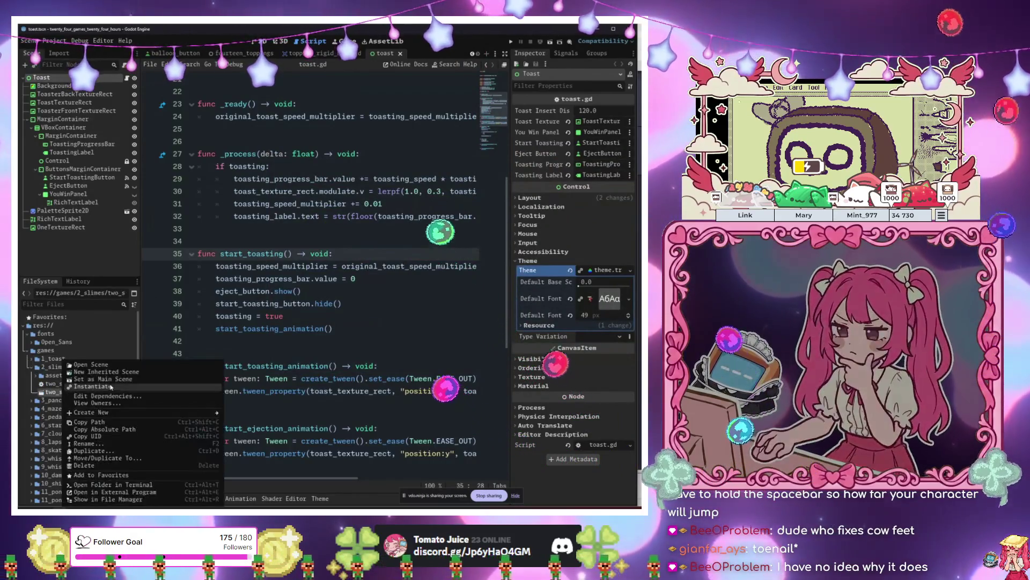
pyautogui.click(292, 352)
# Playtest the two-slimes game twice, starting a round each time, then close it.
pyautogui.press('F5')
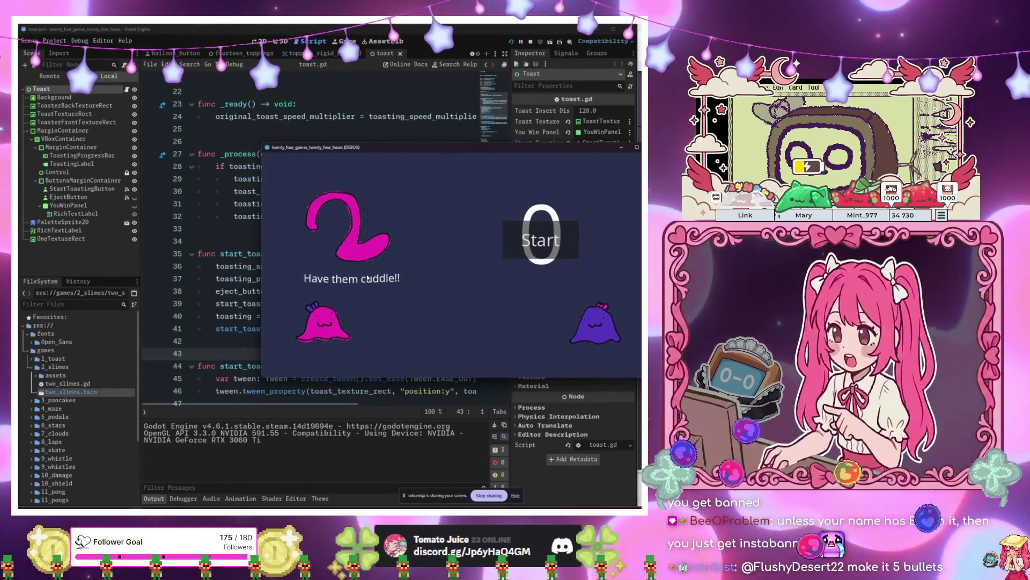
pyautogui.click(541, 240)
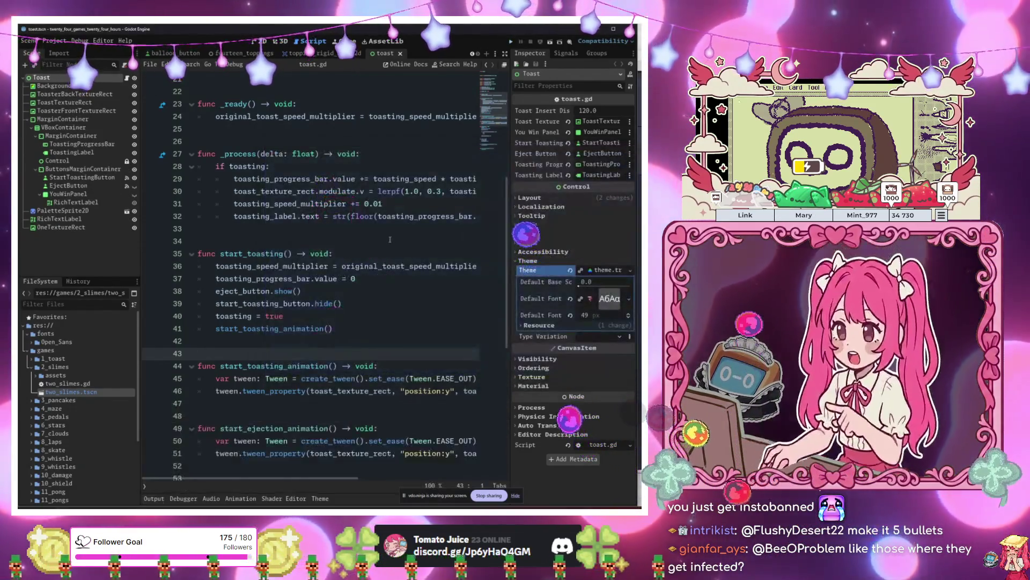
pyautogui.click(375, 241)
pyautogui.press('F5')
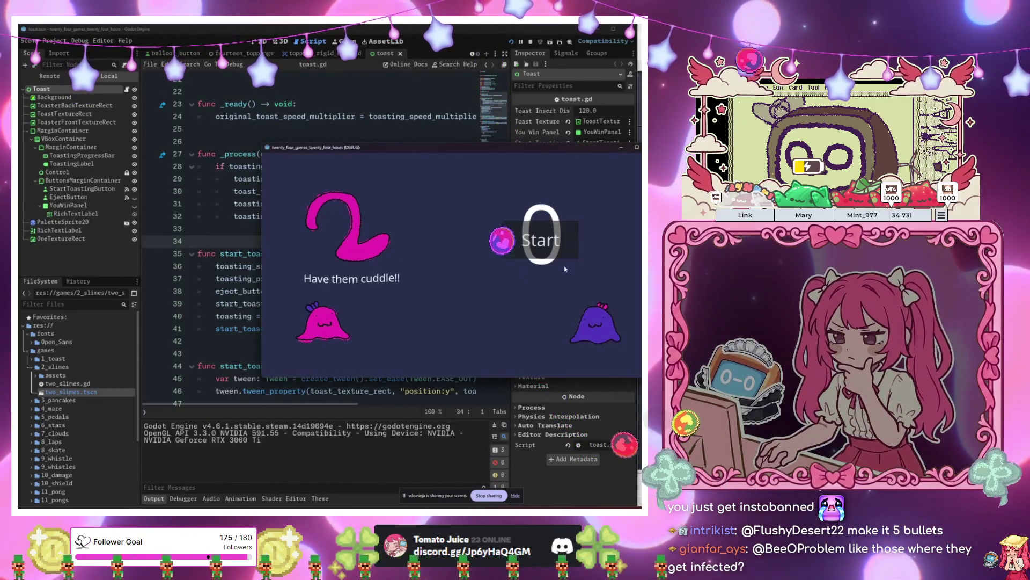
pyautogui.click(550, 228)
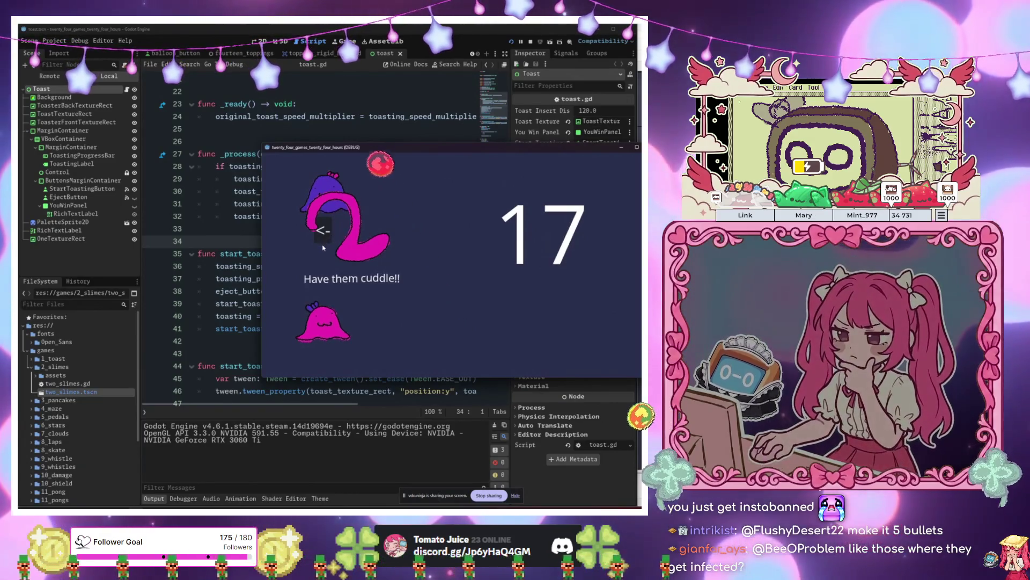
pyautogui.click(637, 147)
pyautogui.click(387, 153)
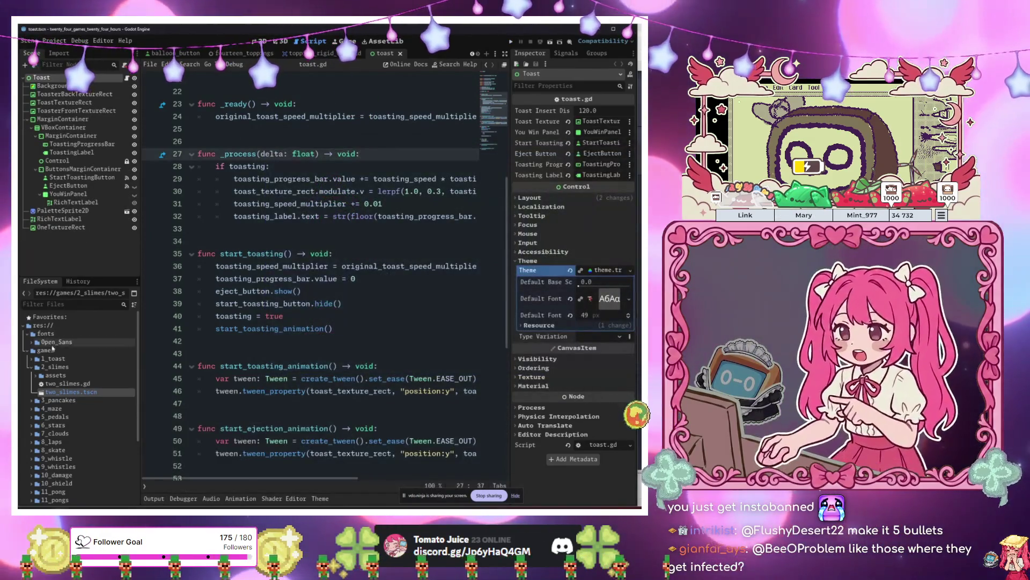
pyautogui.click(76, 110)
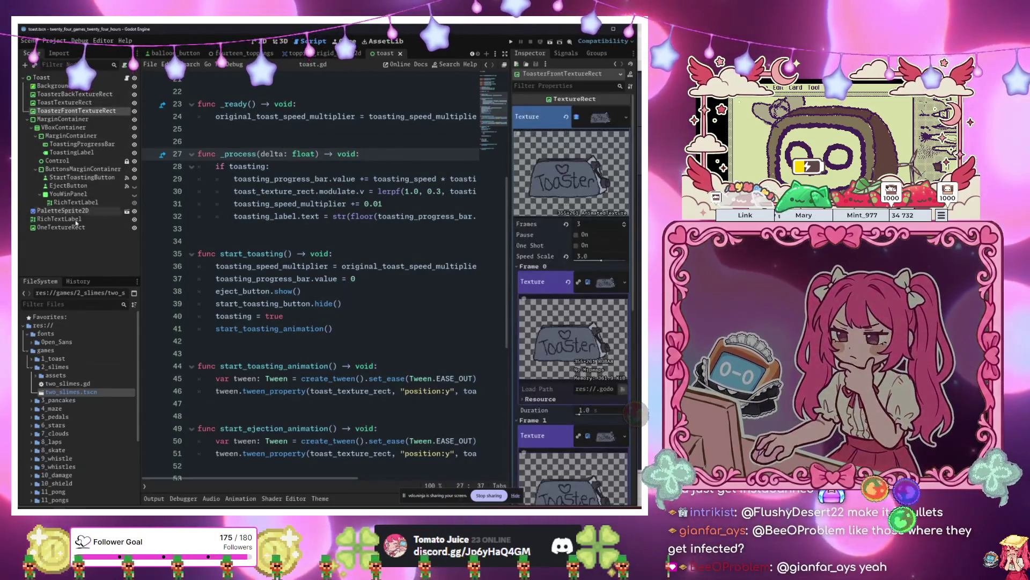
# Open two_slimes.tscn and place the caret on a new line 27 inside _ready().
pyautogui.doubleClick(71, 392)
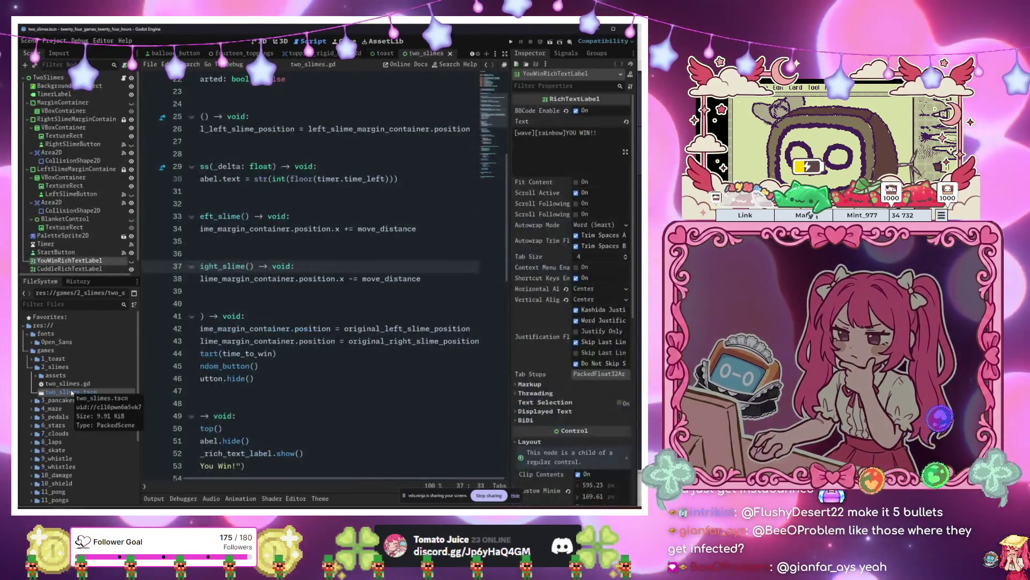
pyautogui.click(202, 328)
pyautogui.click(201, 292)
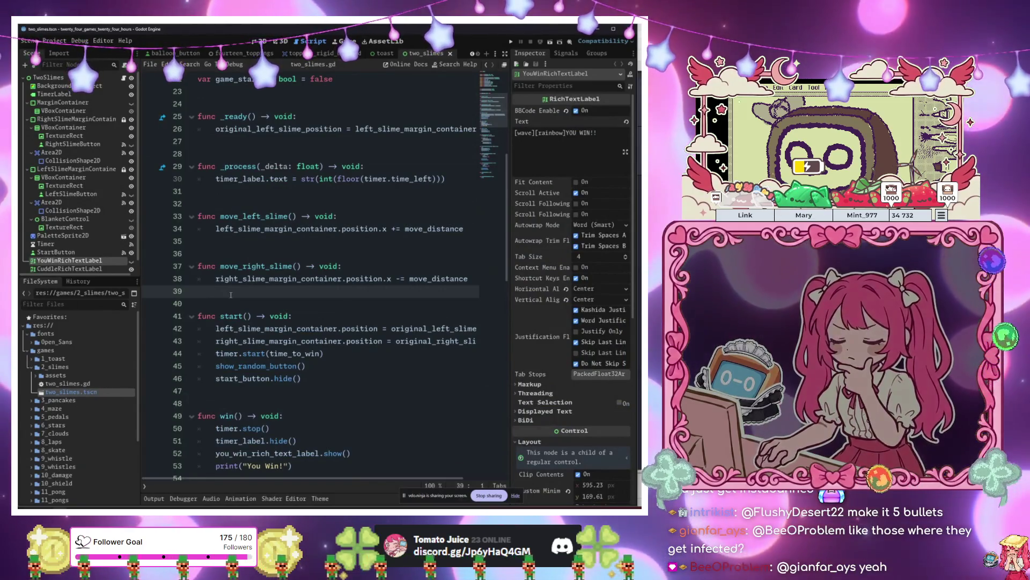
pyautogui.click(373, 278)
pyautogui.scroll(3, 363, 285)
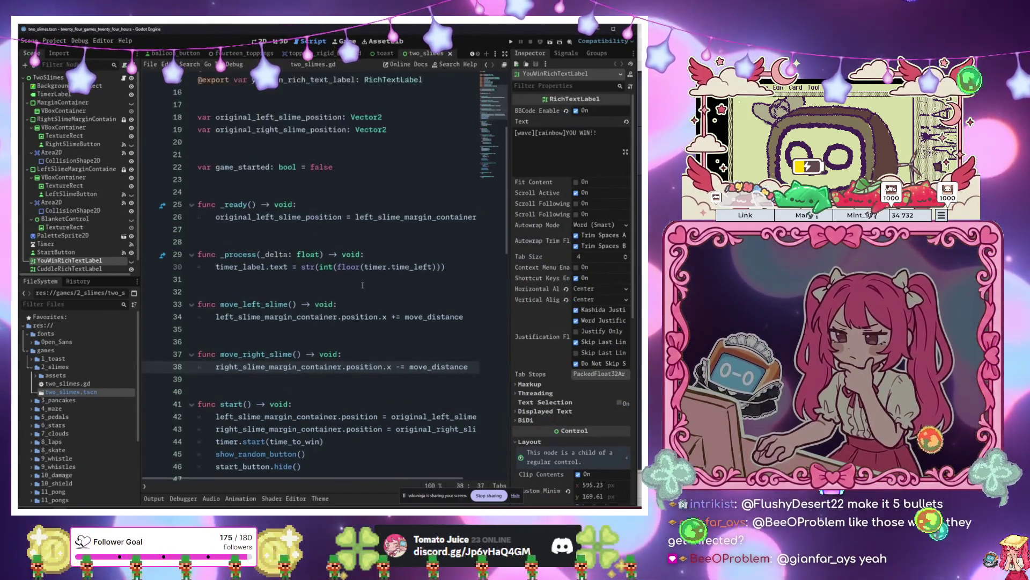
pyautogui.scroll(1, 363, 285)
pyautogui.click(317, 253)
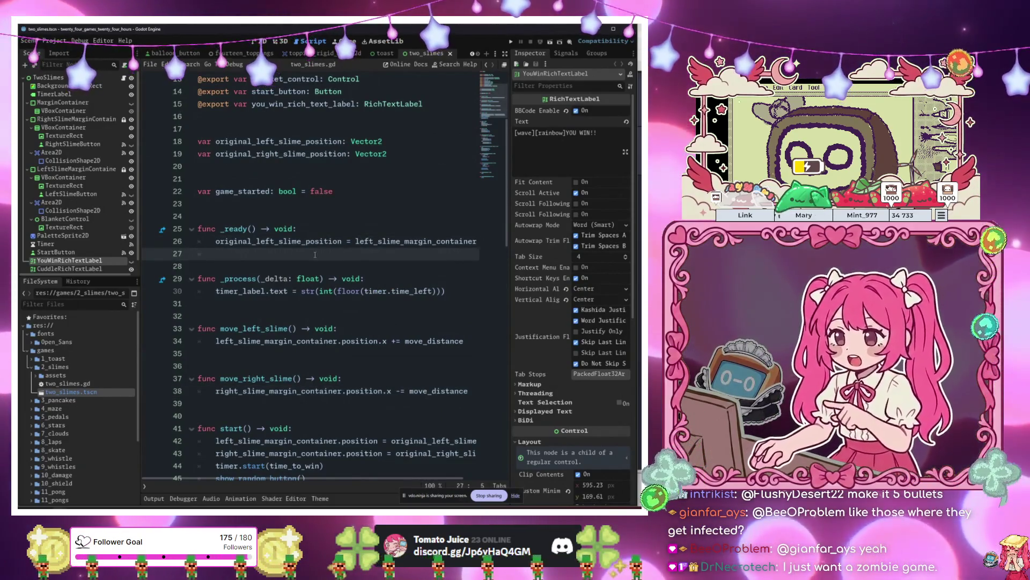
# Add 'original_right_slime_position = right_slime_margin_container.position' there, then save and run the game.
pyautogui.write('or')
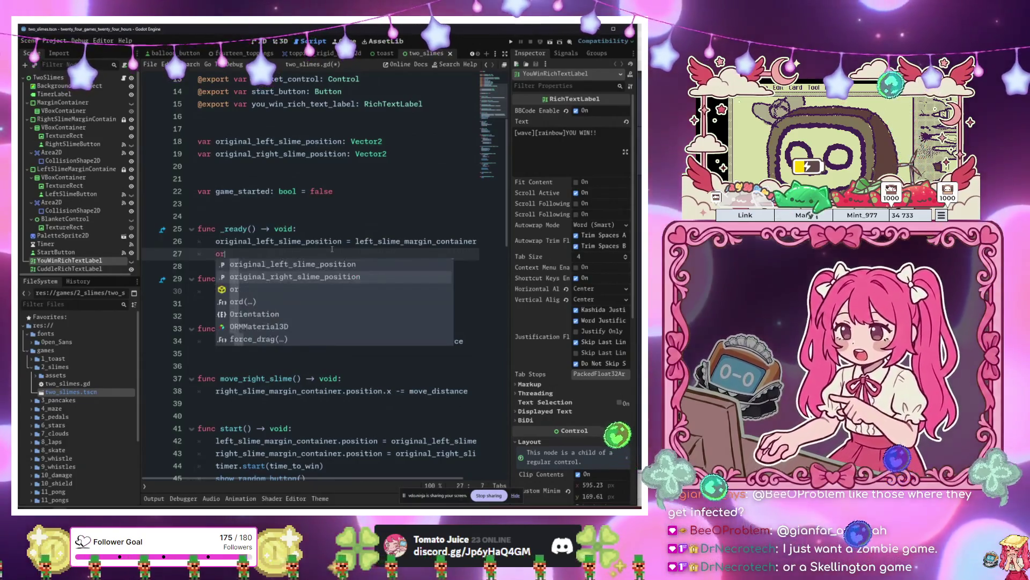
pyautogui.press('Down')
pyautogui.press('Return')
pyautogui.write('= ri')
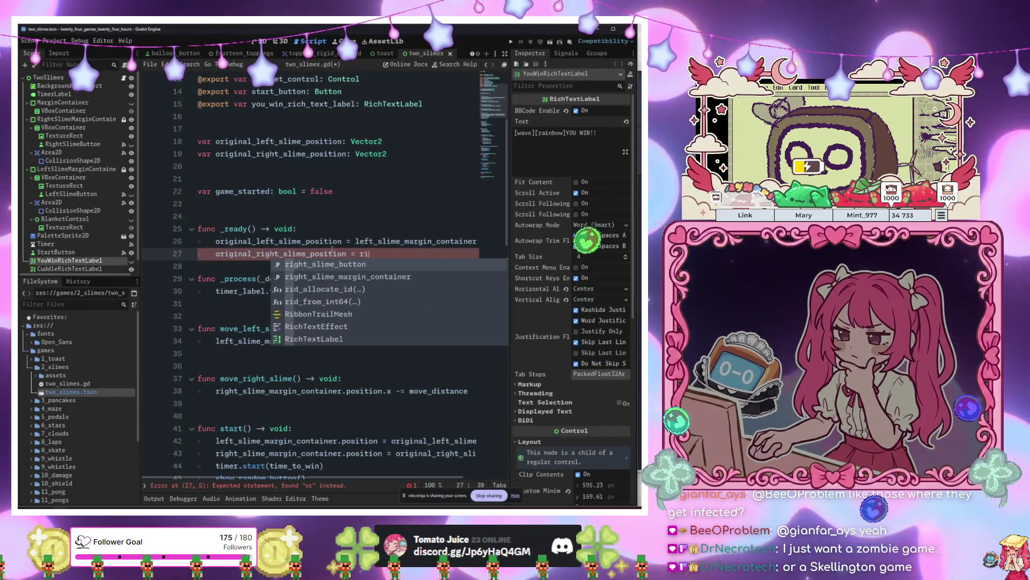
pyautogui.press('Down')
pyautogui.press('Return')
pyautogui.write('.')
pyautogui.write('position')
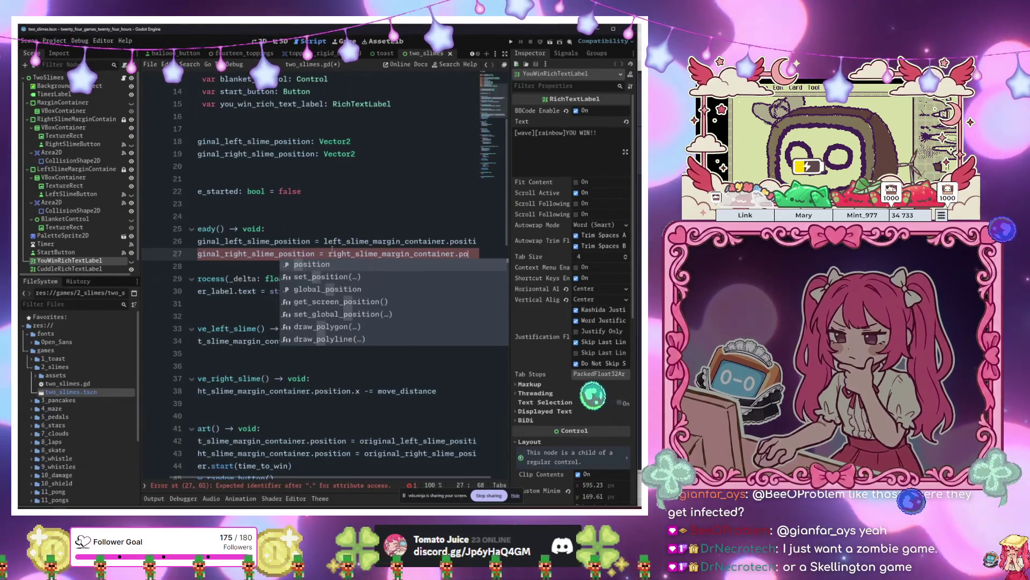
pyautogui.click(332, 253)
pyautogui.press('F6')
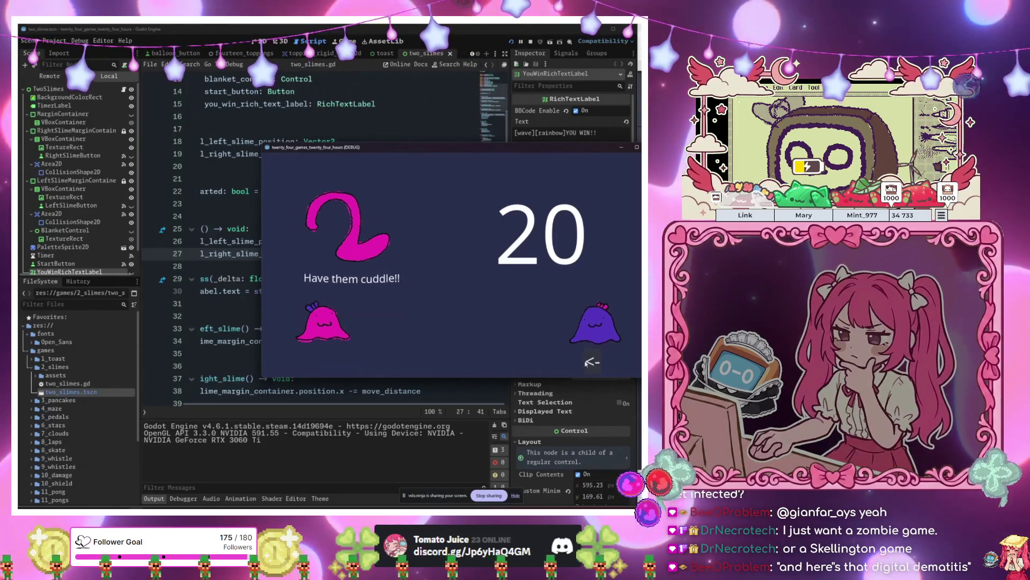
# Step the left and right slimes toward each other until they meet and YOU WIN!! appears.
pyautogui.click(586, 362)
pyautogui.click(326, 363)
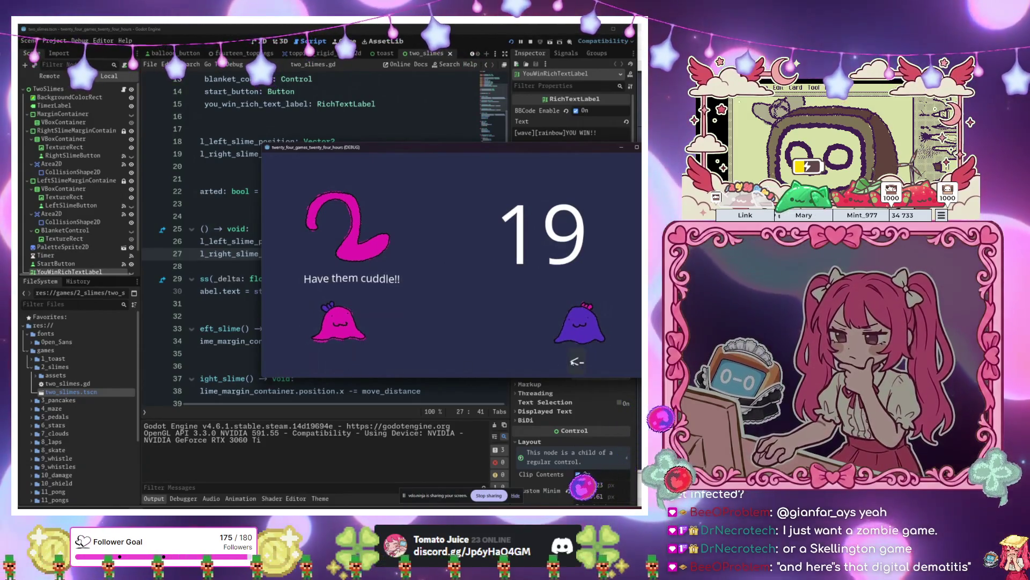
pyautogui.click(564, 363)
pyautogui.click(343, 361)
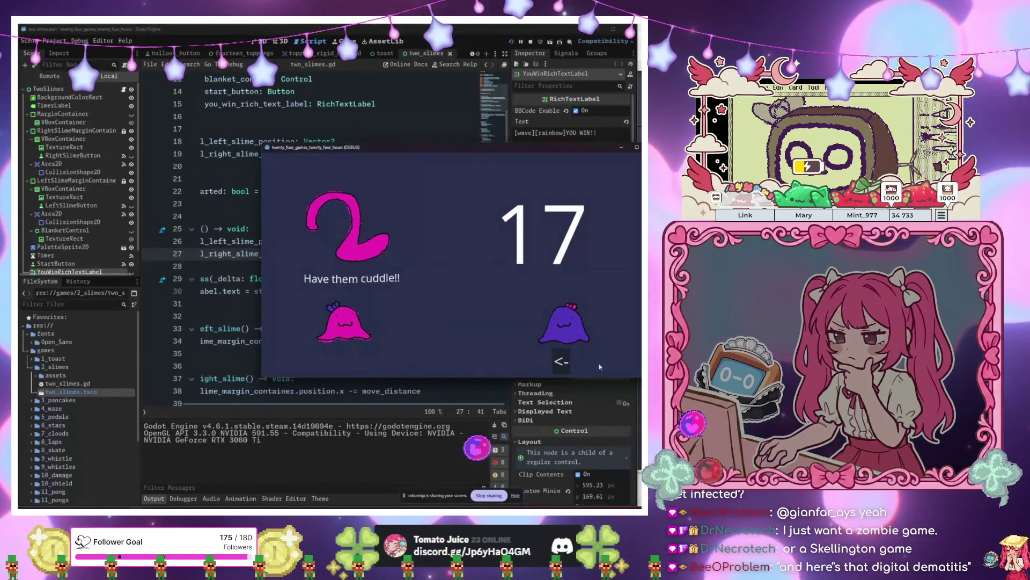
pyautogui.click(554, 365)
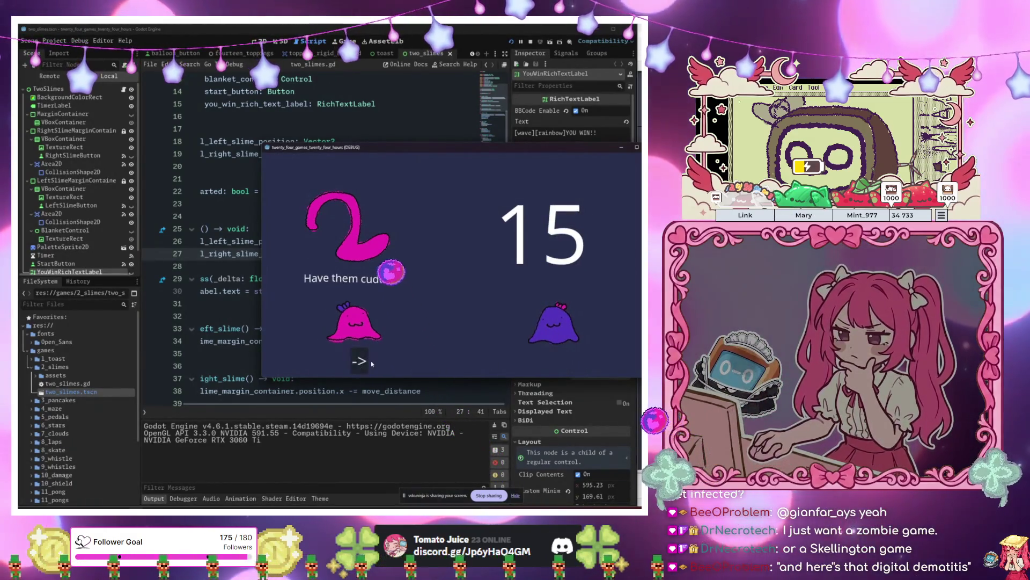
pyautogui.click(350, 359)
pyautogui.click(543, 364)
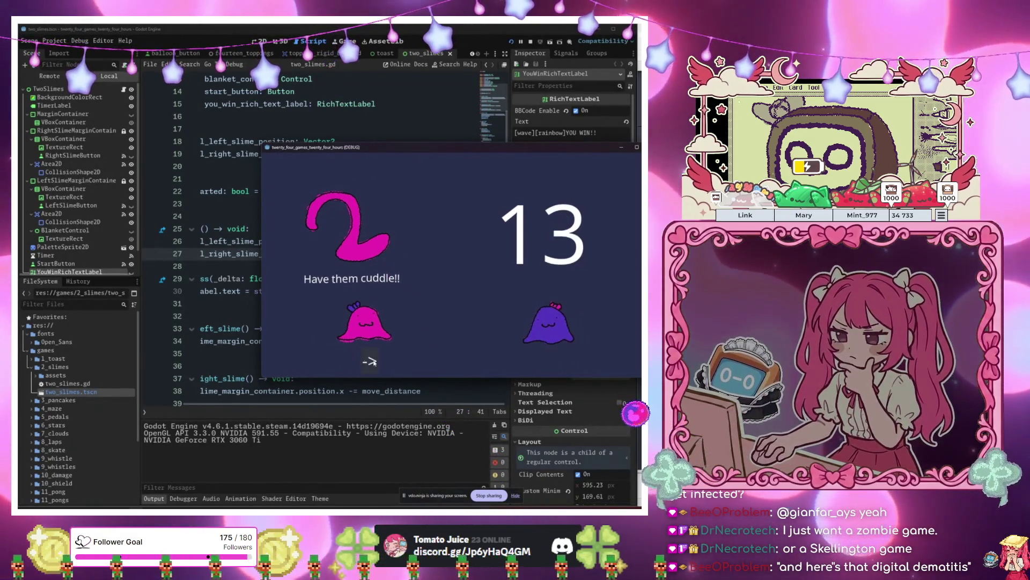
pyautogui.click(370, 362)
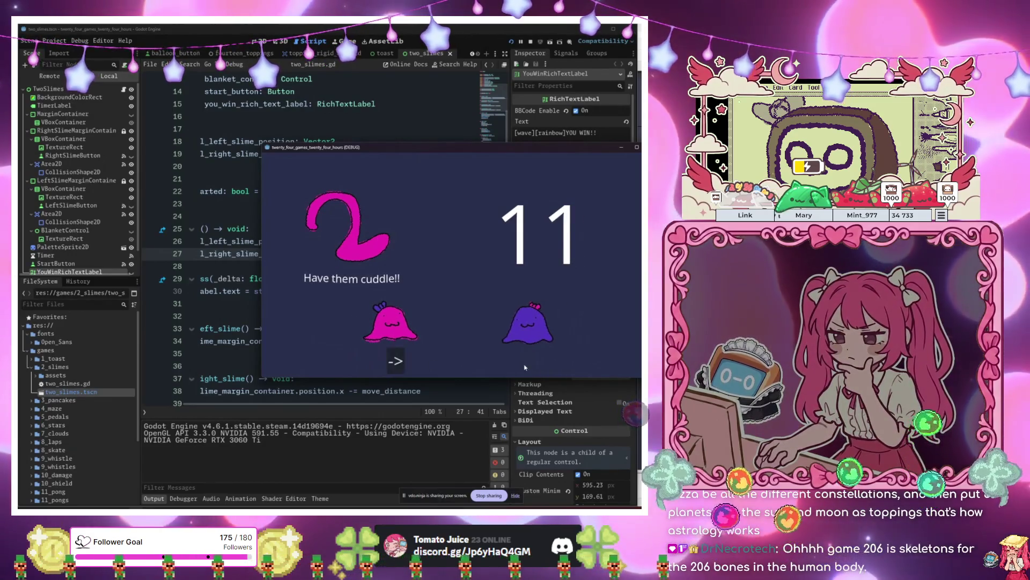
pyautogui.click(516, 362)
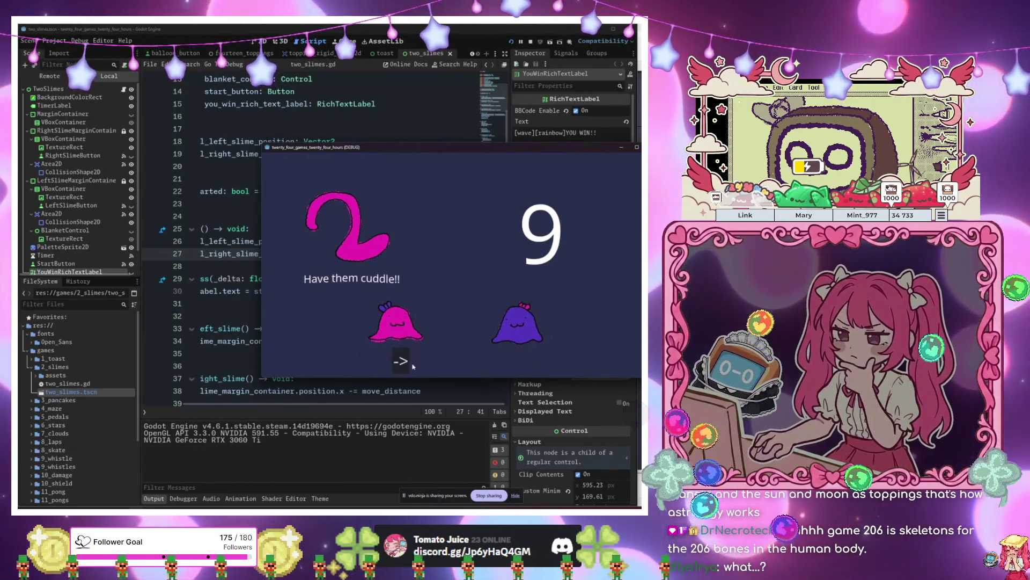
pyautogui.click(417, 360)
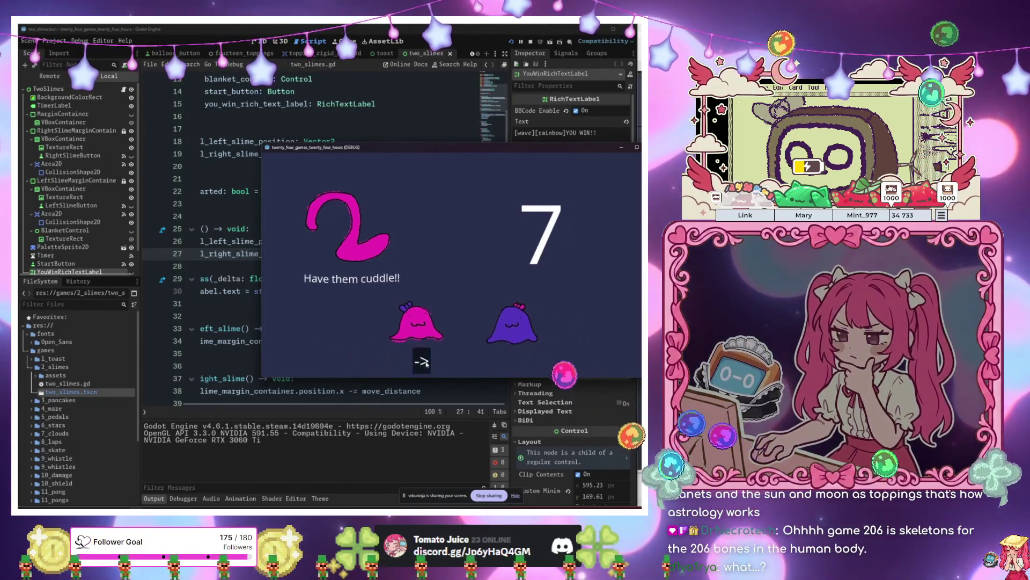
pyautogui.click(504, 361)
pyautogui.click(424, 363)
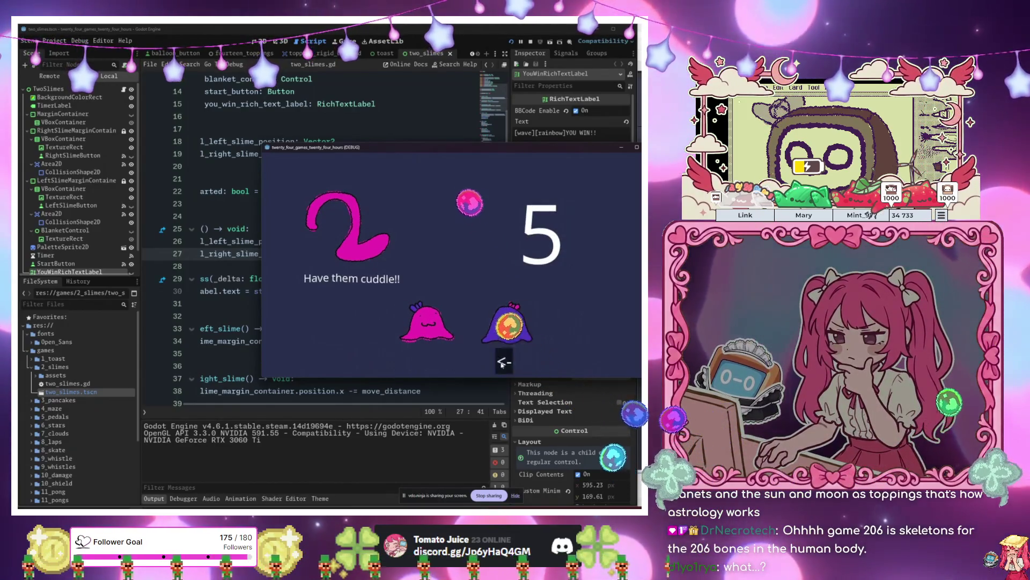
pyautogui.click(485, 363)
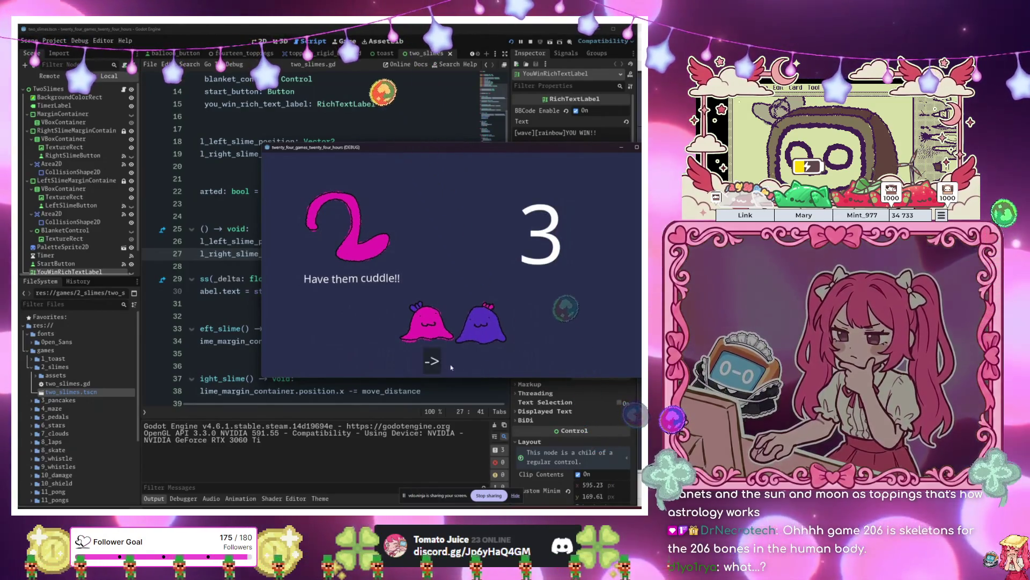
pyautogui.click(432, 362)
pyautogui.click(468, 361)
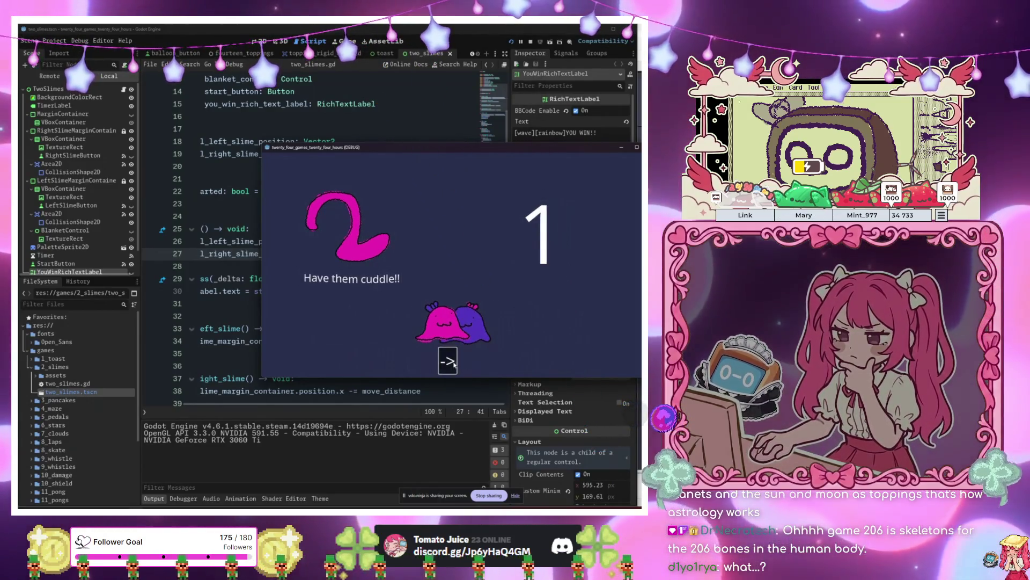
pyautogui.click(451, 361)
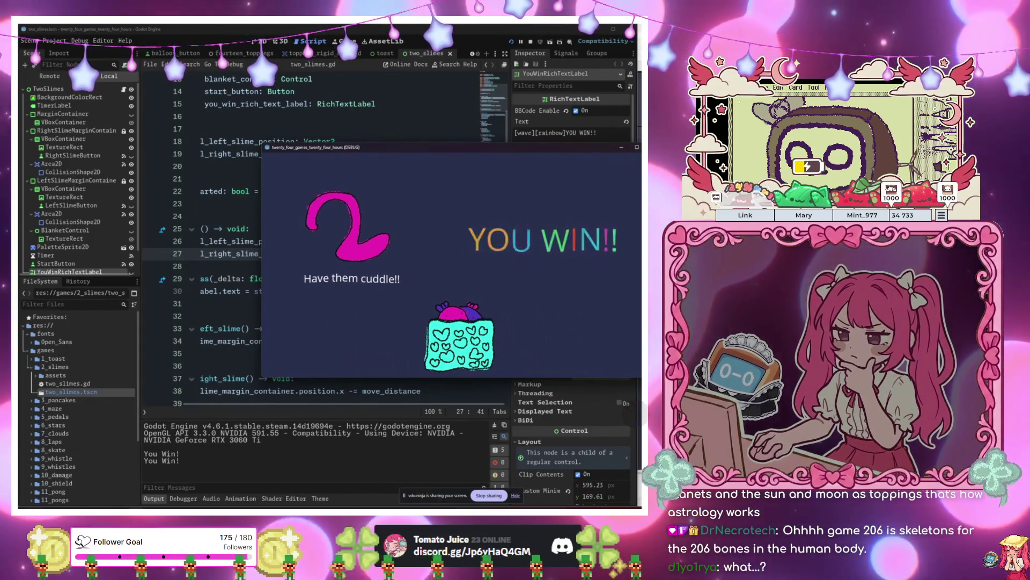
# Stop the game with F8 and expand the 3_pancakes folder.
pyautogui.press('F8')
pyautogui.click(31, 366)
pyautogui.click(31, 375)
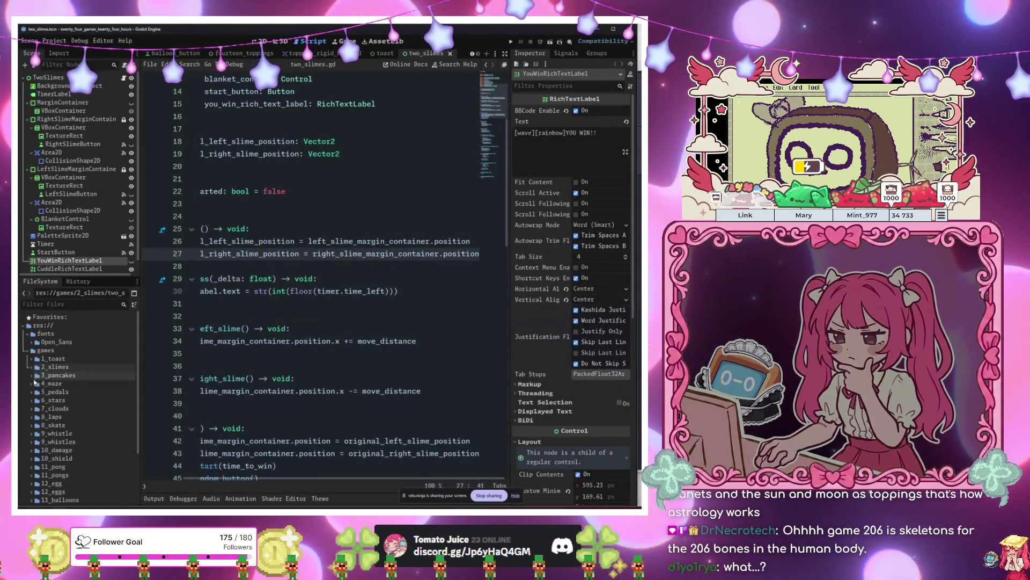
# Run three_pancakes.tscn, check whether the pancakes are stacked, then expand the 4_maze folder.
pyautogui.click(73, 409)
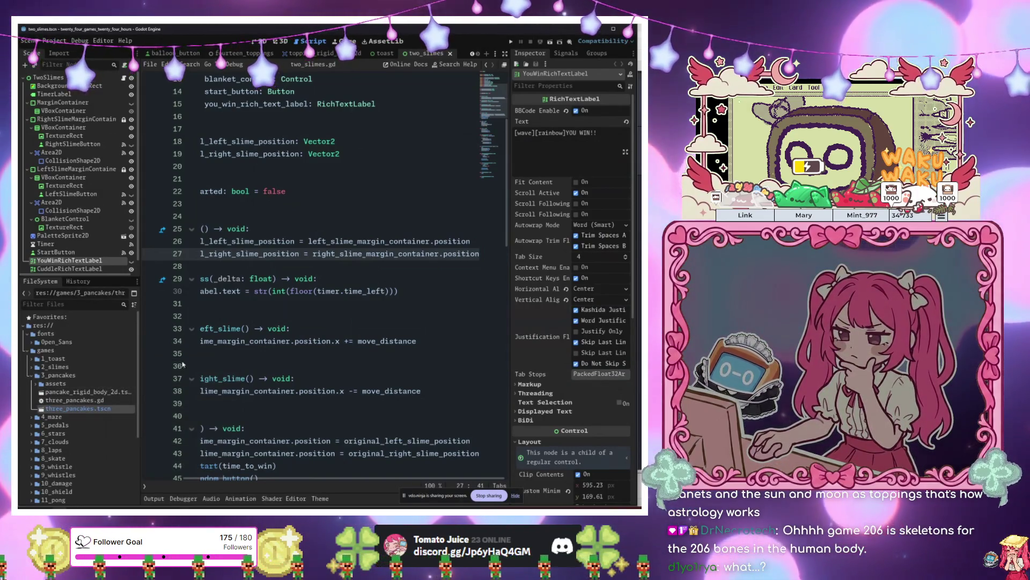
pyautogui.click(314, 340)
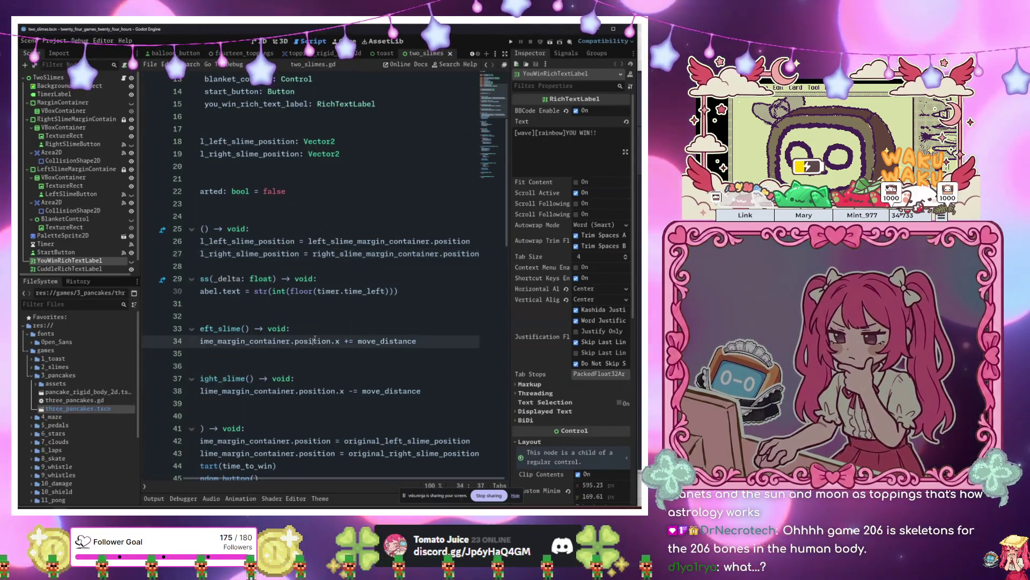
pyautogui.press('F5')
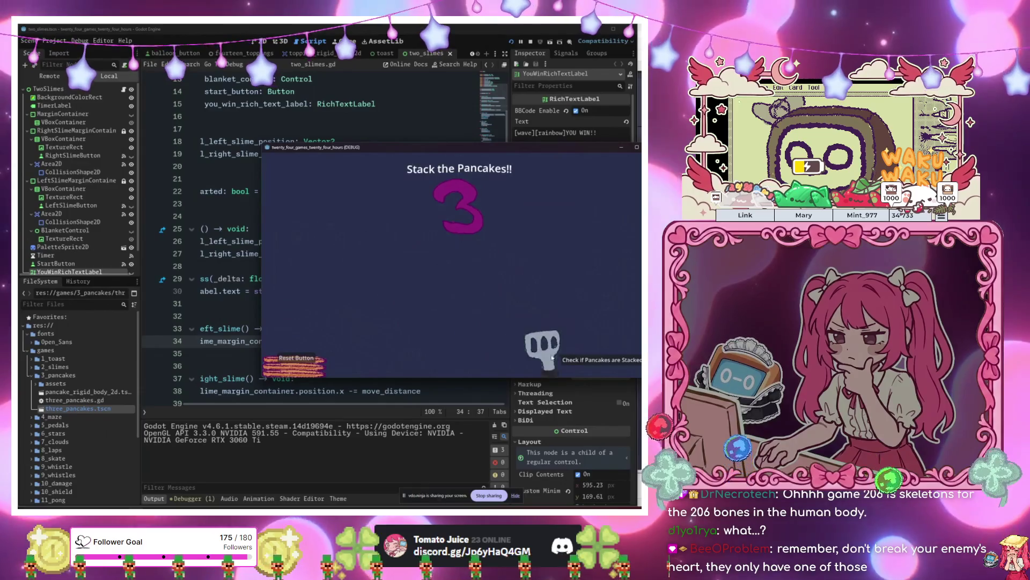
pyautogui.click(575, 359)
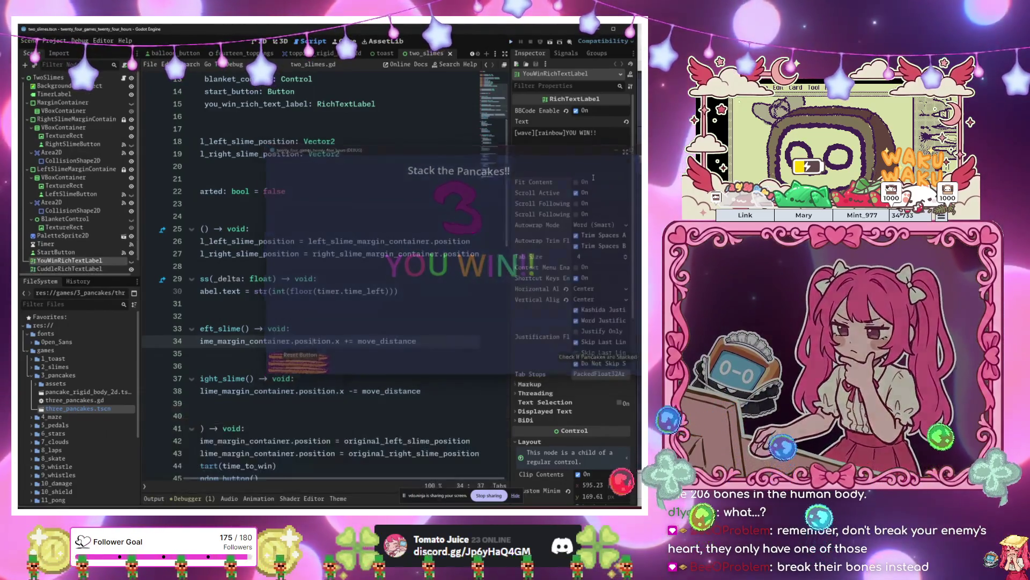
pyautogui.click(33, 376)
pyautogui.click(33, 383)
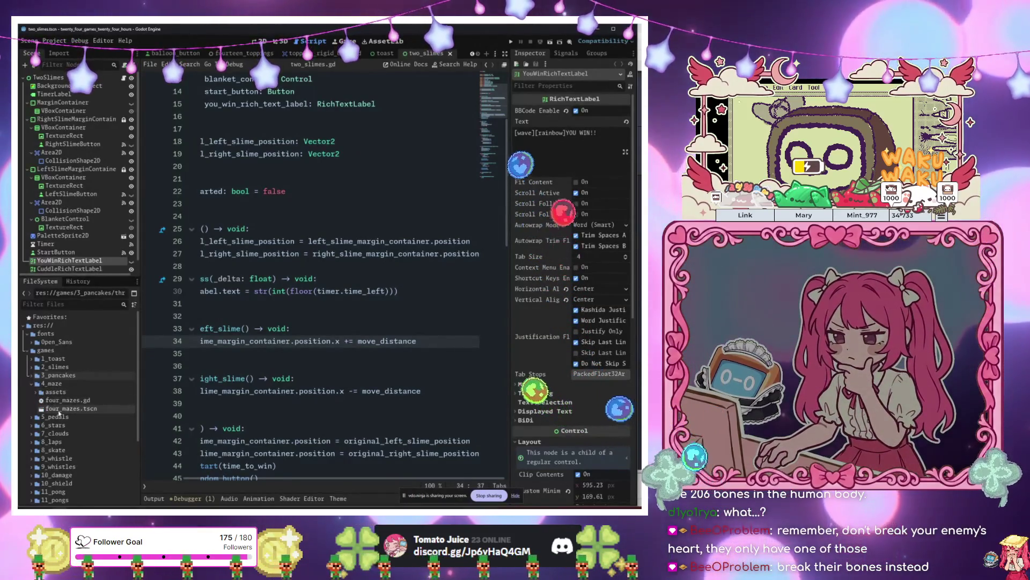
# Run four_mazes.tscn, play through the maze to YOU WIN!!, stop it and collapse 4_maze.
pyautogui.rightClick(51, 408)
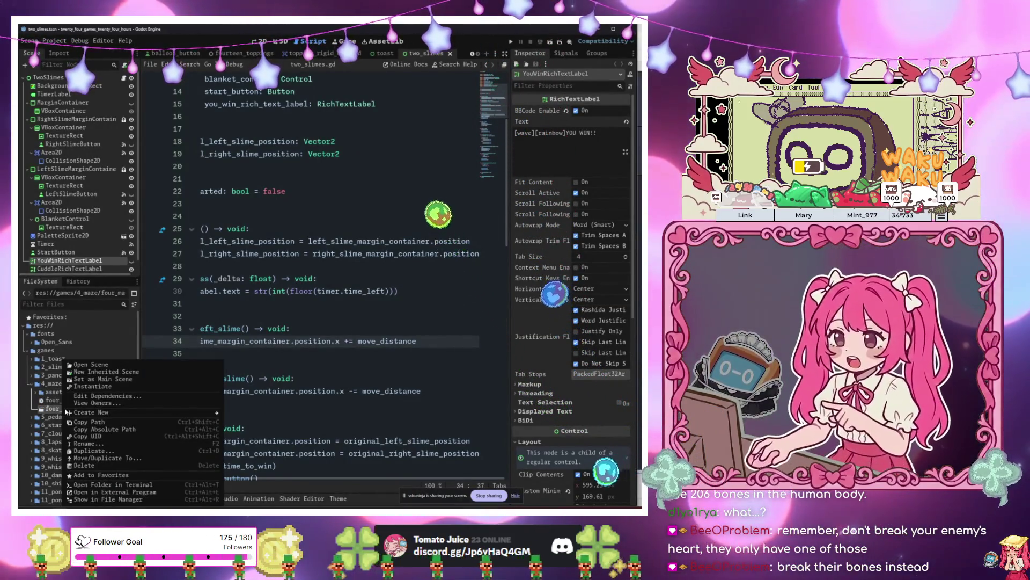
pyautogui.click(94, 380)
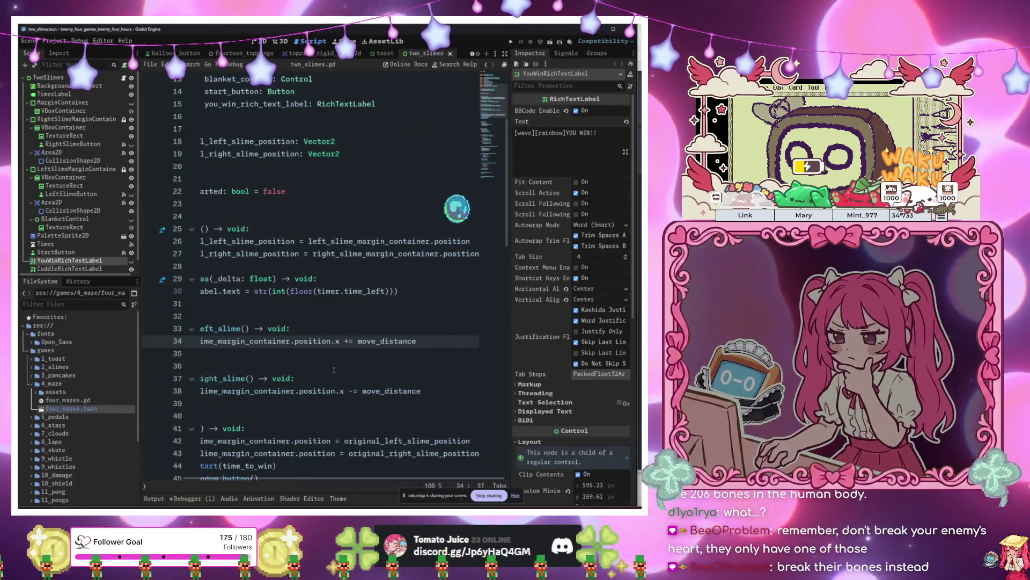
pyautogui.click(335, 368)
pyautogui.press('F5')
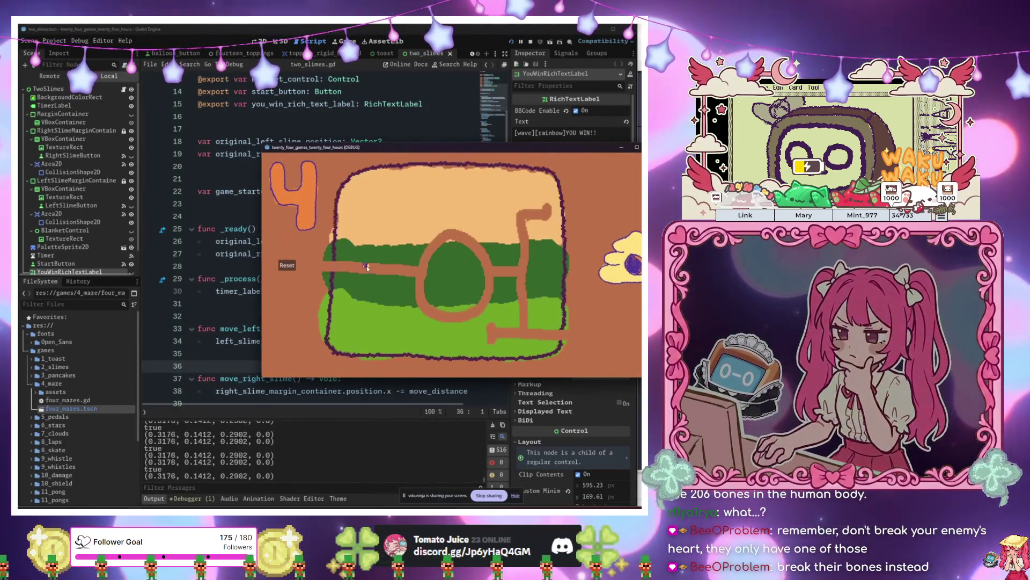
pyautogui.moveTo(450, 243)
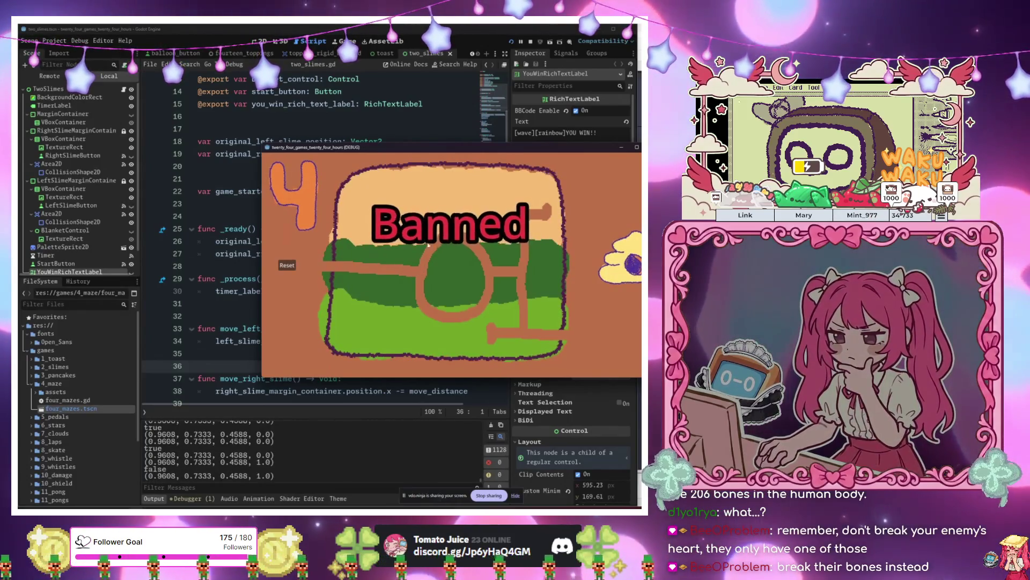
pyautogui.click(288, 263)
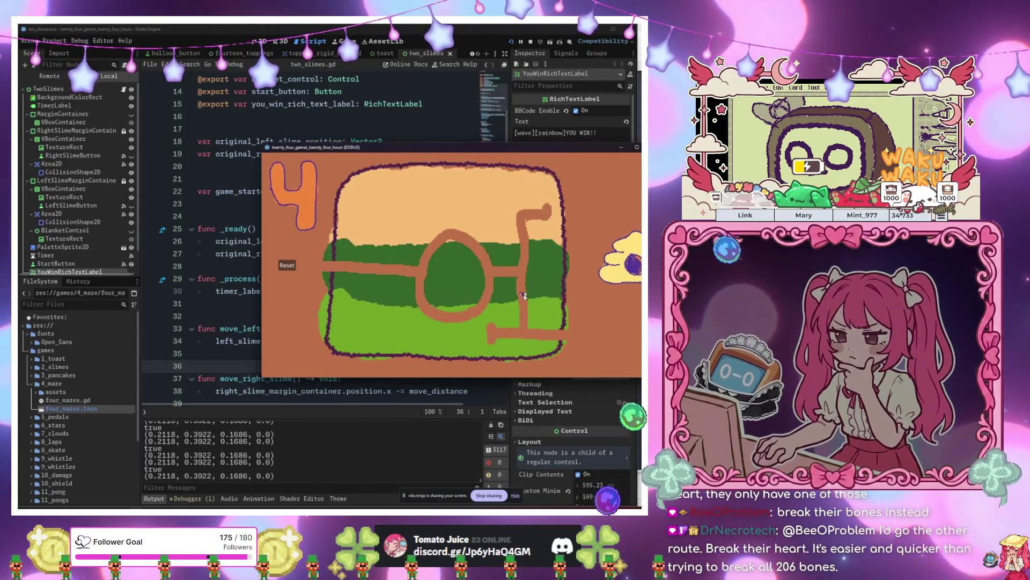
pyautogui.moveTo(491, 329)
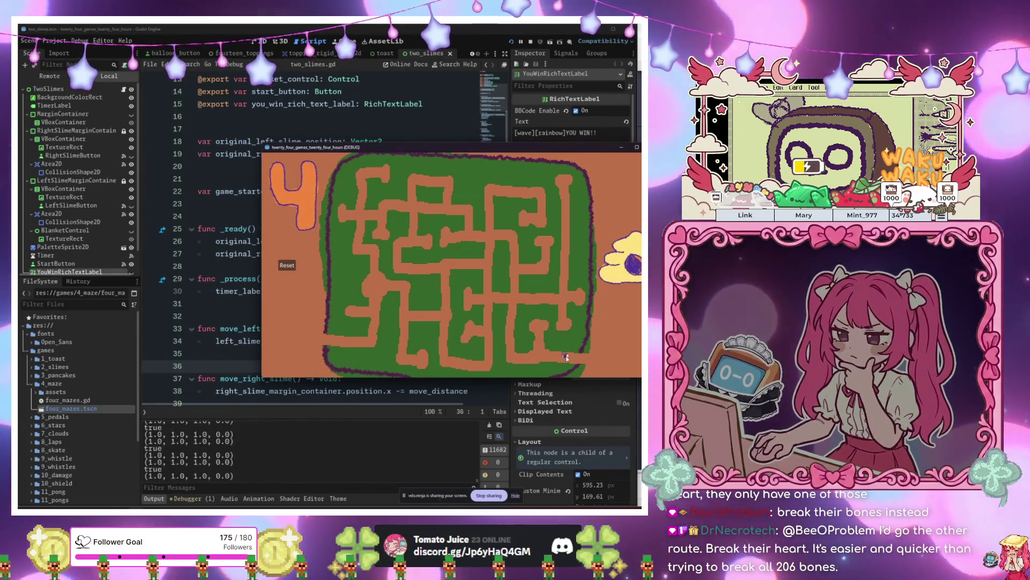
pyautogui.moveTo(591, 351)
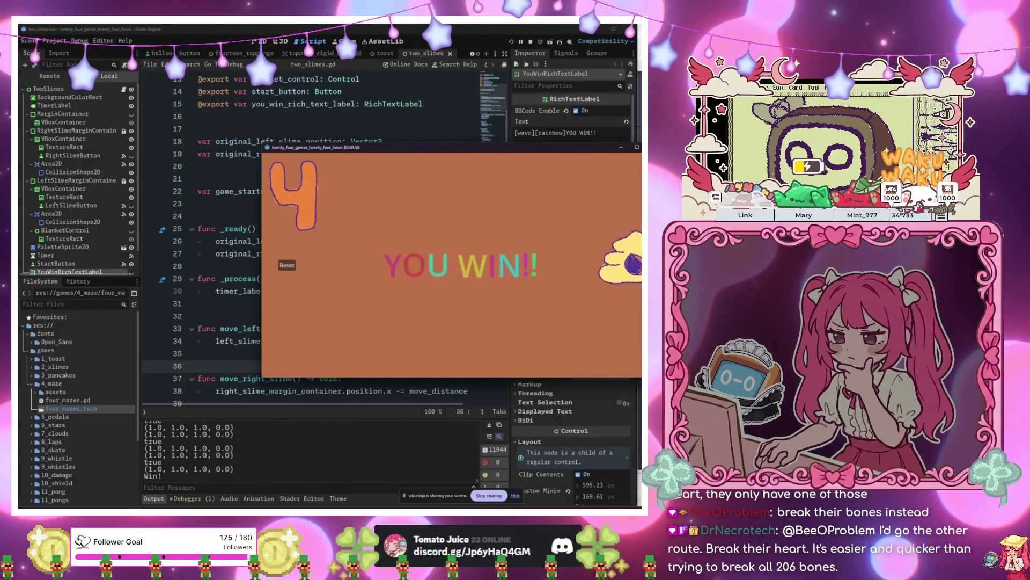
pyautogui.press('F8')
pyautogui.click(31, 383)
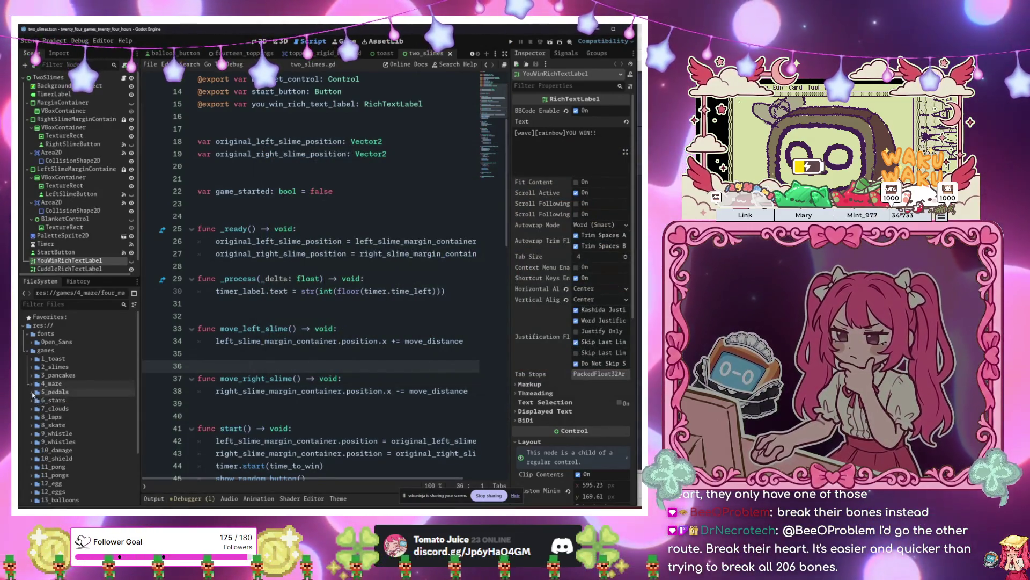
# Expand the 5_pedals folder and run the five_petals.tscn scene.
pyautogui.click(33, 393)
pyautogui.rightClick(68, 417)
pyautogui.click(99, 379)
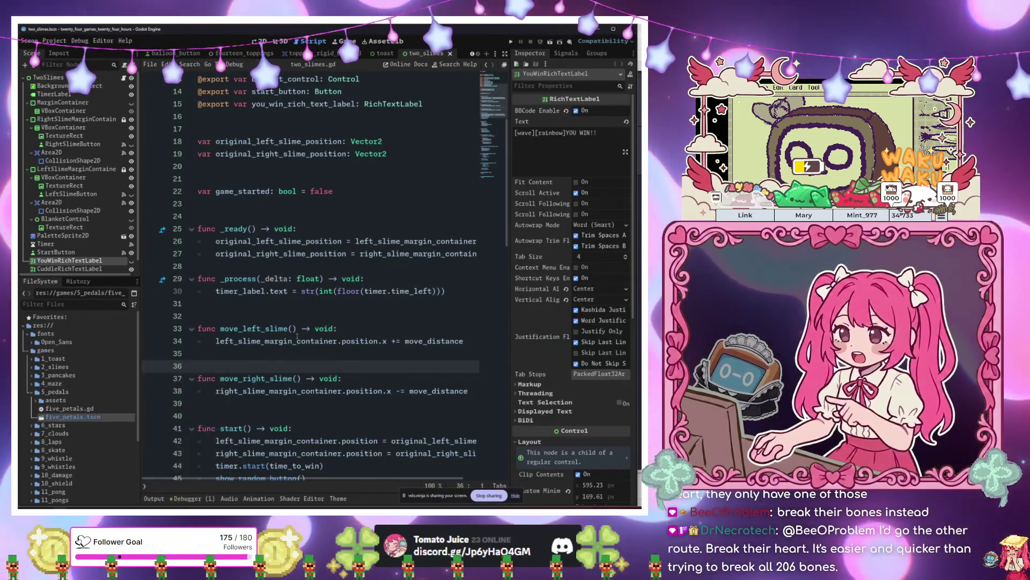
pyautogui.click(322, 328)
pyautogui.press('F5')
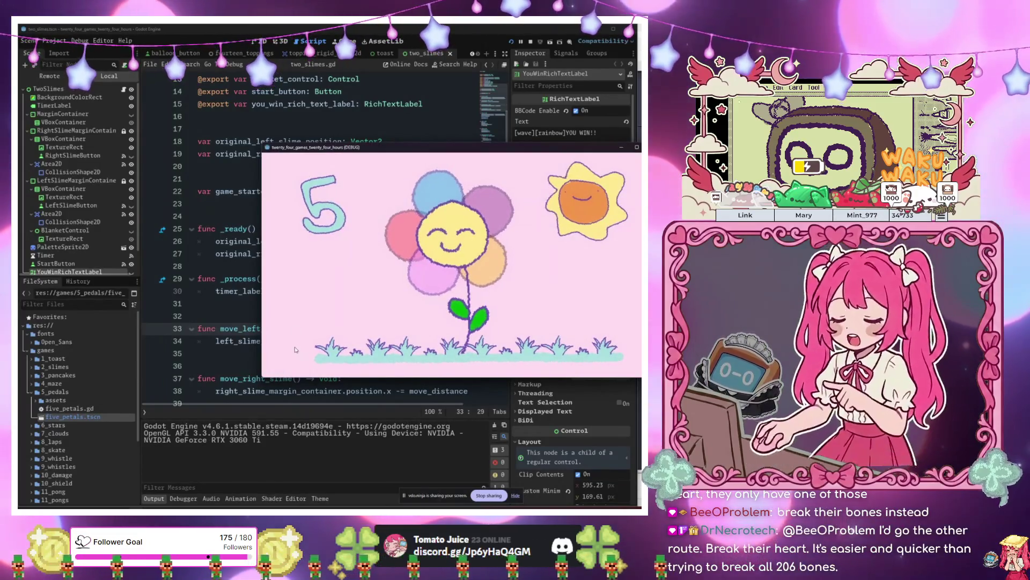
# Click the flower's petals in sequence until YOU WIN!! appears.
pyautogui.click(398, 238)
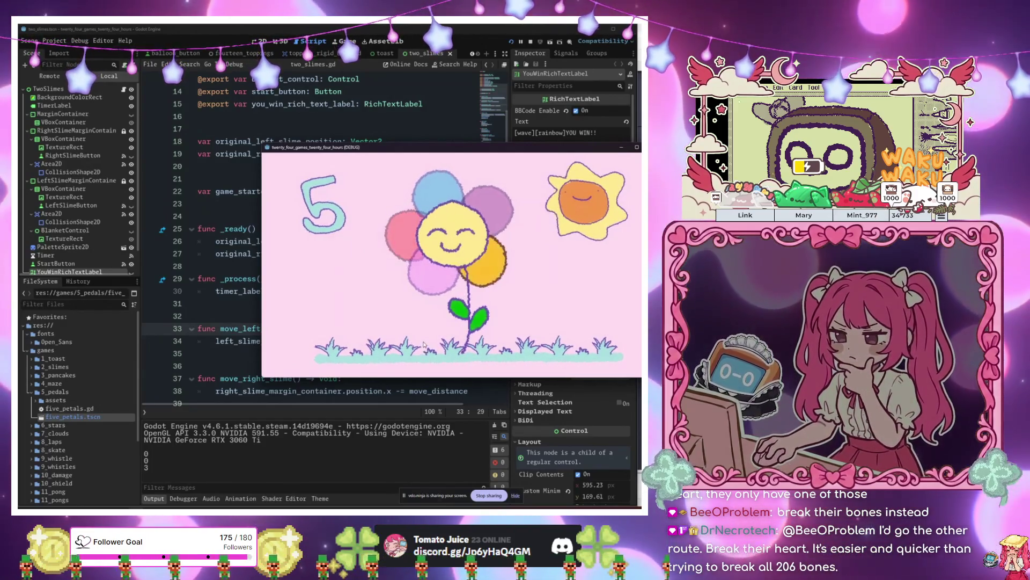
pyautogui.click(495, 276)
pyautogui.click(499, 206)
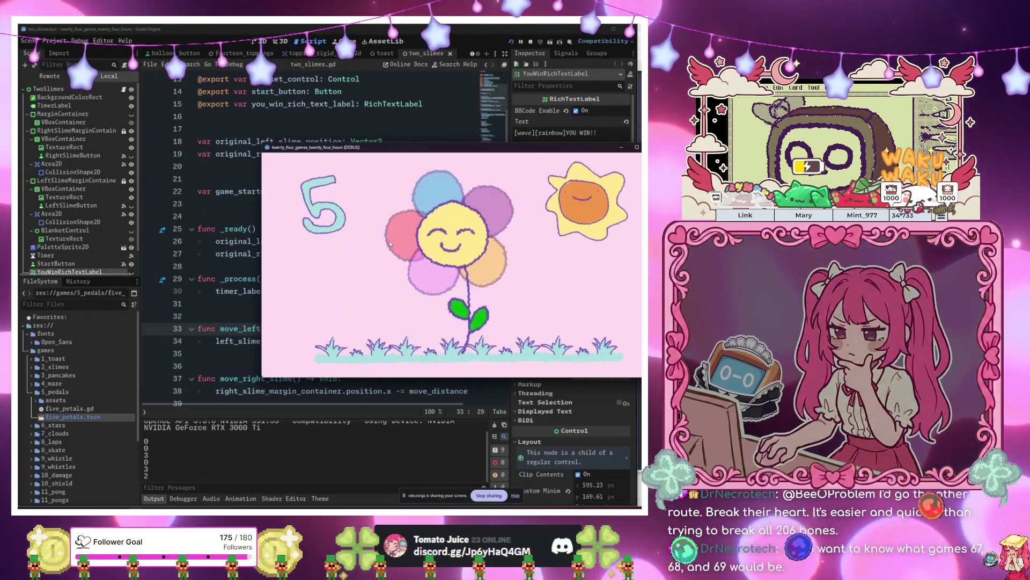
pyautogui.click(500, 205)
pyautogui.click(501, 205)
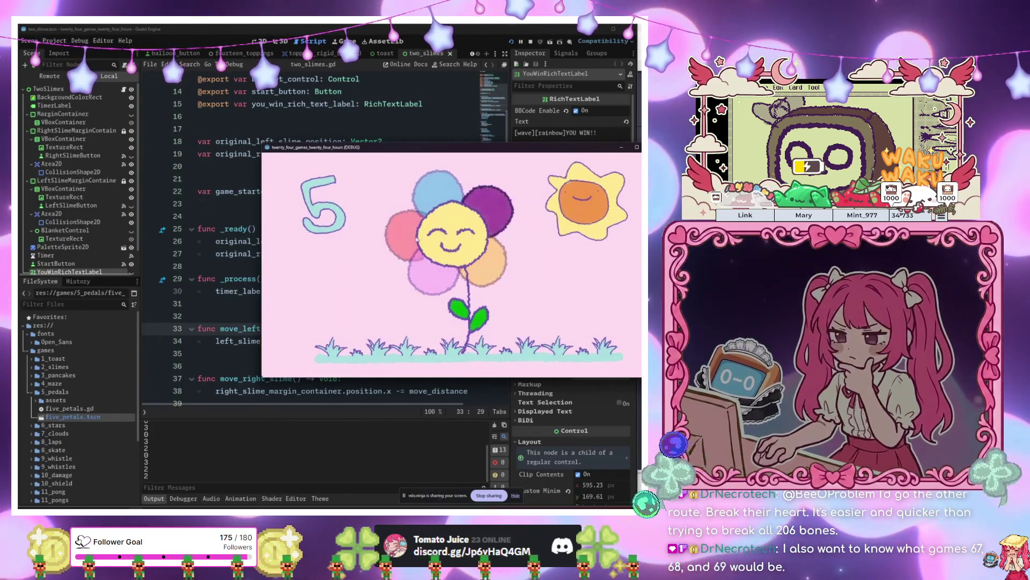
pyautogui.click(508, 208)
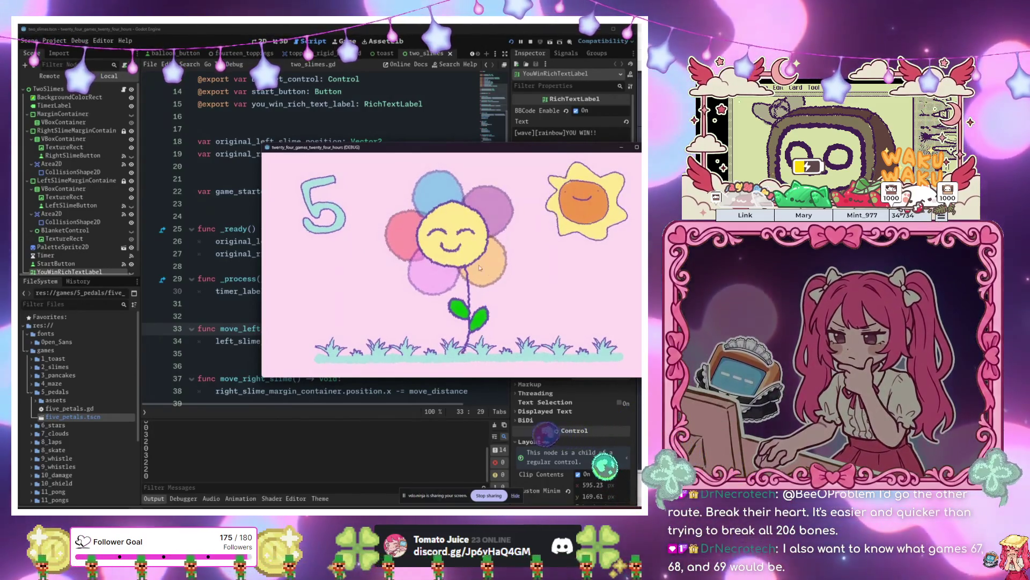
pyautogui.click(508, 209)
pyautogui.click(509, 209)
pyautogui.click(509, 209)
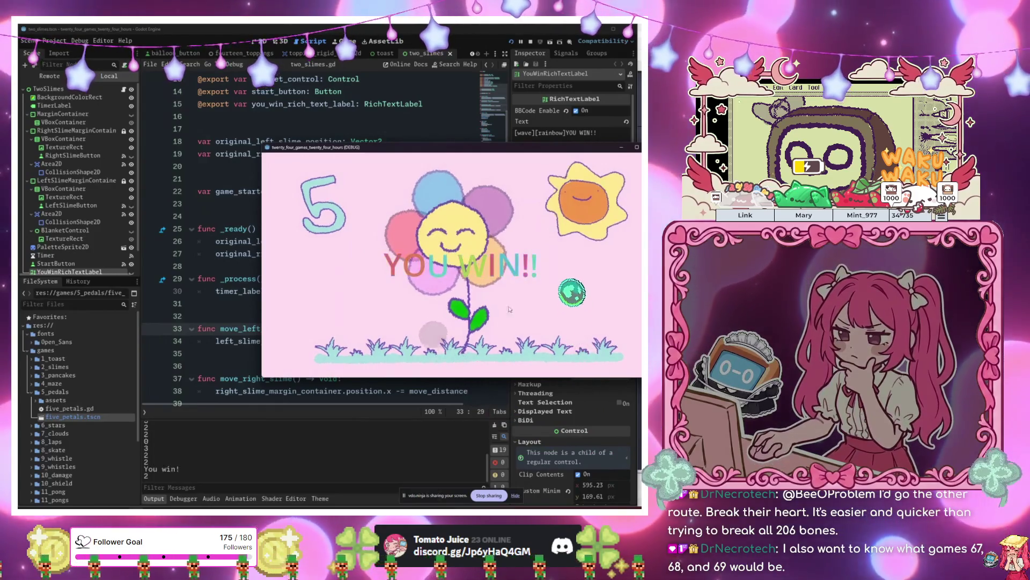
# Stop the game, collapse 5_pedals, and select the 7_clouds folder.
pyautogui.press('F8')
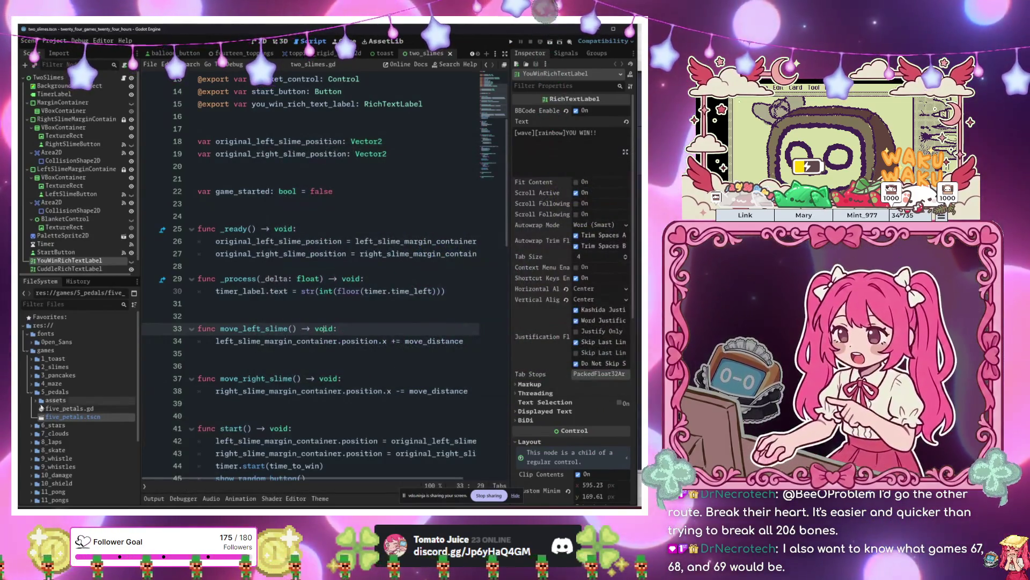
pyautogui.click(32, 393)
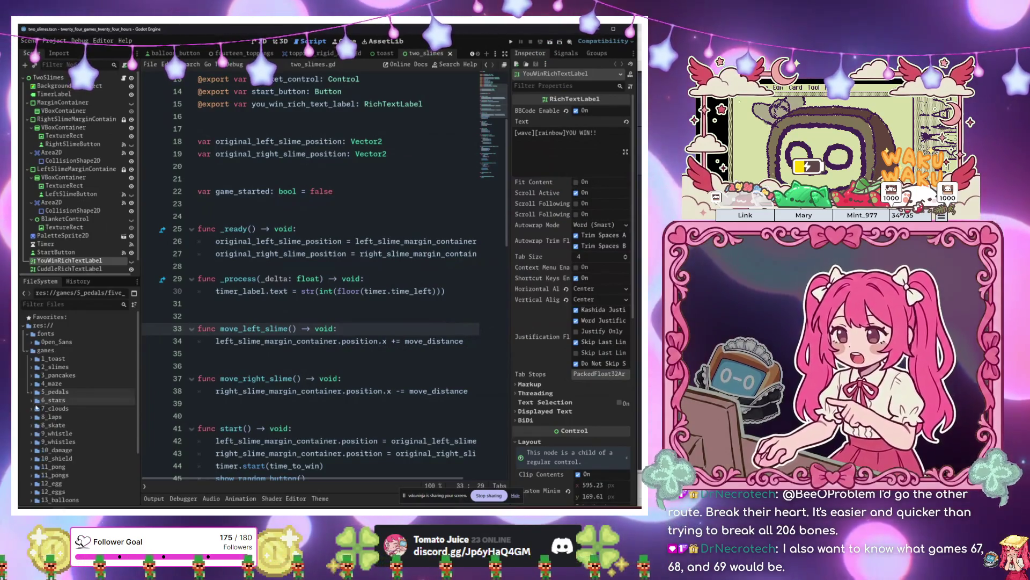
pyautogui.click(43, 409)
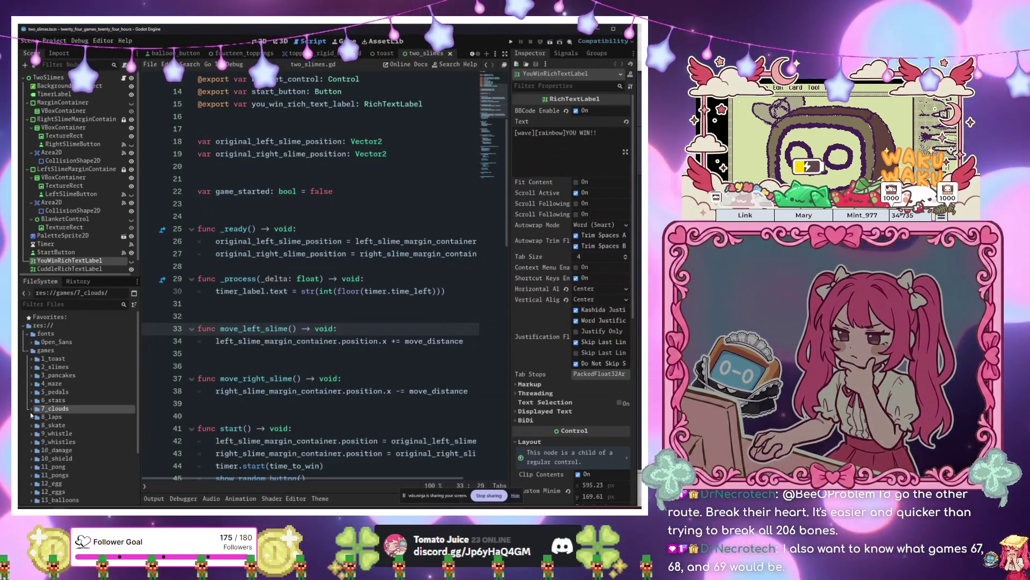
# Expand 7_clouds and run seven_clouds.tscn, which halts on a parse error at line 28 of character_body_2d.gd.
pyautogui.click(31, 412)
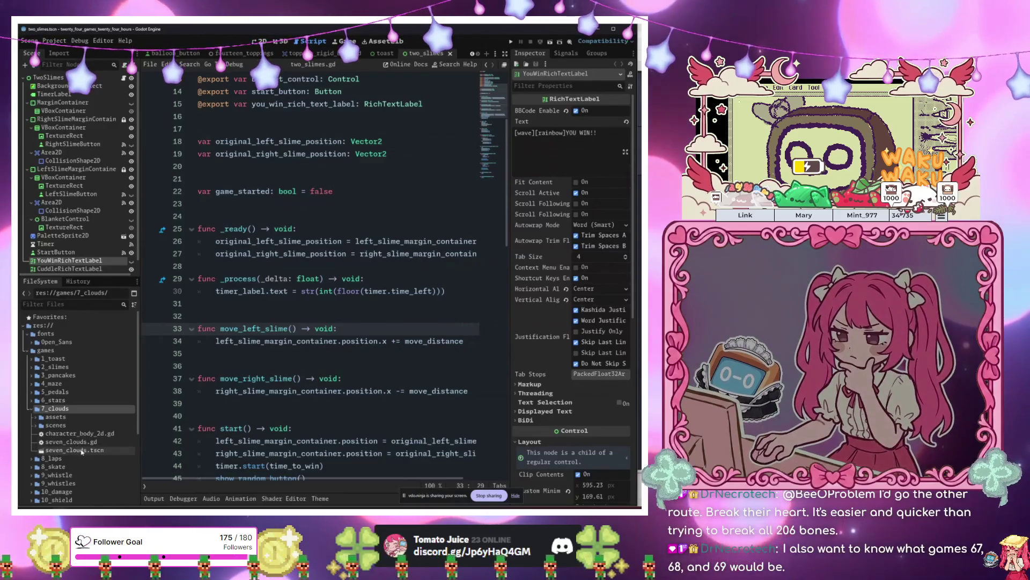
pyautogui.rightClick(82, 453)
pyautogui.click(290, 337)
pyautogui.click(289, 337)
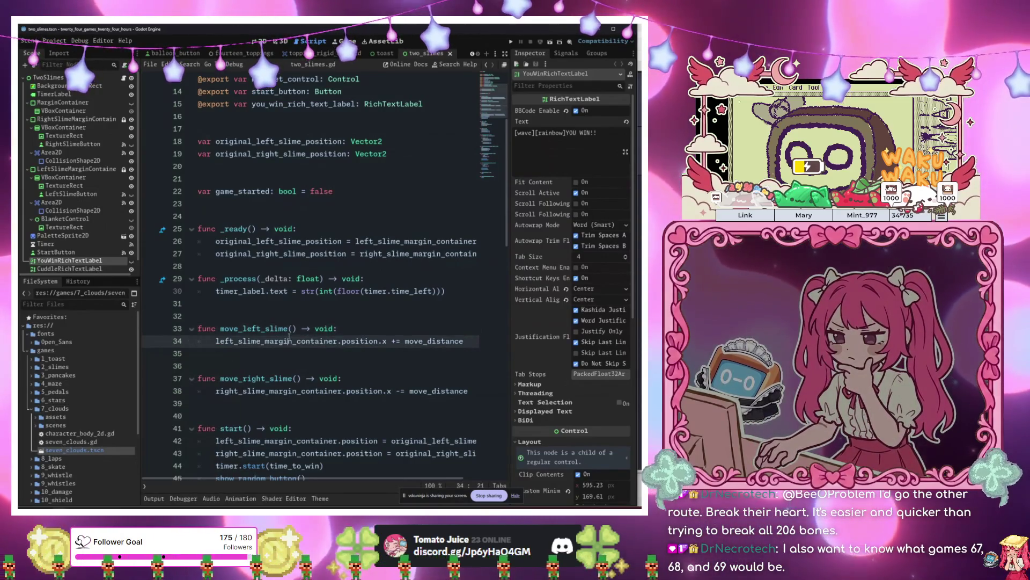
pyautogui.press('F5')
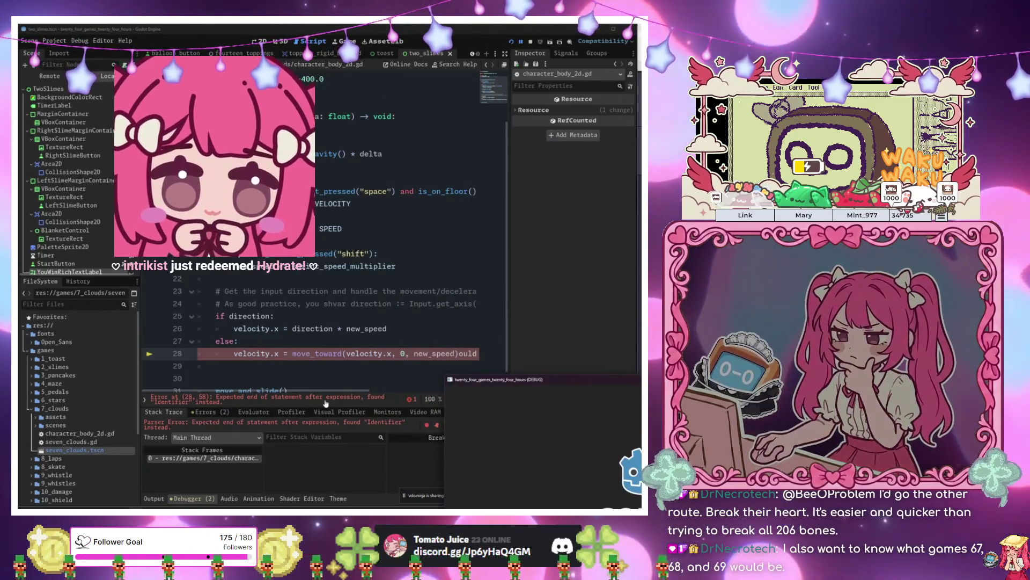
pyautogui.moveTo(317, 353)
pyautogui.mouseDown()
pyautogui.moveTo(491, 353)
pyautogui.moveTo(306, 357)
pyautogui.moveTo(387, 354)
pyautogui.mouseUp()
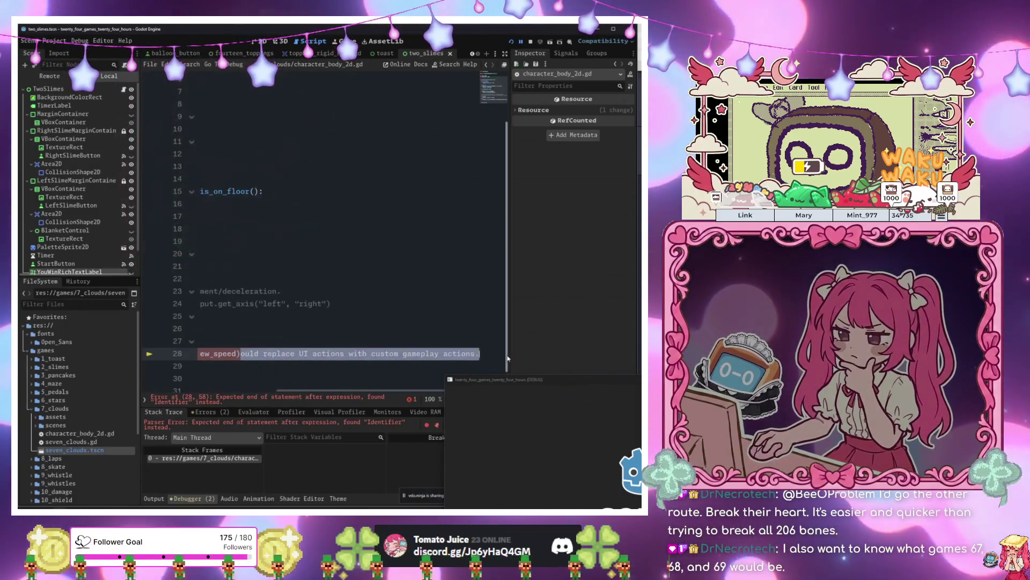
# Undo the stray paste on line 28 of character_body_2d.gd and return to line 25.
pyautogui.hotkey('ctrl', 'z')
pyautogui.hotkey('ctrl', 'z')
pyautogui.hotkey('ctrl', 'z')
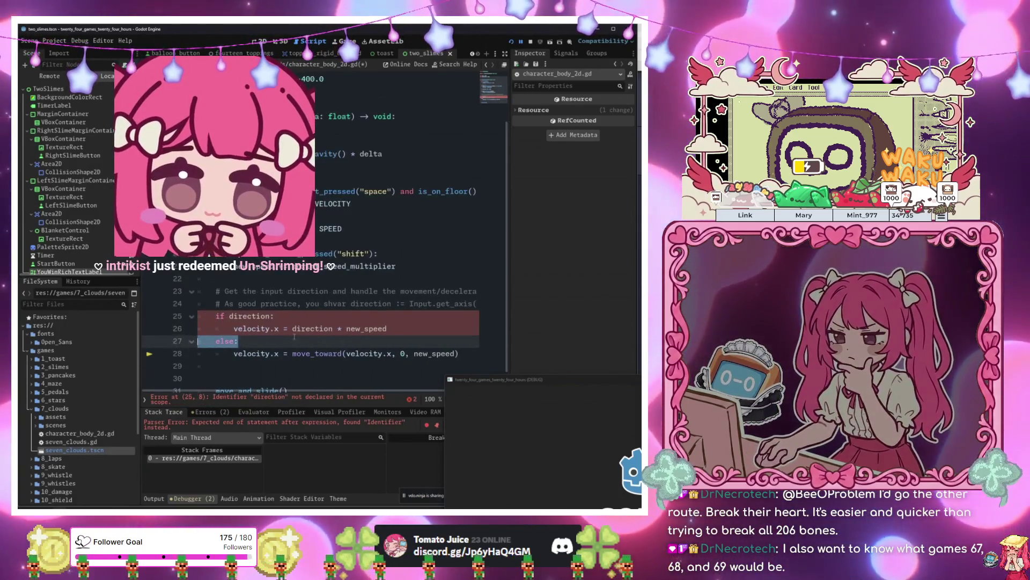
pyautogui.hotkey('ctrl', 'z')
pyautogui.press('Up')
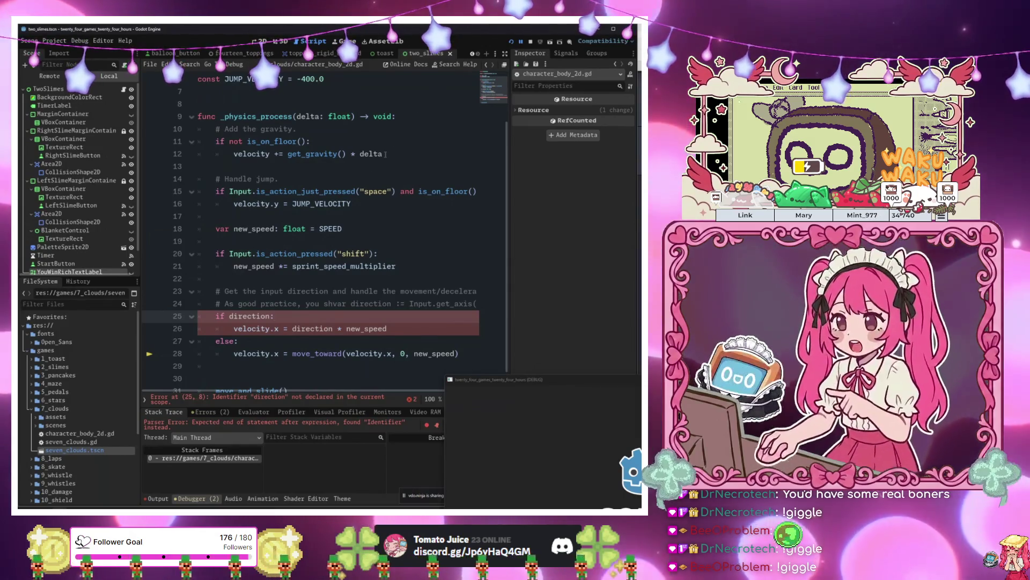
pyautogui.scroll(1, 329, 322)
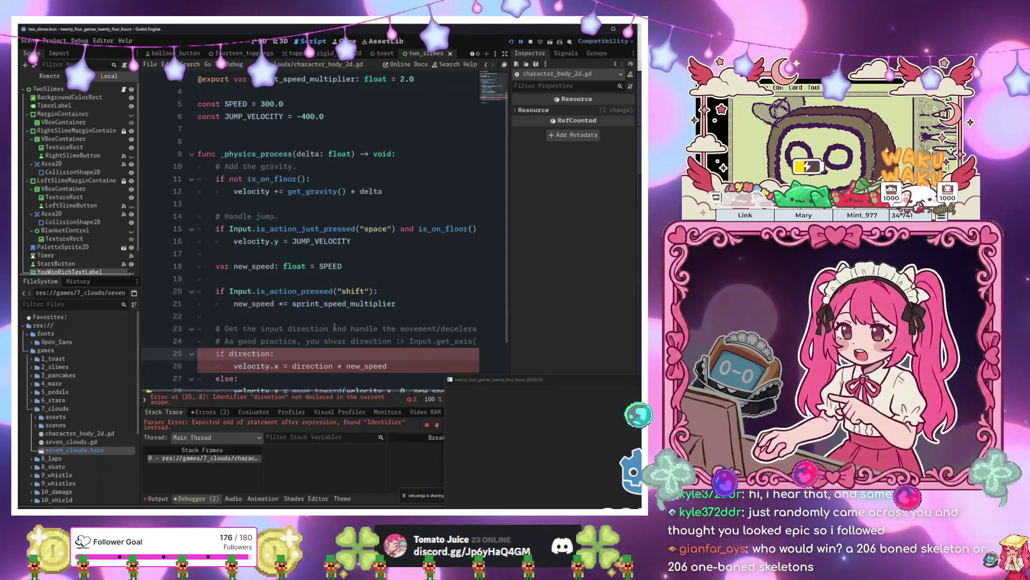
# Restore the var direction := Input.get_axis("left", "right") line on line 25 and rerun the game.
pyautogui.click(317, 341)
pyautogui.scroll(-1, 303, 361)
pyautogui.scroll(-1, 304, 362)
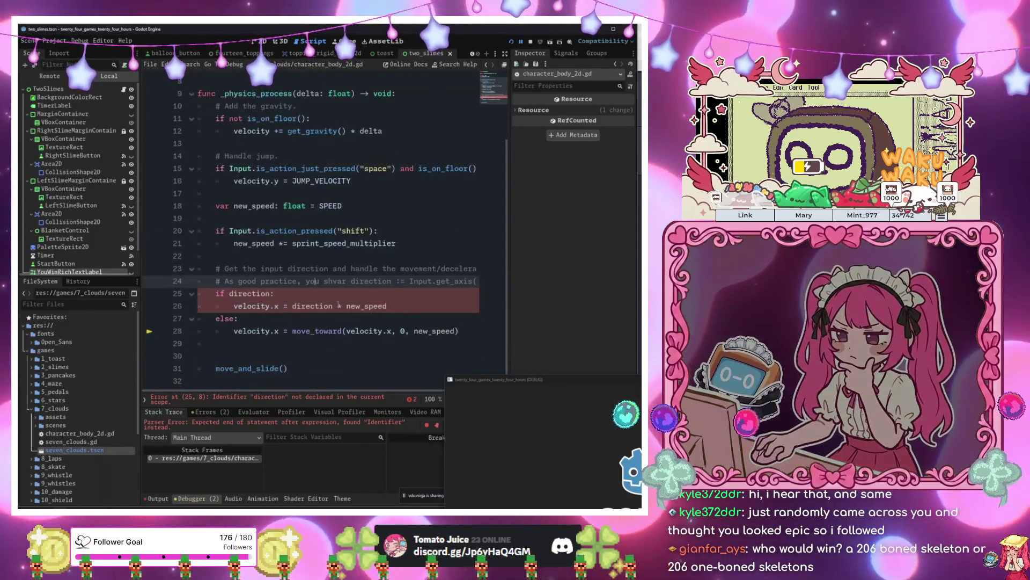
pyautogui.click(333, 305)
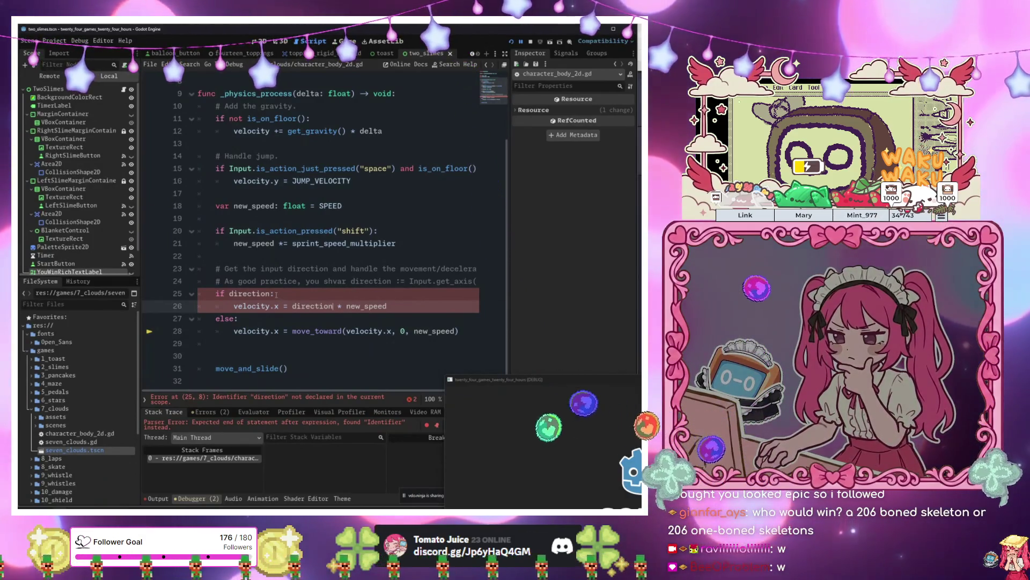
pyautogui.click(281, 294)
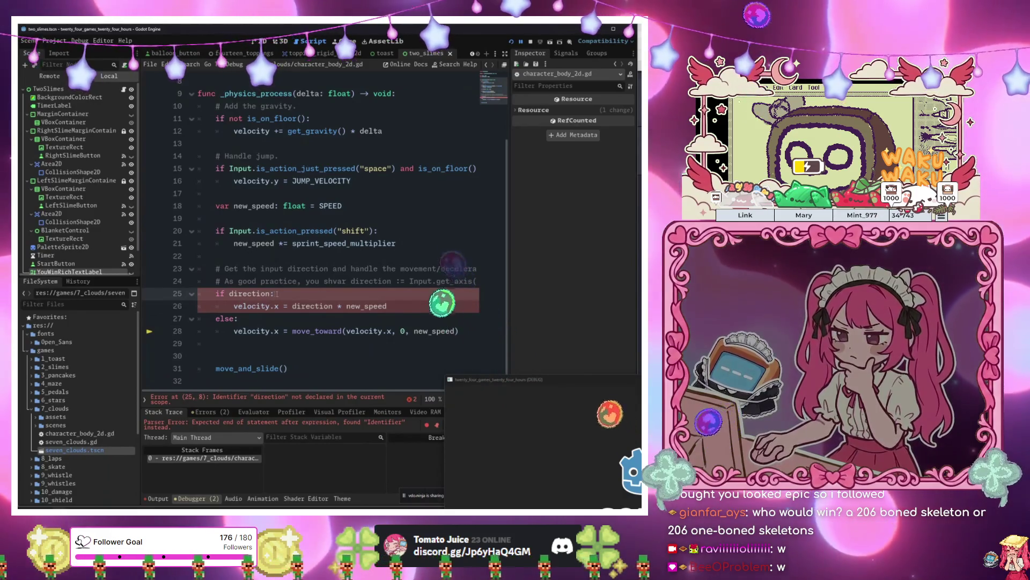
pyautogui.scroll(2, 280, 294)
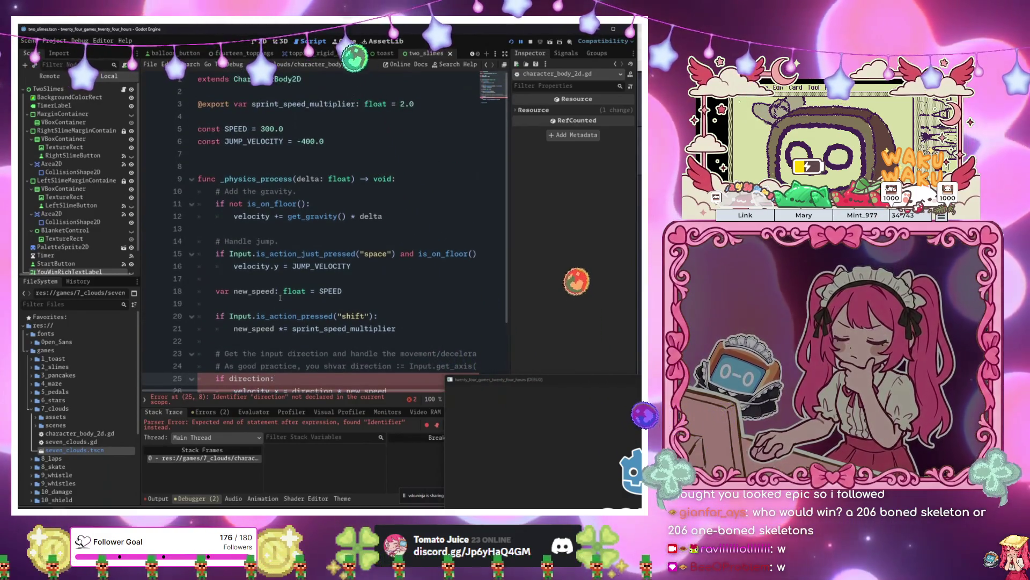
pyautogui.scroll(-2, 282, 298)
pyautogui.hotkey('ctrl', 'z')
pyautogui.hotkey('ctrl', 'z')
pyautogui.hotkey('ctrl', 'z')
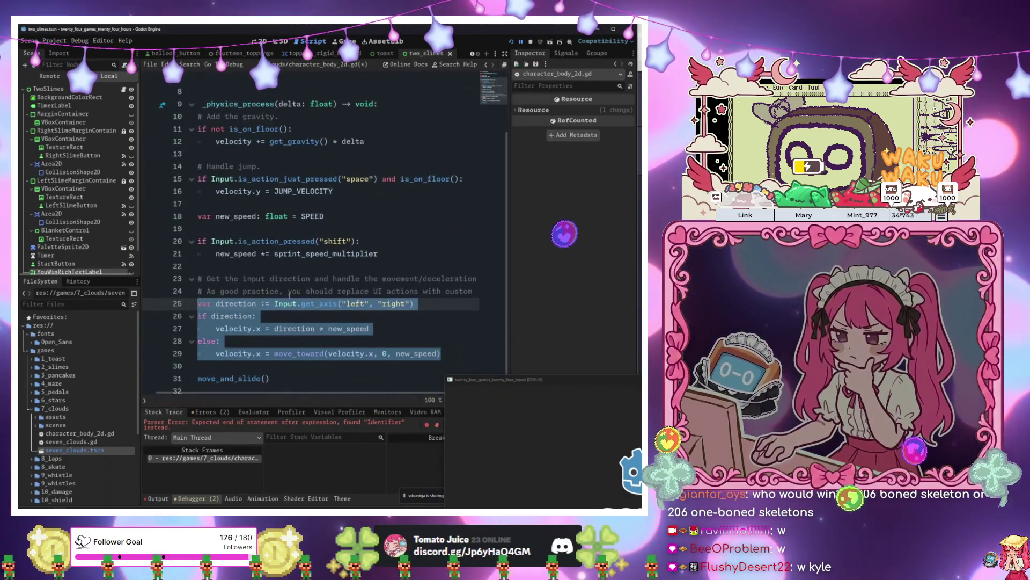
pyautogui.hotkey('ctrl', 'z')
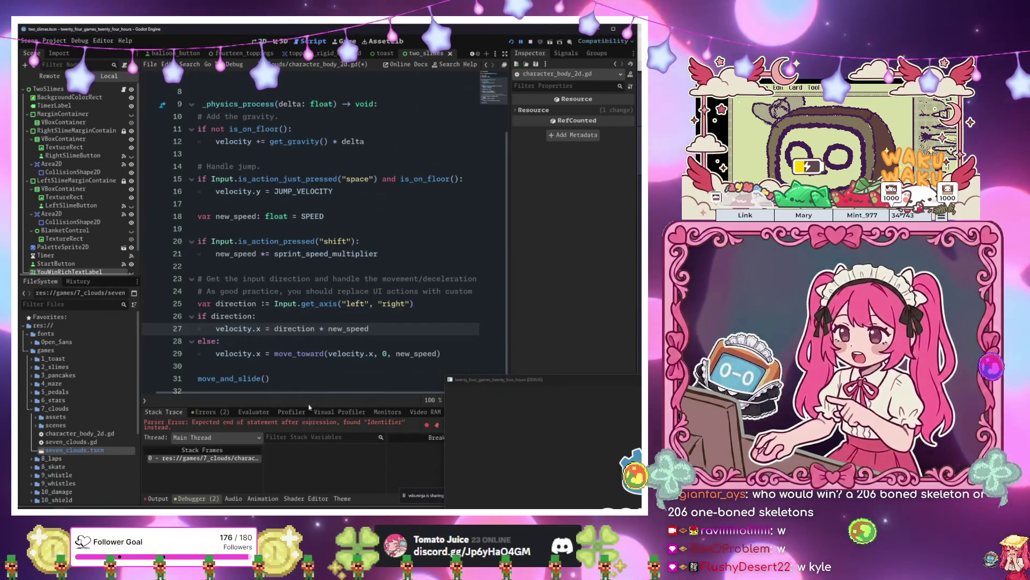
pyautogui.click(313, 340)
pyautogui.press('F5')
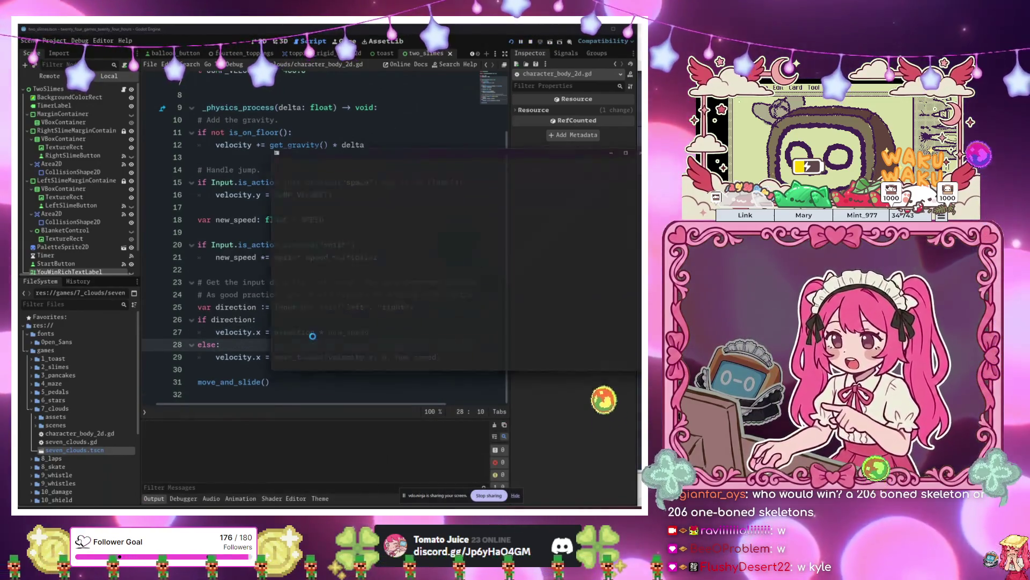
# Jump the character across the clouds using Space and the arrow keys.
pyautogui.press('space')
pyautogui.press('Right')
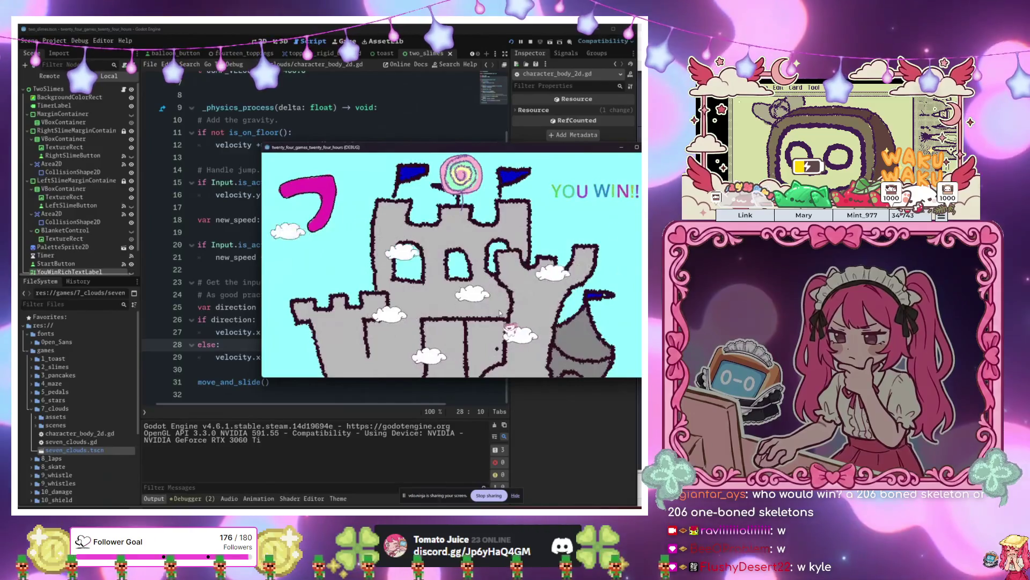
pyautogui.press('space')
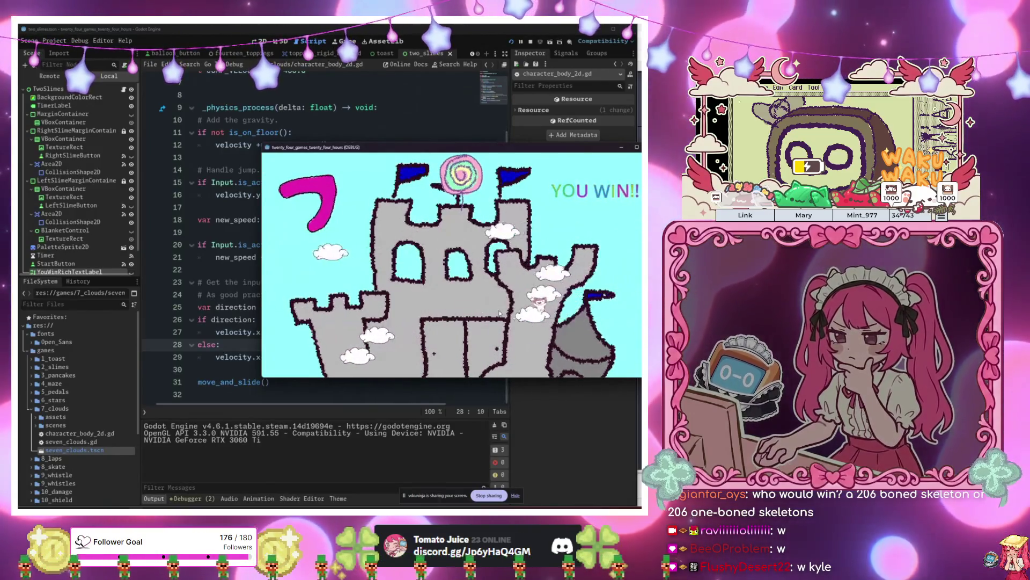
pyautogui.press('space')
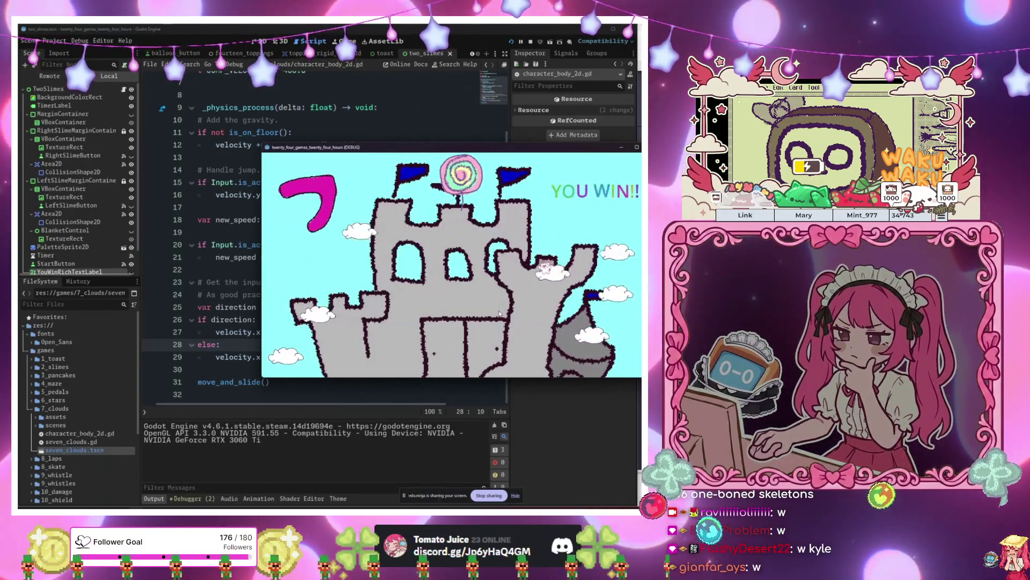
pyautogui.press('space')
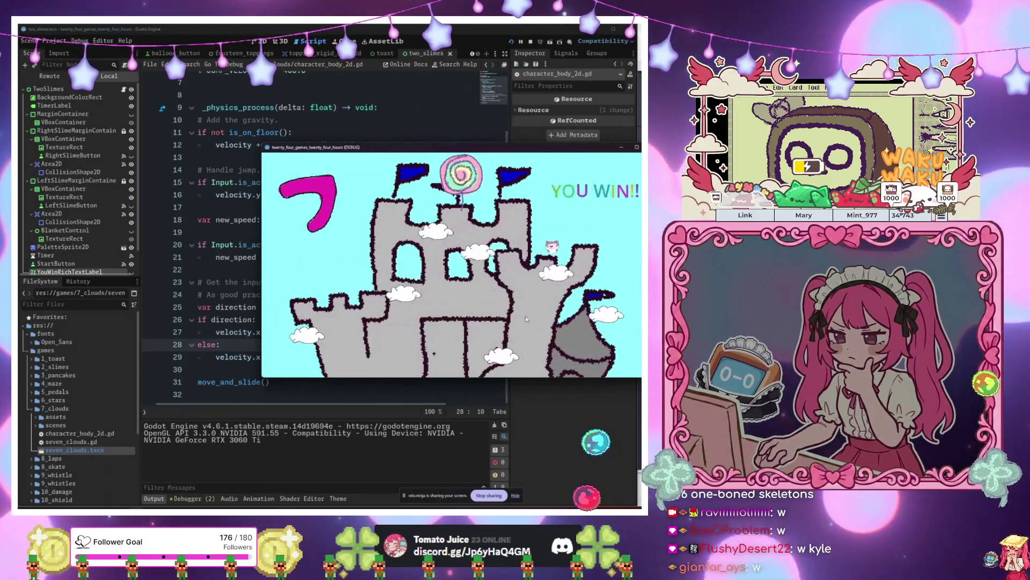
pyautogui.press('Left')
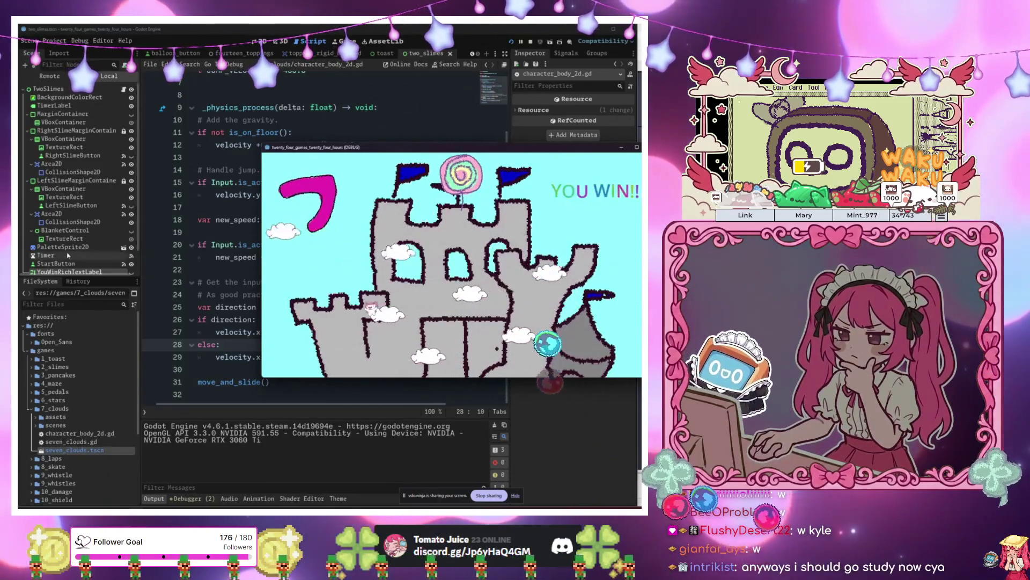
pyautogui.scroll(-1, 69, 255)
pyautogui.click(68, 256)
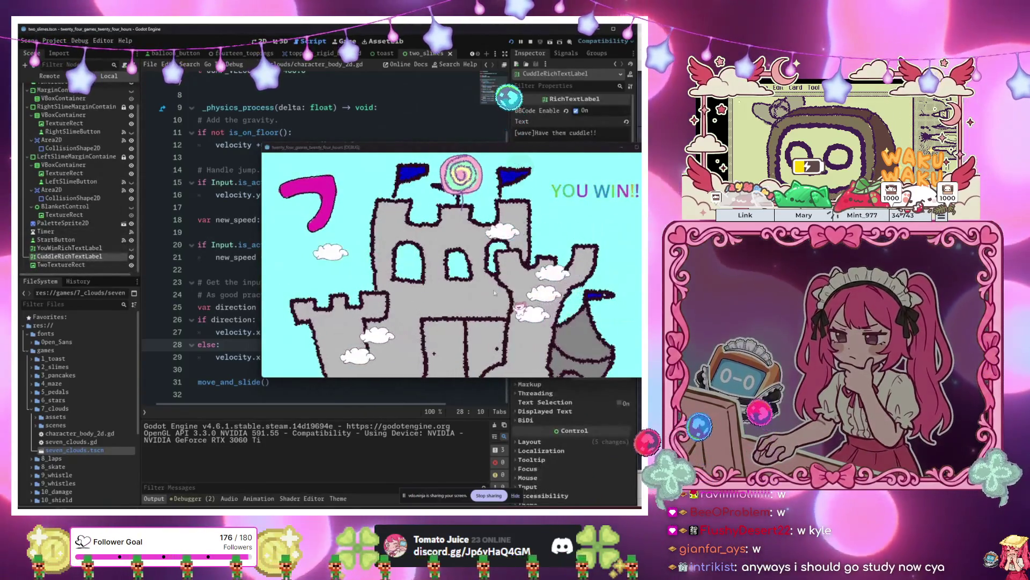
pyautogui.click(494, 292)
pyautogui.press('Left')
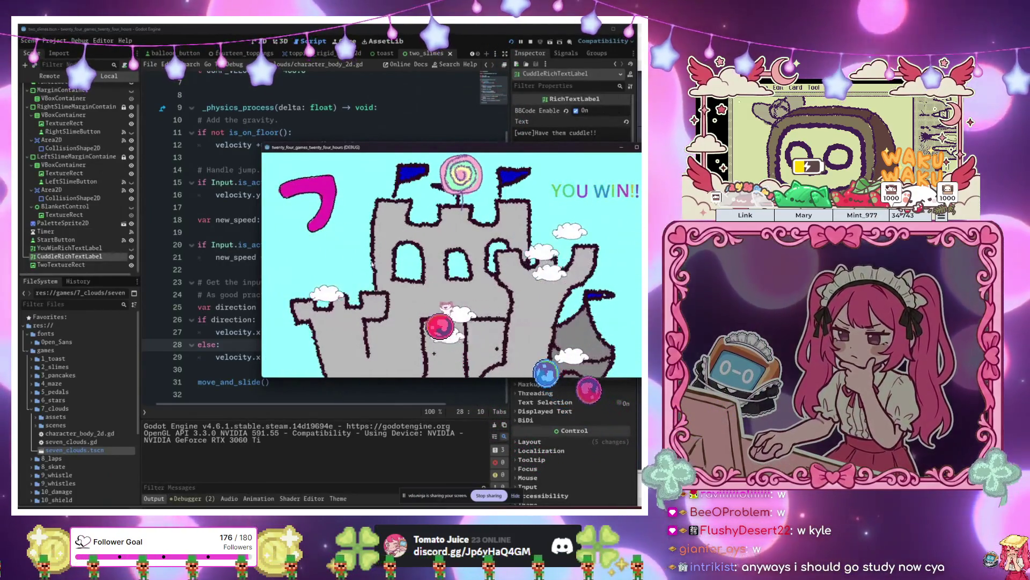
# Return to the editor and open the seven_clouds.tscn scene.
pyautogui.click(242, 257)
pyautogui.hotkey('alt', 'Tab')
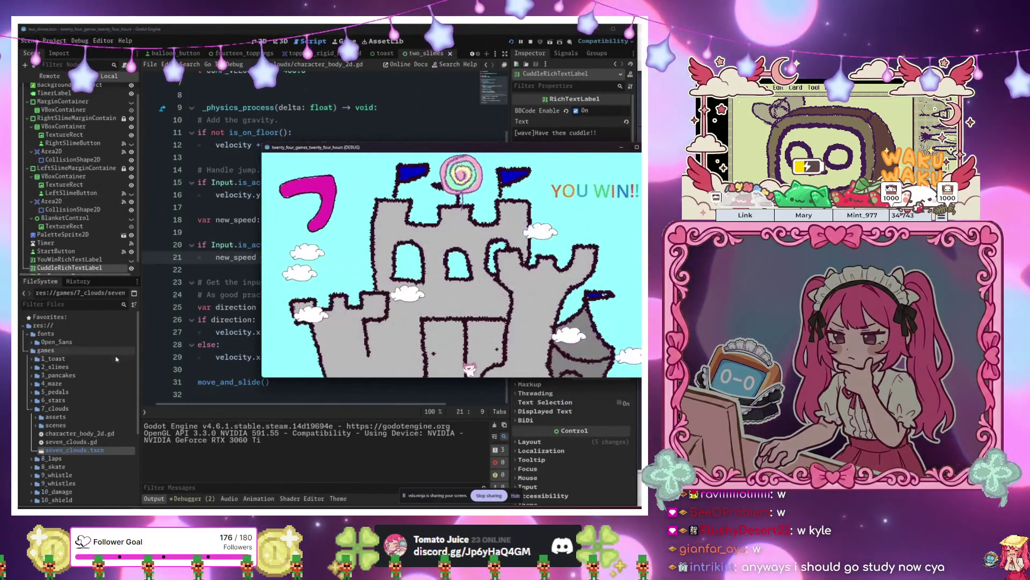
pyautogui.doubleClick(75, 450)
pyautogui.click(107, 252)
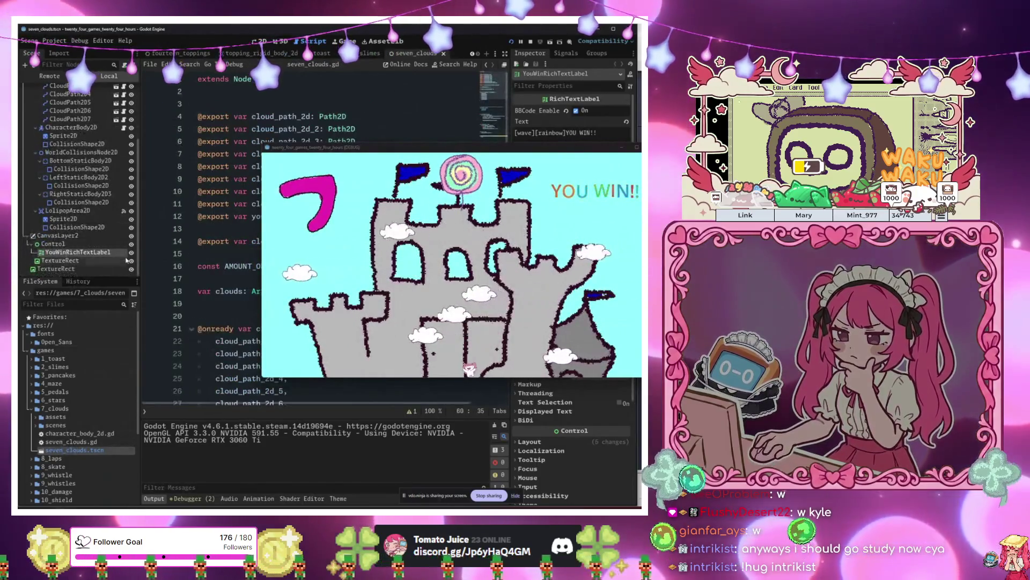
# Hide YouWinRichTextLabel in the seven_clouds scene and stop the running game.
pyautogui.click(131, 252)
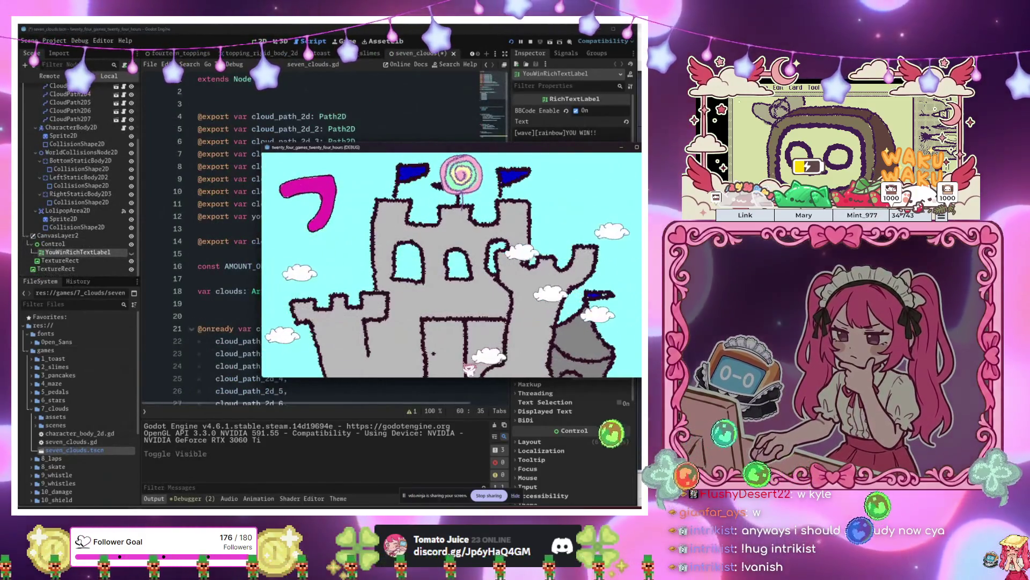
pyautogui.press('F8')
pyautogui.click(356, 166)
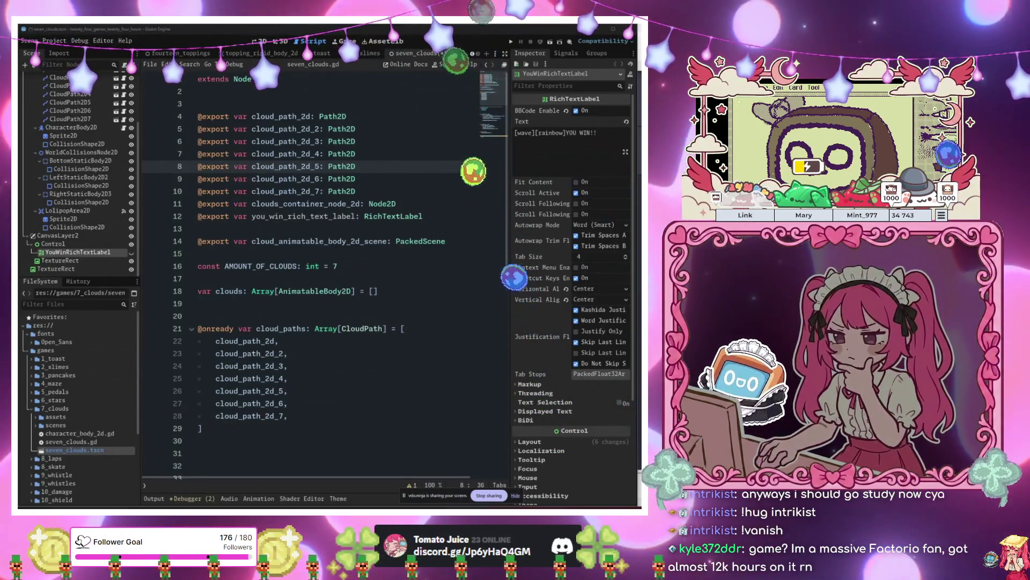
pyautogui.click(322, 316)
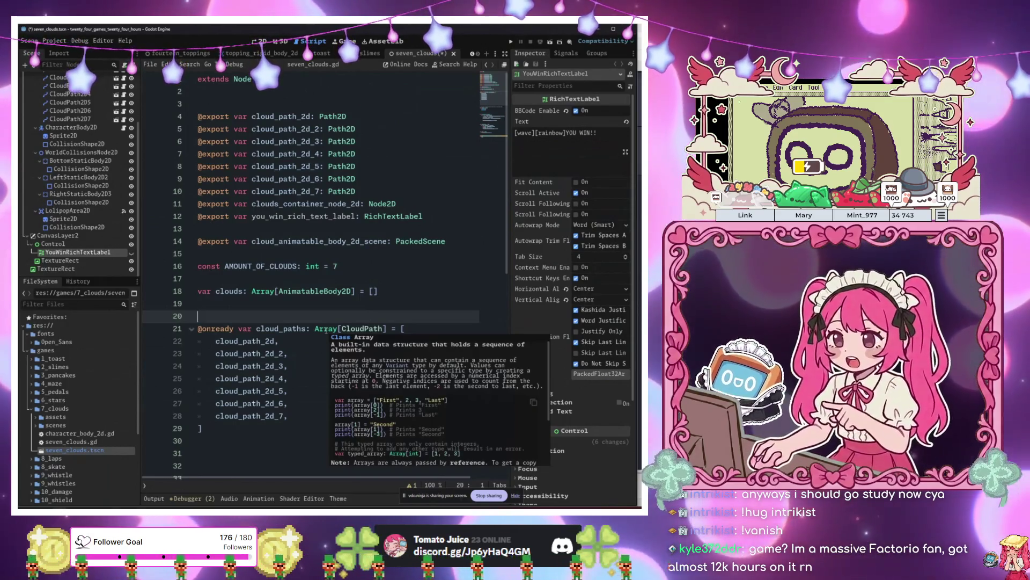
# Save the seven_clouds scene and close its scene tab.
pyautogui.hotkey('ctrl', 's')
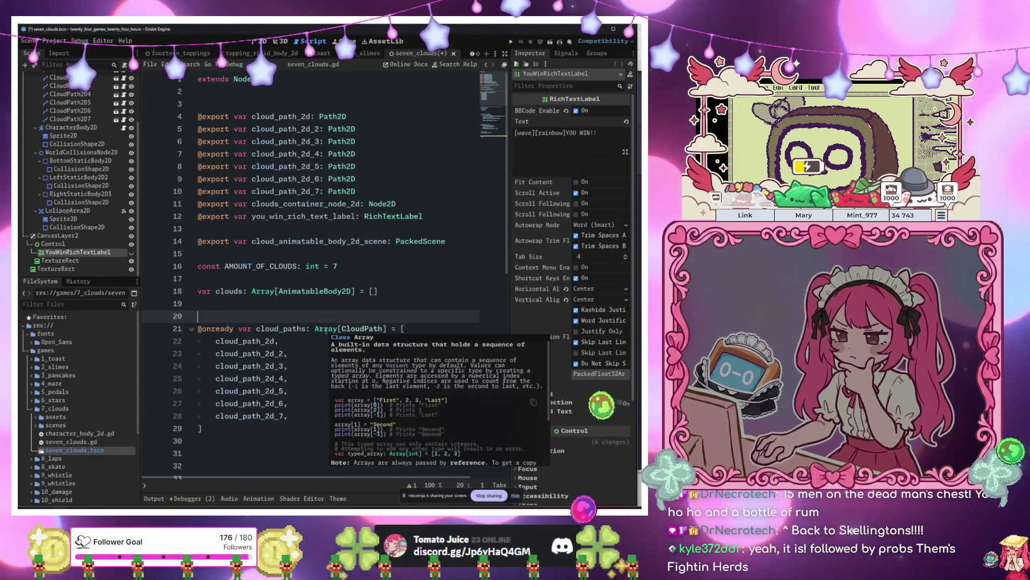
pyautogui.hotkey('ctrl', 'shift', 'w')
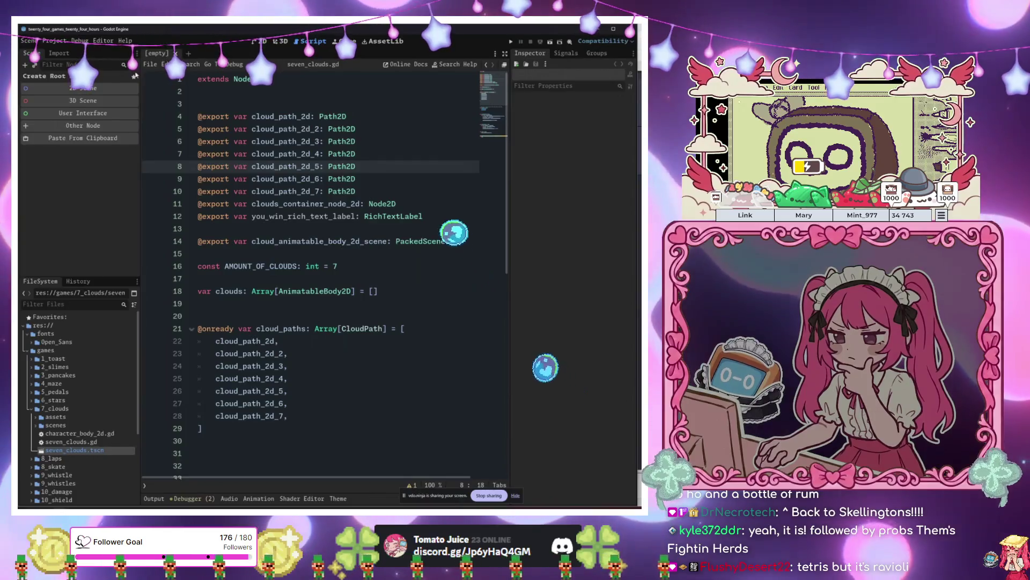
# Create a Node2D root node for a new scene.
pyautogui.click(316, 167)
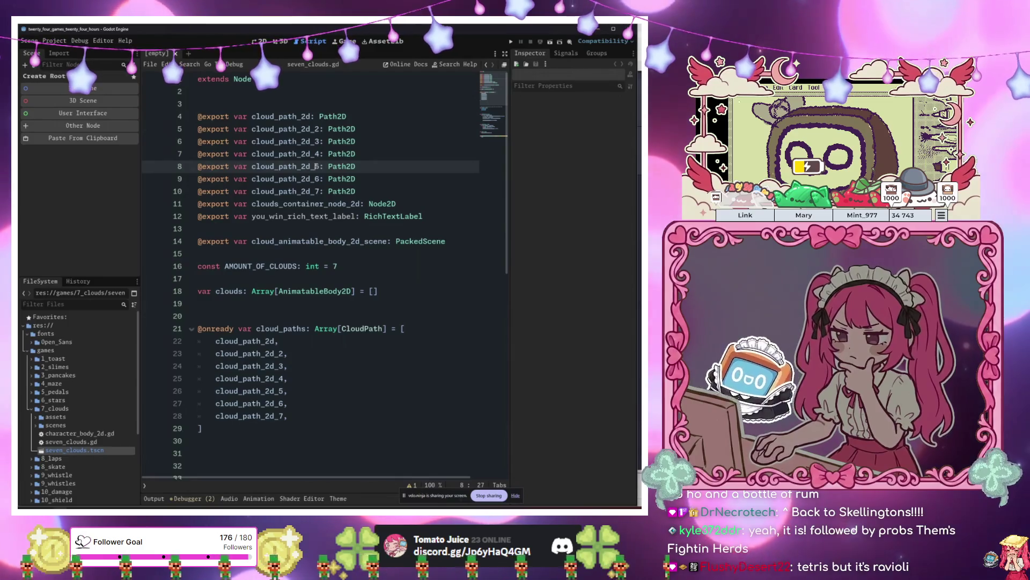
pyautogui.click(354, 129)
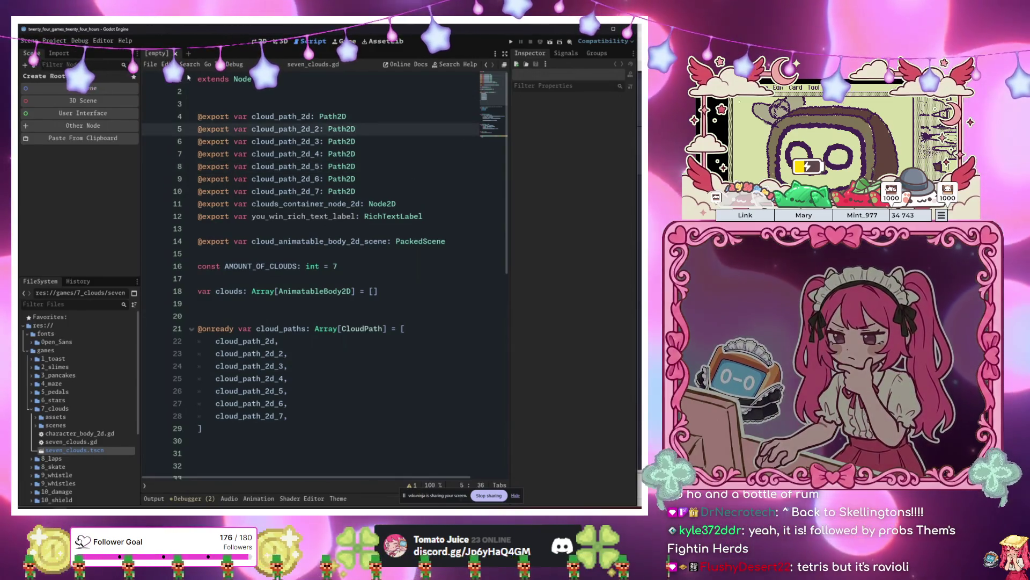
pyautogui.click(86, 88)
pyautogui.click(283, 153)
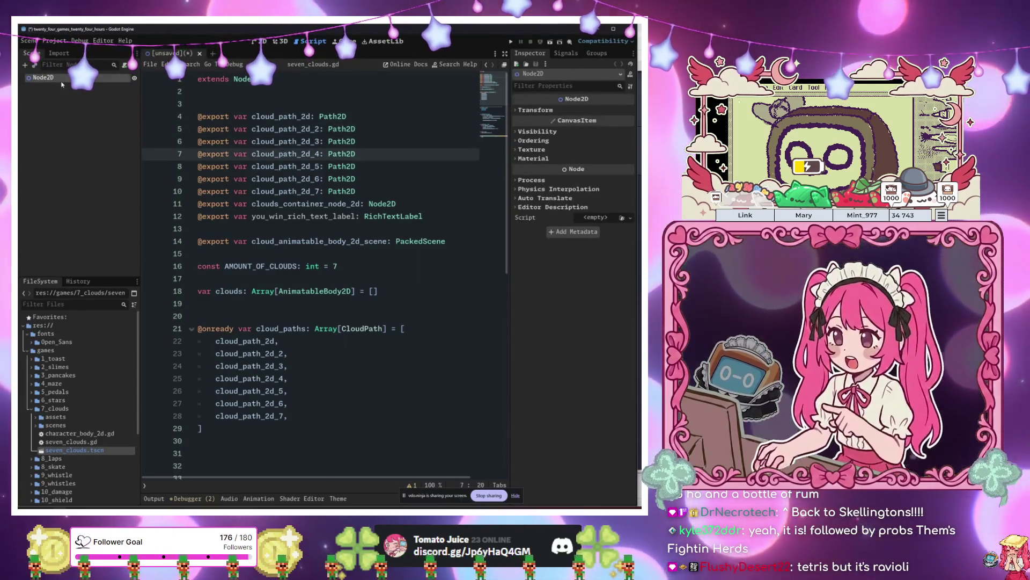
# Rename the root to FifteenBlocks and search the node list for 'spr'.
pyautogui.doubleClick(68, 77)
pyautogui.write('15Blocks')
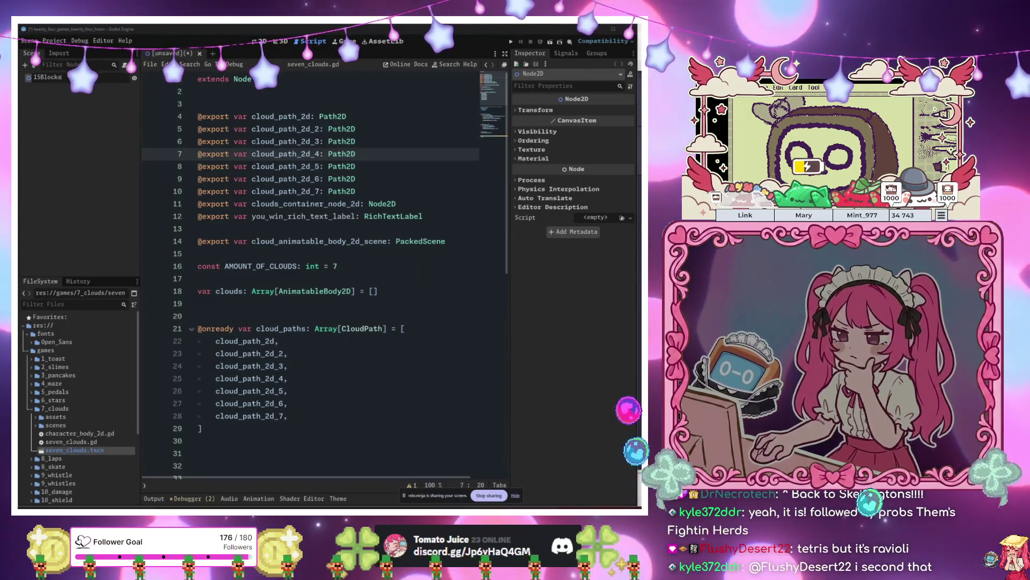
pyautogui.press('BackSpace')
pyautogui.press('BackSpace')
pyautogui.press('BackSpace')
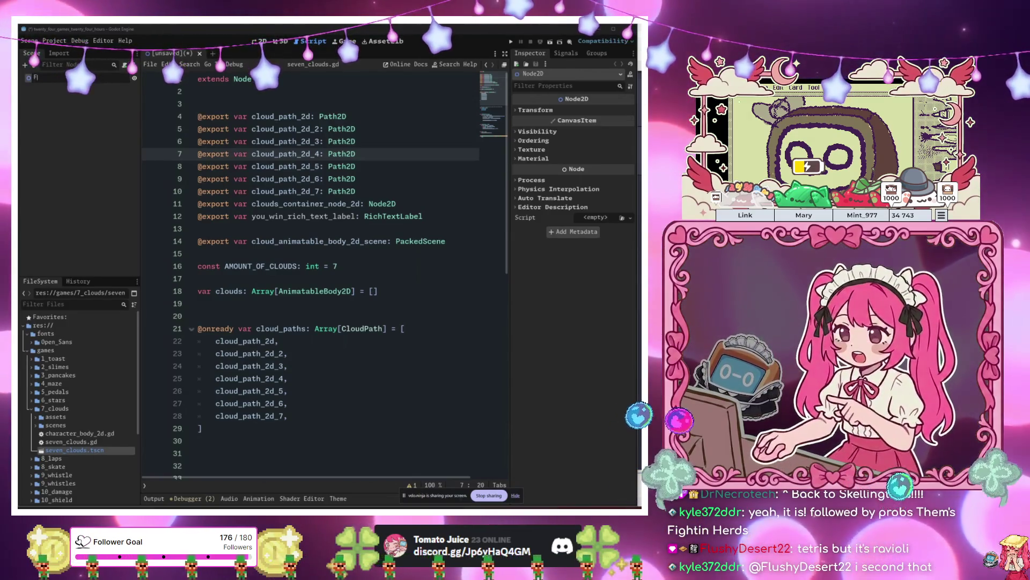
pyautogui.write('ifi')
pyautogui.press('BackSpace')
pyautogui.press('BackSpace')
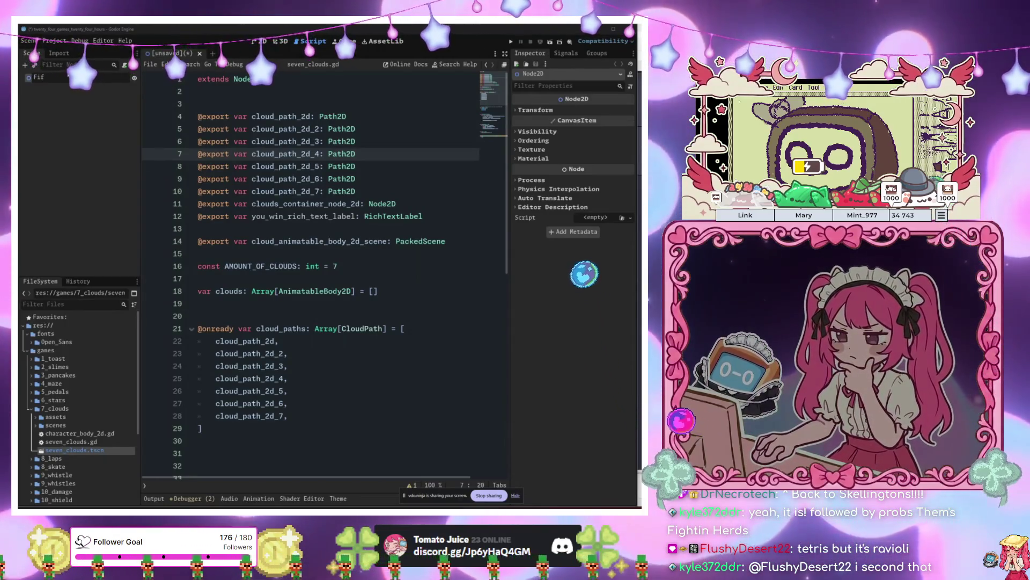
pyautogui.write('teenBlocks')
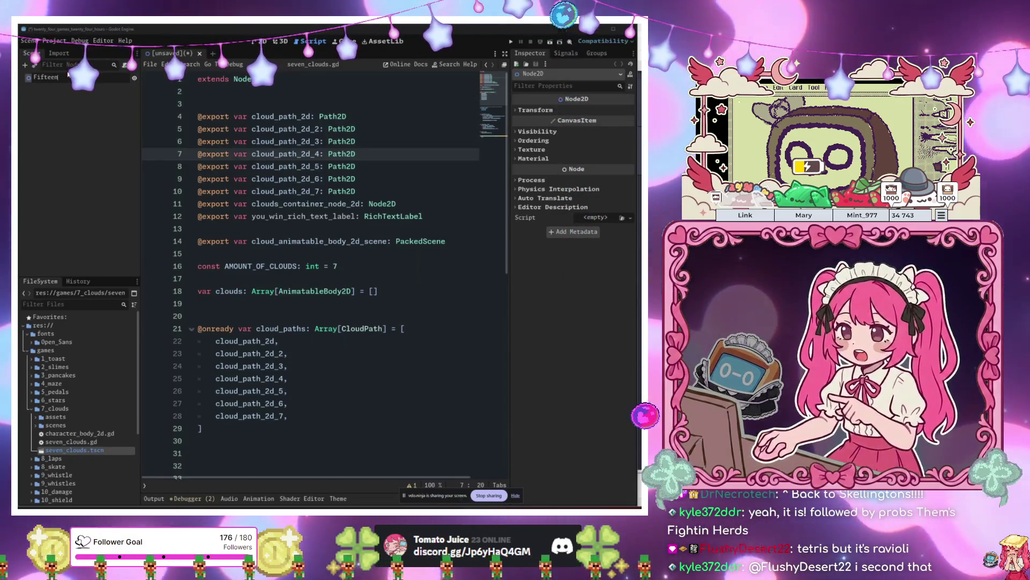
pyautogui.press('Return')
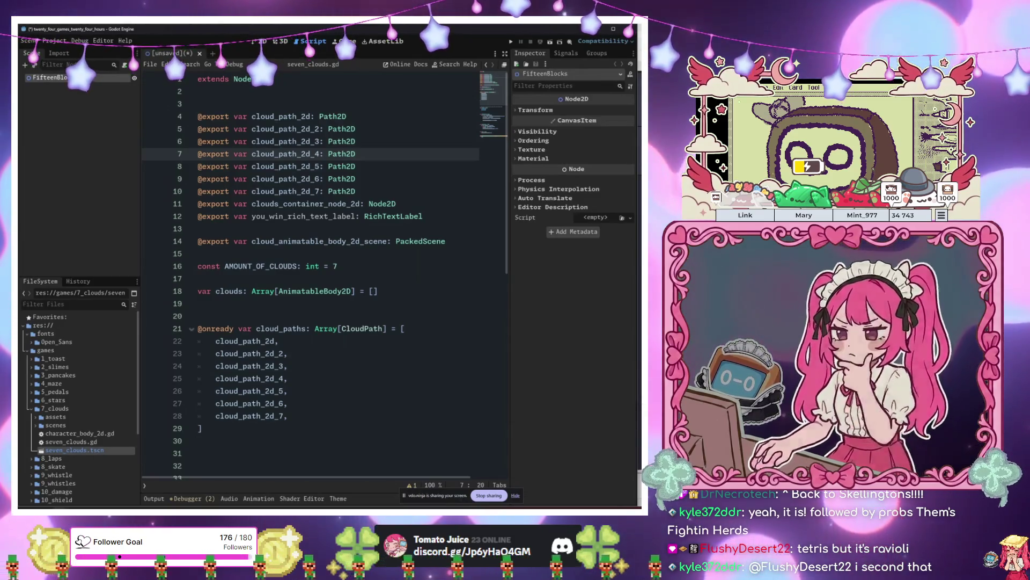
pyautogui.hotkey('ctrl', 'a')
pyautogui.write('spr')
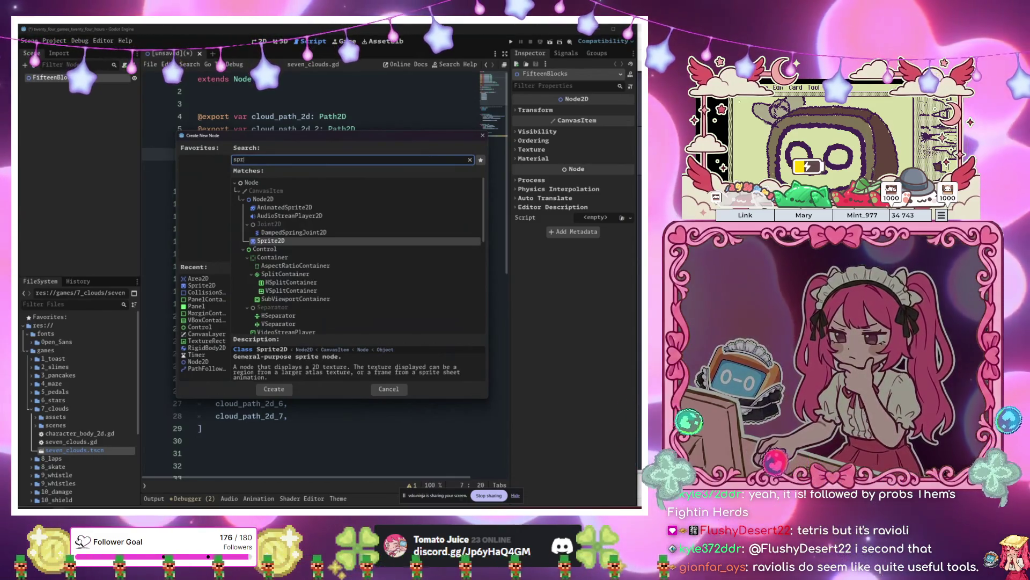
# Add a Node2D child under FifteenBlocks, then delete it again.
pyautogui.press('Escape')
pyautogui.hotkey('ctrl', 'a')
pyautogui.write('node')
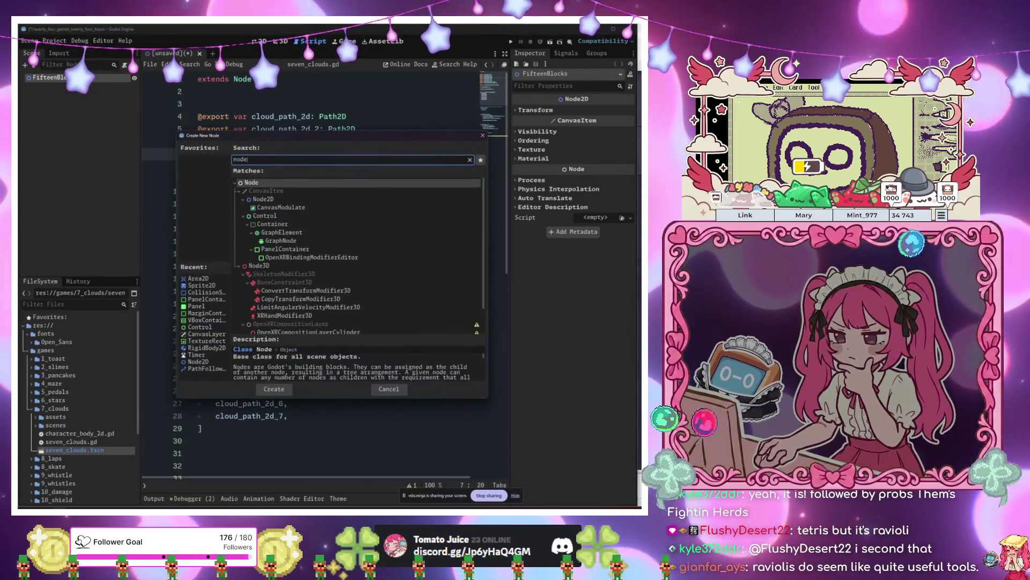
pyautogui.press('Return')
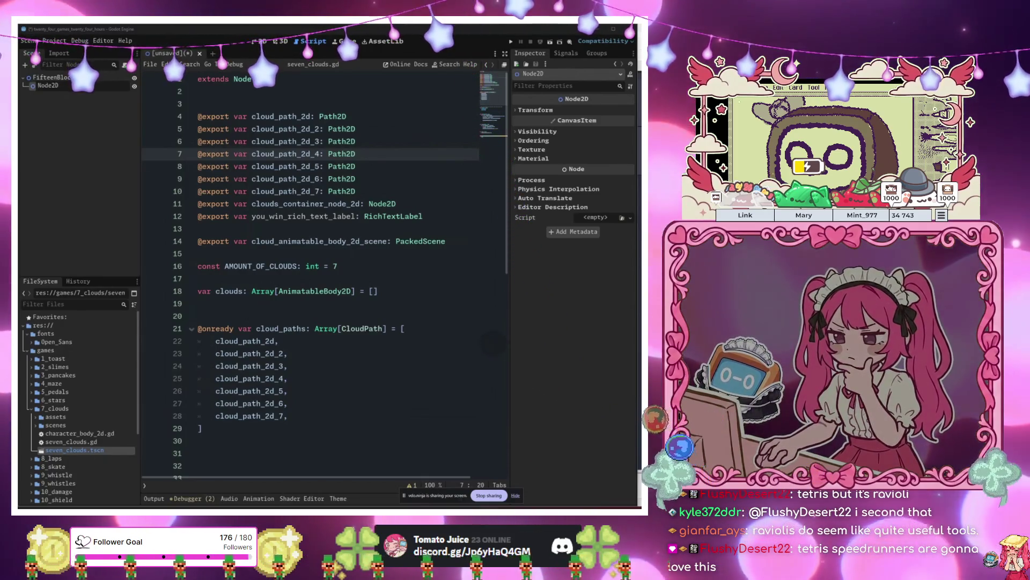
pyautogui.hotkey('ctrl', 'a')
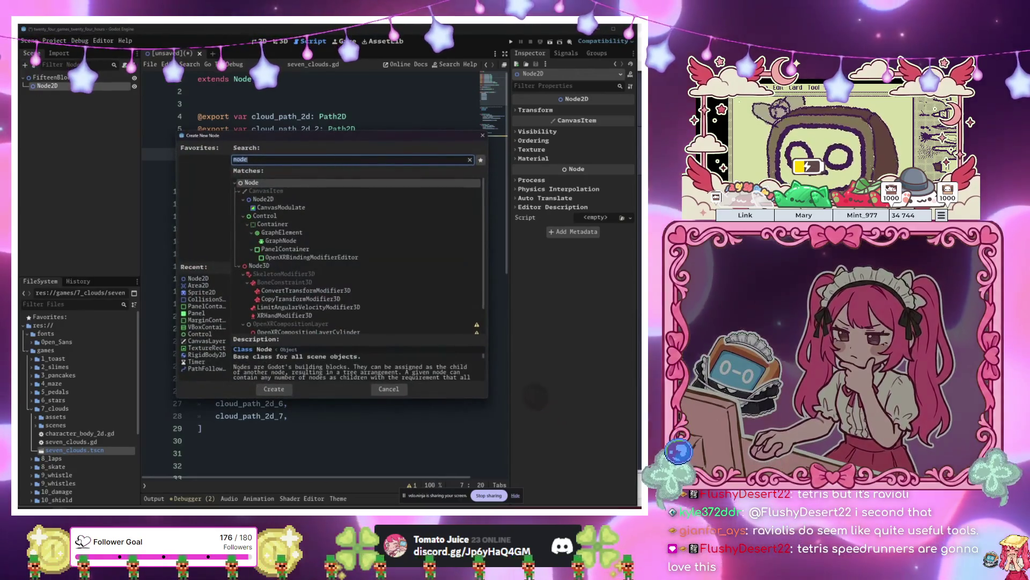
pyautogui.press('BackSpace')
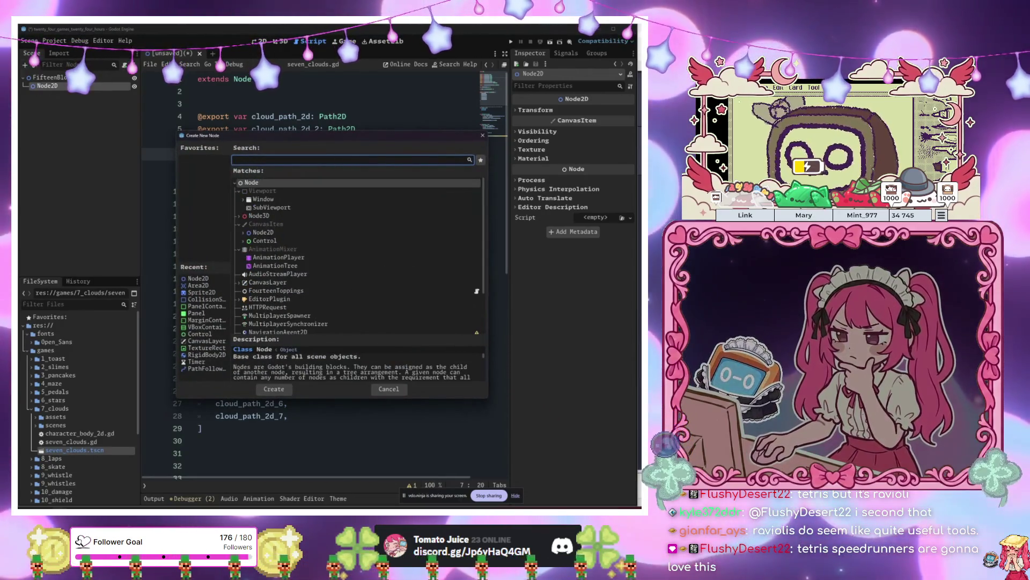
pyautogui.press('Escape')
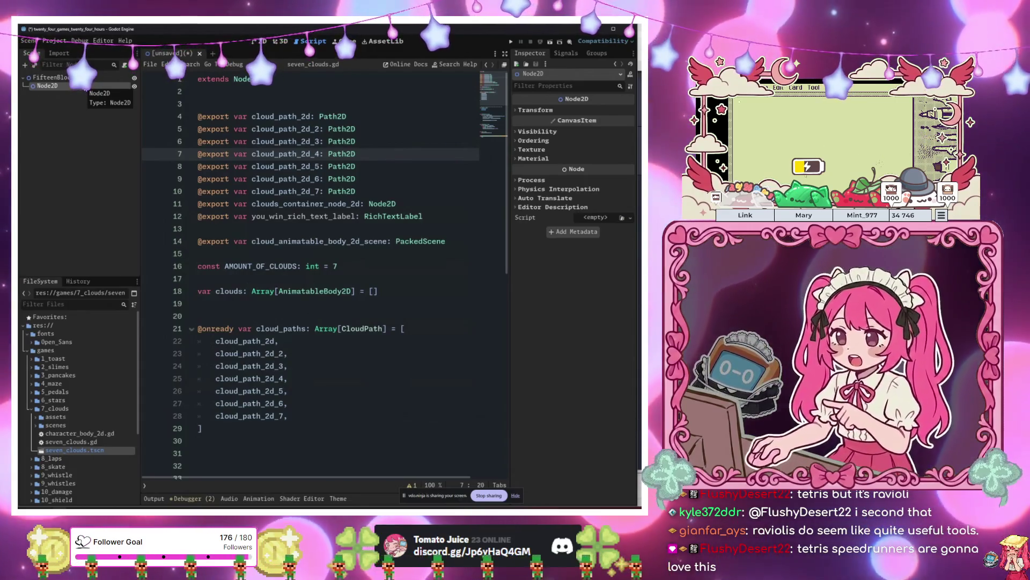
pyautogui.press('Delete')
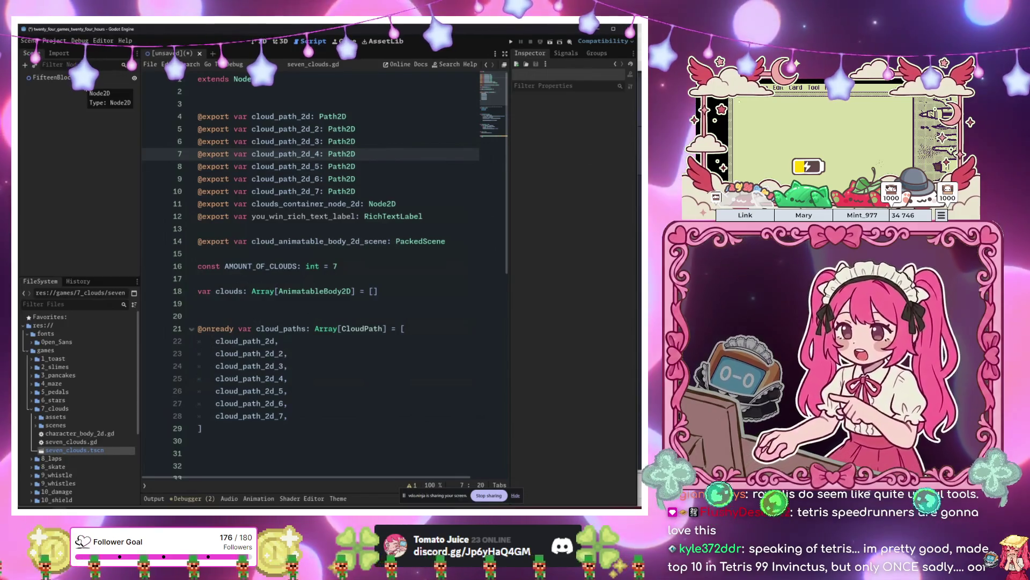
# Change the FifteenBlocks root's type to a plain Node.
pyautogui.click(86, 77)
pyautogui.rightClick(86, 78)
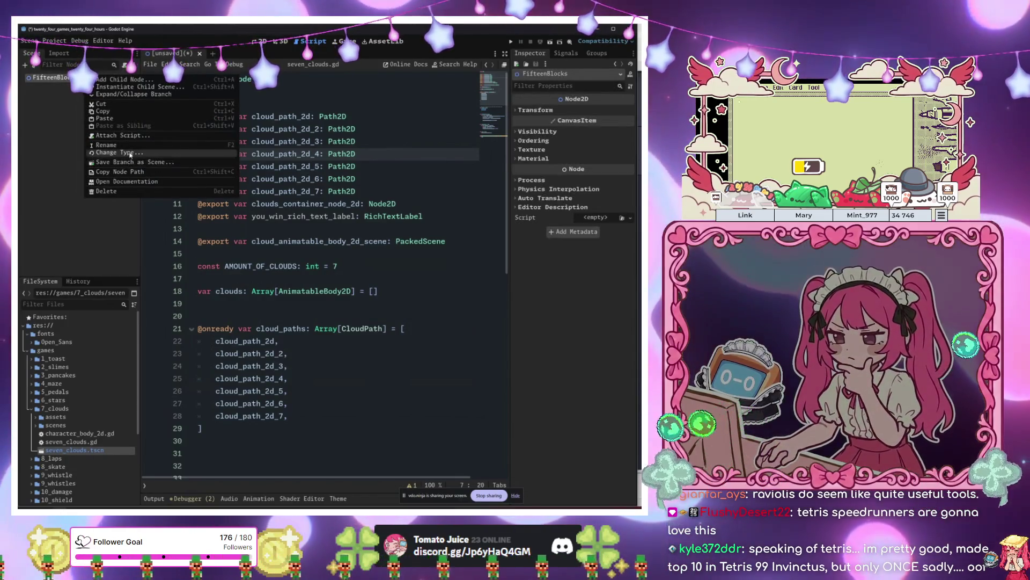
pyautogui.click(129, 153)
pyautogui.press('Return')
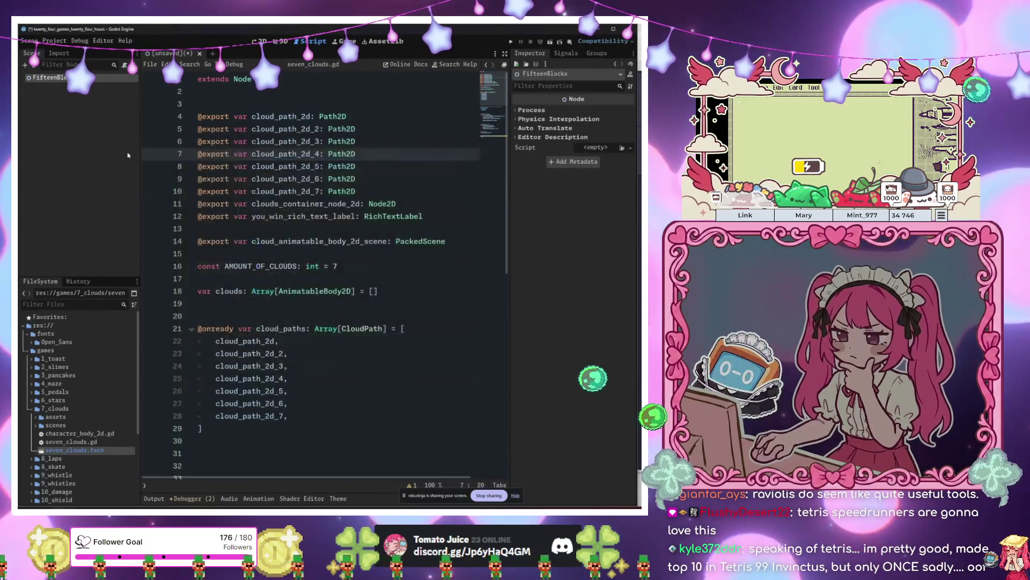
# Add a CanvasLayer child under FifteenBlocks.
pyautogui.hotkey('ctrl', 'a')
pyautogui.write('conv')
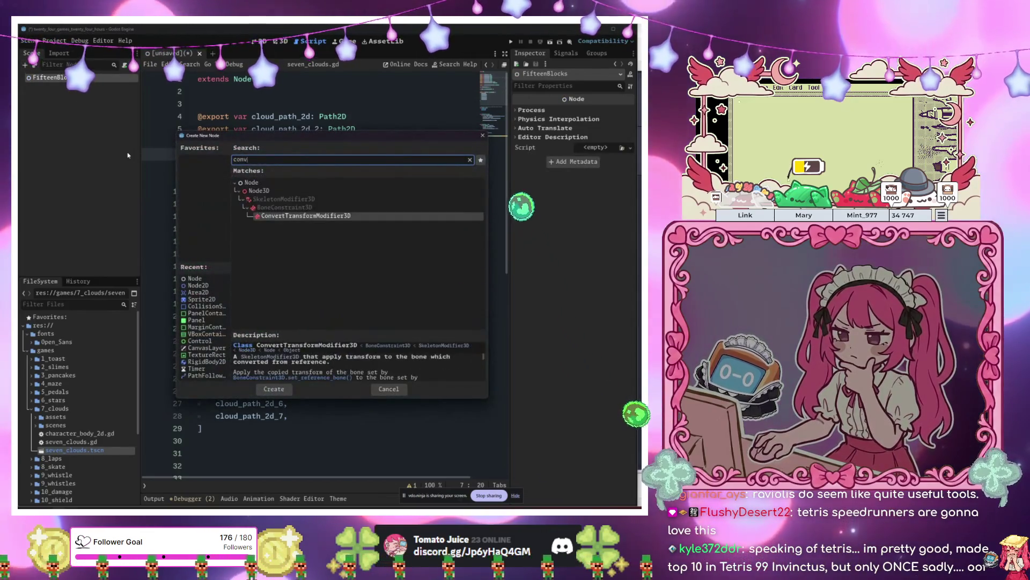
pyautogui.press('BackSpace')
pyautogui.press('BackSpace')
pyautogui.press('BackSpace')
pyautogui.write('an')
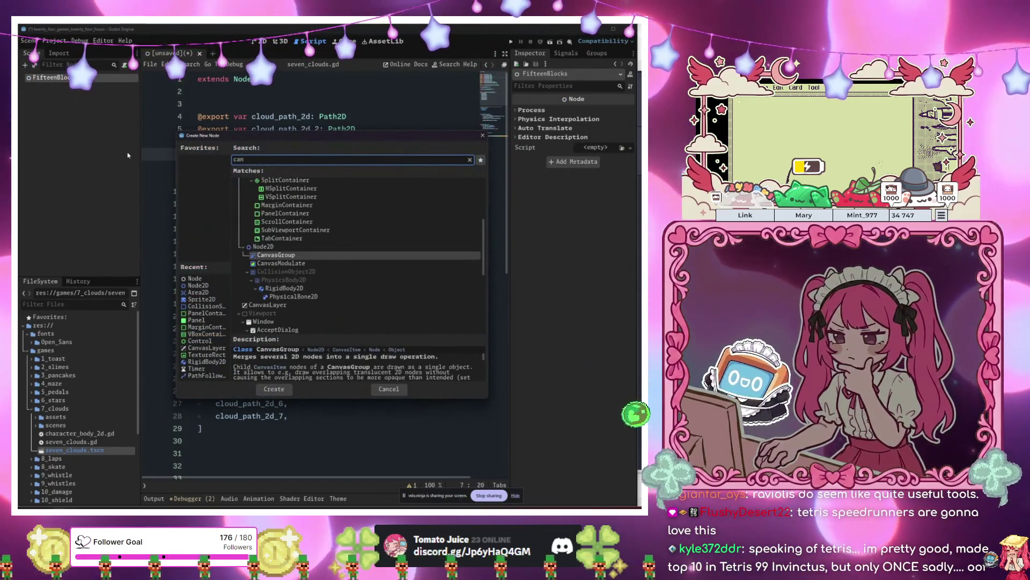
pyautogui.write('vaslayer')
pyautogui.press('Return')
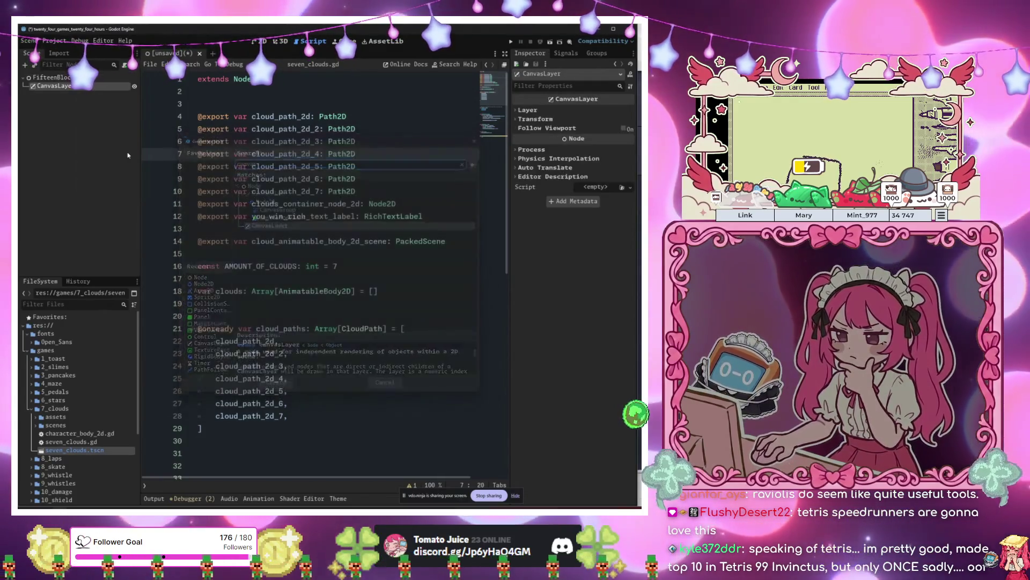
# Add a Node2D containing a nested Node2D child.
pyautogui.hotkey('ctrl', 'a')
pyautogui.write('node')
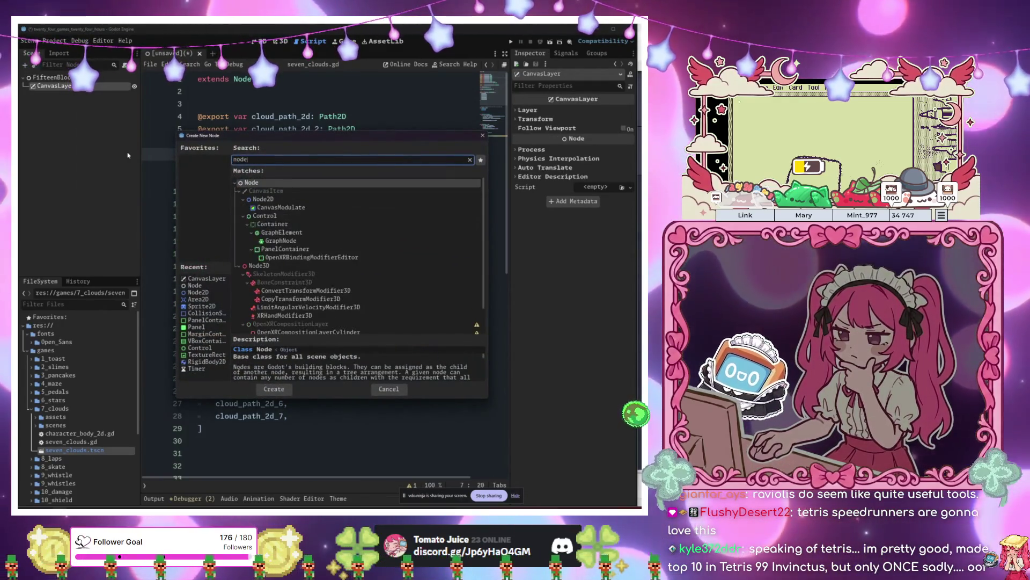
pyautogui.press('Down')
pyautogui.press('Return')
pyautogui.hotkey('ctrl', 'a')
pyautogui.press('Return')
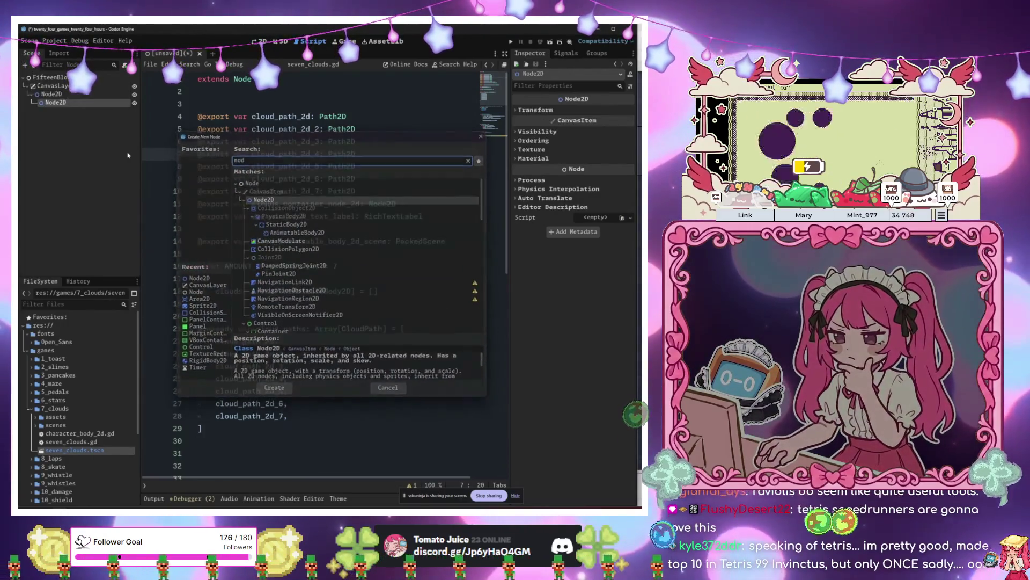
pyautogui.hotkey('ctrl', 'a')
pyautogui.press('Escape')
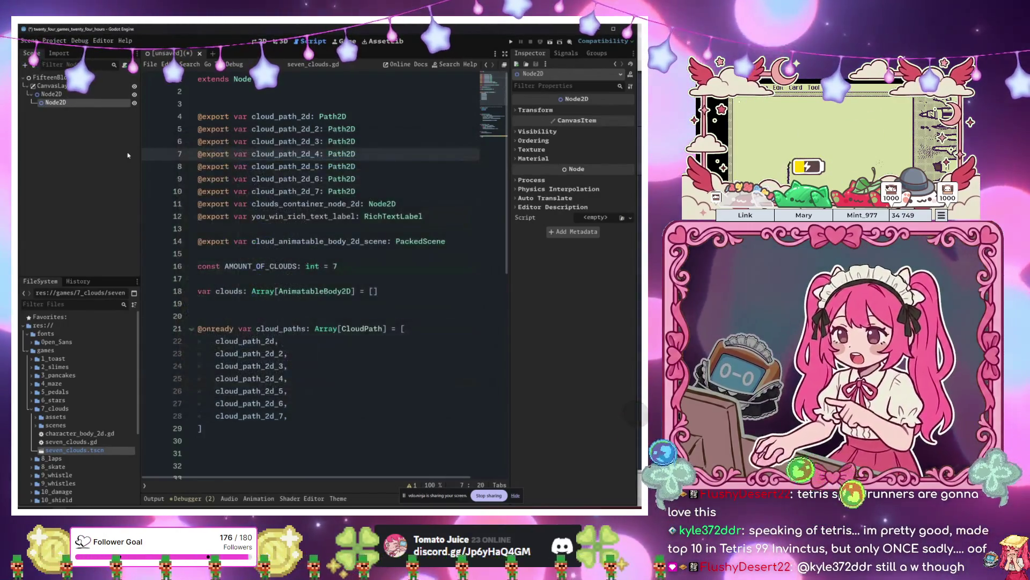
pyautogui.hotkey('ctrl', 'a')
pyautogui.press('Escape')
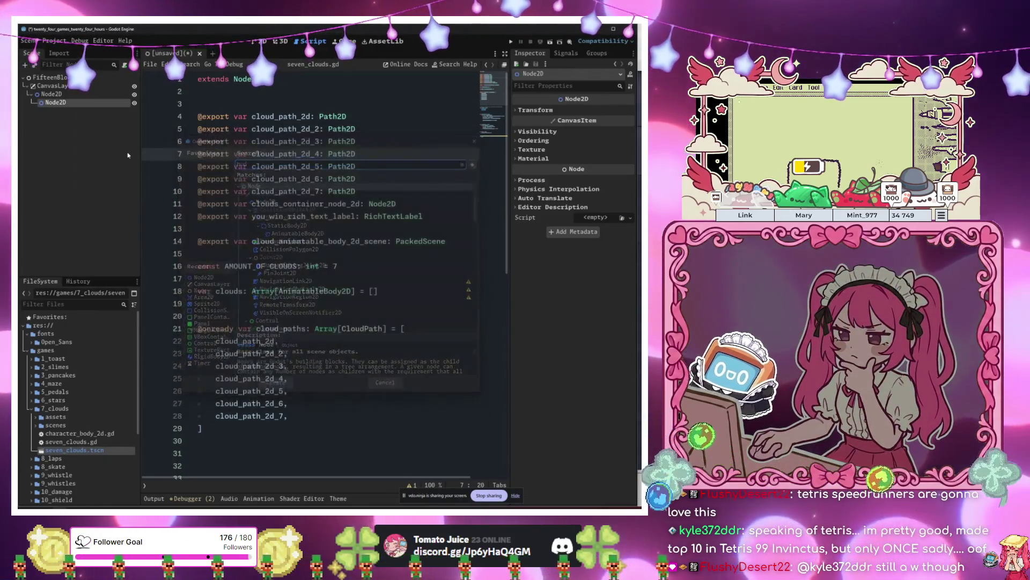
# Rename the nested Node2D to BlockContainerNode2D.
pyautogui.press('F2')
pyautogui.write('BlocksNode2D')
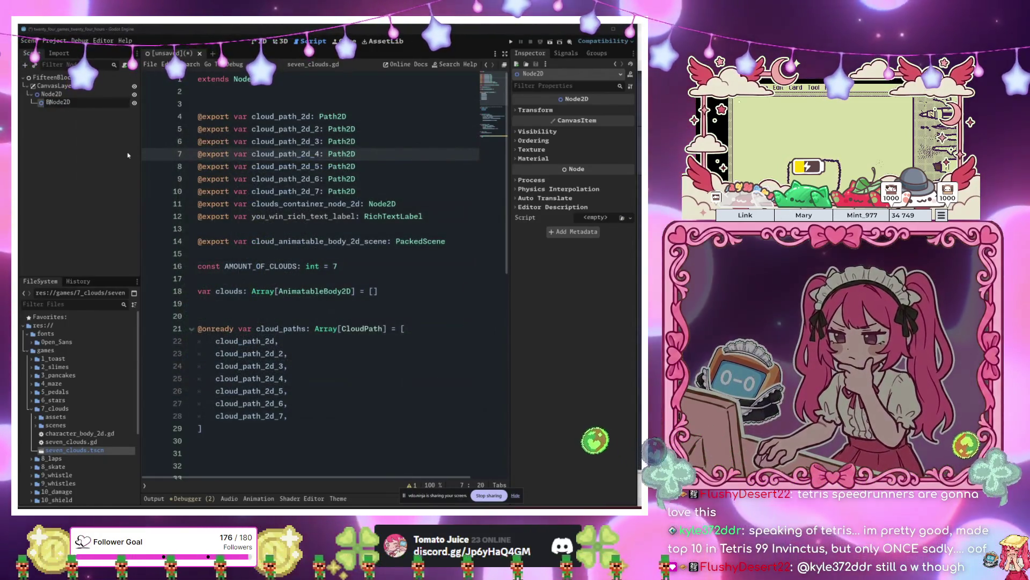
pyautogui.press('Return')
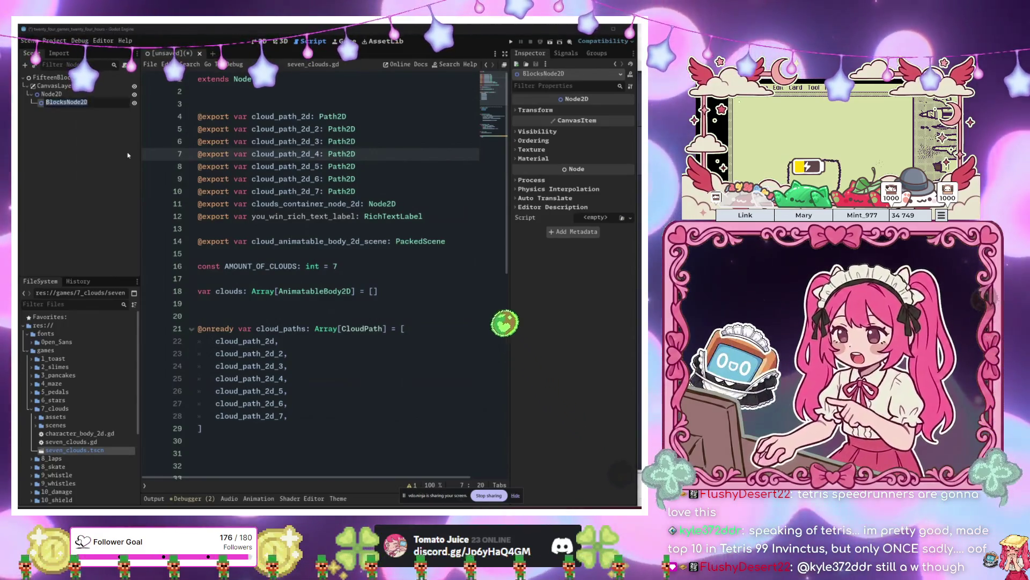
pyautogui.press('F2')
pyautogui.write('BlockContrainNode2D')
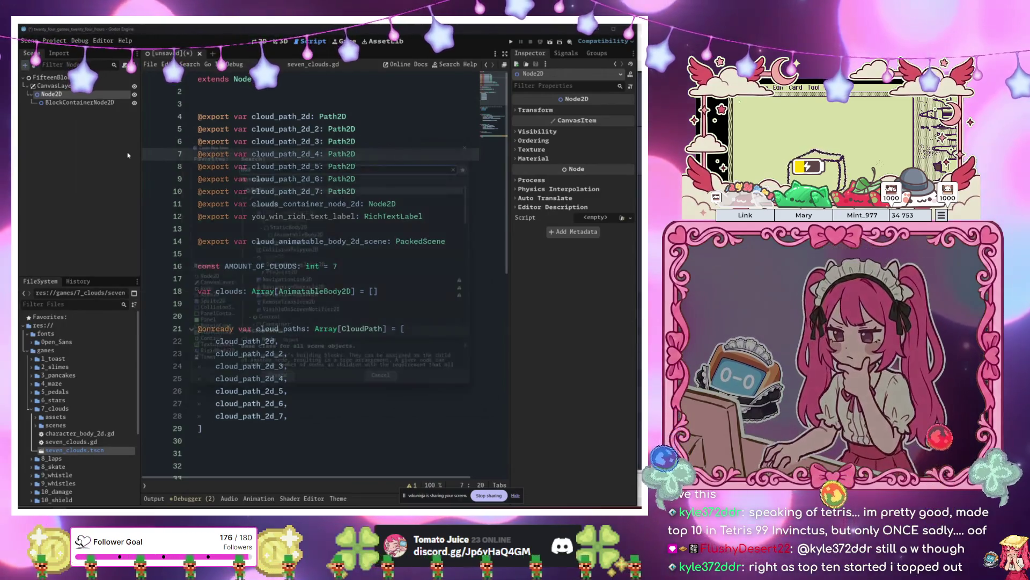
pyautogui.hotkey('ctrl', 'a')
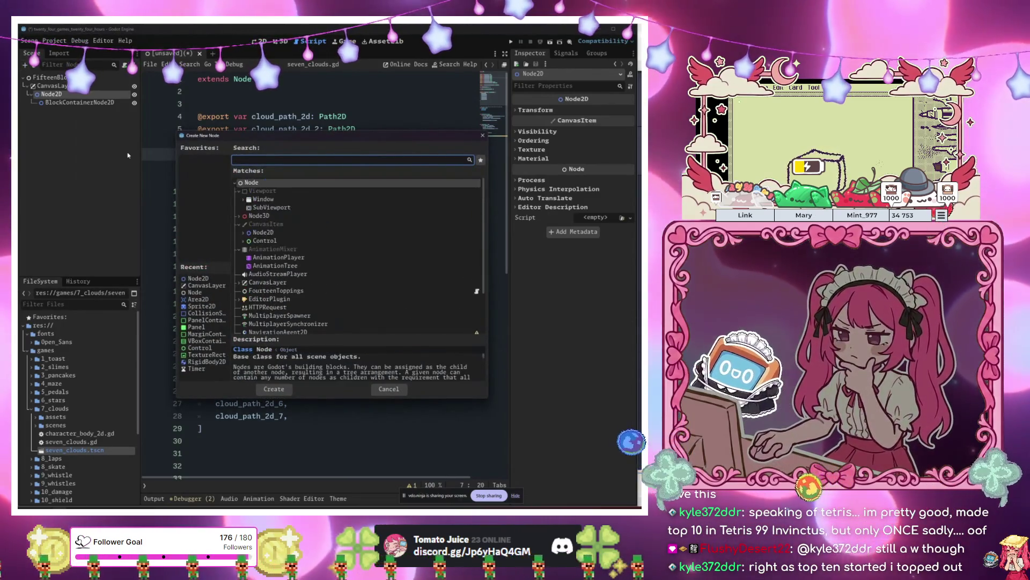
pyautogui.press('Escape')
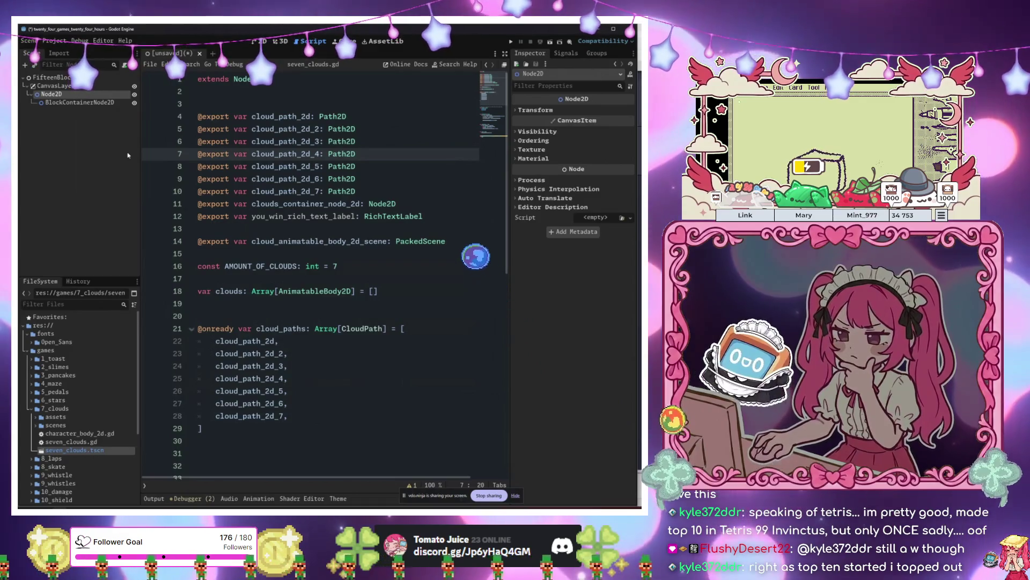
# Add a second Node2D beside BlockContainerNode2D for the world boundaries.
pyautogui.hotkey('ctrl', 'a')
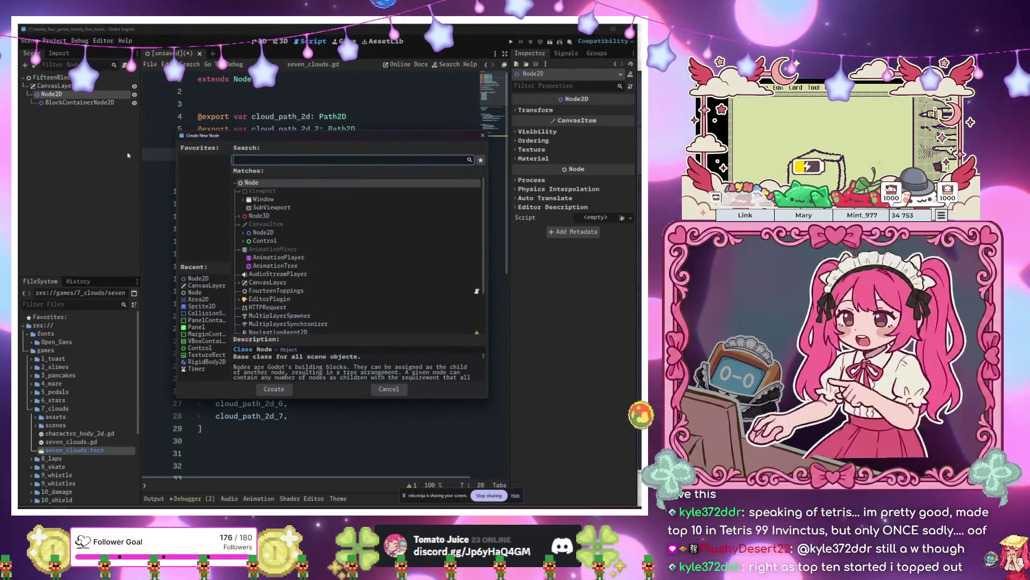
pyautogui.write('st')
pyautogui.press('BackSpace')
pyautogui.press('BackSpace')
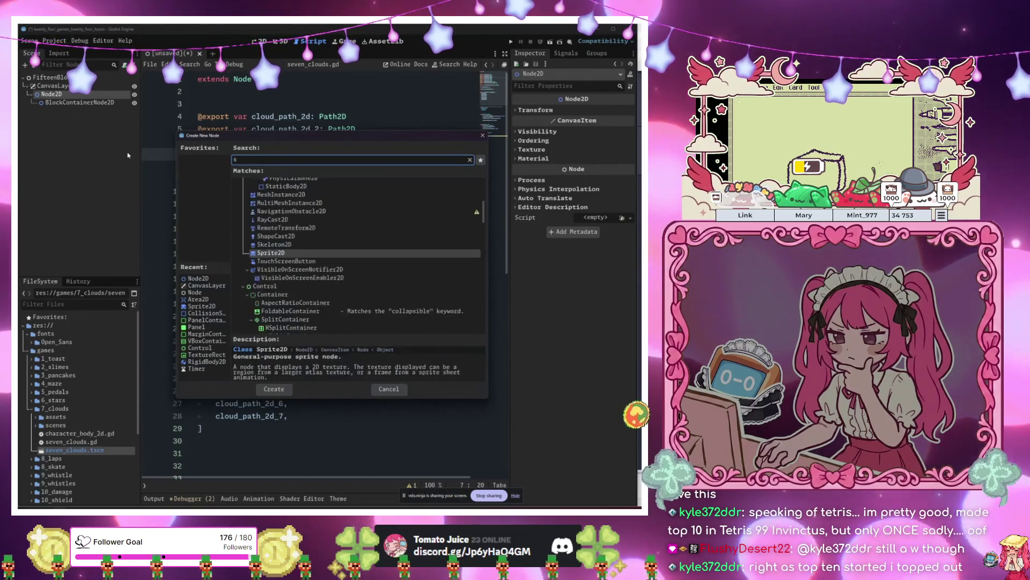
pyautogui.write('wou')
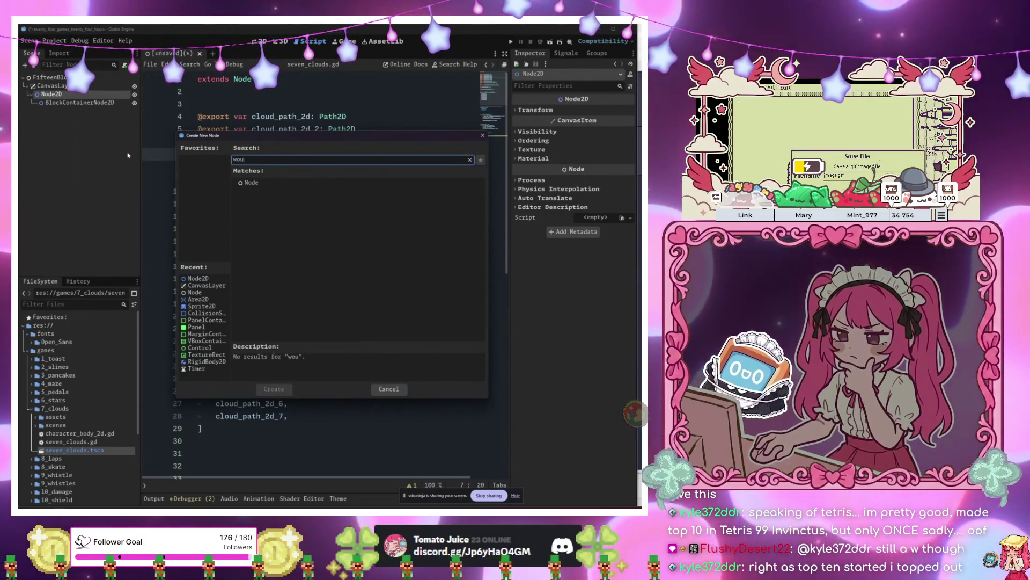
pyautogui.press('BackSpace')
pyautogui.press('BackSpace')
pyautogui.press('BackSpace')
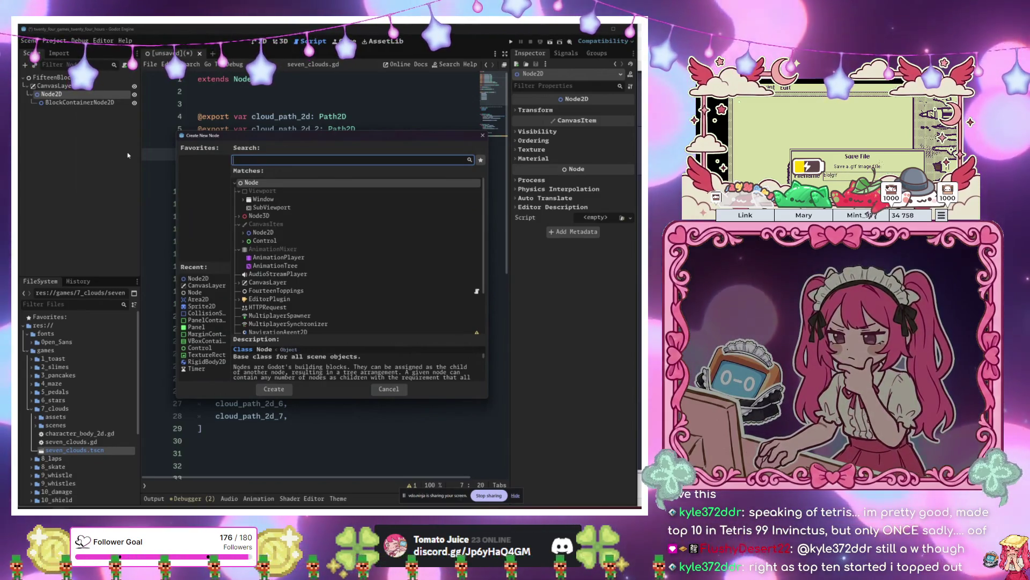
pyautogui.press('Down')
pyautogui.press('Down')
pyautogui.press('Down')
pyautogui.press('Down')
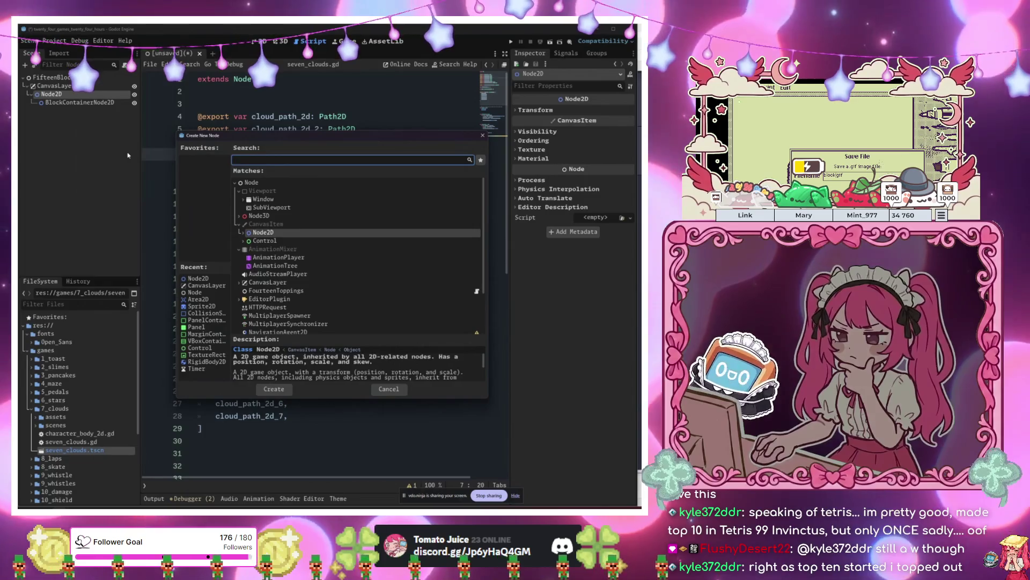
pyautogui.press('Return')
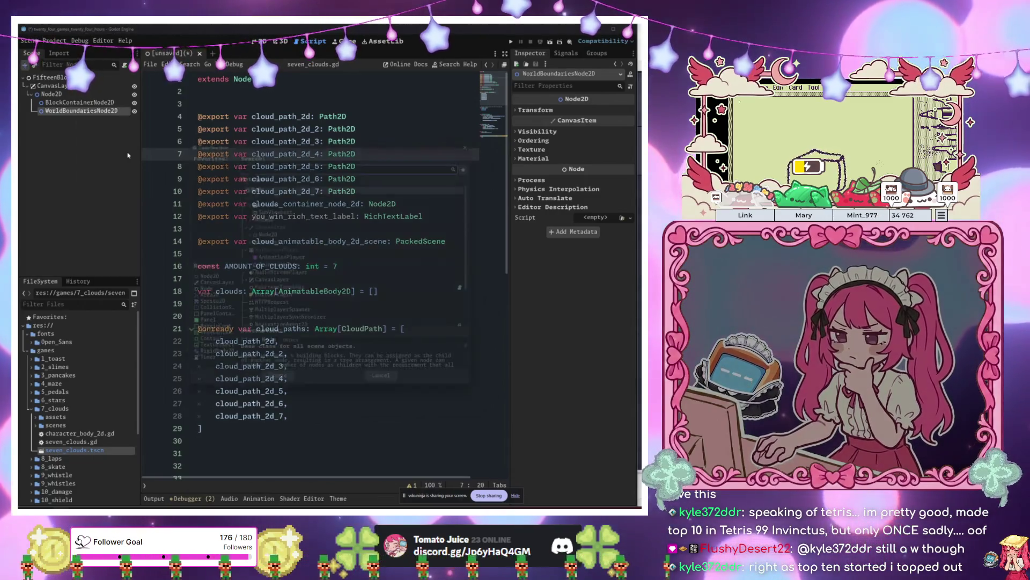
pyautogui.hotkey('ctrl', 'a')
# Add a StaticBody2D with a world-boundary CollisionShape2D positioned at y 648.
pyautogui.write('stati')
pyautogui.press('Return')
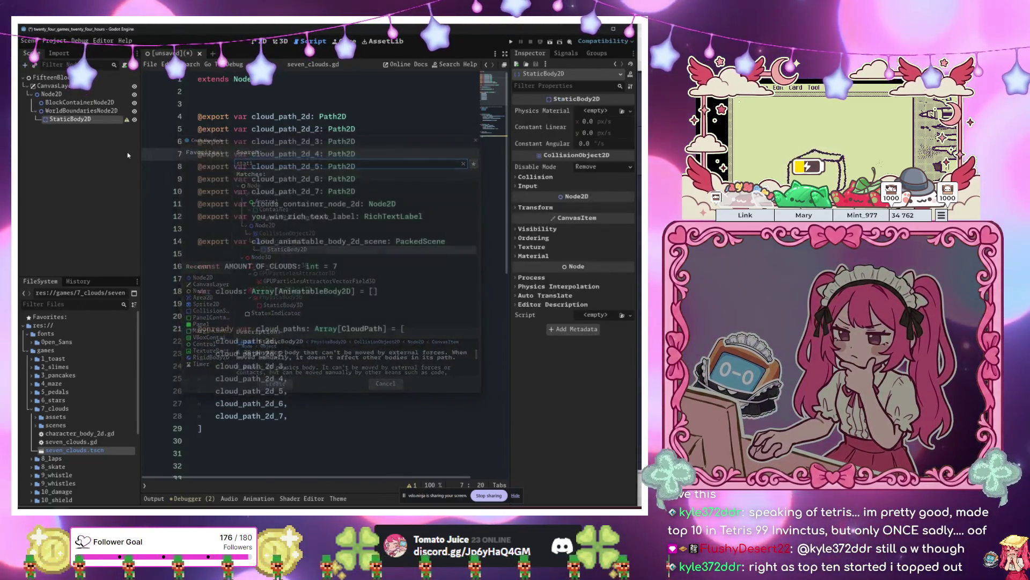
pyautogui.hotkey('ctrl', 'a')
pyautogui.write('coll')
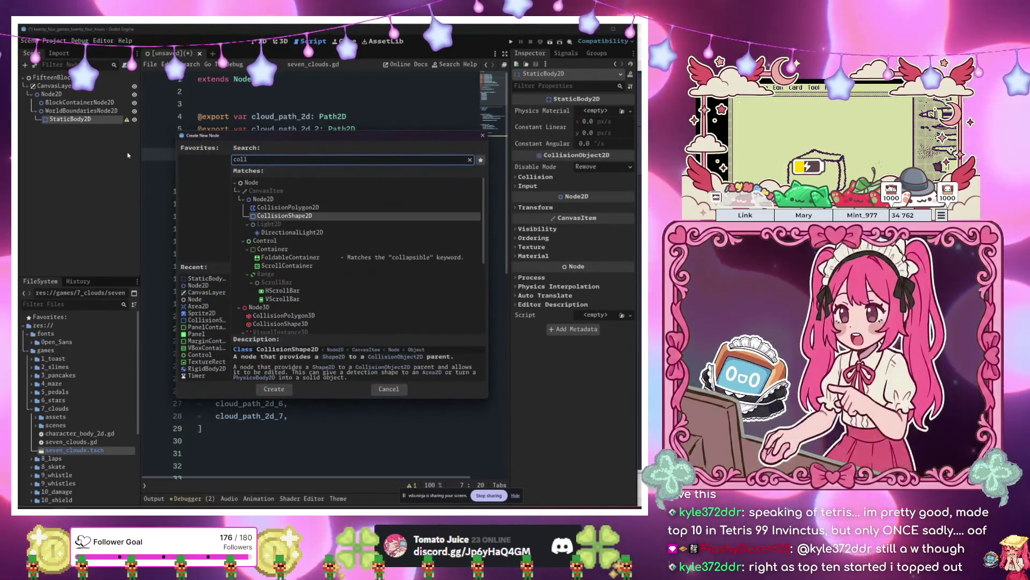
pyautogui.press('Return')
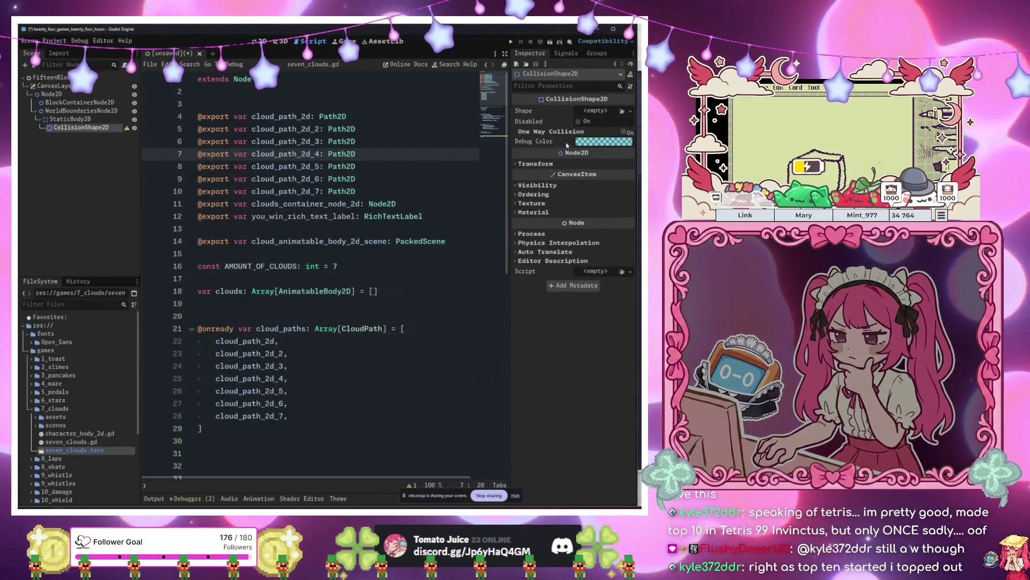
pyautogui.click(593, 112)
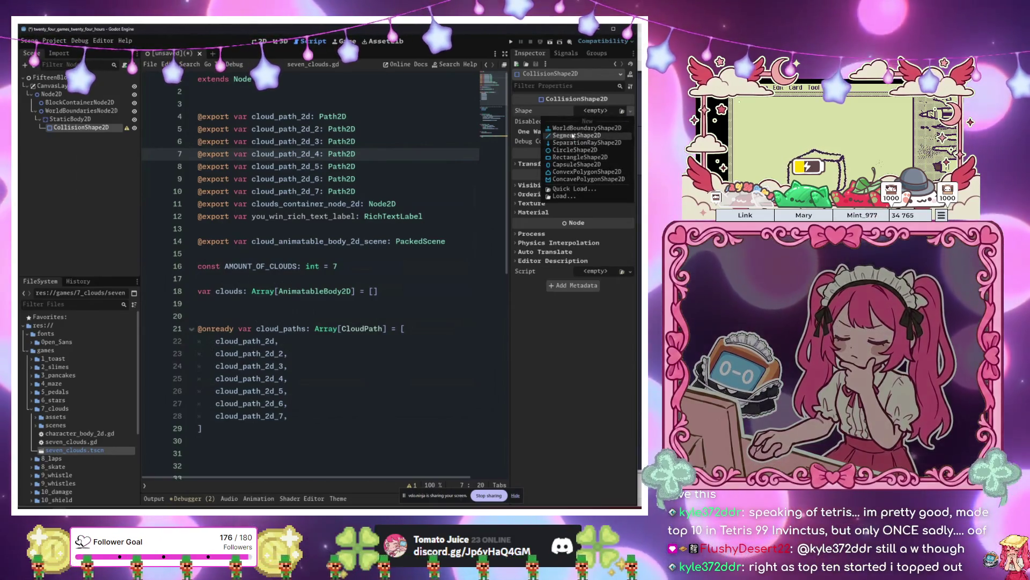
pyautogui.click(587, 132)
pyautogui.click(562, 164)
pyautogui.click(599, 184)
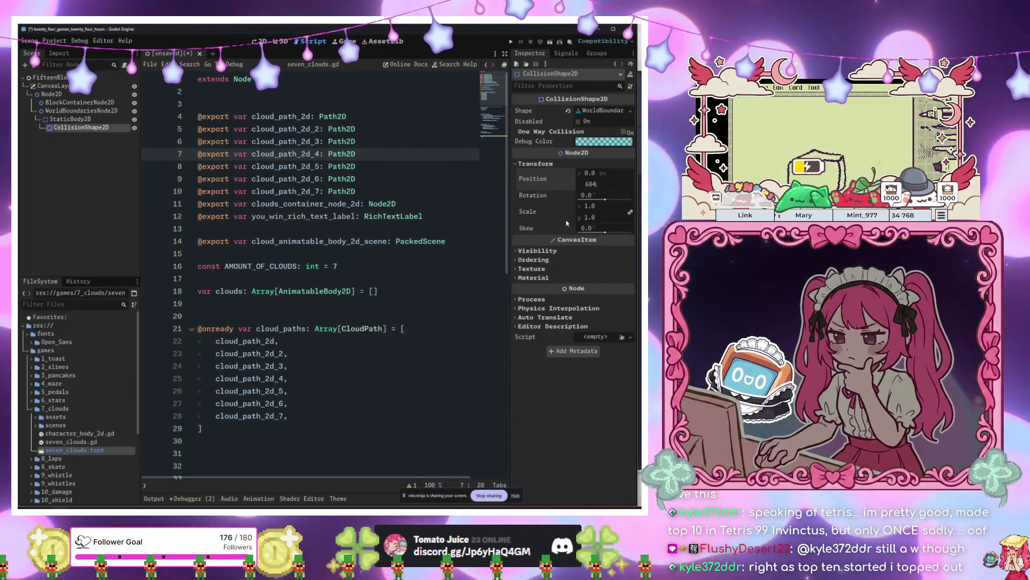
# Switch to the 2D viewport and select Node2D as the parent for a new node.
pyautogui.click(259, 41)
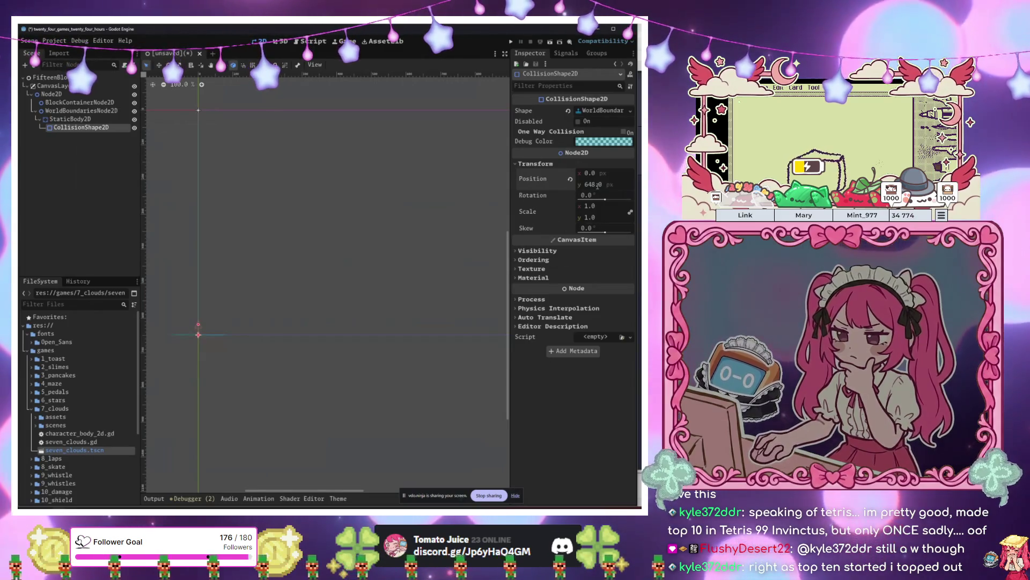
pyautogui.click(289, 316)
pyautogui.click(81, 112)
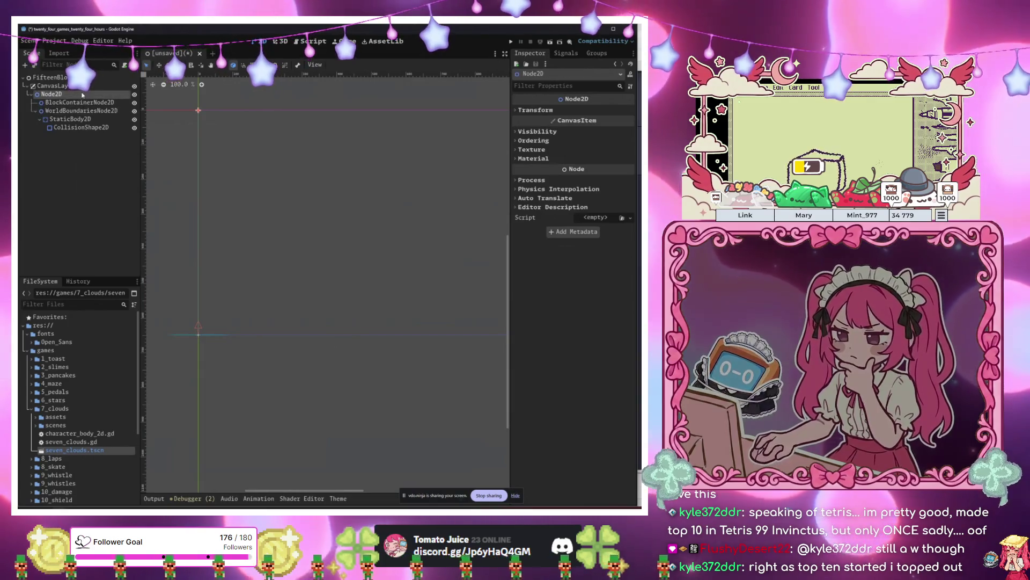
pyautogui.hotkey('ctrl', 'a')
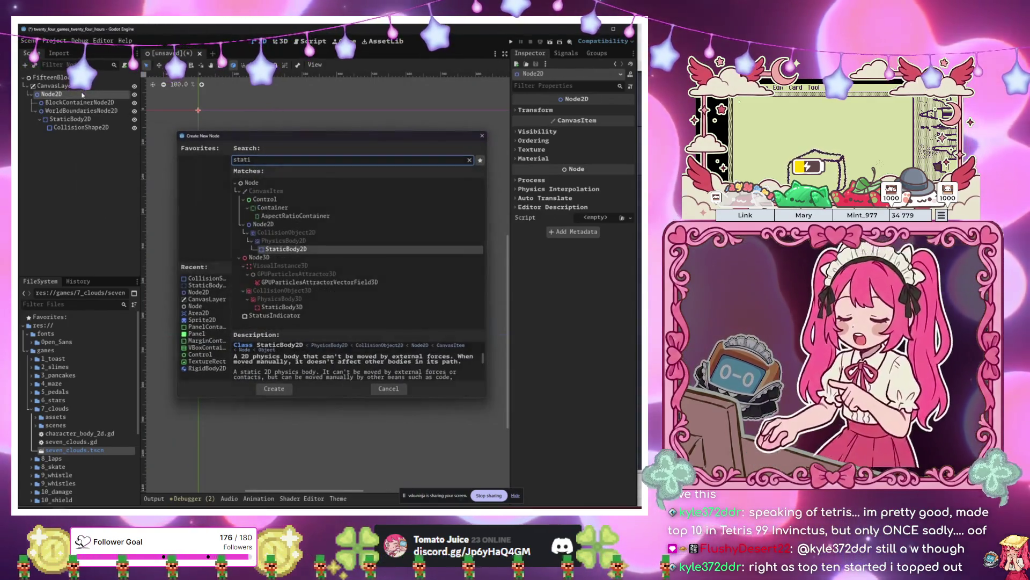
# Add a StaticBody2D under Node2D with a CollisionShape2D child using a new RectangleShape2D.
pyautogui.press('Return')
pyautogui.hotkey('ctrl', 'a')
pyautogui.write('coll')
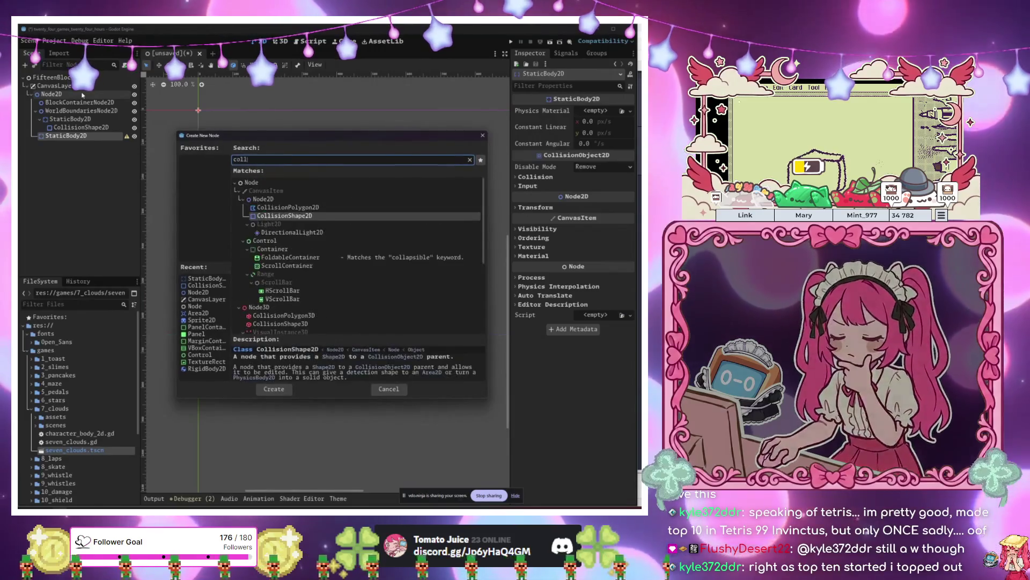
pyautogui.press('Return')
pyautogui.scroll(-3, 267, 204)
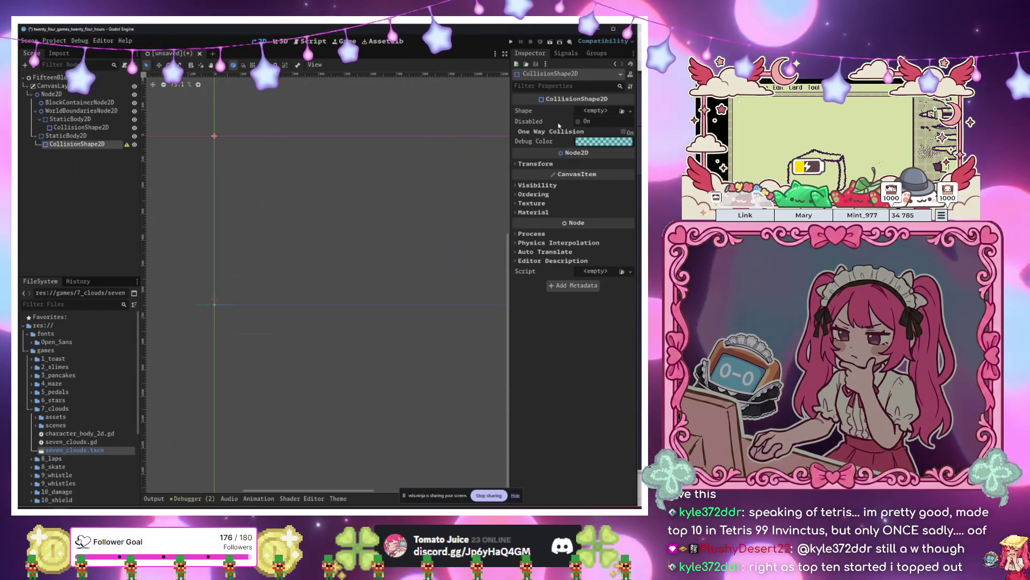
pyautogui.click(596, 110)
pyautogui.click(585, 156)
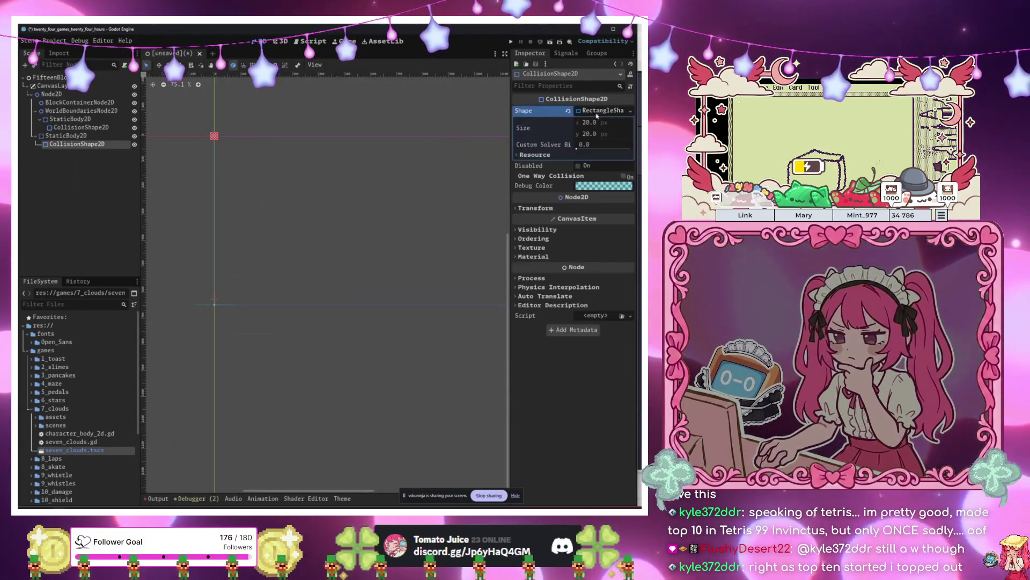
# Size the rectangle collider to about 348×148 and position it at x 576 (1152/2), y 648.
pyautogui.moveTo(593, 122); pyautogui.dragTo(623, 122)
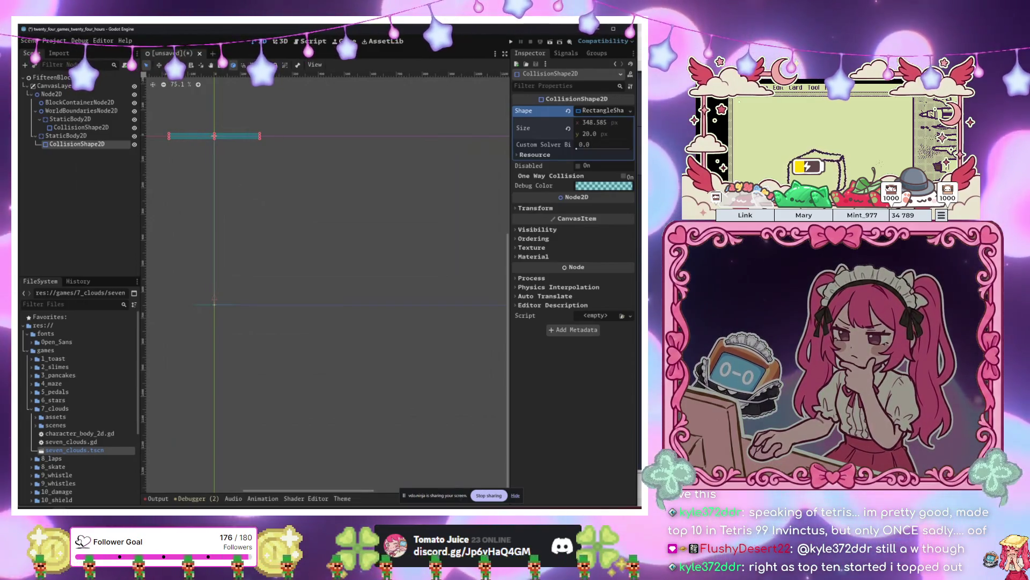
pyautogui.moveTo(593, 134); pyautogui.dragTo(610, 134)
pyautogui.click(537, 208)
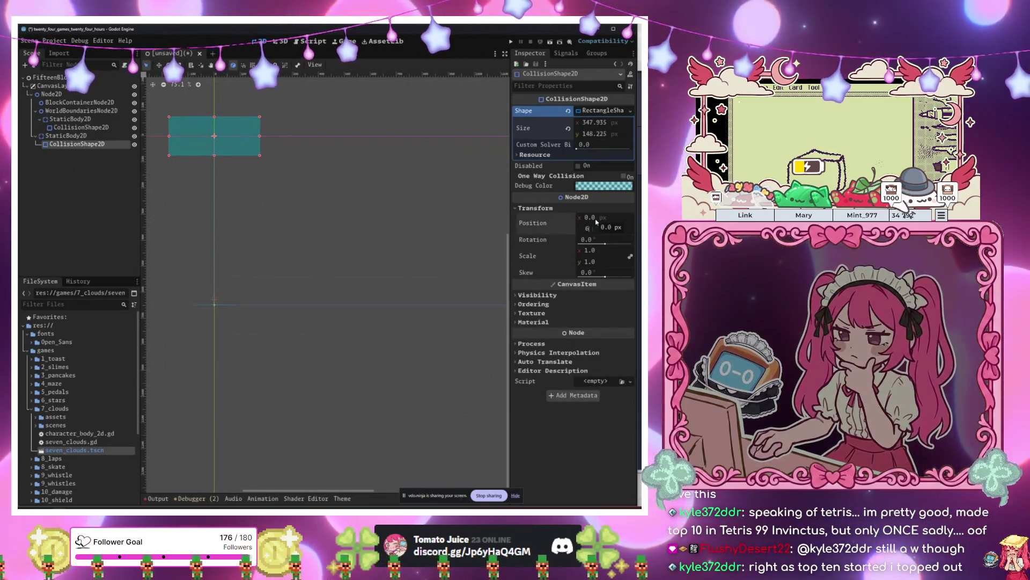
pyautogui.press('Return')
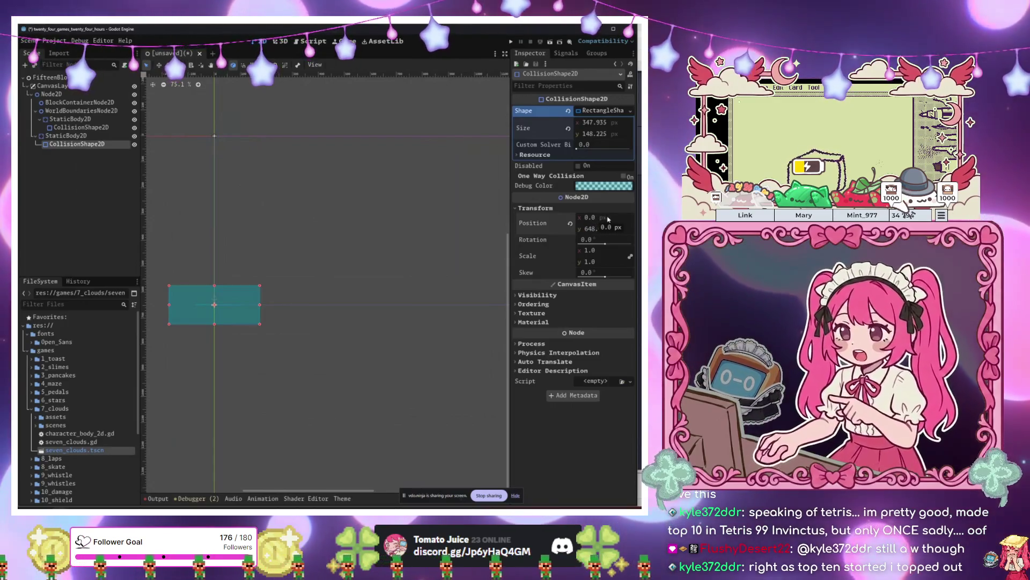
pyautogui.write('2 /')
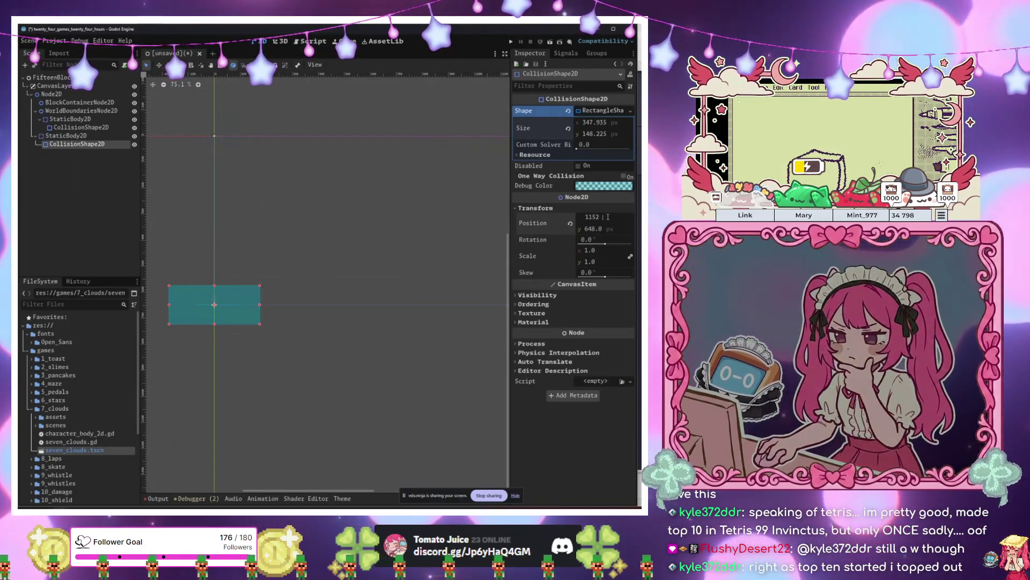
pyautogui.write('2')
pyautogui.press('Return')
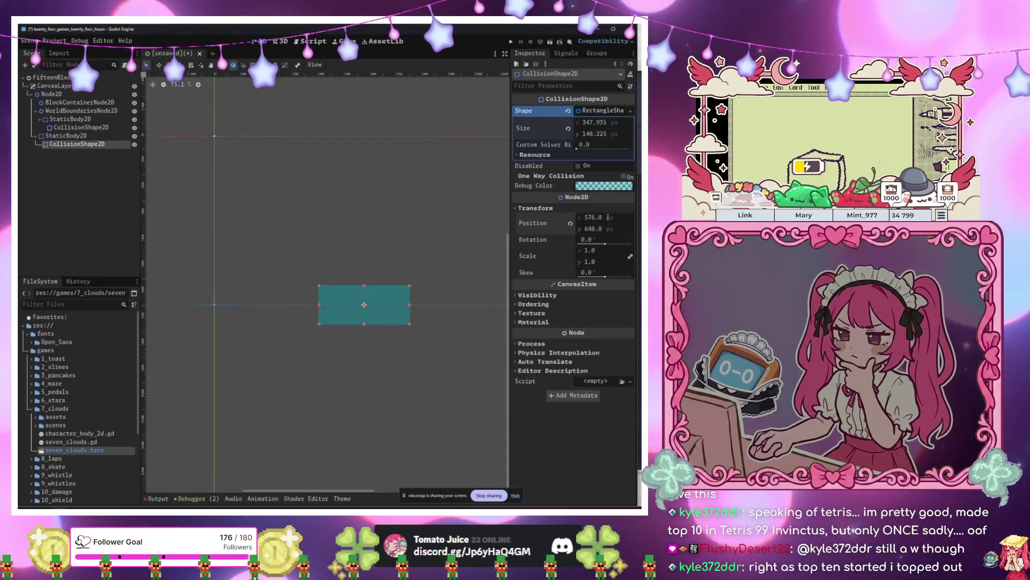
# Pan the view to recentre the new collider, then select the new StaticBody2D.
pyautogui.click(414, 352)
pyautogui.moveTo(472, 341)
pyautogui.mouseDown()
pyautogui.moveTo(311, 334)
pyautogui.moveTo(348, 329)
pyautogui.mouseUp()
pyautogui.scroll(1, 311, 333)
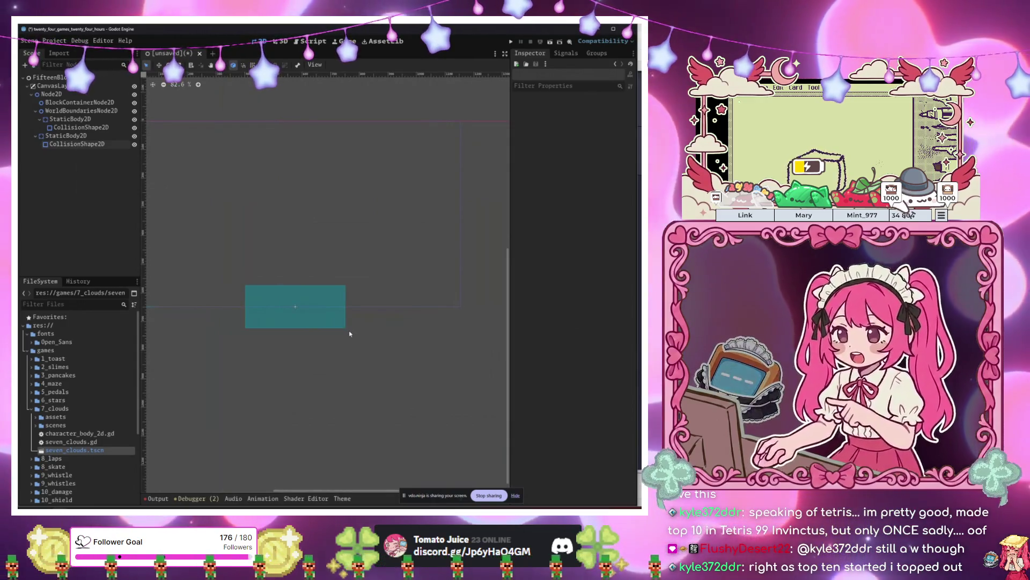
pyautogui.click(258, 296)
pyautogui.click(297, 389)
pyautogui.moveTo(297, 389); pyautogui.dragTo(345, 386)
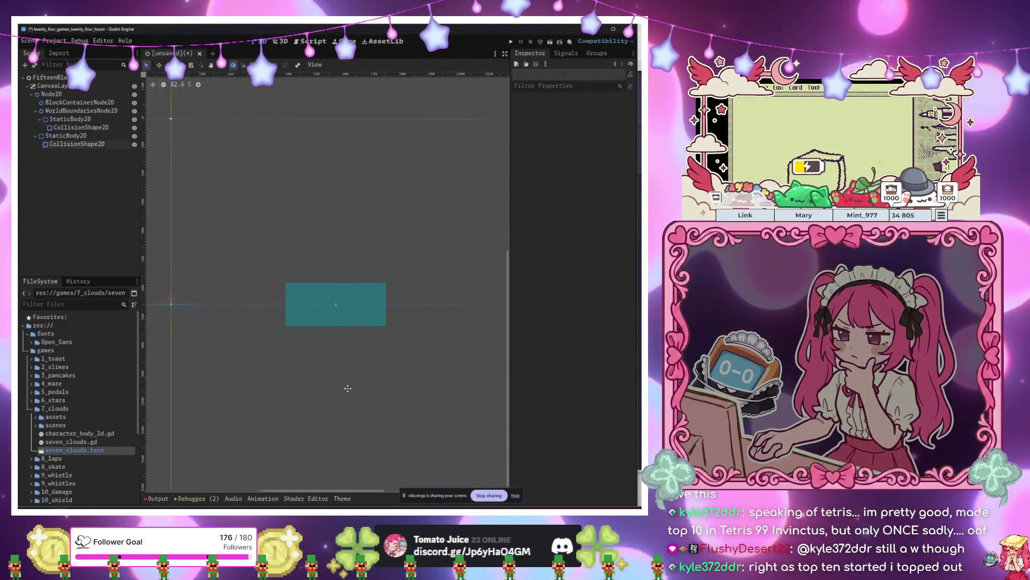
pyautogui.click(66, 135)
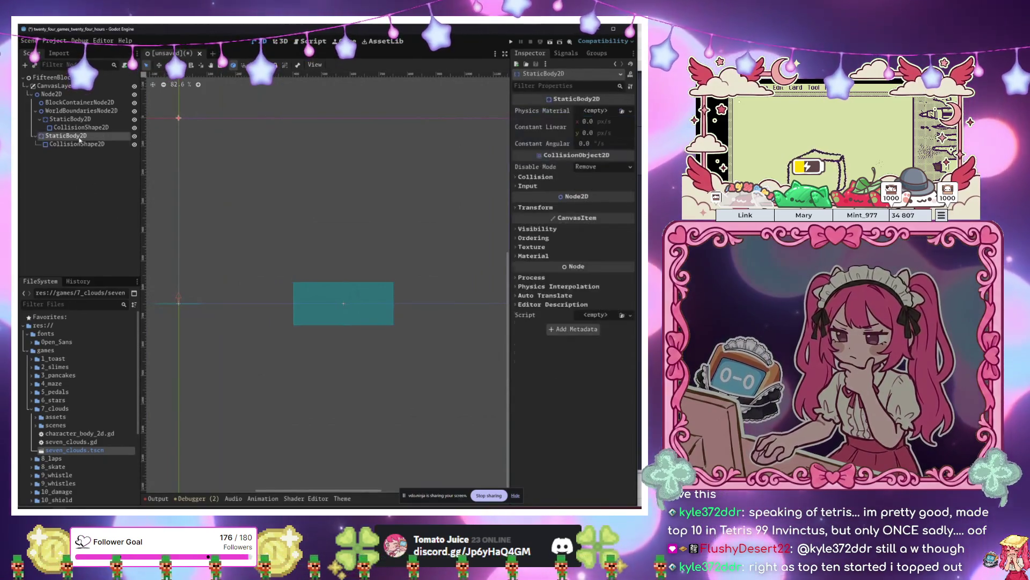
# Inspect the first StaticBody2D and its world boundary collider, dismissing the attach-script dialog unused.
pyautogui.click(78, 127)
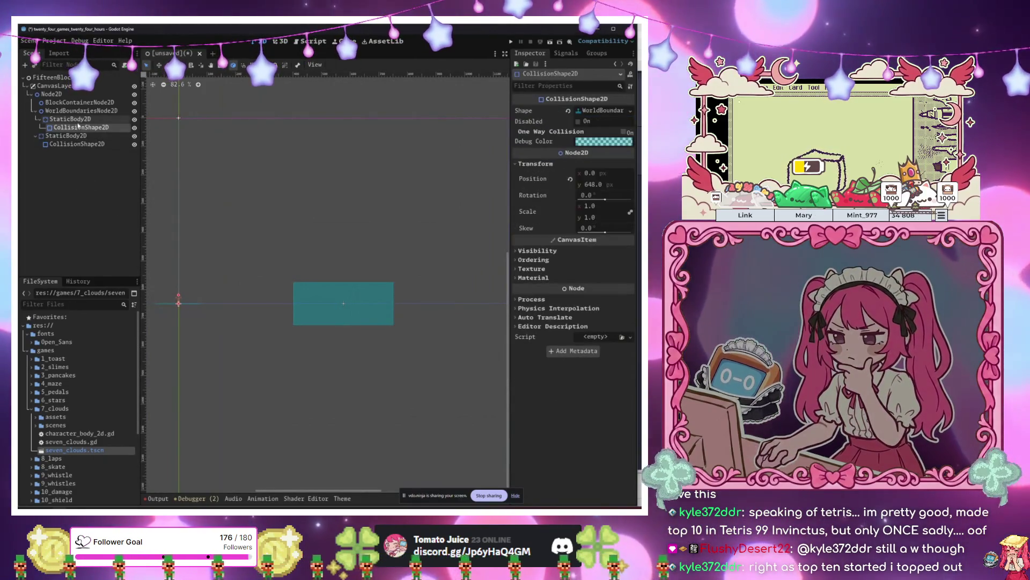
pyautogui.click(81, 119)
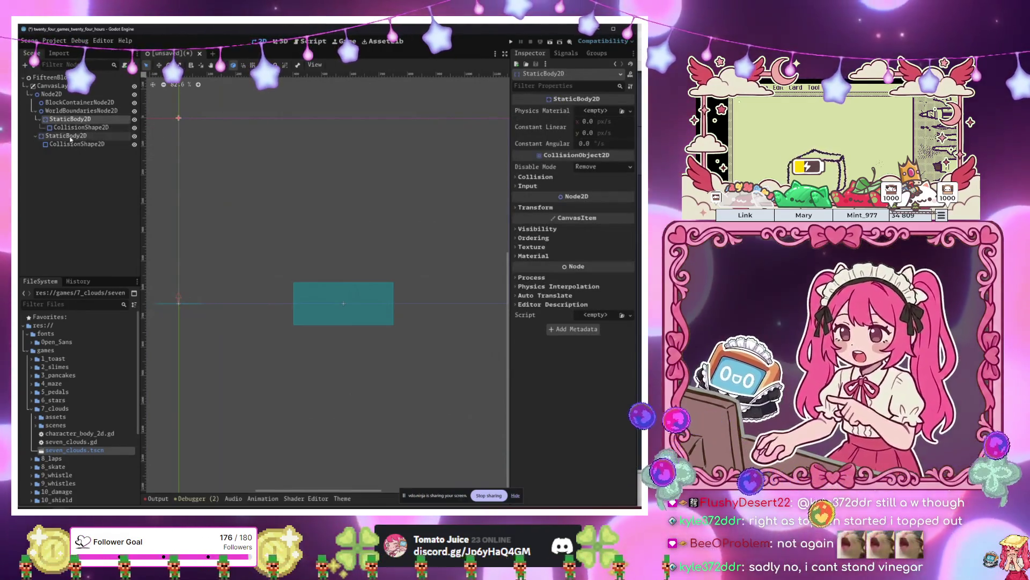
pyautogui.click(97, 125)
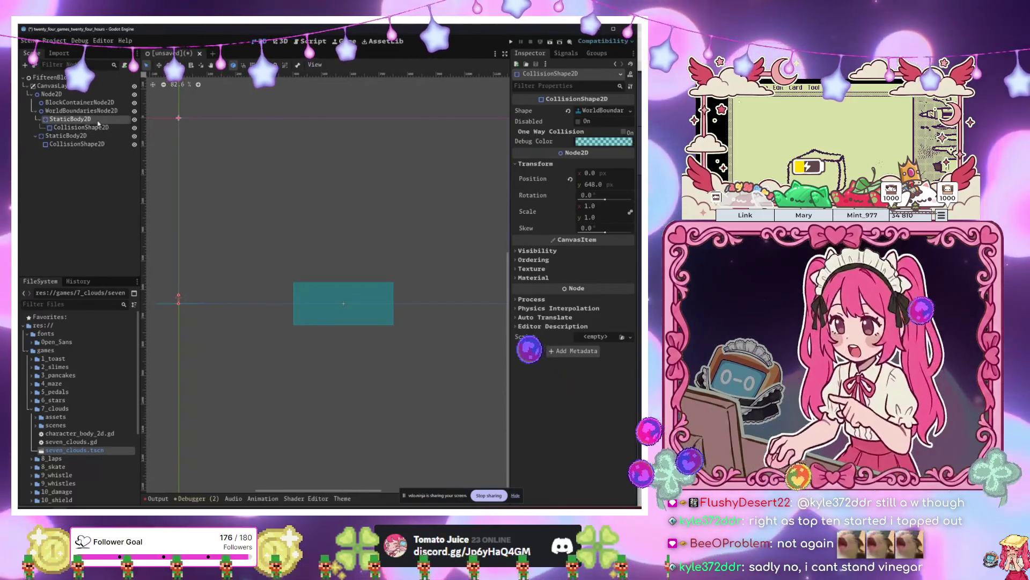
pyautogui.click(109, 120)
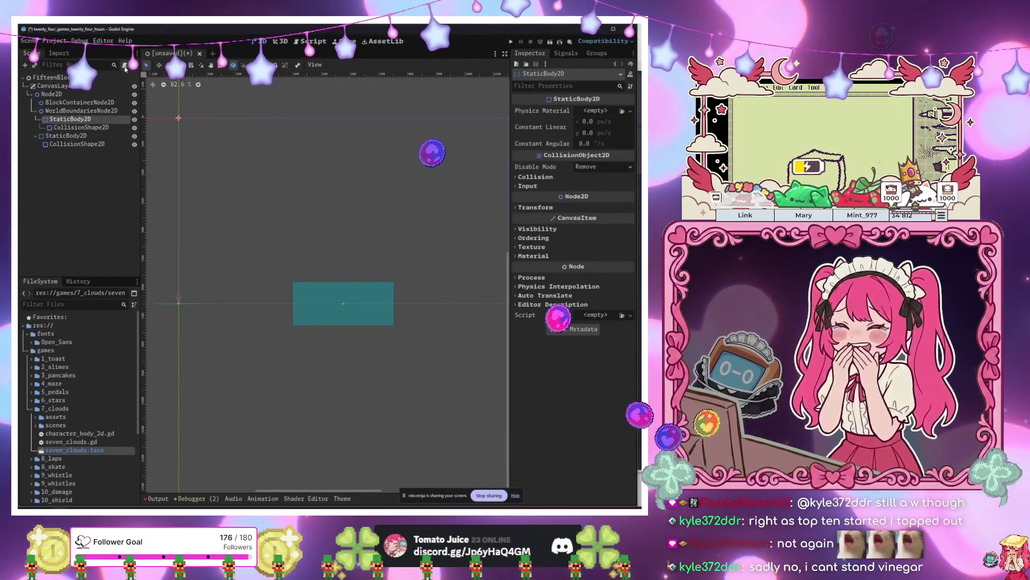
pyautogui.click(125, 65)
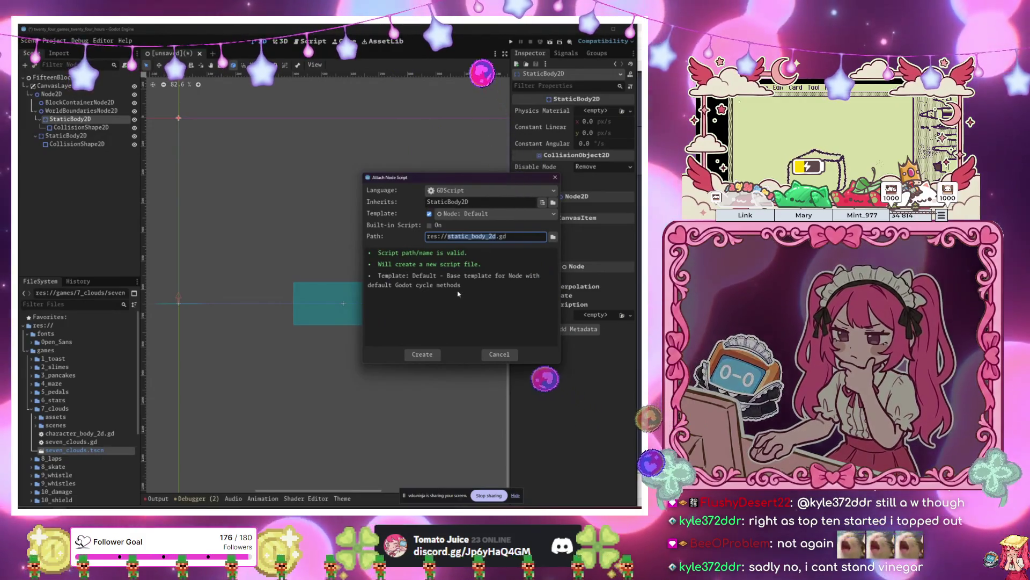
pyautogui.press('Escape')
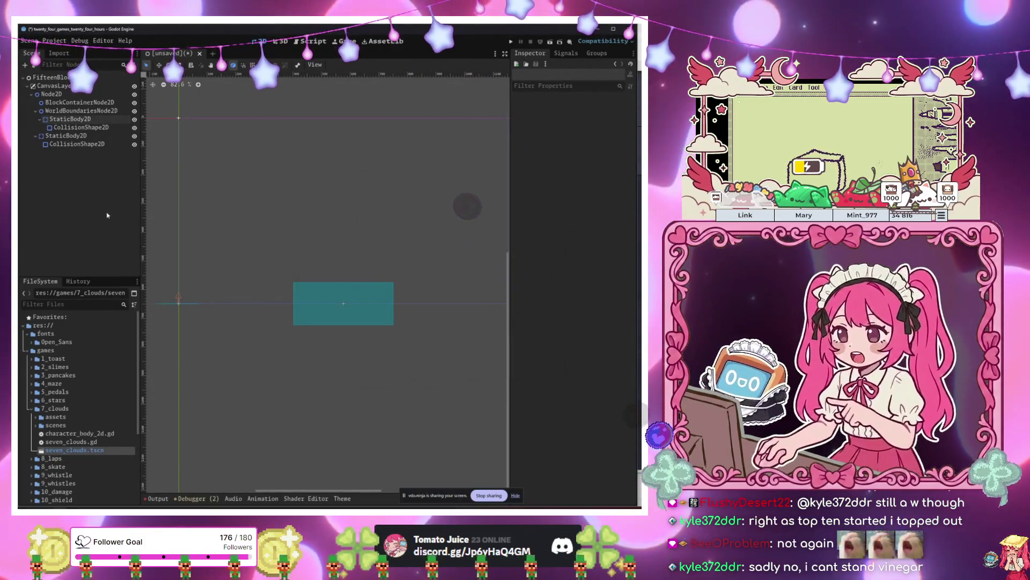
# Save the scene as fifteen_blocks.tscn in a new games/15_fifteen_blocks folder.
pyautogui.hotkey('ctrl', 's')
pyautogui.click(300, 160)
pyautogui.click(299, 160)
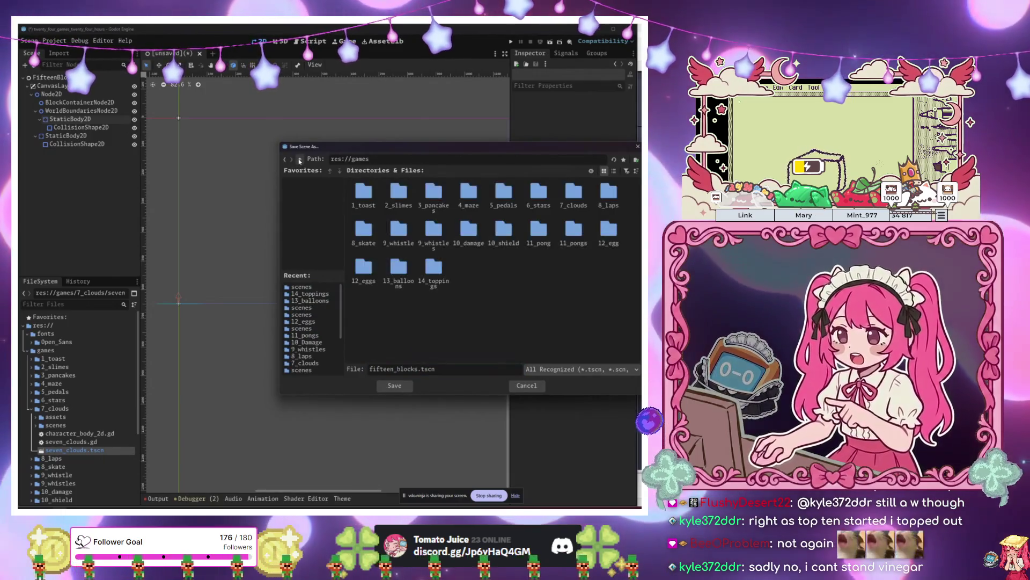
pyautogui.rightClick(484, 321)
pyautogui.click(497, 326)
pyautogui.write('15')
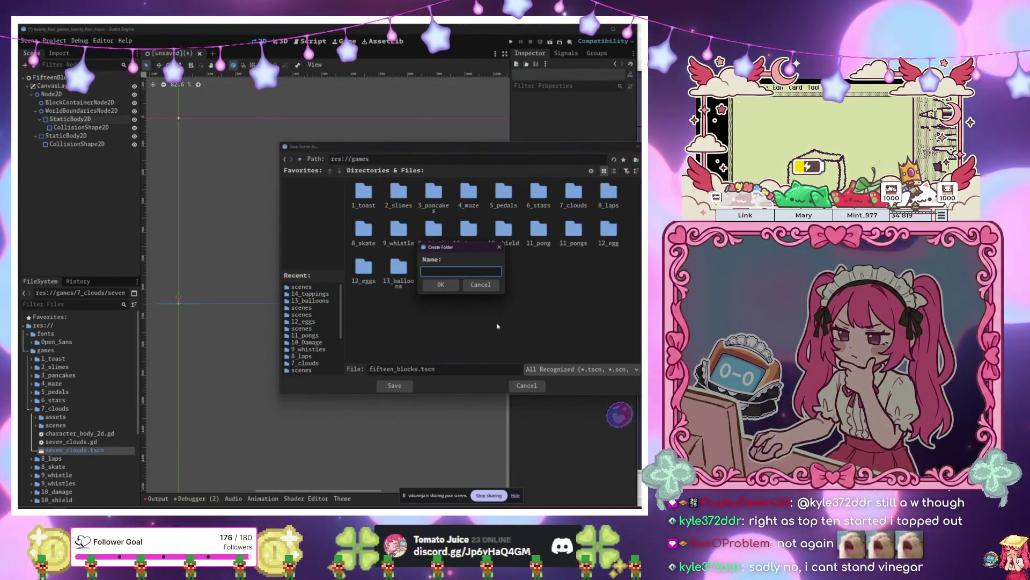
pyautogui.write('_fifteen_blocks')
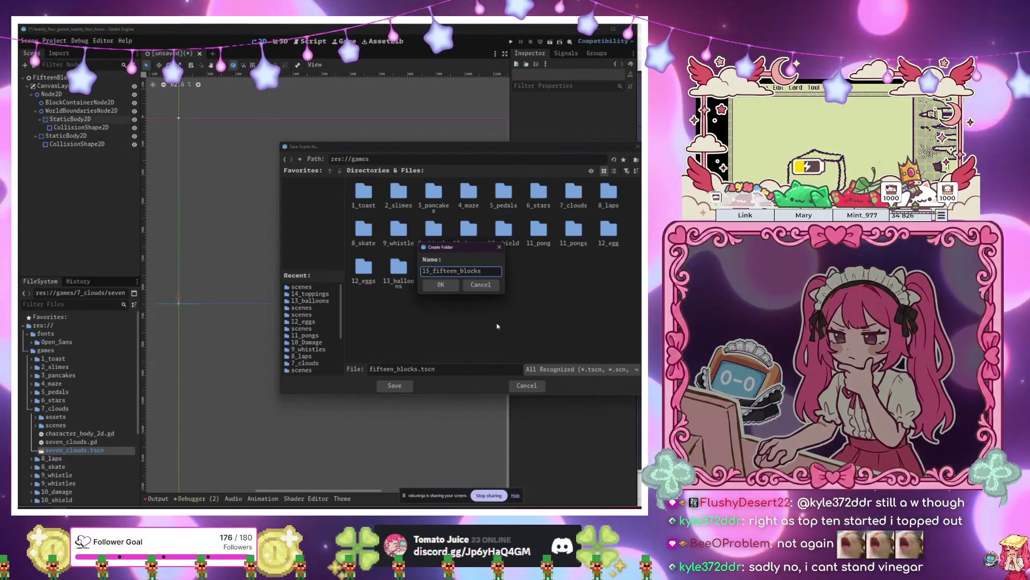
pyautogui.press('Return')
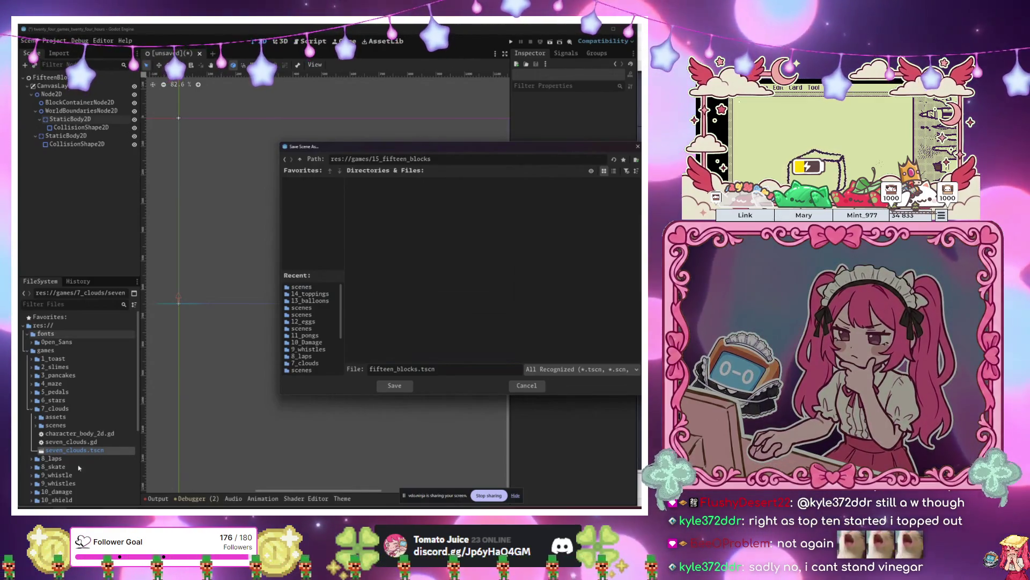
pyautogui.press('Return')
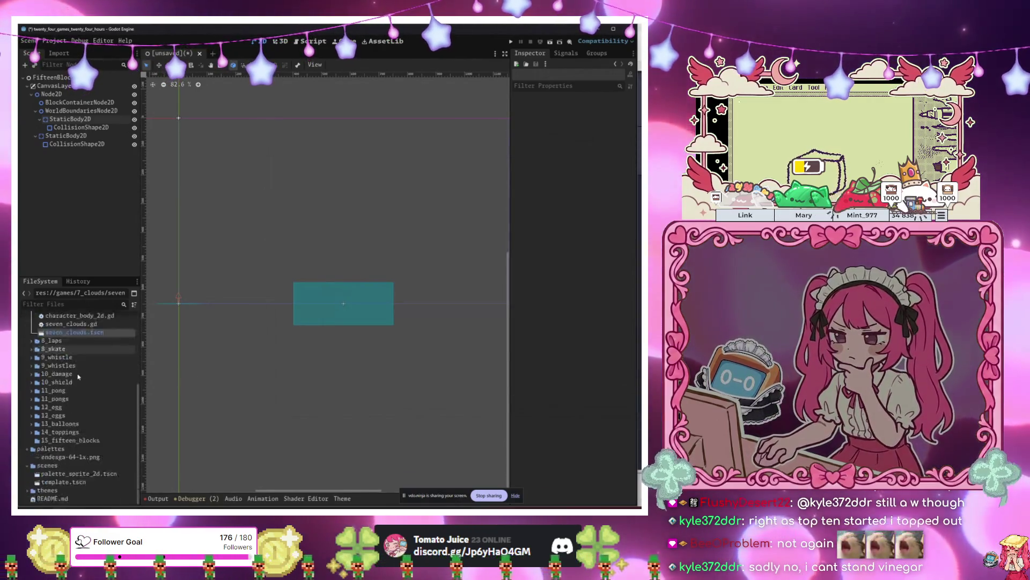
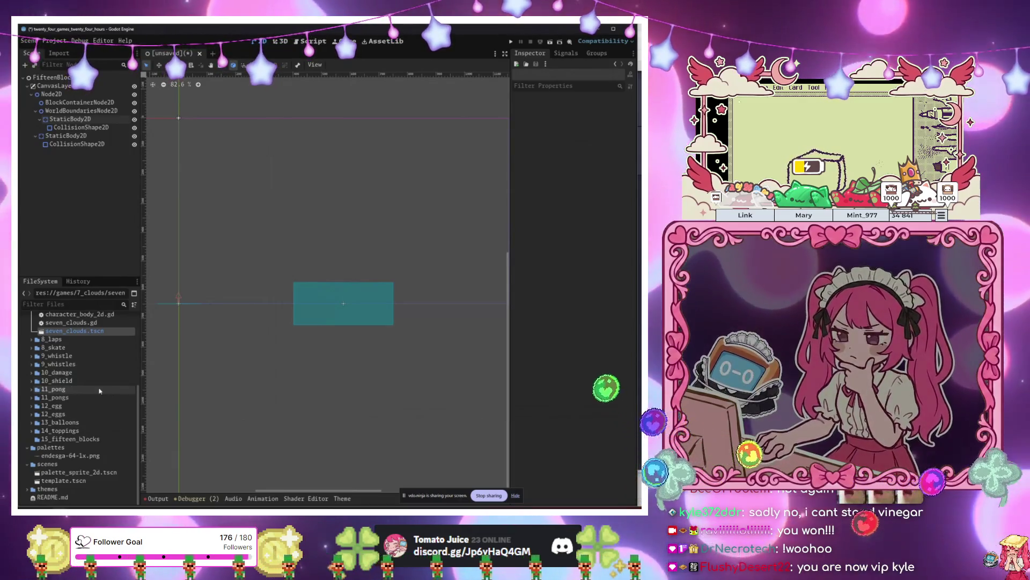
# Inspect the floor StaticBody2D, its collision shape and the WorldBoundariesNode2D node.
pyautogui.scroll(2, 102, 381)
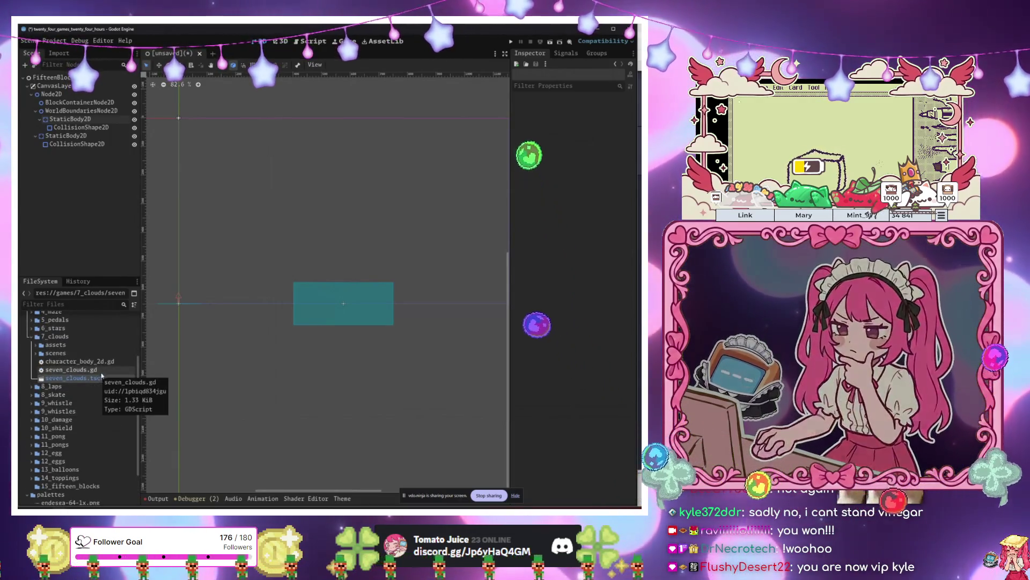
pyautogui.click(67, 144)
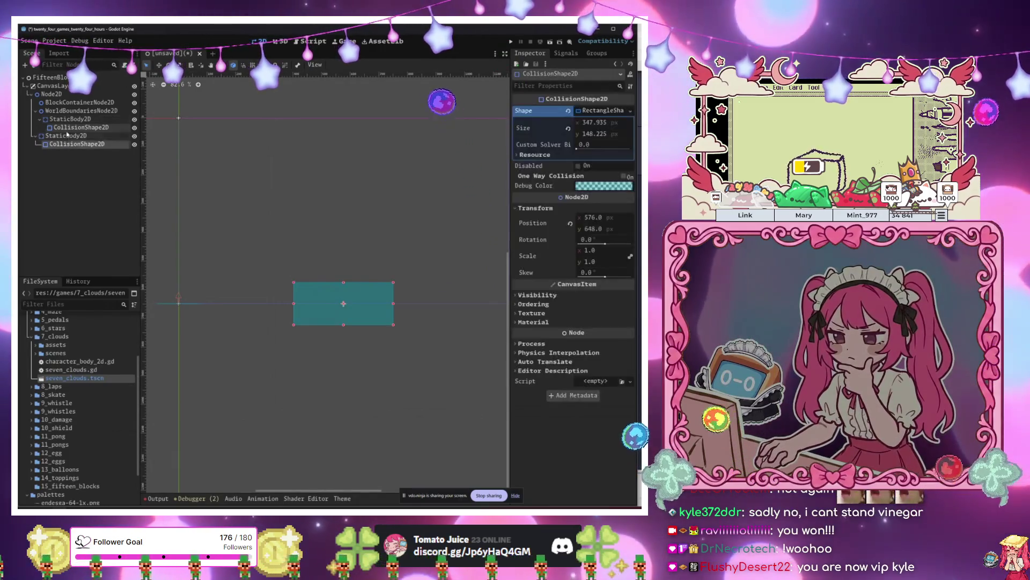
pyautogui.click(71, 119)
pyautogui.click(74, 128)
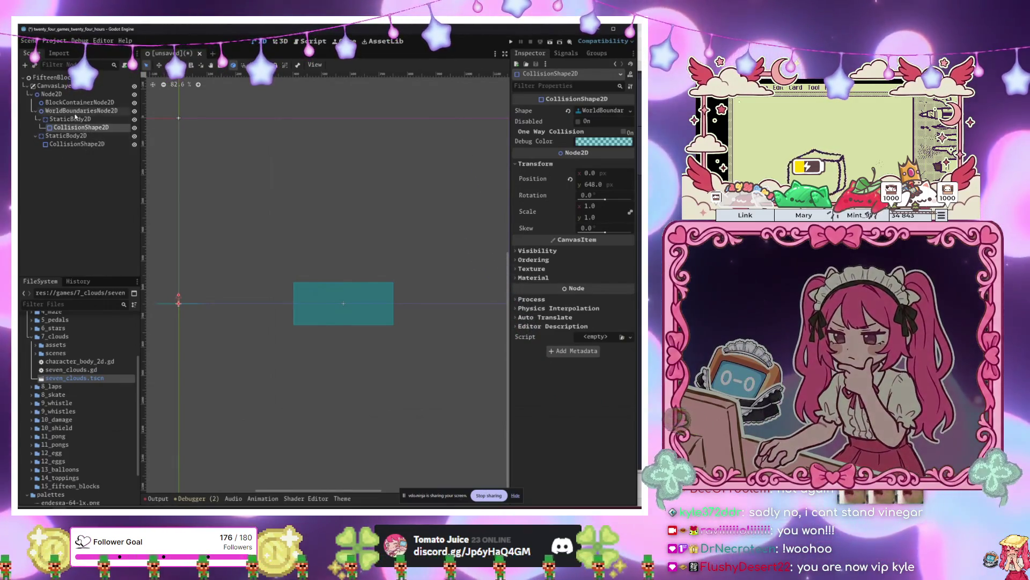
pyautogui.click(75, 112)
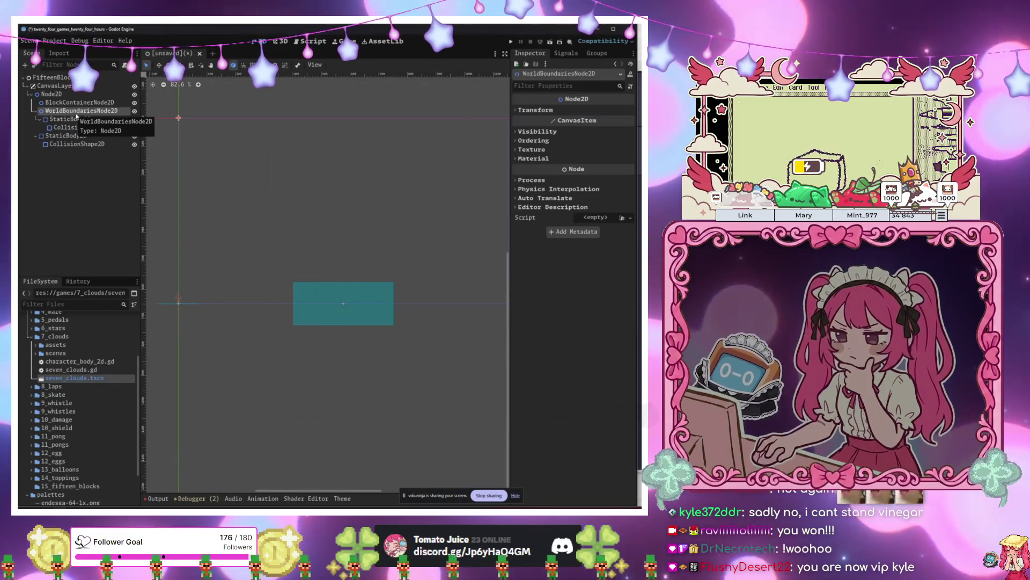
pyautogui.rightClick(75, 115)
pyautogui.press('Escape')
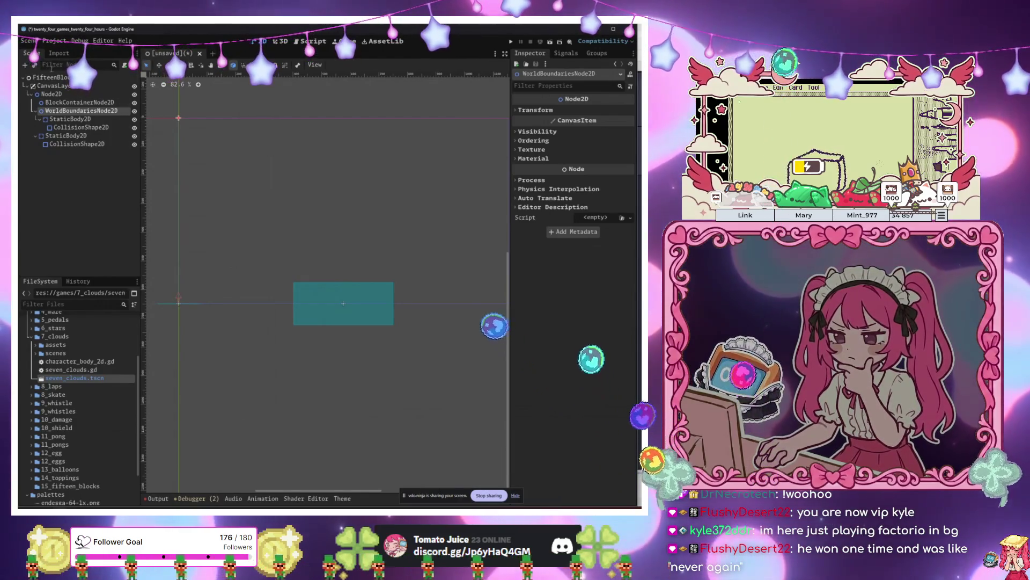
# Compare the floor body with the second StaticBody2D and its rectangle collision shape.
pyautogui.click(64, 143)
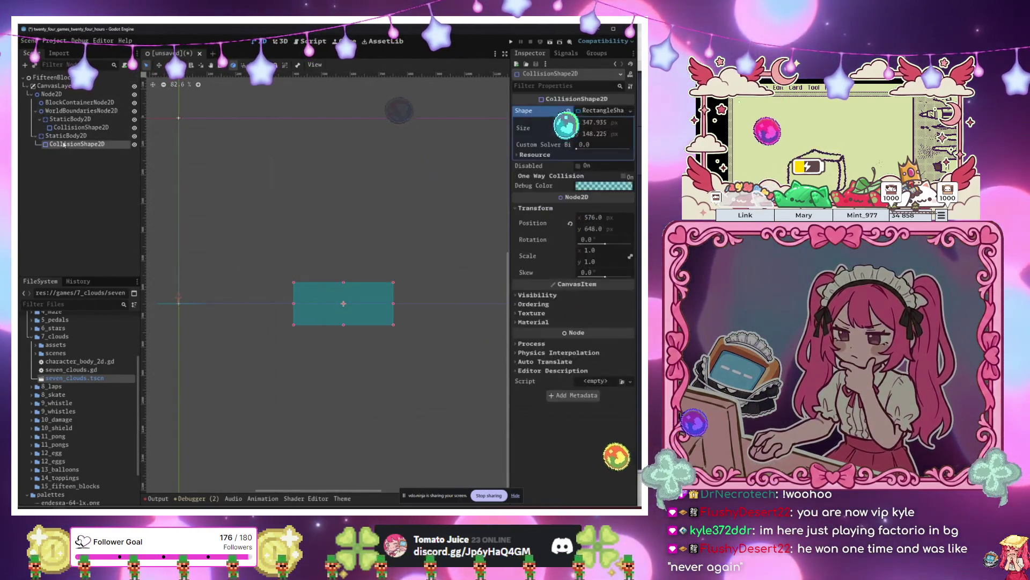
pyautogui.click(67, 118)
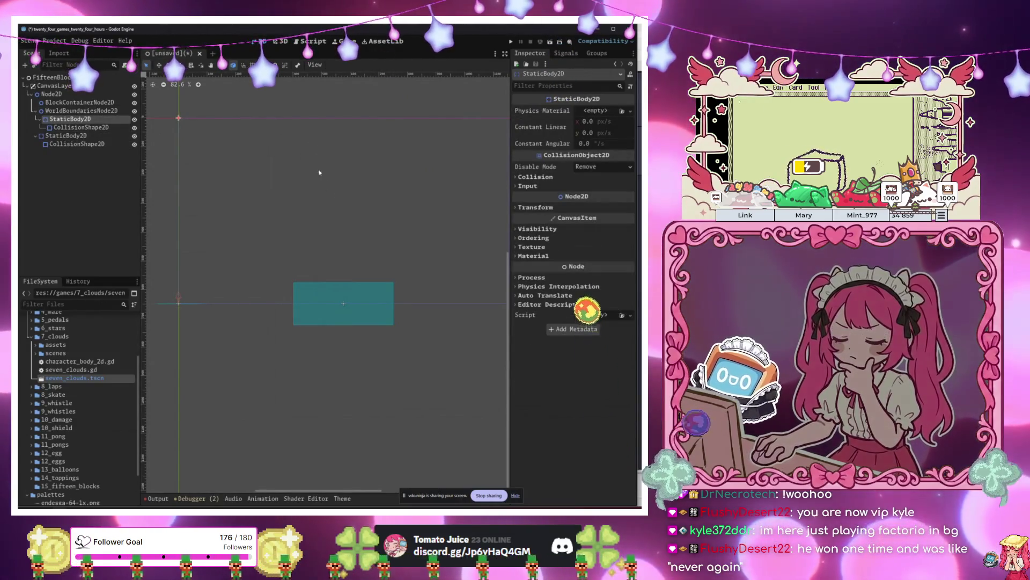
pyautogui.click(64, 144)
pyautogui.click(68, 118)
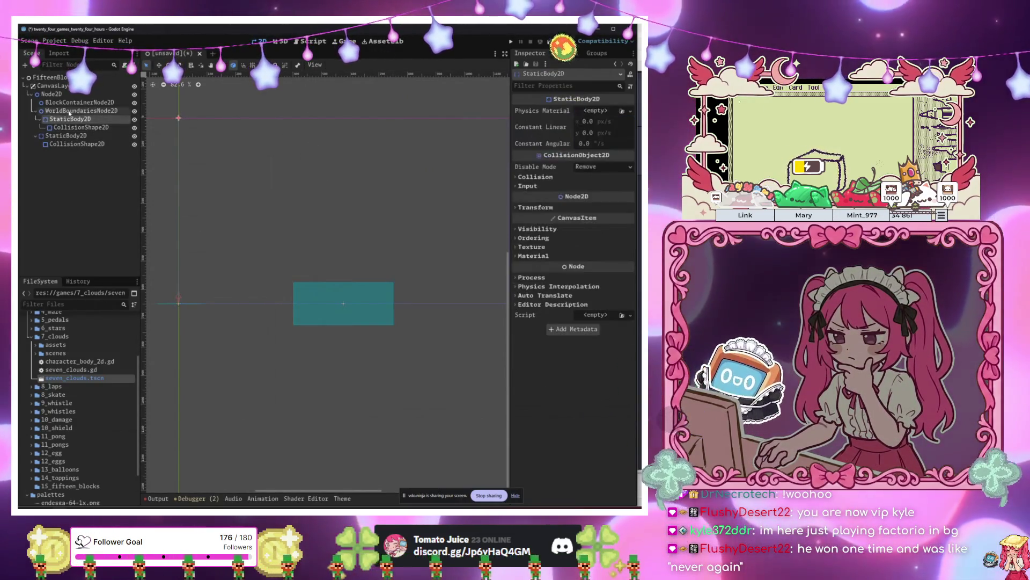
pyautogui.click(69, 110)
pyautogui.click(71, 136)
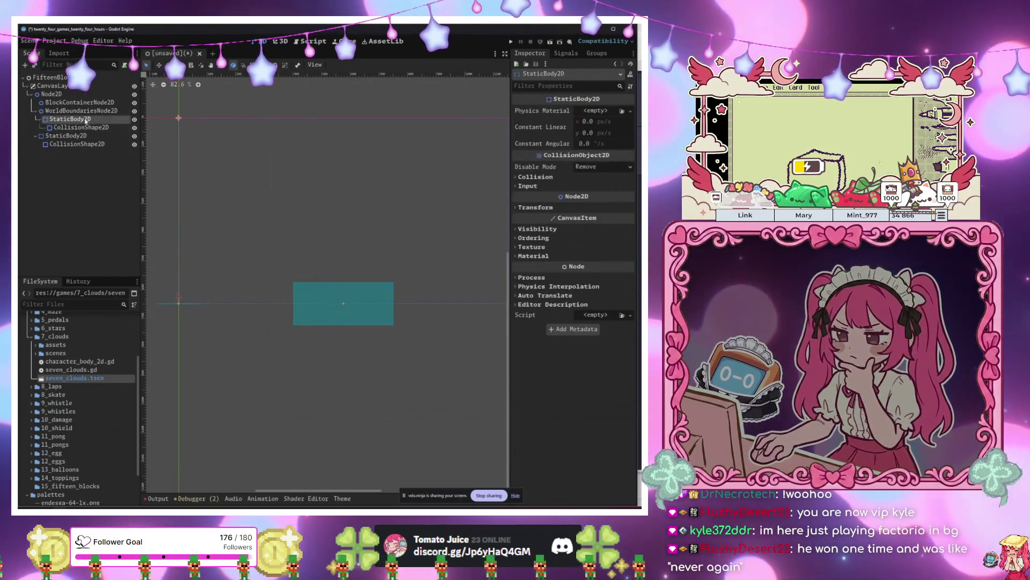
pyautogui.click(94, 110)
# Cancel attaching a script to WorldBoundariesNode2D and bring up Save Scene As.
pyautogui.click(124, 66)
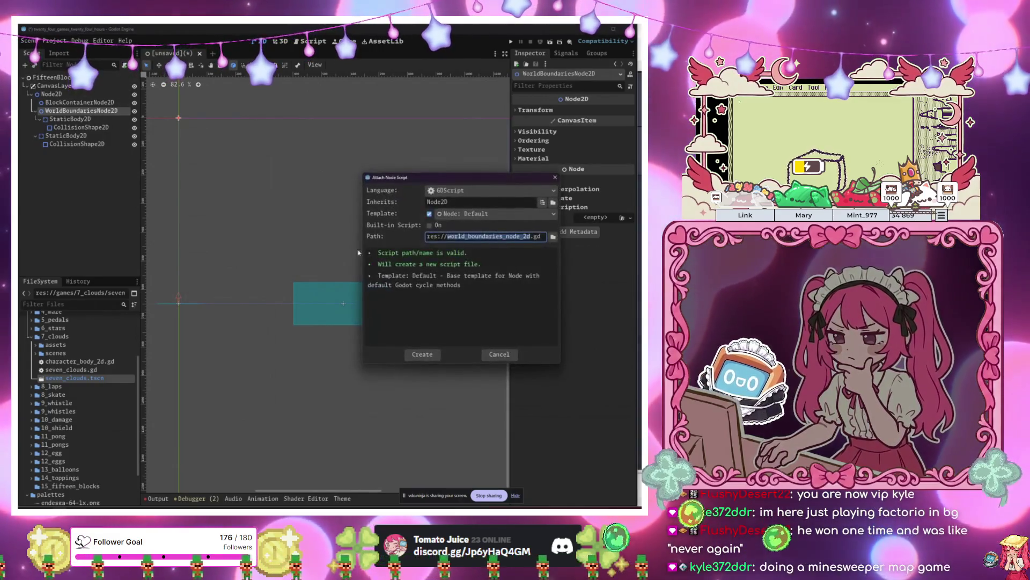
pyautogui.click(555, 178)
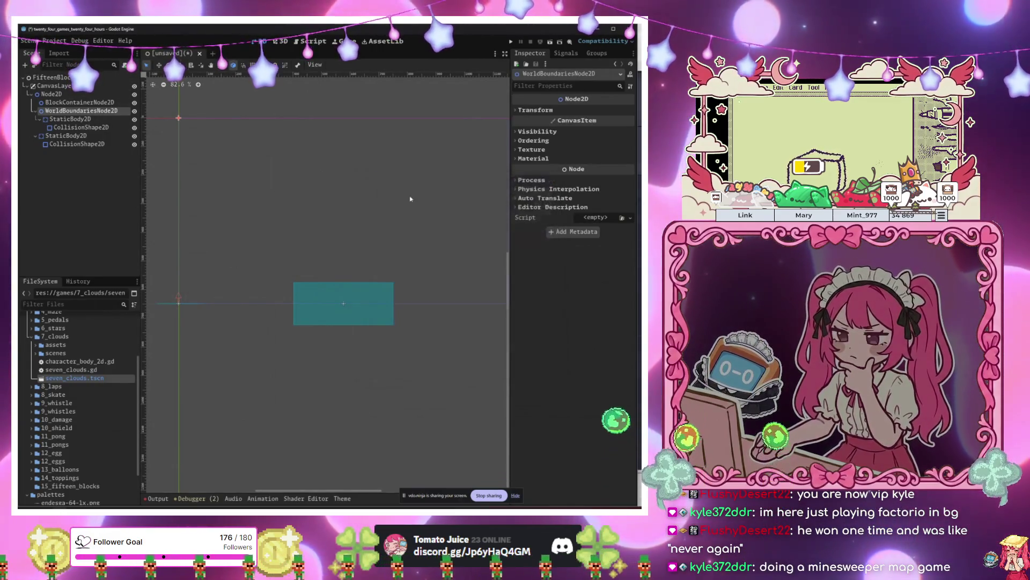
pyautogui.hotkey('ctrl', 's')
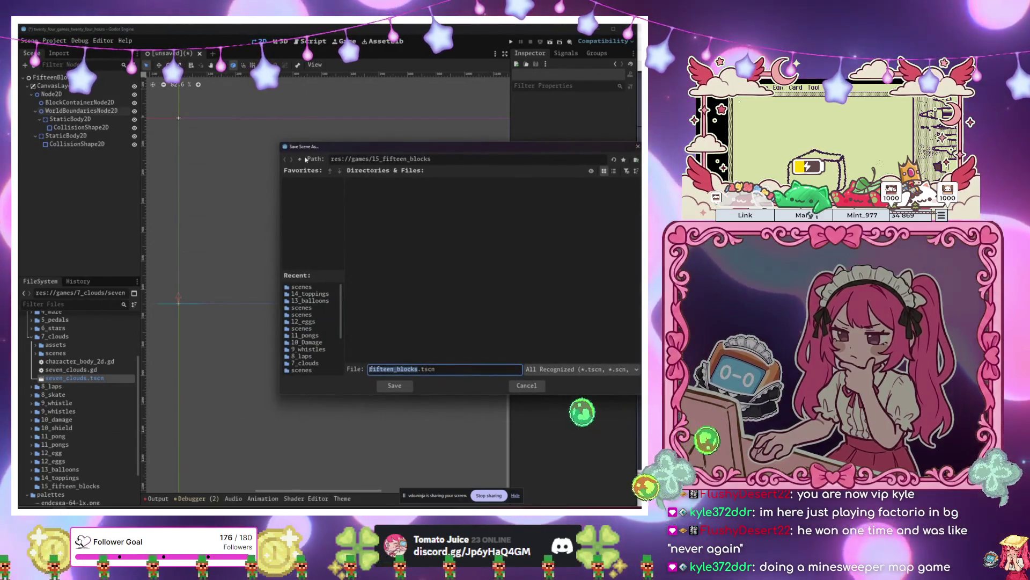
# Delete the old 15_fifteen_blocks folder from res://games.
pyautogui.click(300, 159)
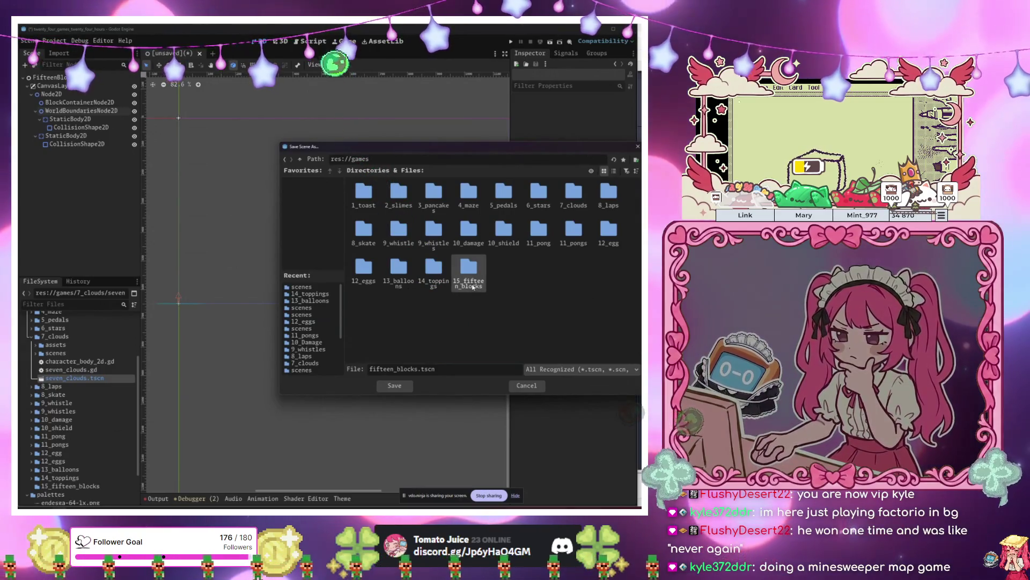
pyautogui.press('Delete')
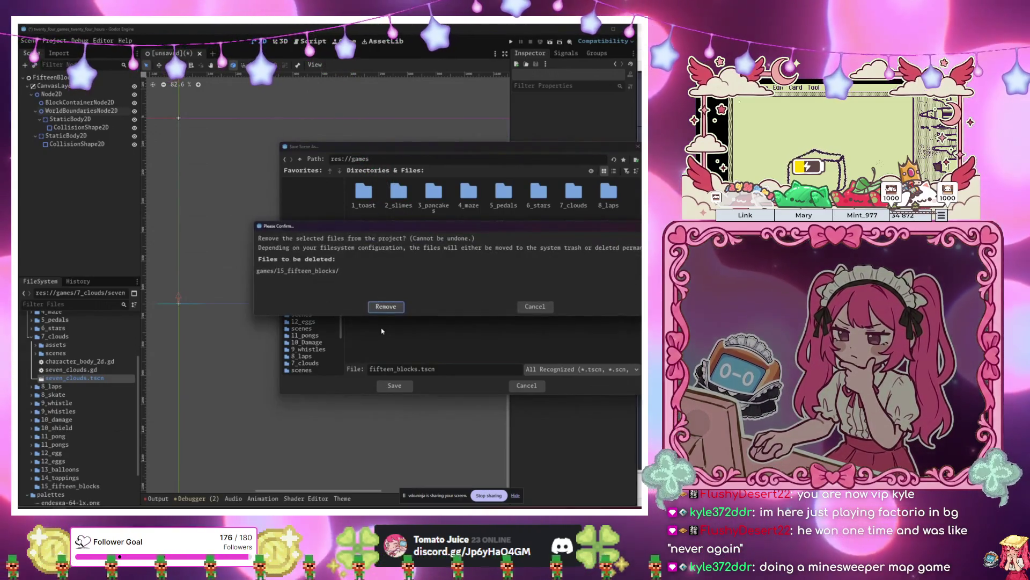
pyautogui.click(384, 307)
# Create a 15_blocks folder and save the scene there as fifteen_blocks.tscn.
pyautogui.rightClick(503, 312)
pyautogui.click(514, 315)
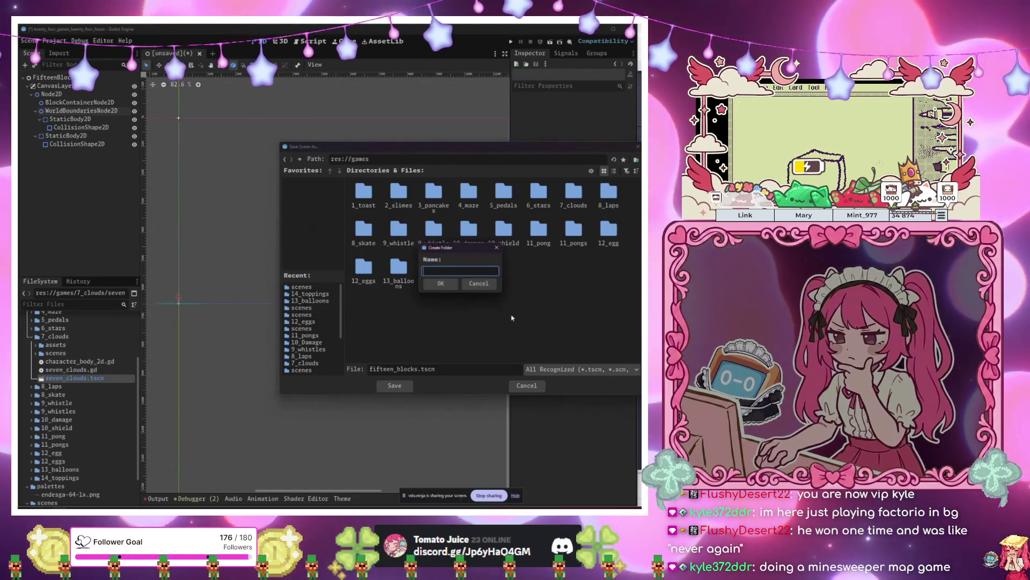
pyautogui.write('15_blocks')
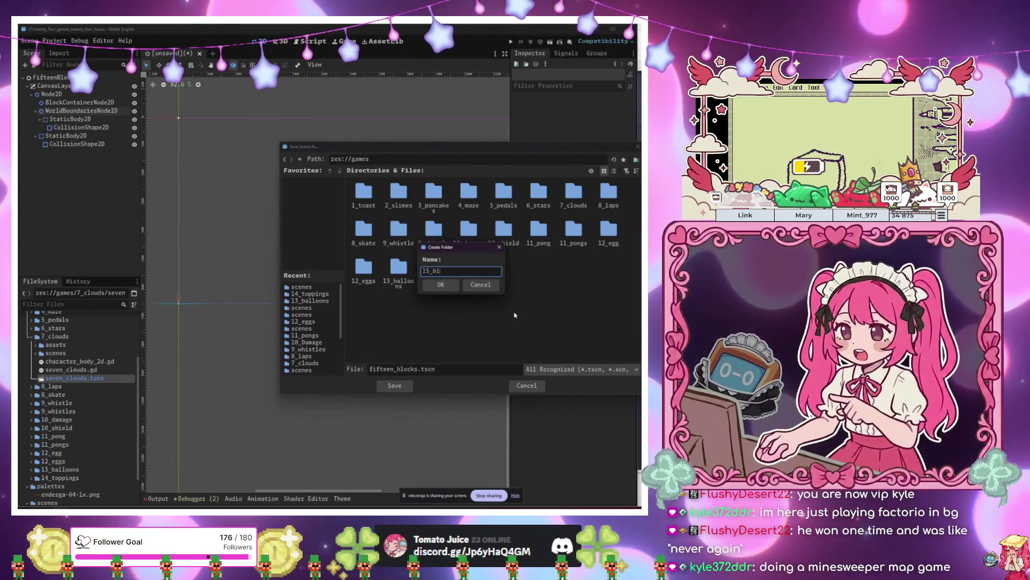
pyautogui.press('Return')
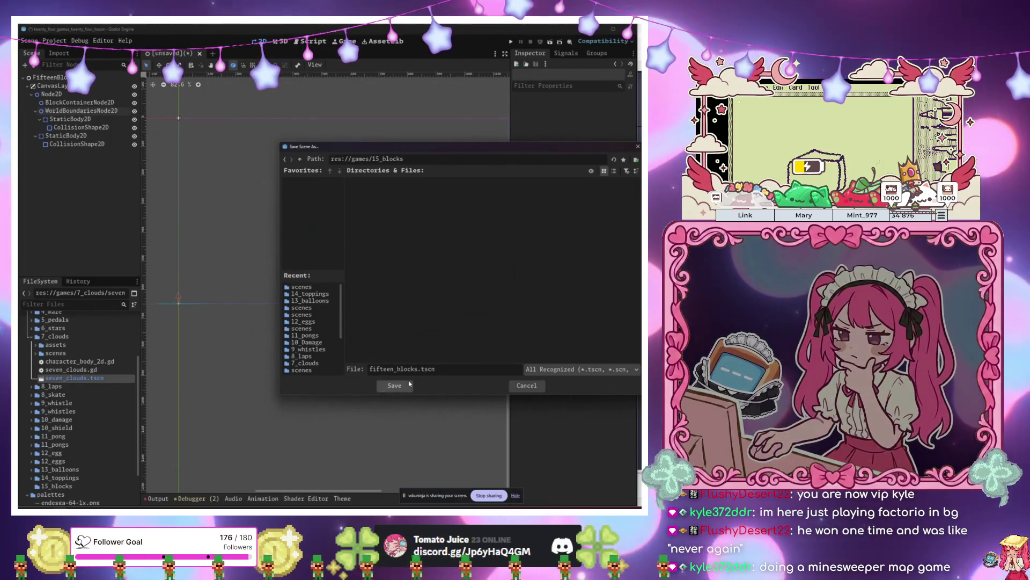
pyautogui.click(410, 384)
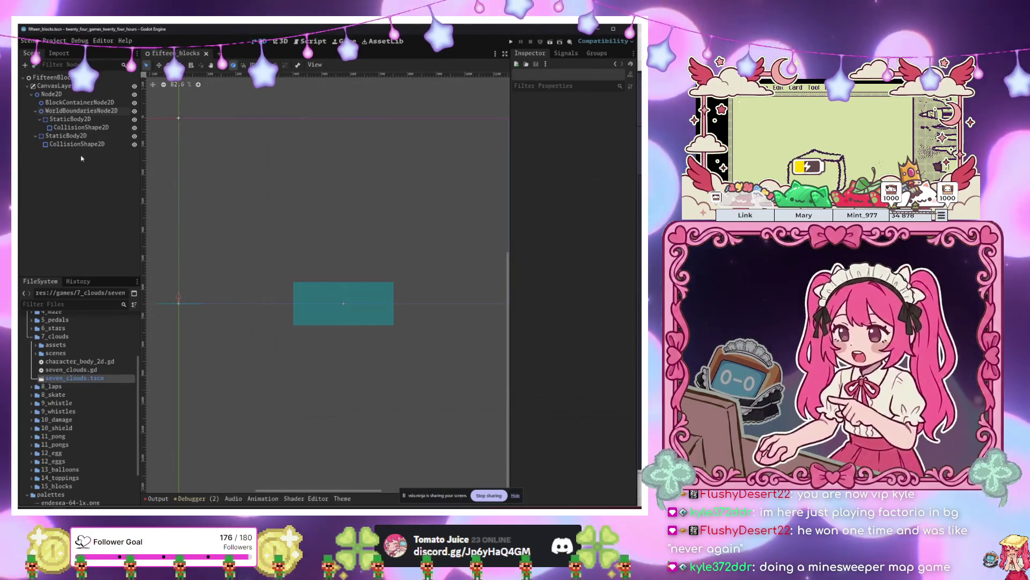
# Inspect the floor and second StaticBody2D nodes and their collision shapes.
pyautogui.click(78, 144)
pyautogui.click(82, 137)
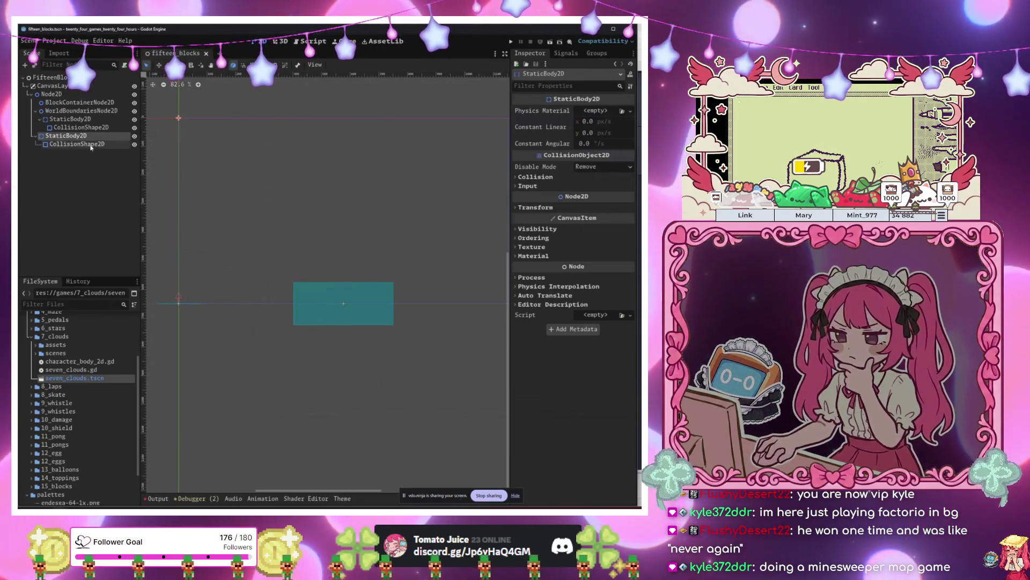
pyautogui.click(90, 145)
pyautogui.click(81, 136)
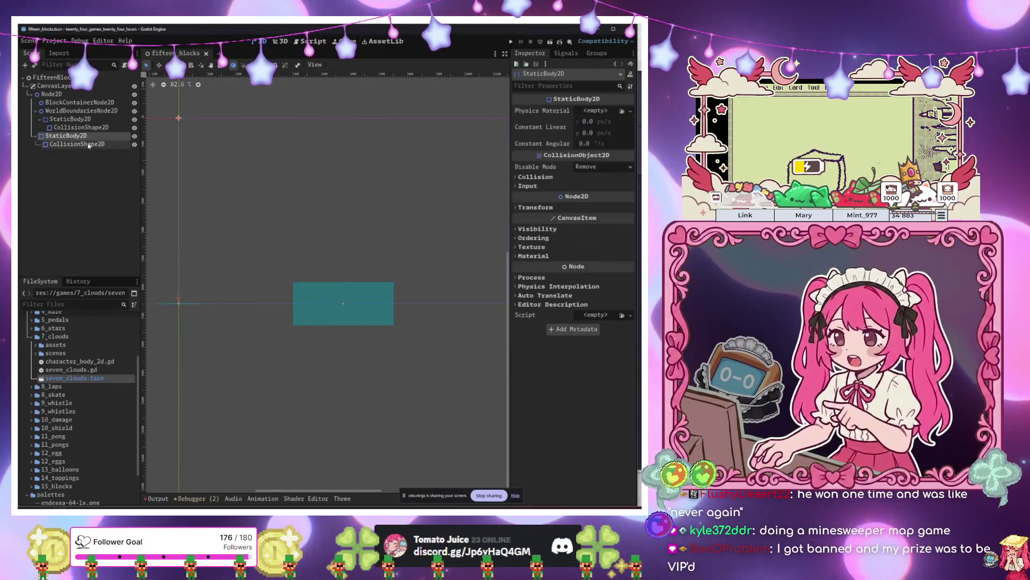
pyautogui.click(88, 145)
pyautogui.click(86, 136)
pyautogui.click(89, 127)
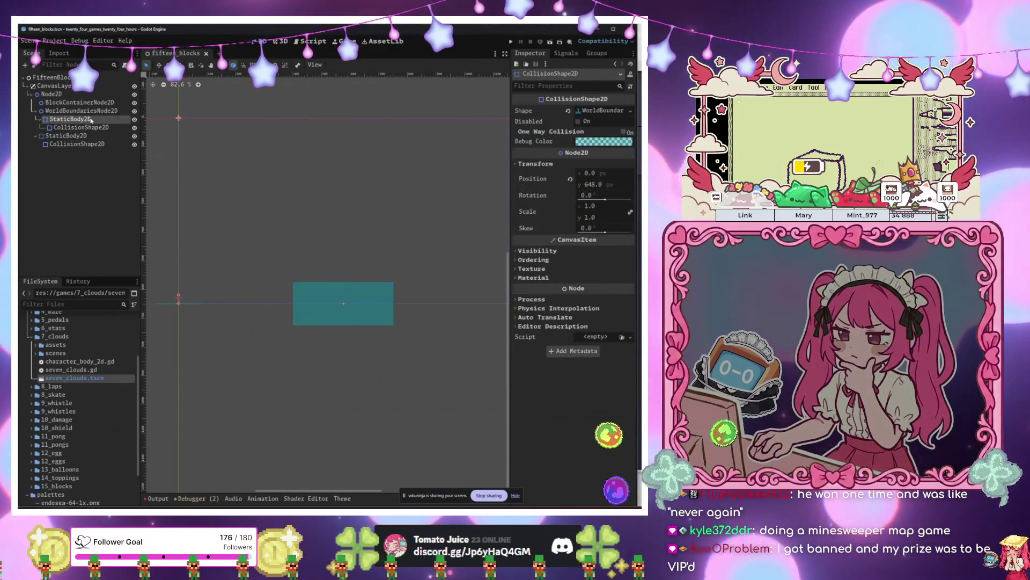
pyautogui.click(90, 119)
pyautogui.rightClick(83, 130)
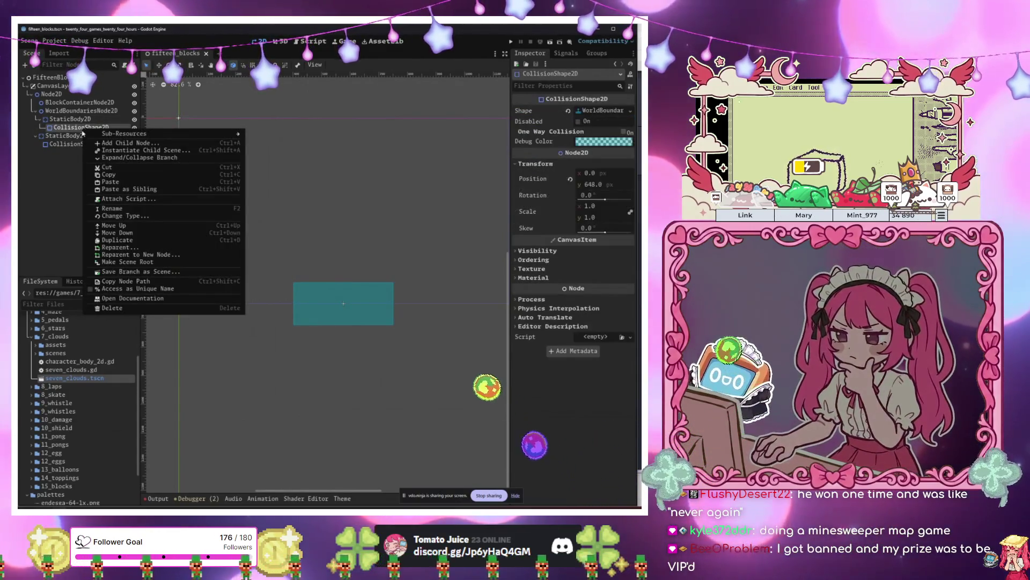
pyautogui.press('Escape')
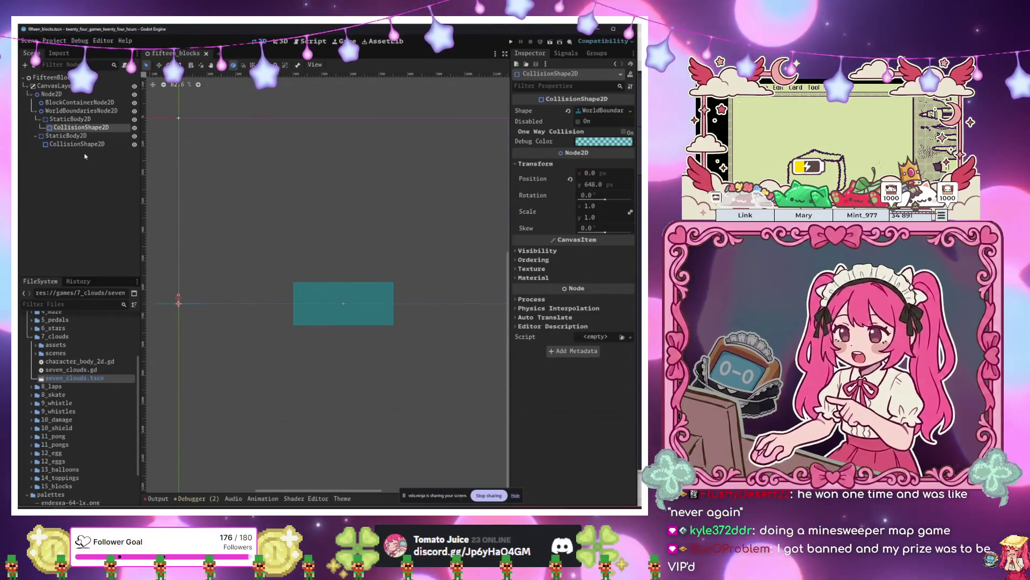
# Select the floor StaticBody2D, now WorldBoundaryStaticBody2D, and start attaching a script.
pyautogui.click(83, 145)
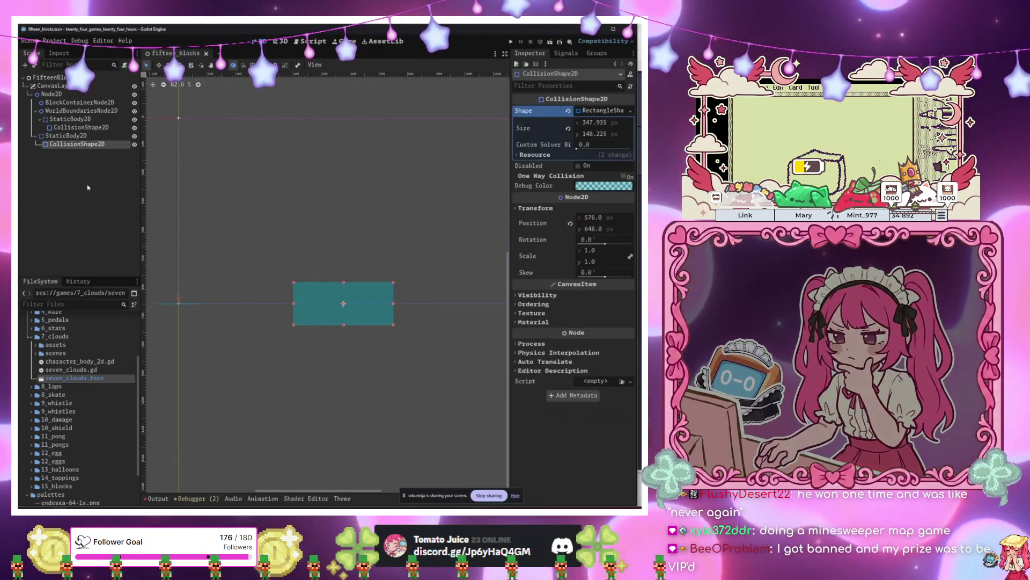
pyautogui.click(81, 120)
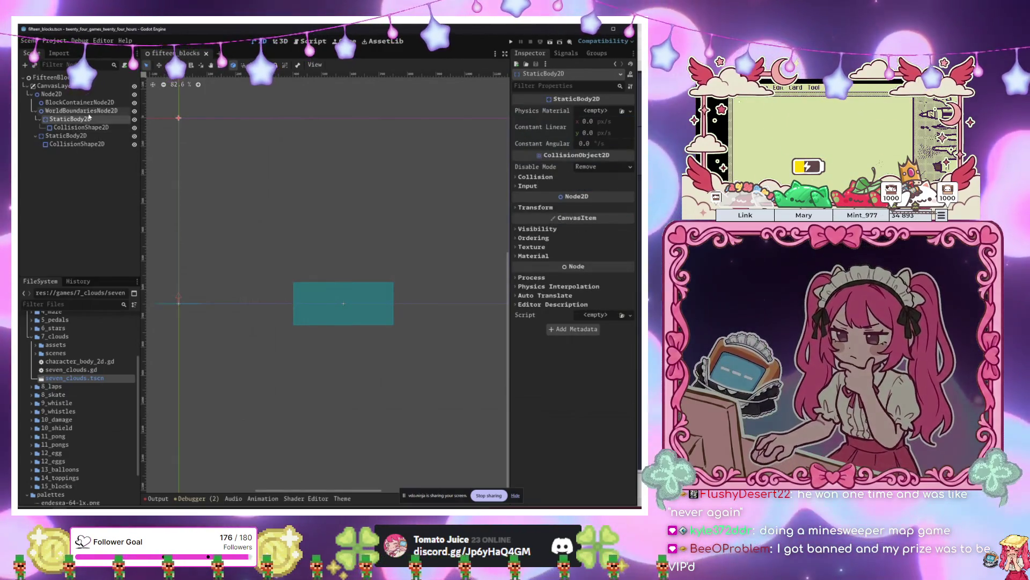
pyautogui.click(91, 110)
pyautogui.click(70, 118)
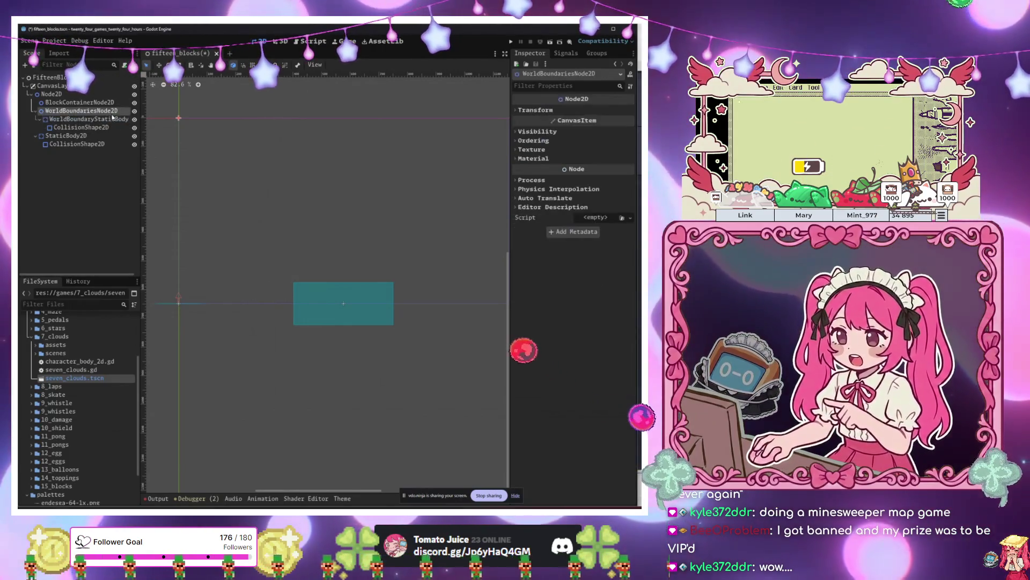
pyautogui.click(125, 65)
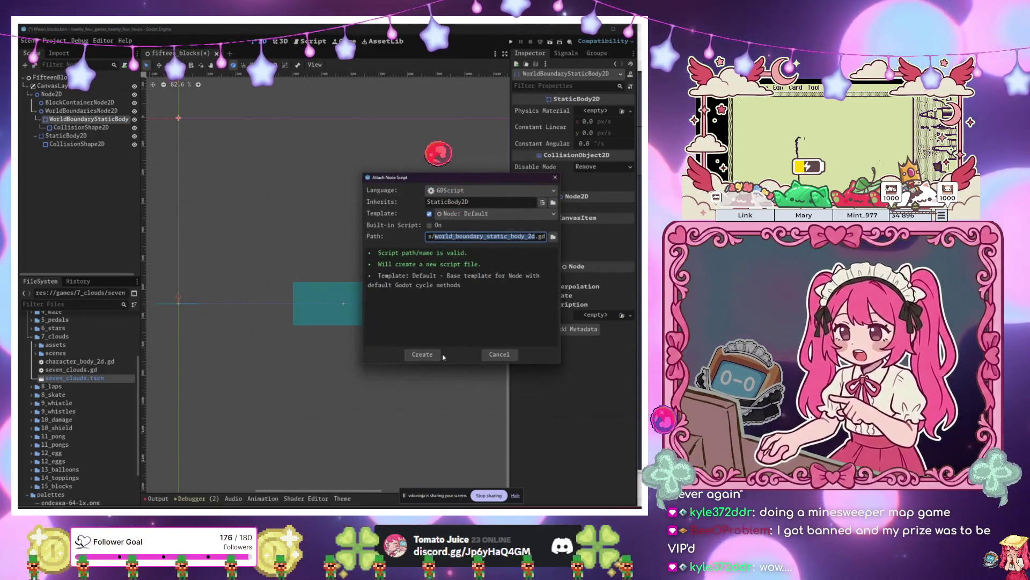
# Create world_boundary_static_body_2d.gd with class_name FifteenBlocksFloor above extends StaticBody2D.
pyautogui.click(423, 352)
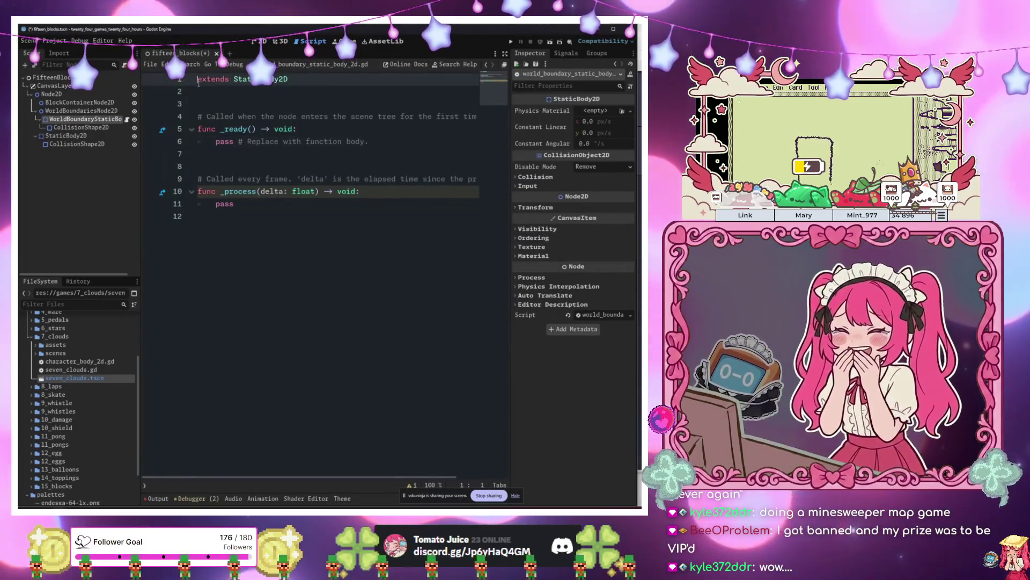
pyautogui.press('Return')
pyautogui.press('Up')
pyautogui.write('class_')
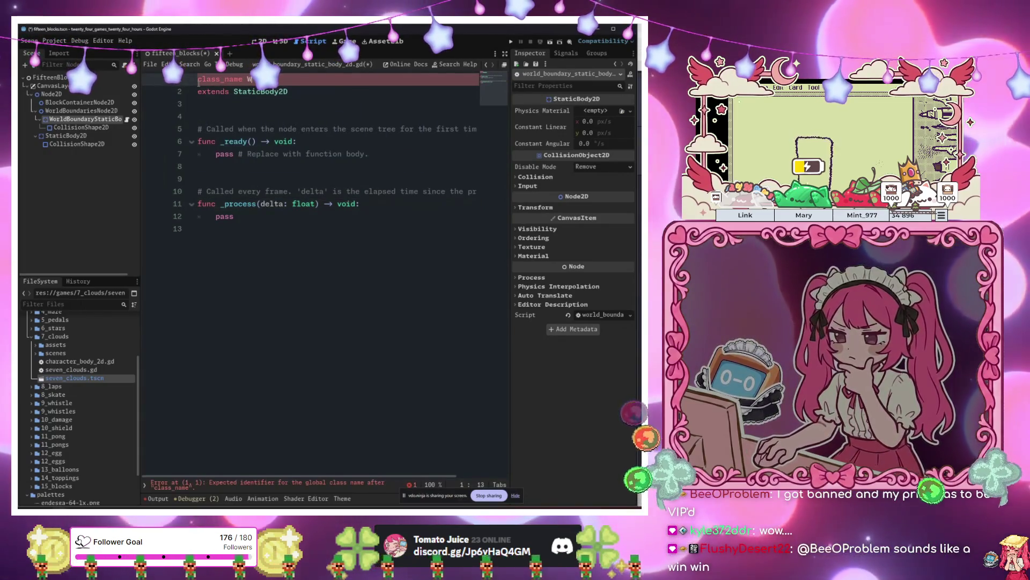
pyautogui.press('BackSpace')
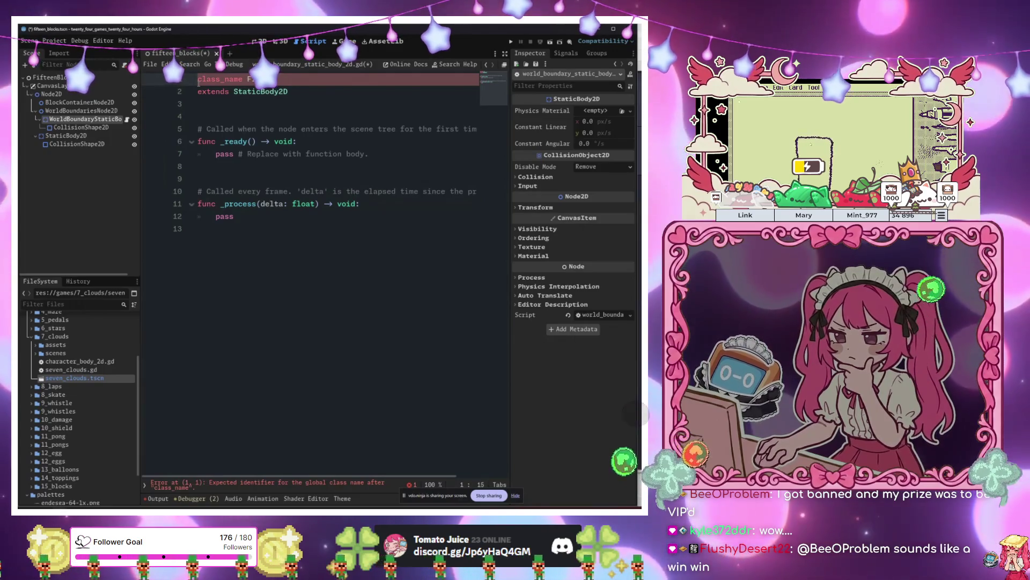
pyautogui.write('te')
pyautogui.hotkey('ctrl', 's')
pyautogui.write('BlocksFloor')
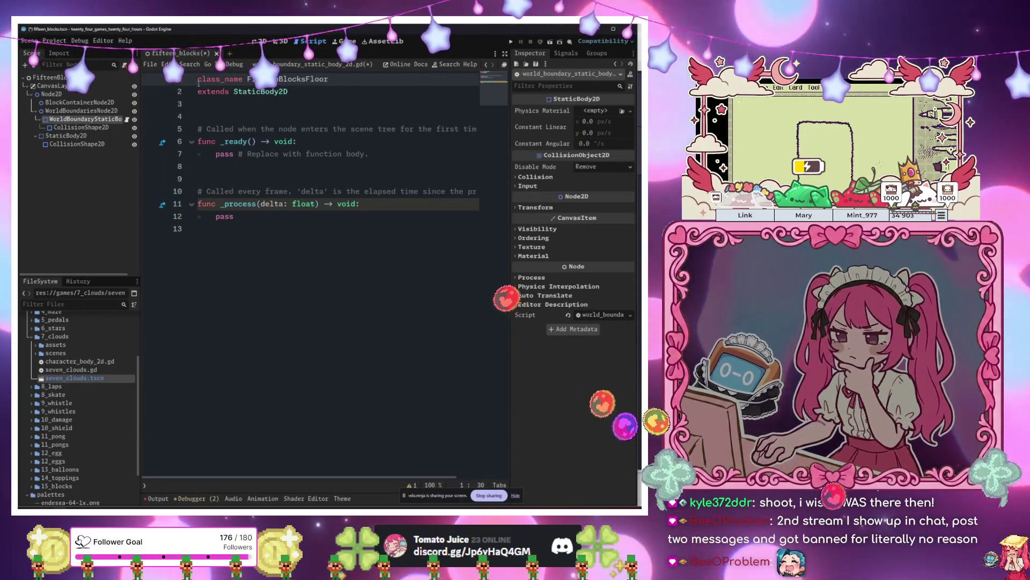
# Save the floor script and scene, then select BlockContainerNode2D.
pyautogui.click(226, 236)
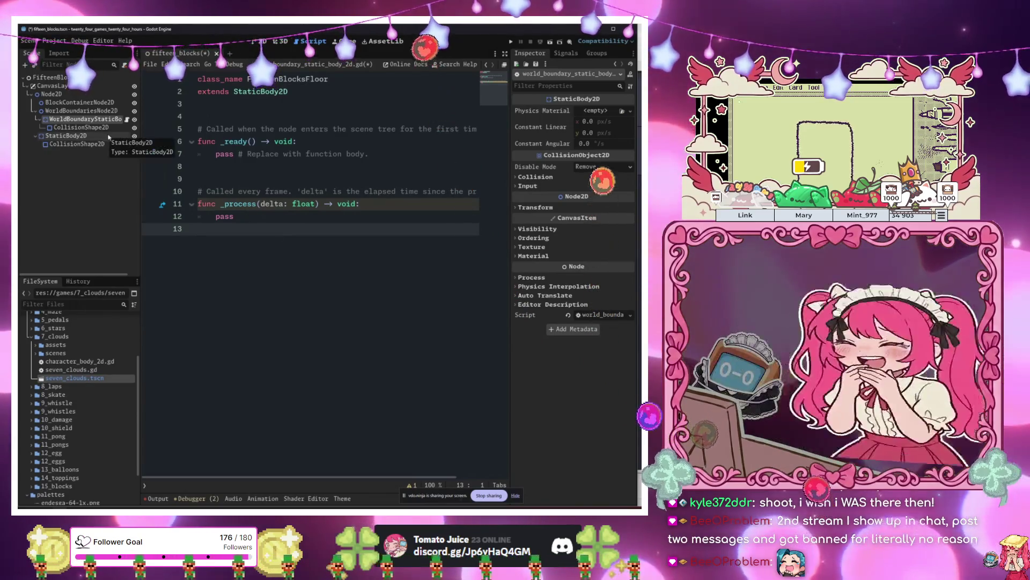
pyautogui.press('Up')
pyautogui.press('Up')
pyautogui.hotkey('ctrl', 's')
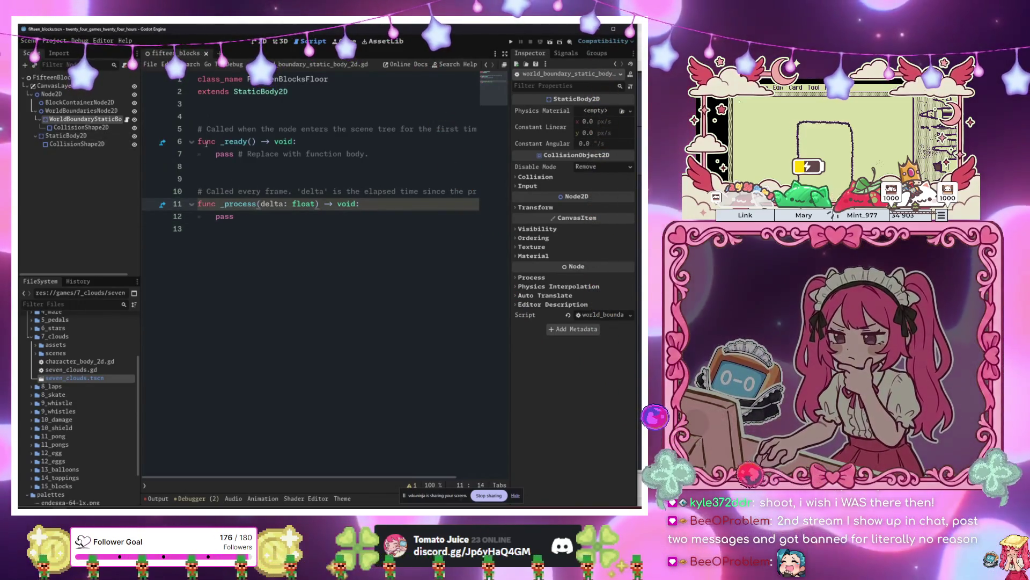
pyautogui.click(98, 103)
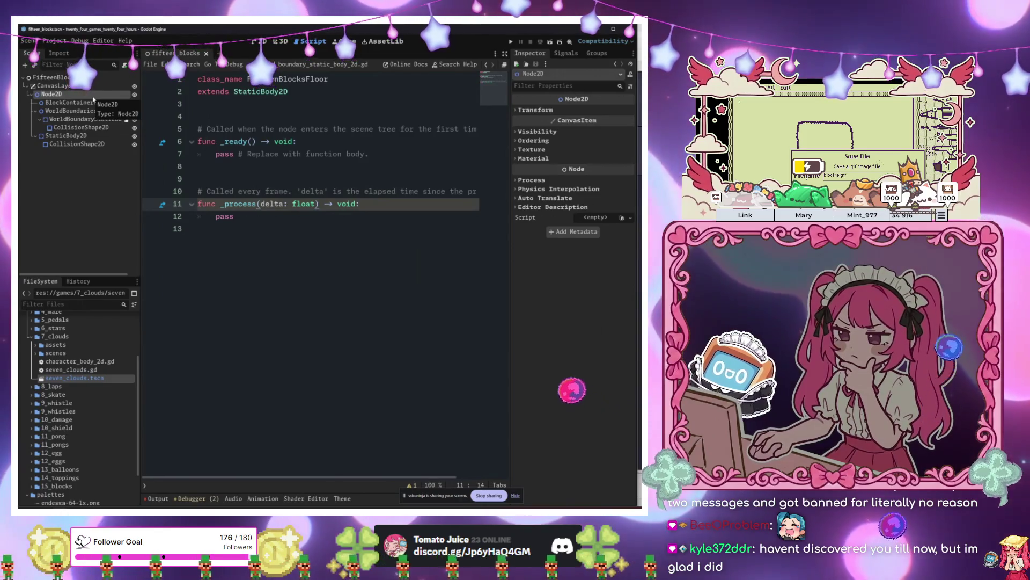
# Attach a new fifteen_blocks.gd script to the FifteenBlocks root and open it for editing.
pyautogui.click(51, 77)
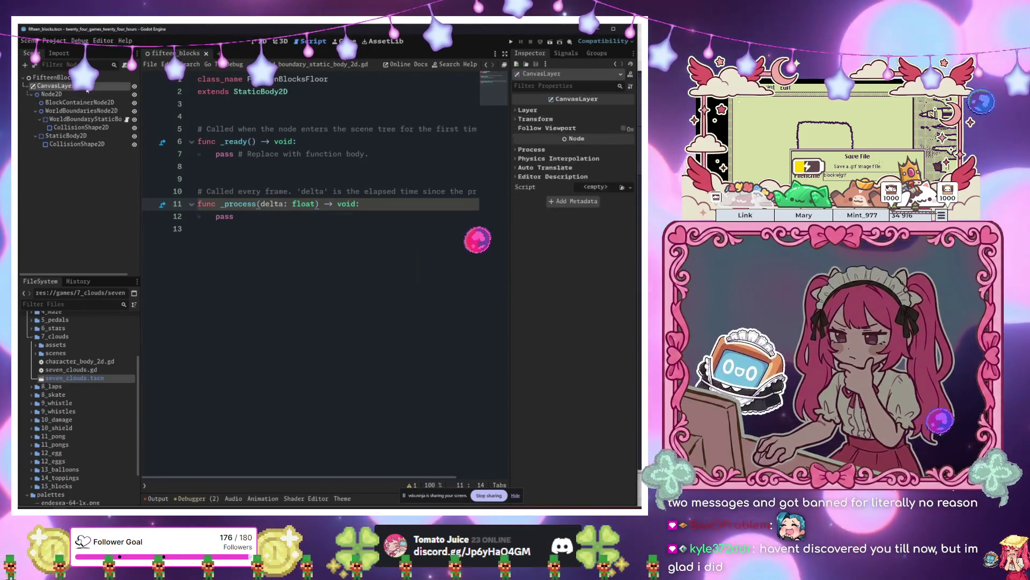
pyautogui.click(125, 65)
pyautogui.click(422, 354)
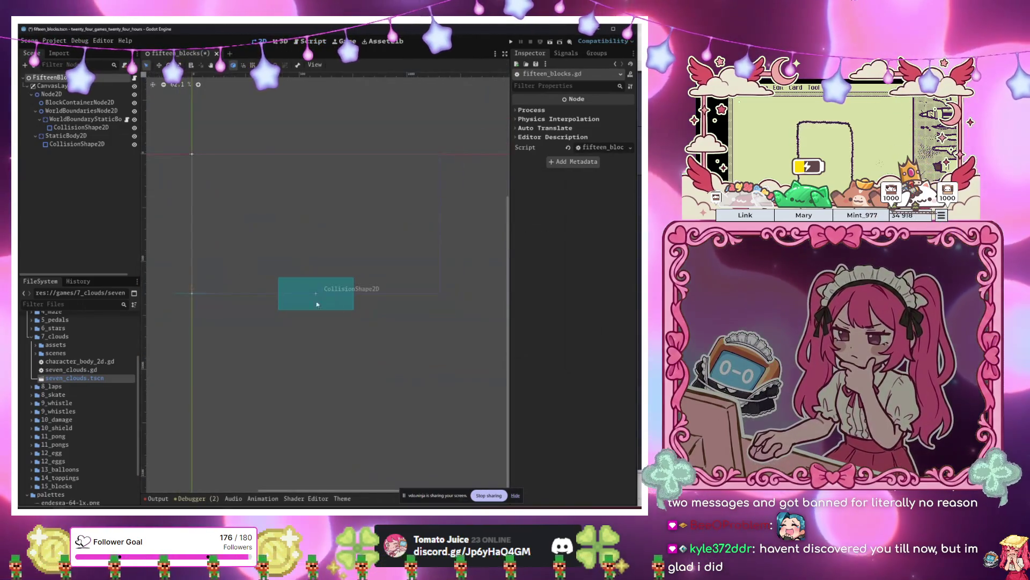
pyautogui.scroll(-1, 270, 277)
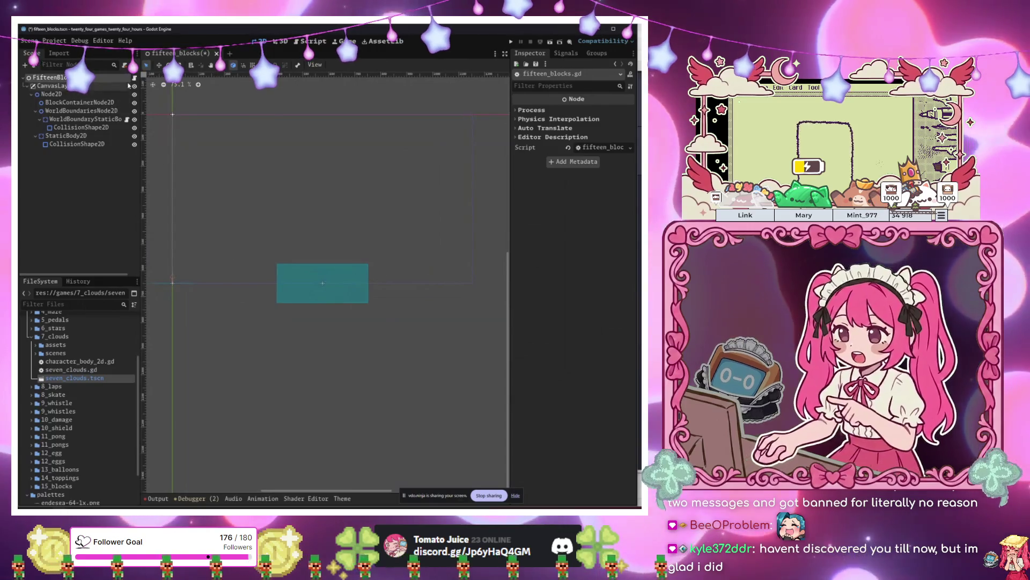
pyautogui.hotkey('ctrl', 'F3')
pyautogui.click(274, 223)
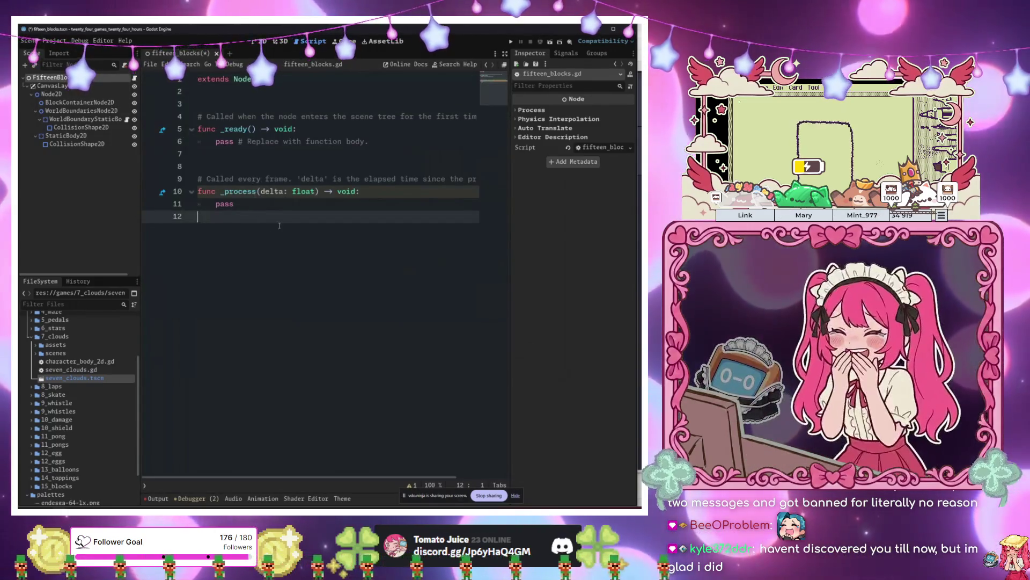
# Add an _input(event) function checking whether event is an InputEventMouseButton.
pyautogui.press('Return')
pyautogui.press('Return')
pyautogui.press('Return')
pyautogui.press('Up')
pyautogui.write('func _')
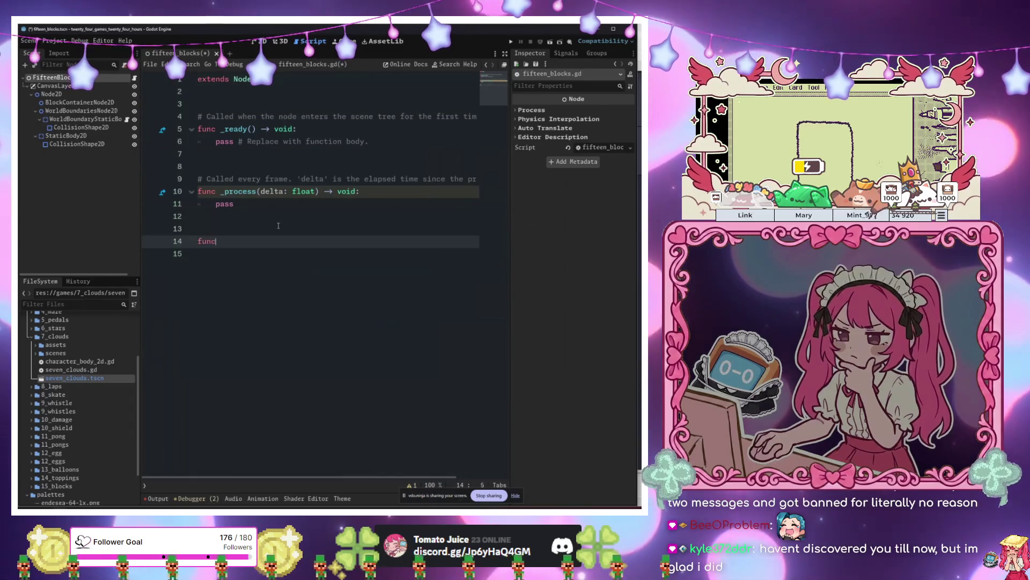
pyautogui.write('in')
pyautogui.press('Return')
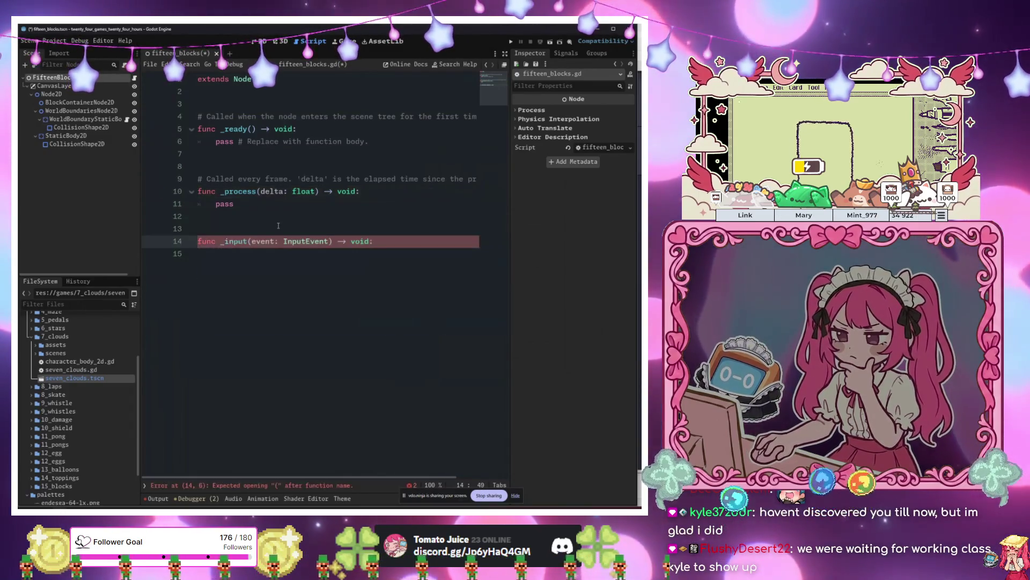
pyautogui.press('Return')
pyautogui.write('if event.')
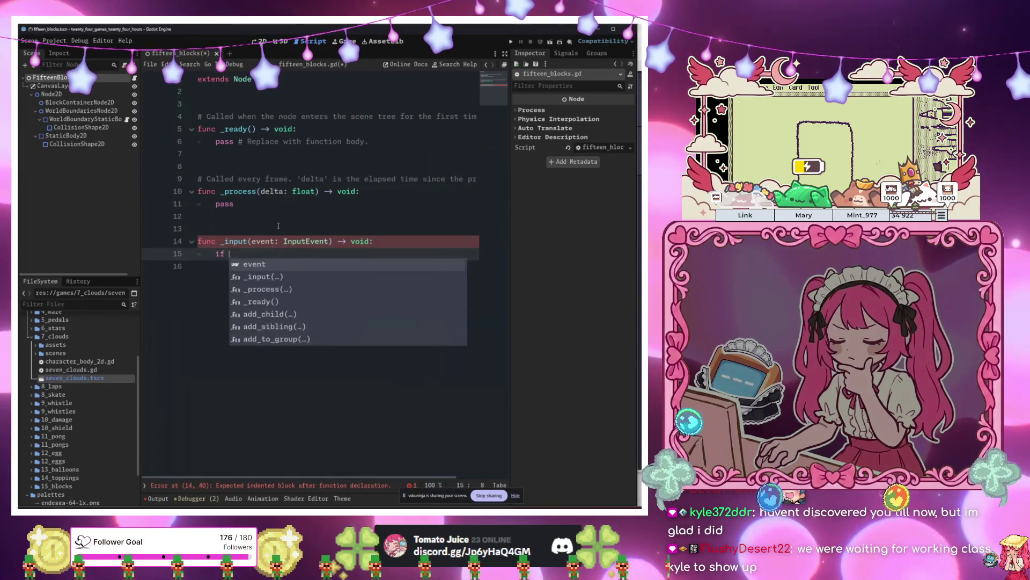
pyautogui.press('BackSpace')
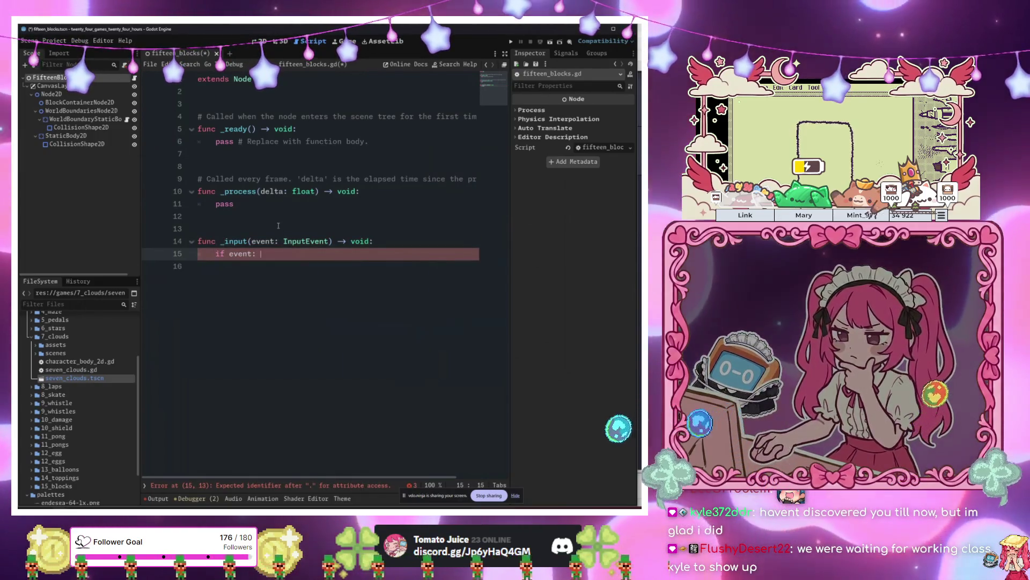
pyautogui.write('is InputEvent.mo')
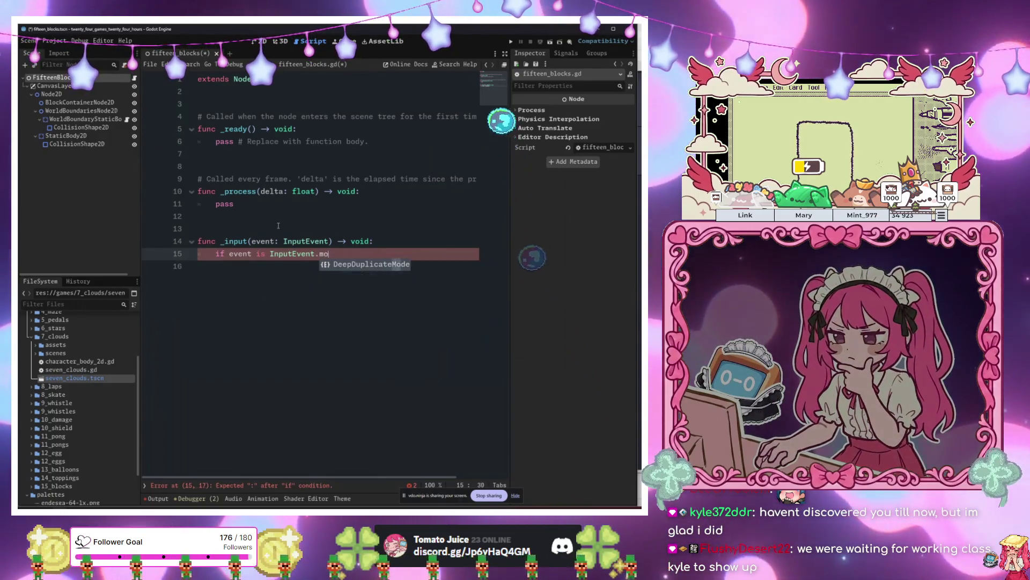
pyautogui.press('Escape')
pyautogui.write('Mous')
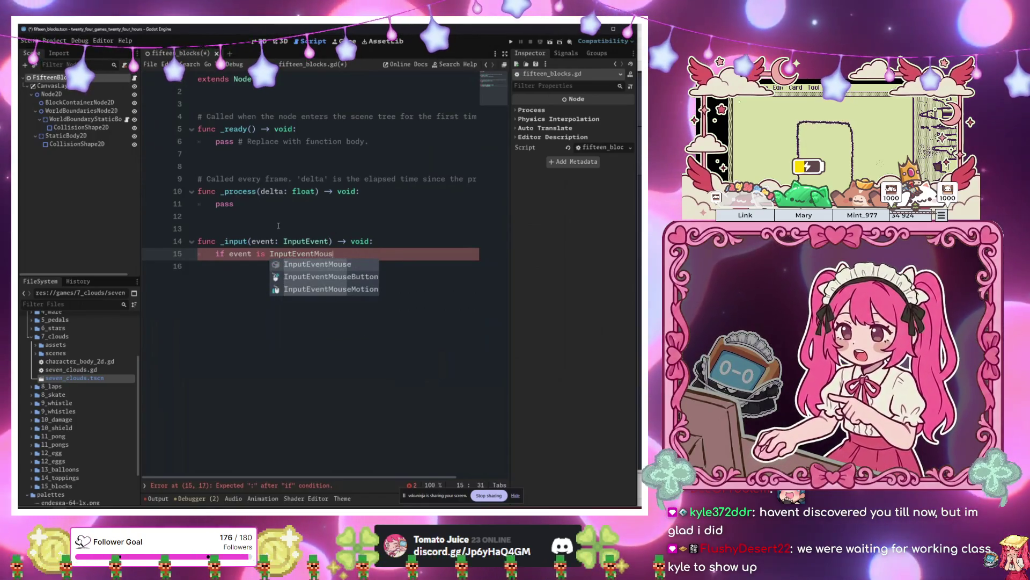
pyautogui.press('Down')
pyautogui.press('Return')
pyautogui.write(':')
# Inside it, add an if event.button_index == MOUSE_BUTTON_LEFT check.
pyautogui.press('Return')
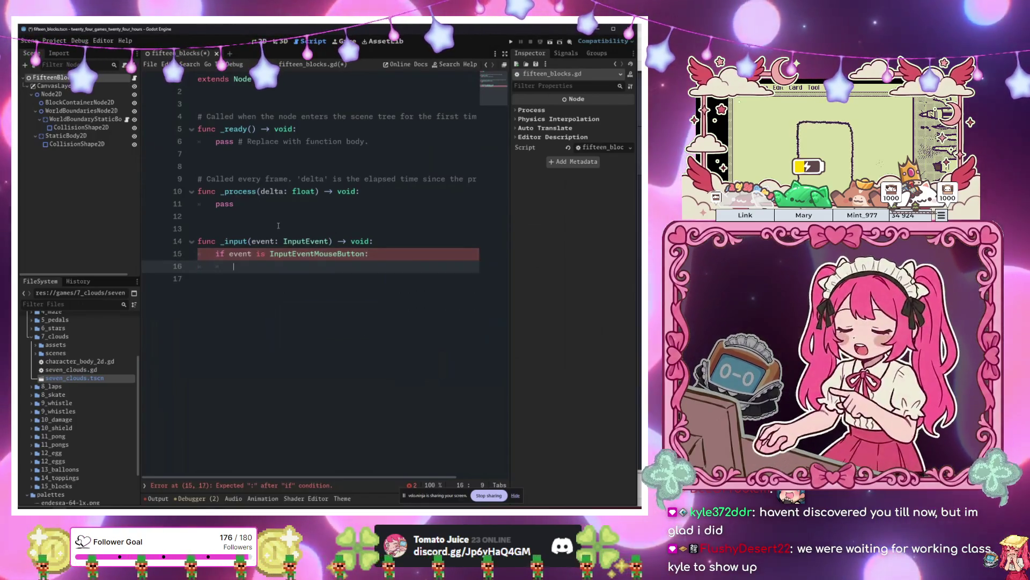
pyautogui.write('even.')
pyautogui.press('BackSpace')
pyautogui.write('t.')
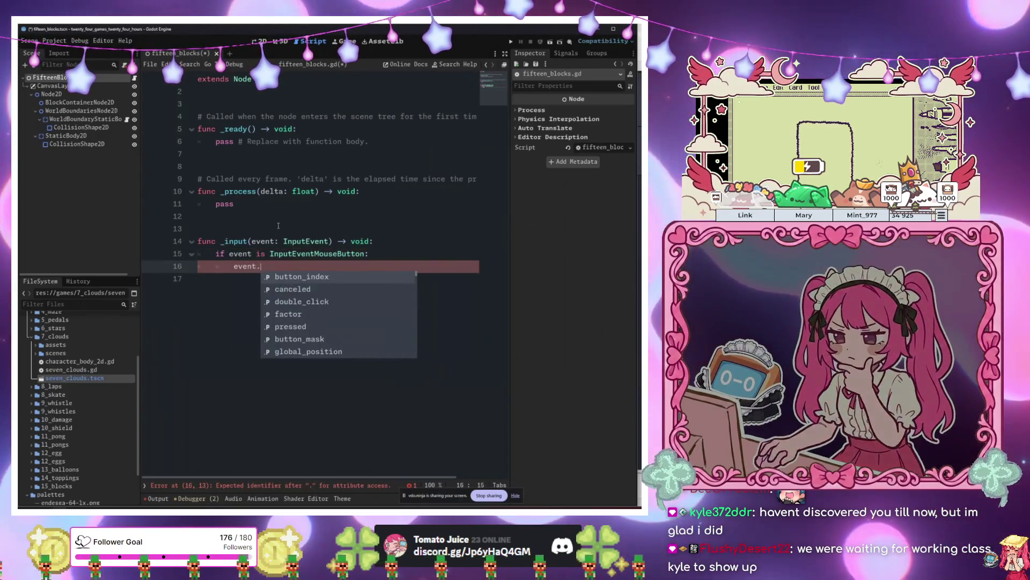
pyautogui.press('Return')
pyautogui.write('= MO')
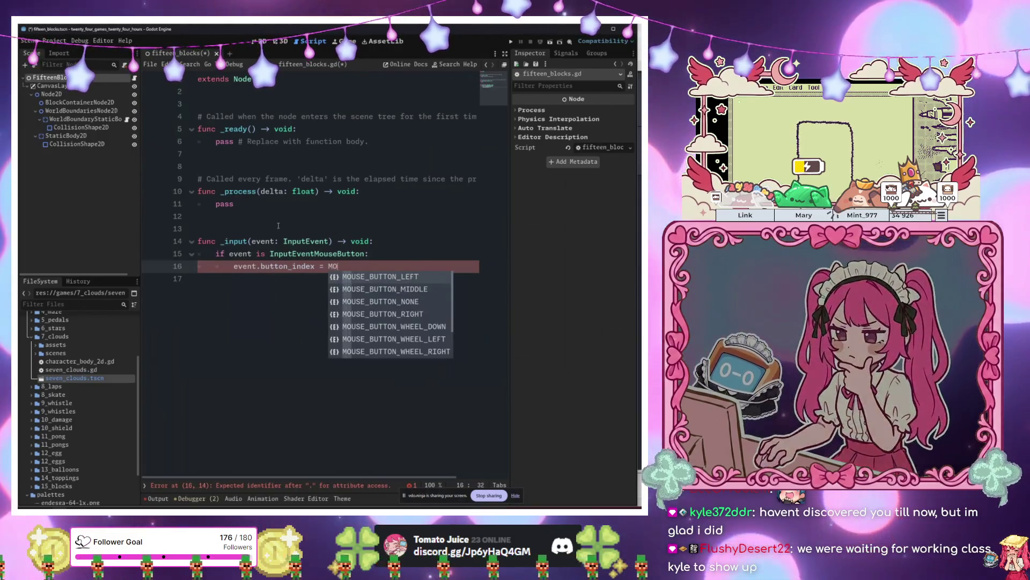
pyautogui.press('Return')
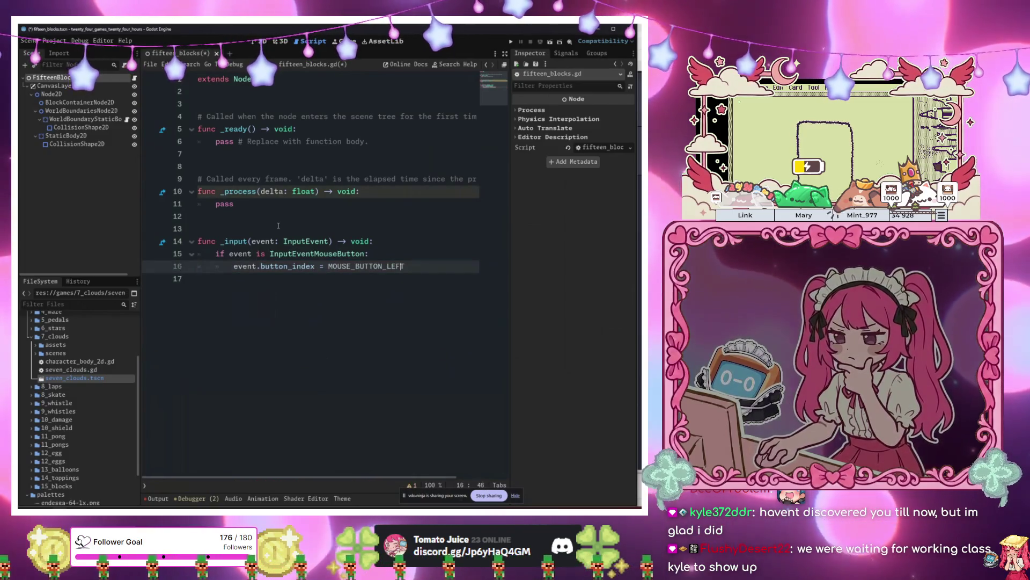
pyautogui.press('Left')
pyautogui.press('Left')
pyautogui.press('Left')
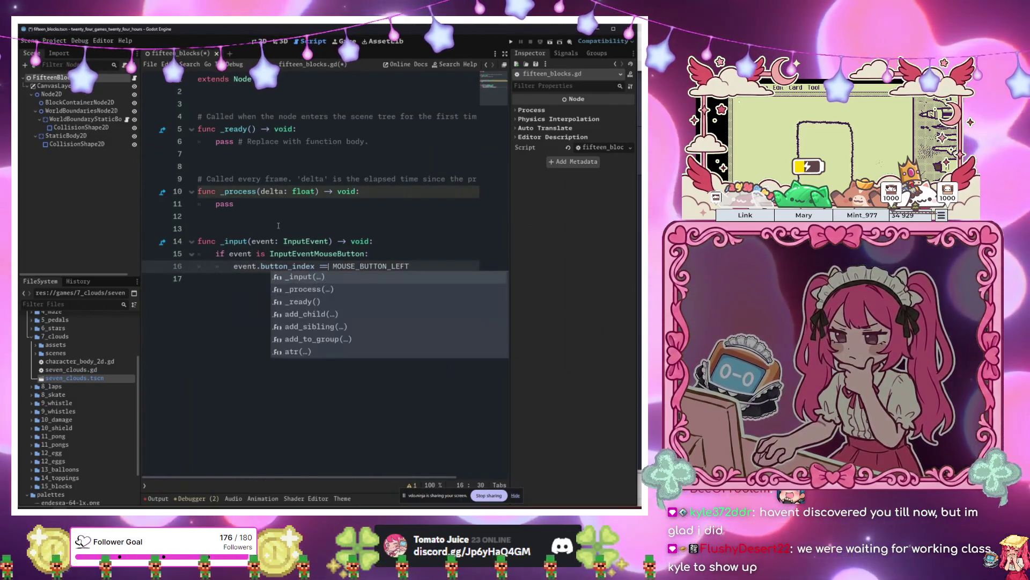
pyautogui.press('Left')
pyautogui.write('if')
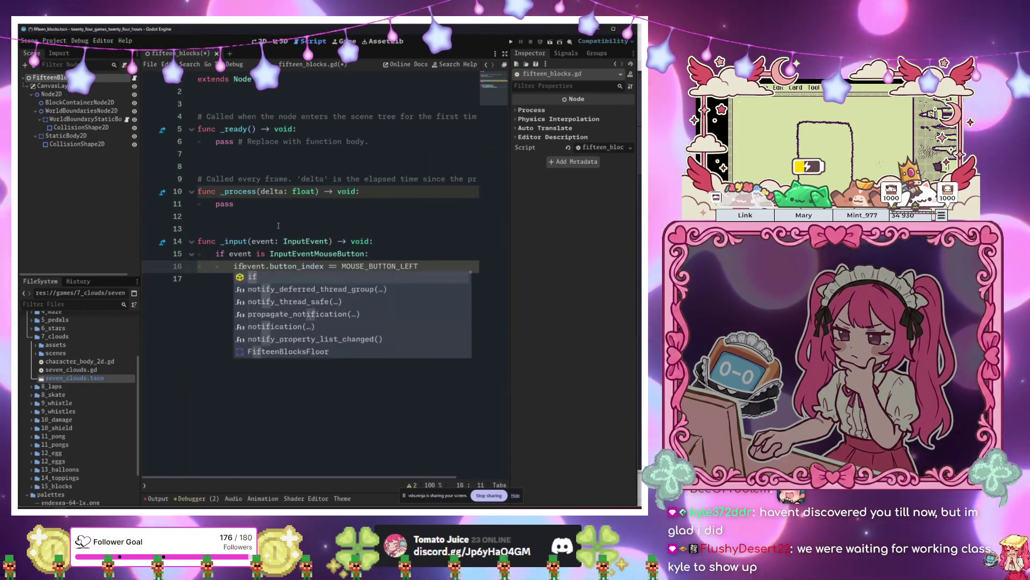
pyautogui.press('End')
pyautogui.write(':')
pyautogui.press('Return')
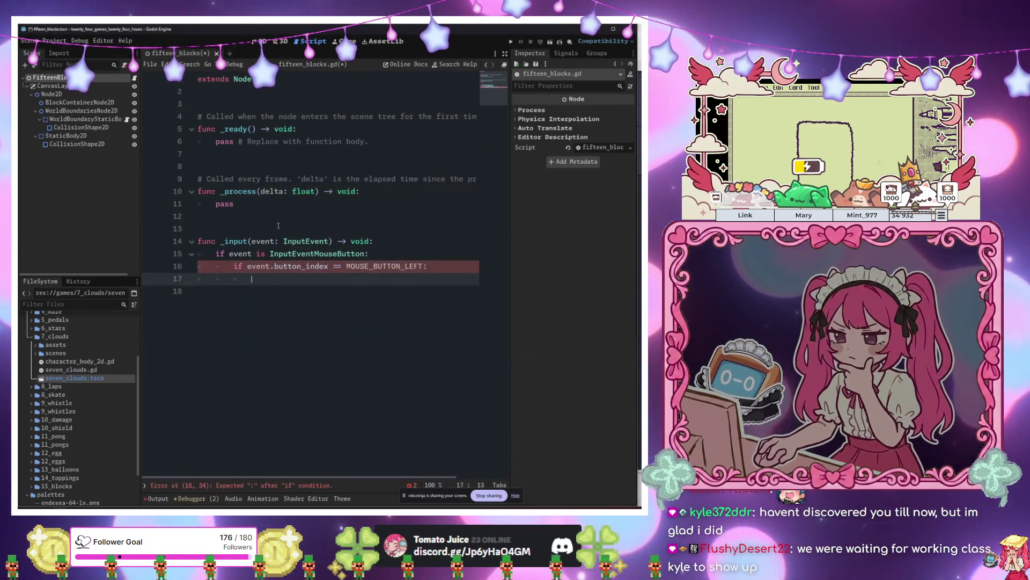
# Call spawn_block() when the button is released (not event.pressed) and save the script.
pyautogui.write('if event')
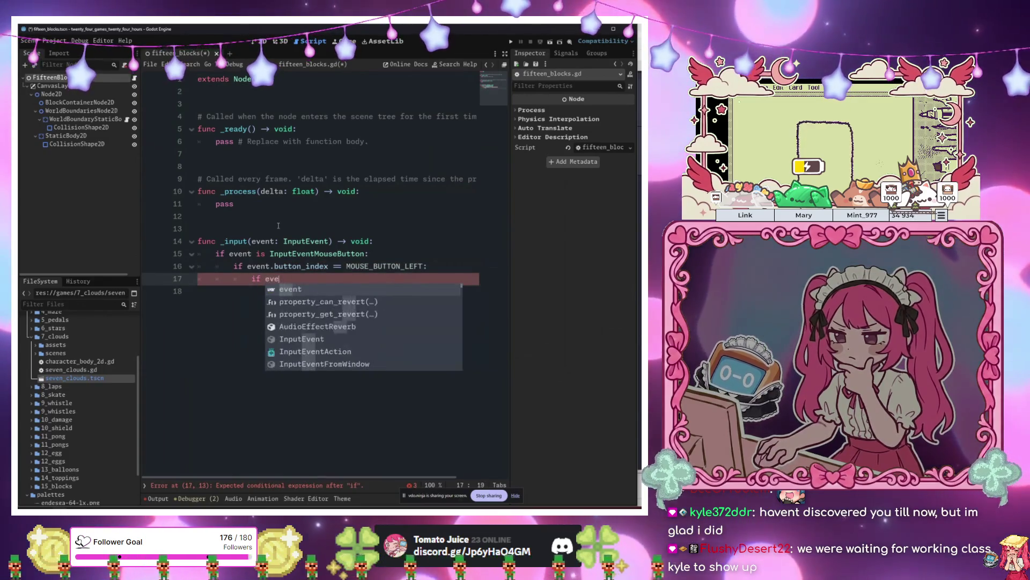
pyautogui.press('Left')
pyautogui.press('Left')
pyautogui.press('Left')
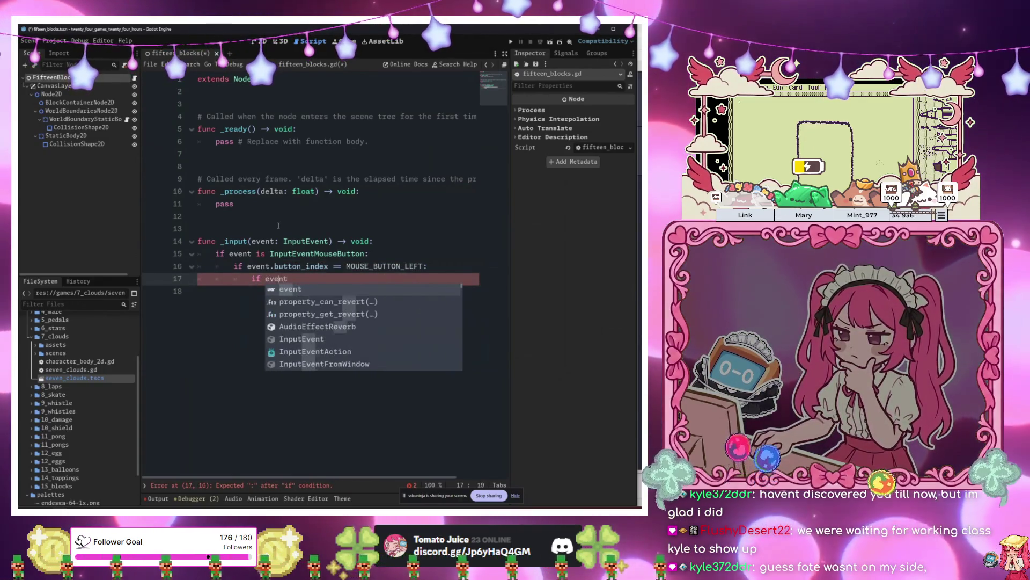
pyautogui.write('not')
pyautogui.press('Right')
pyautogui.press('End')
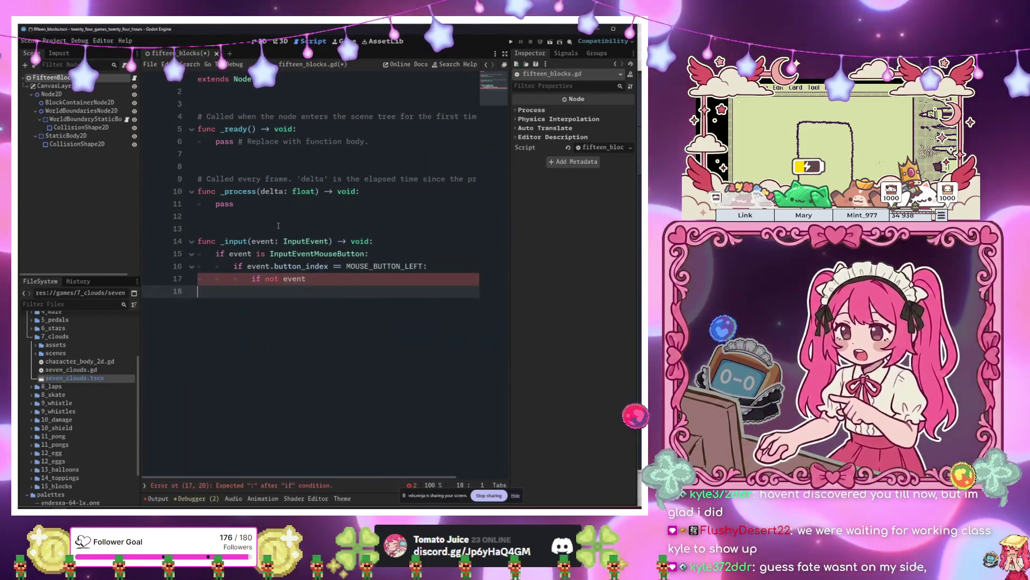
pyautogui.write('.pres')
pyautogui.press('Return')
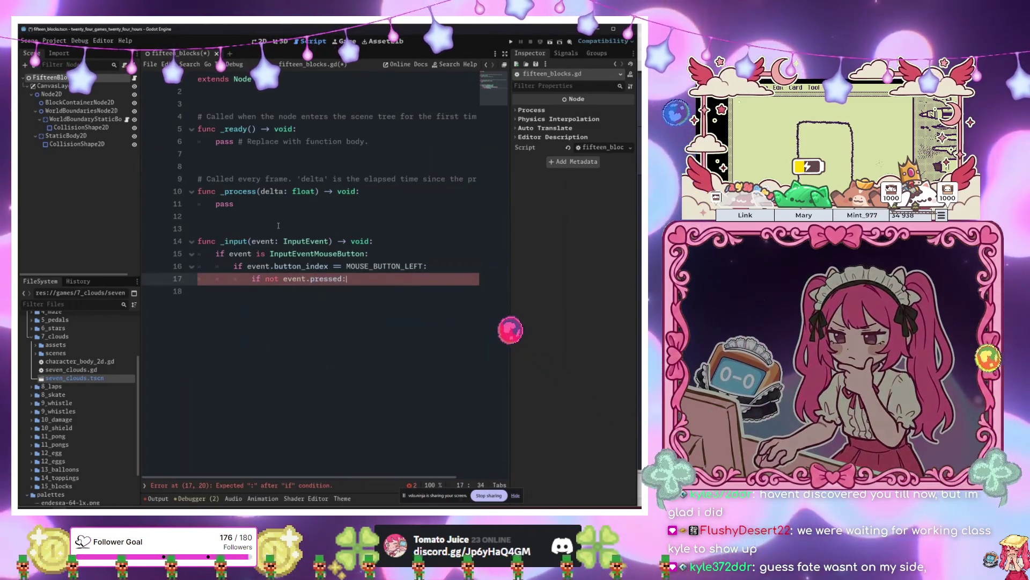
pyautogui.write(':')
pyautogui.press('Return')
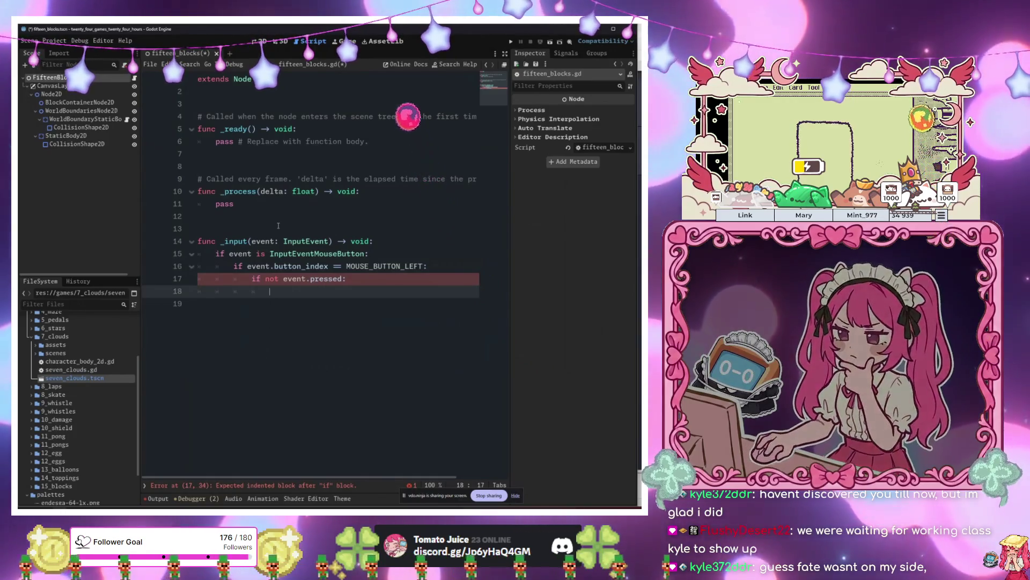
pyautogui.write('event')
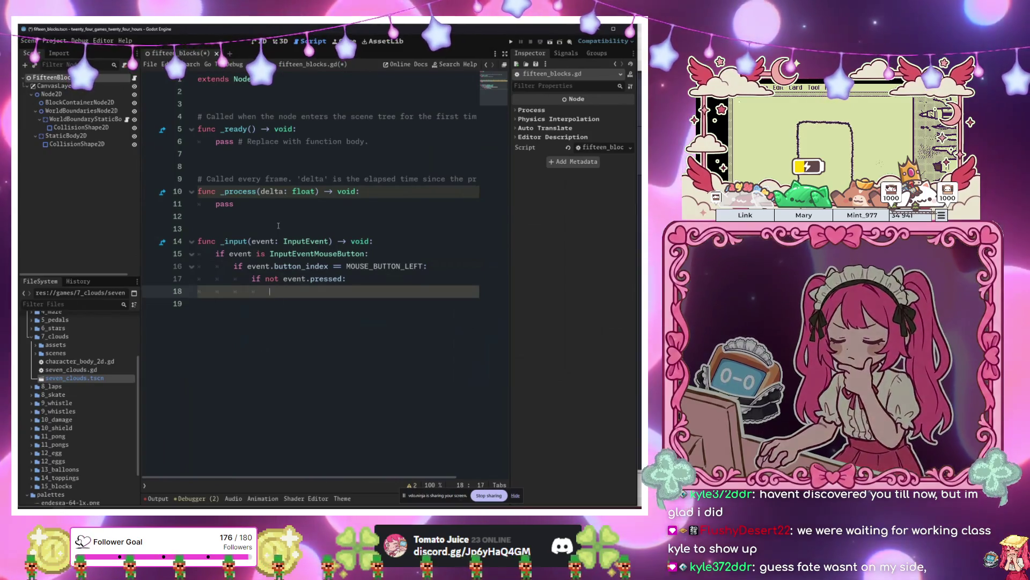
pyautogui.press('Return')
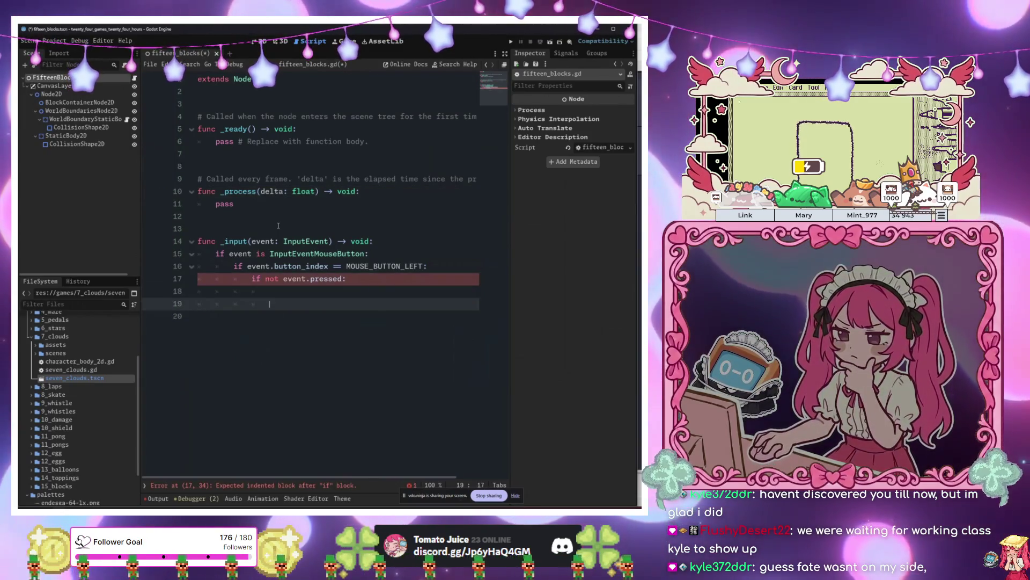
pyautogui.write('spawn_block(')
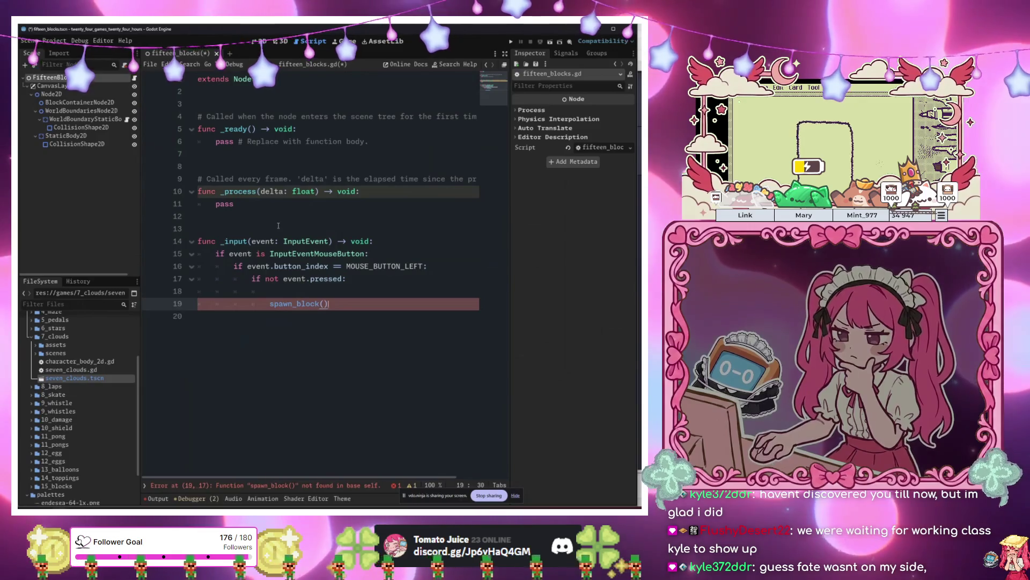
pyautogui.write('position')
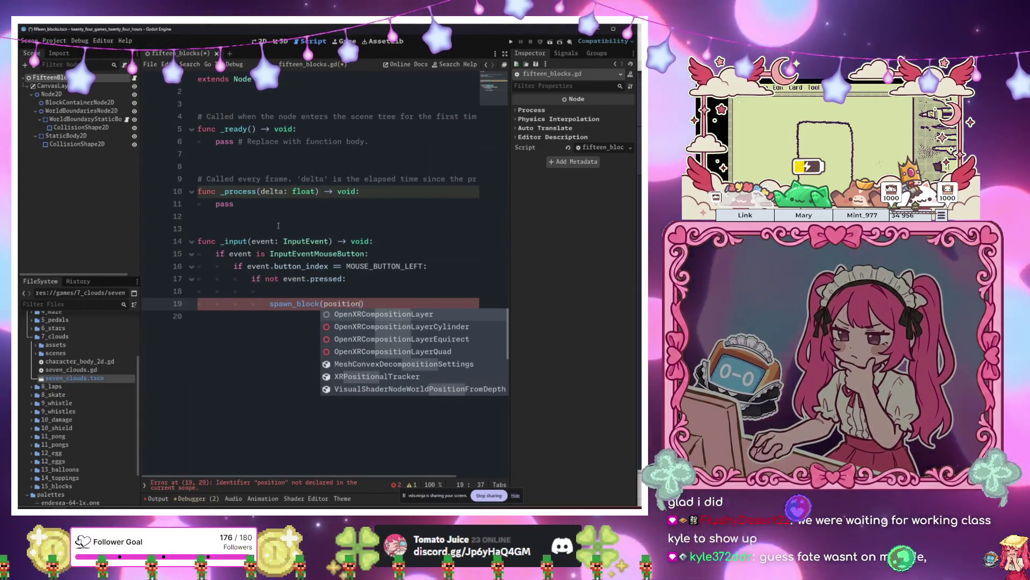
pyautogui.hotkey('ctrl', 'BackSpace')
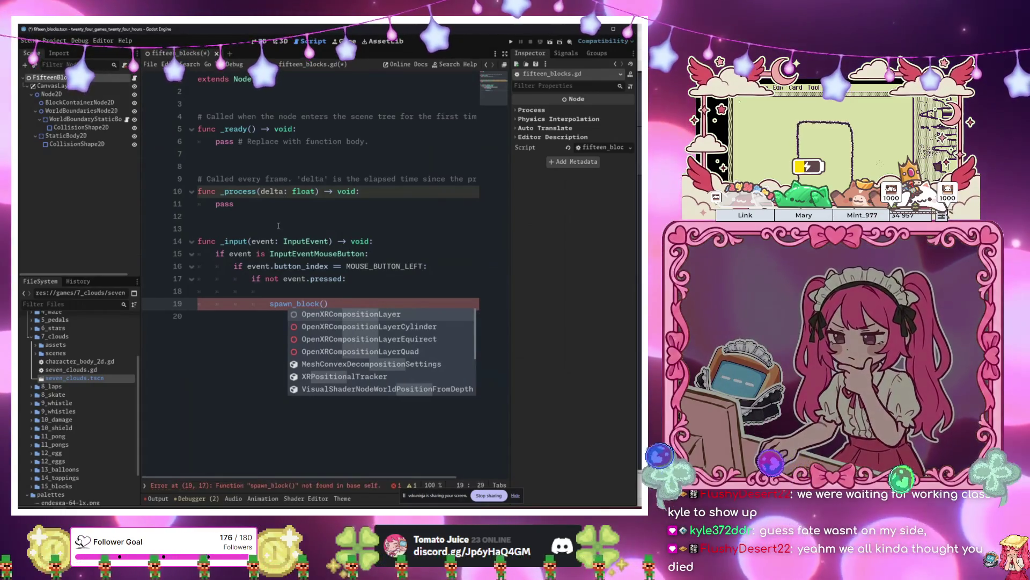
pyautogui.press('Escape')
pyautogui.press('End')
pyautogui.press('Return')
pyautogui.hotkey('ctrl', 's')
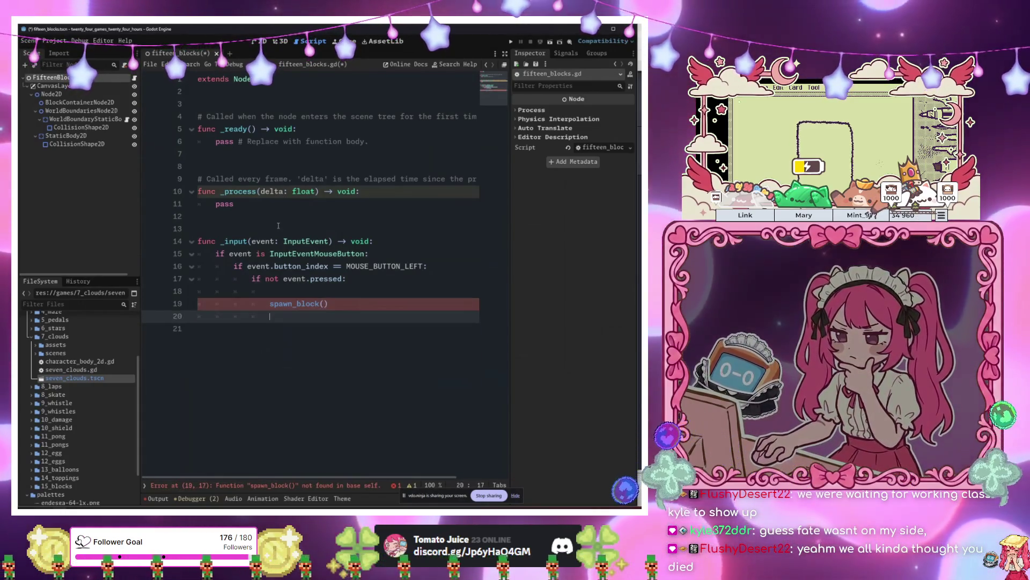
# Declare an empty func spawn_block() -> void: below the _input handler.
pyautogui.press('Return')
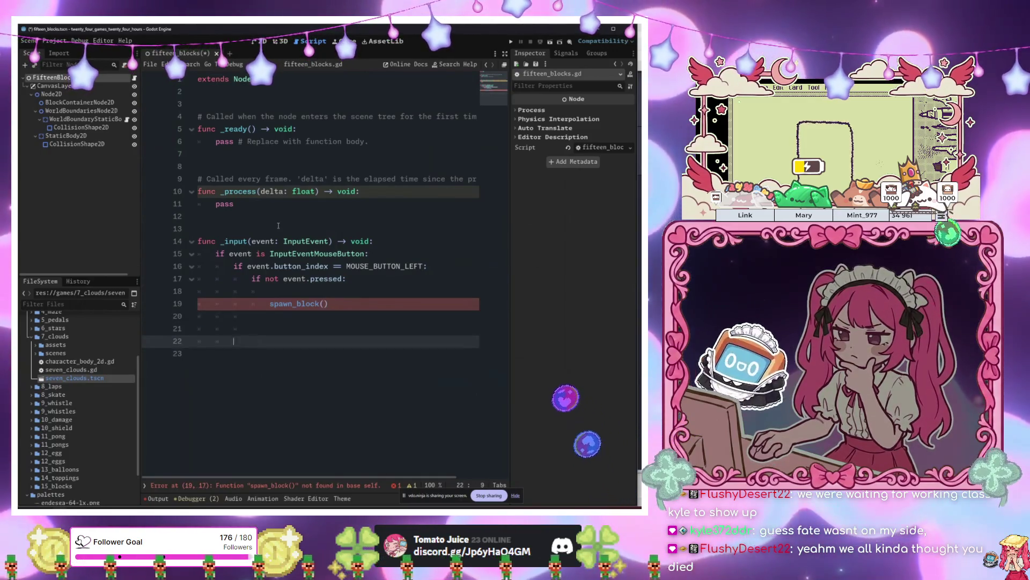
pyautogui.press('BackSpace')
pyautogui.press('BackSpace')
pyautogui.press('BackSpace')
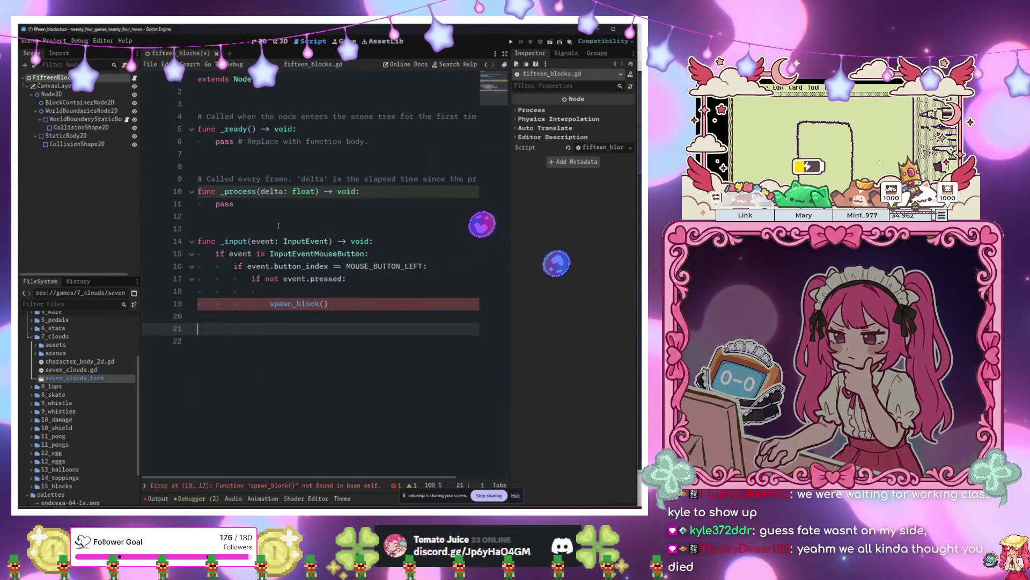
pyautogui.press('Return')
pyautogui.press('Return')
pyautogui.write('func spawn_block() -> ')
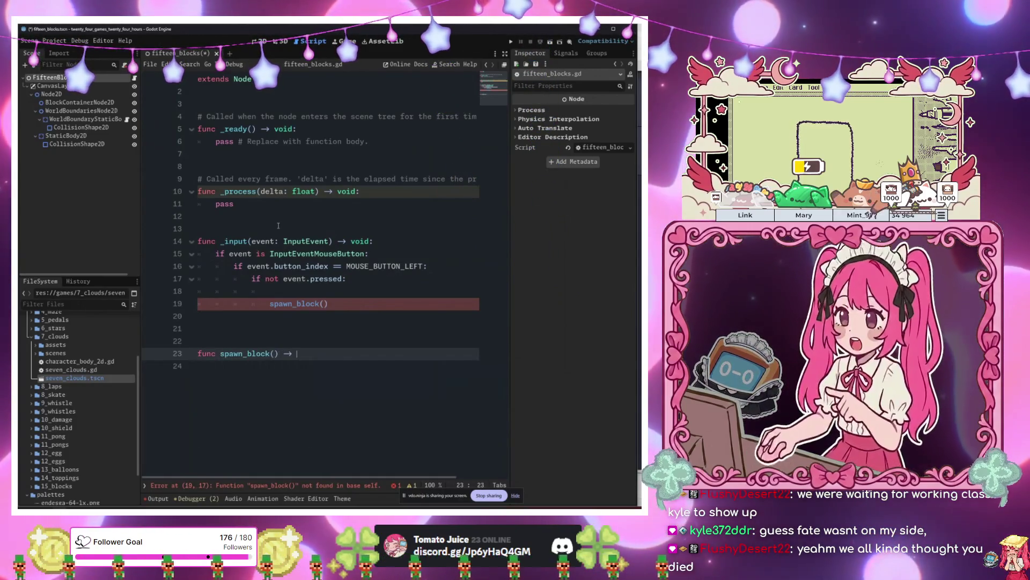
pyautogui.write('void:')
pyautogui.press('Return')
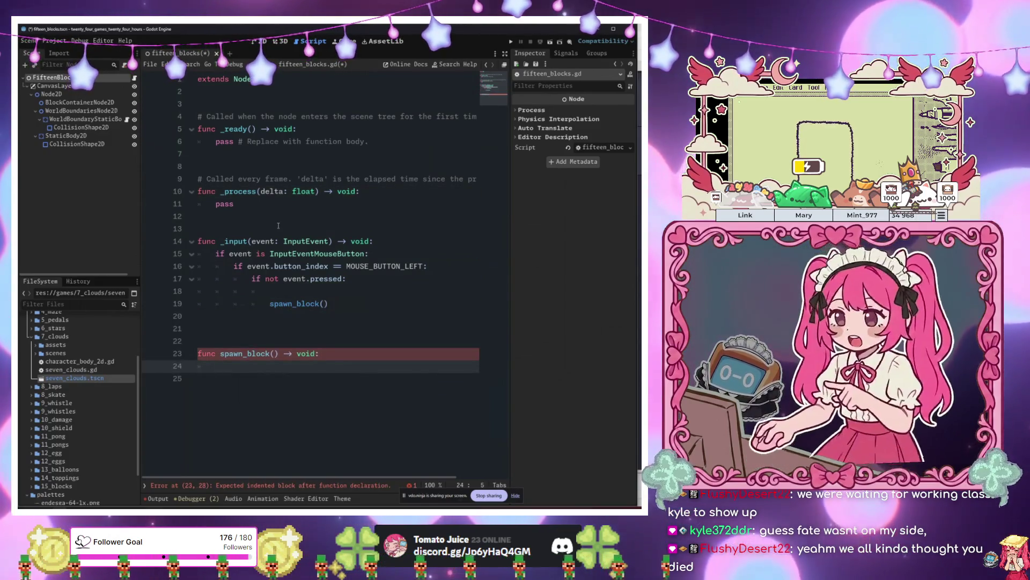
# Start a new scene with a RigidBody2D root named BlockRigidBody2D.
pyautogui.click(229, 53)
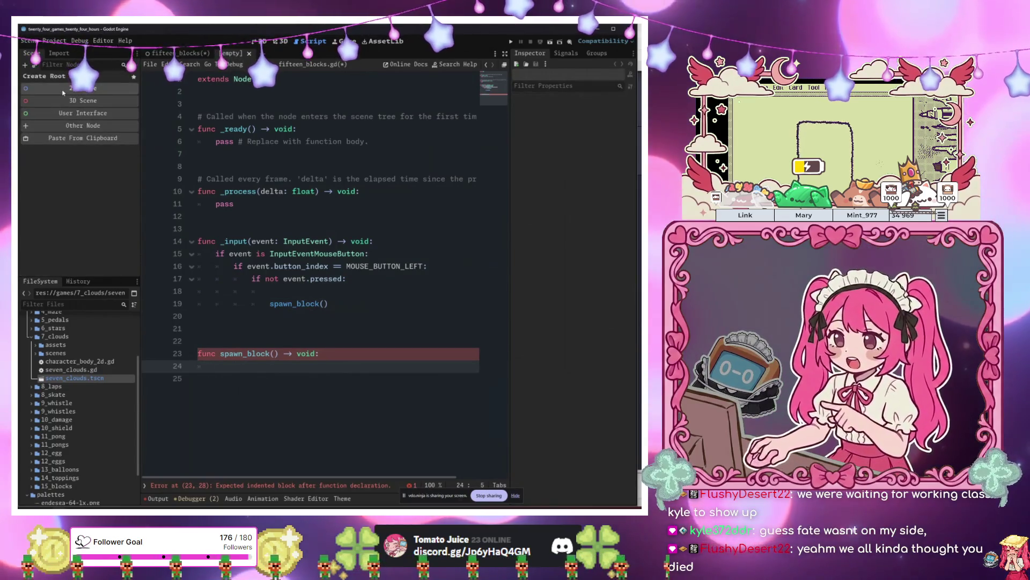
pyautogui.click(62, 92)
pyautogui.hotkey('ctrl', 'z')
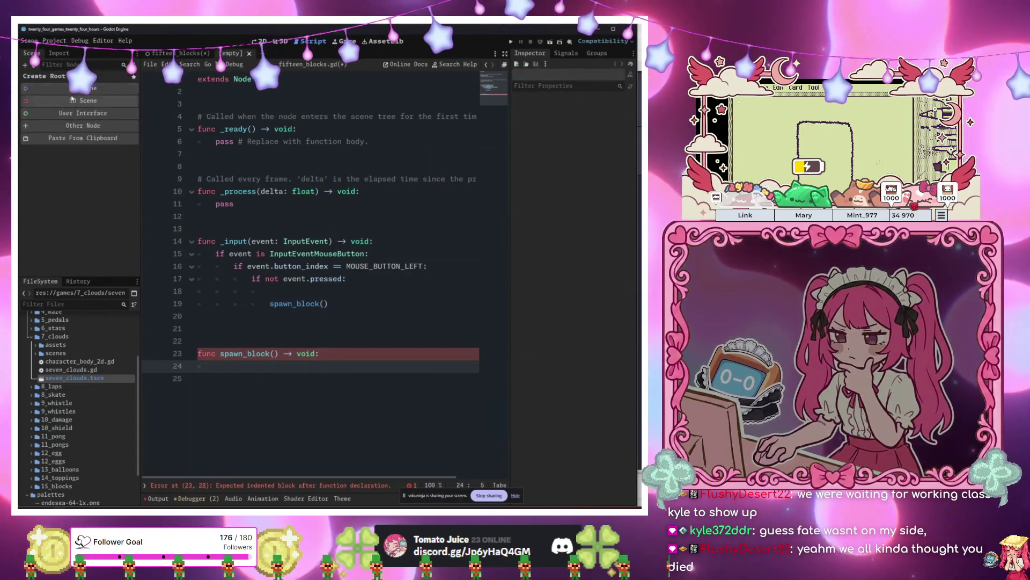
pyautogui.click(69, 126)
pyautogui.write('rigid')
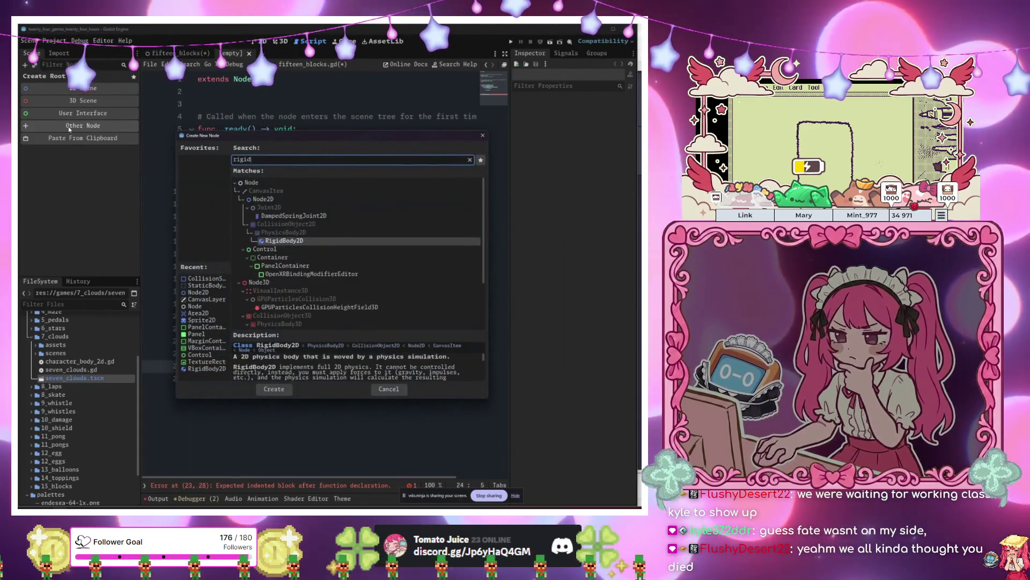
pyautogui.press('Return')
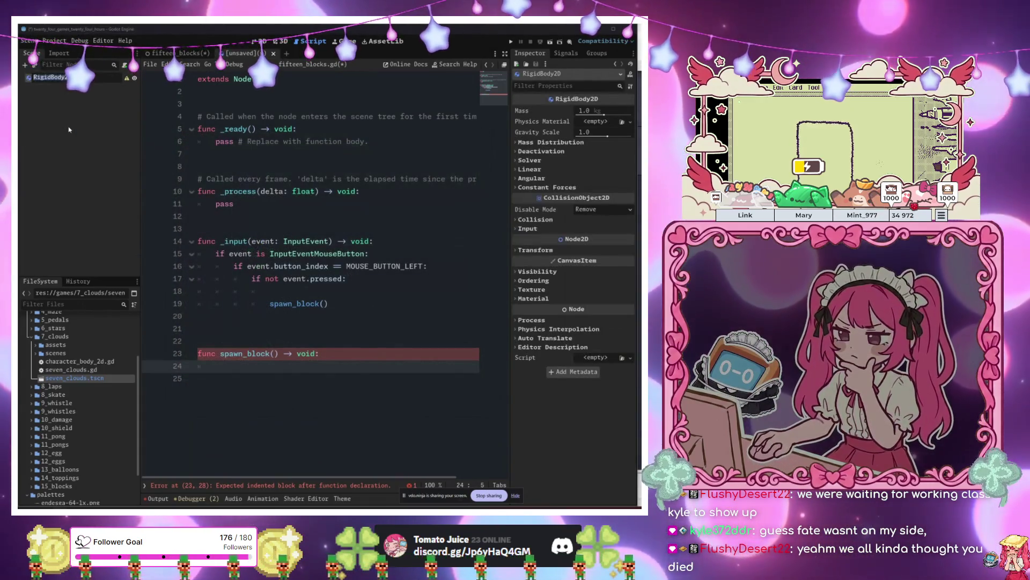
pyautogui.write('Block')
# Add a CollisionShape2D child and an Area2D holding its own CollisionShape2D.
pyautogui.hotkey('ctrl', 'a')
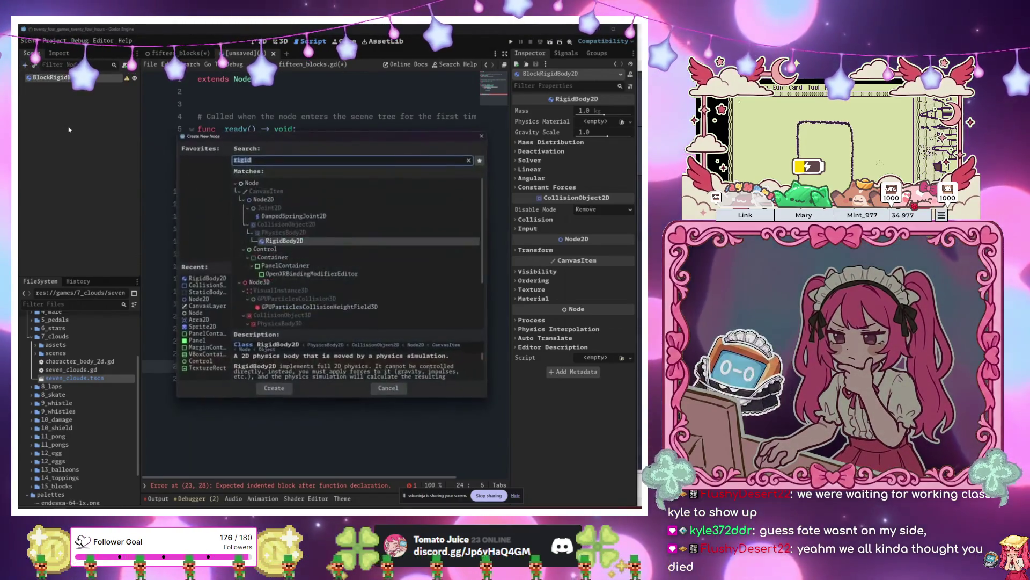
pyautogui.write('collision')
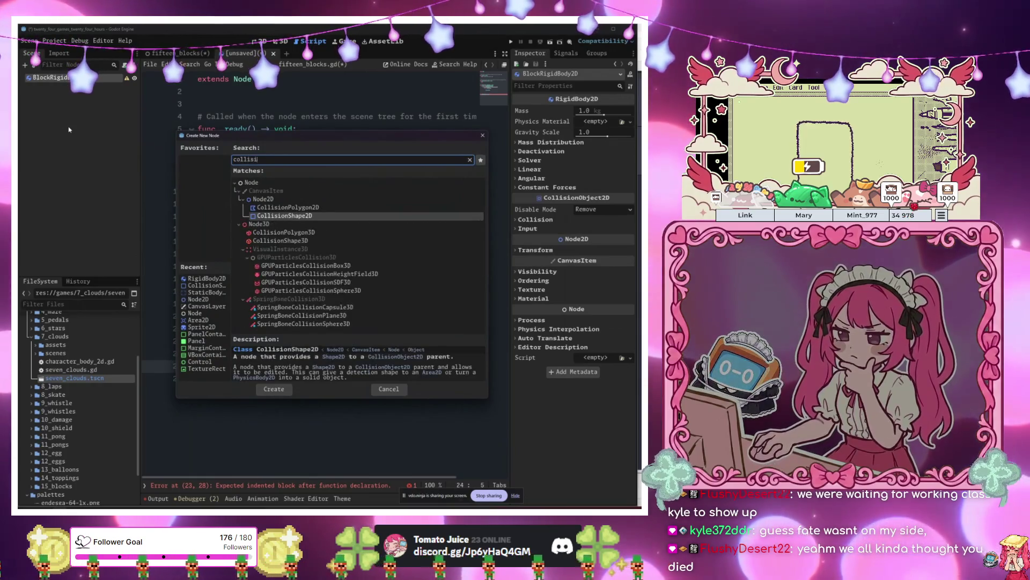
pyautogui.press('Return')
pyautogui.hotkey('ctrl', 'a')
pyautogui.write('area')
pyautogui.press('Return')
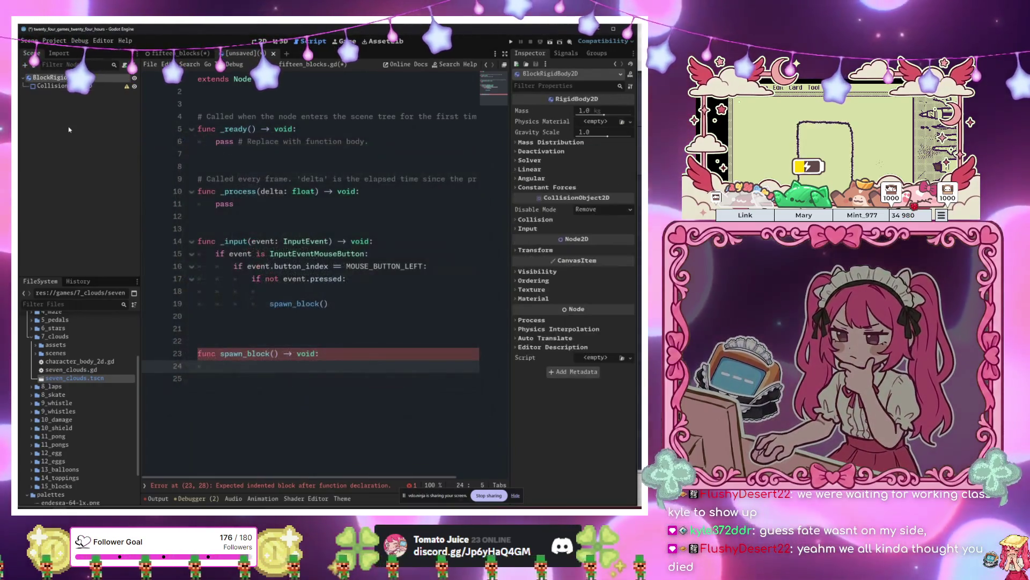
pyautogui.hotkey('ctrl', 'a')
pyautogui.press('Escape')
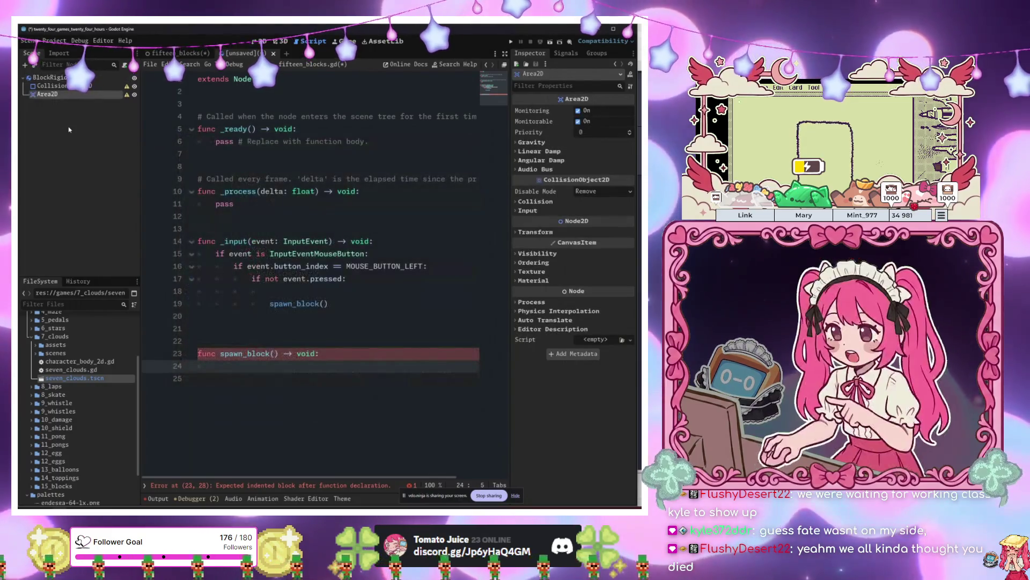
pyautogui.hotkey('ctrl', 'a')
pyautogui.write('collsio')
pyautogui.press('Return')
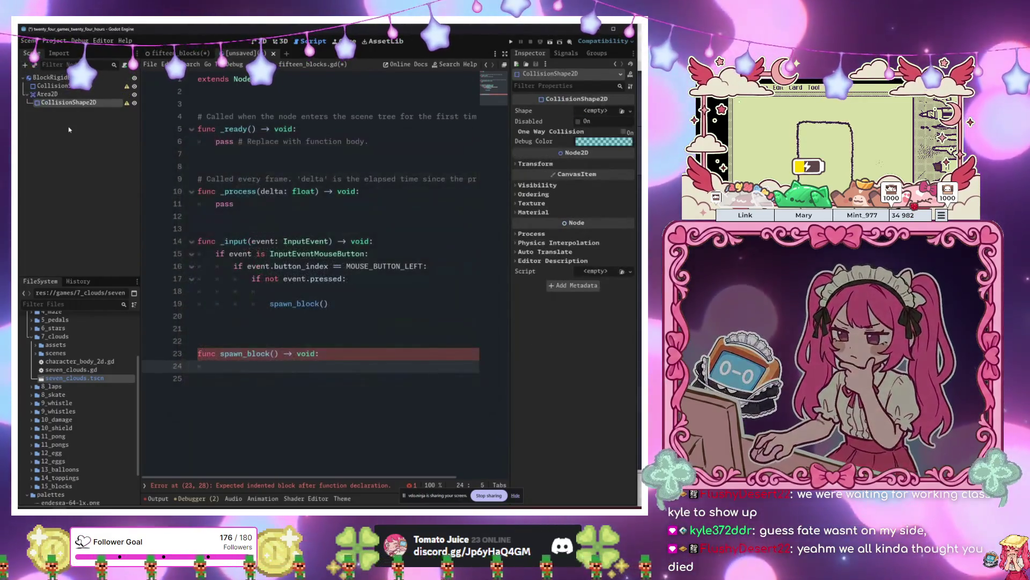
# Give the rigid body's CollisionShape2D a RectangleShape2D and view it on the 2D canvas.
pyautogui.click(53, 85)
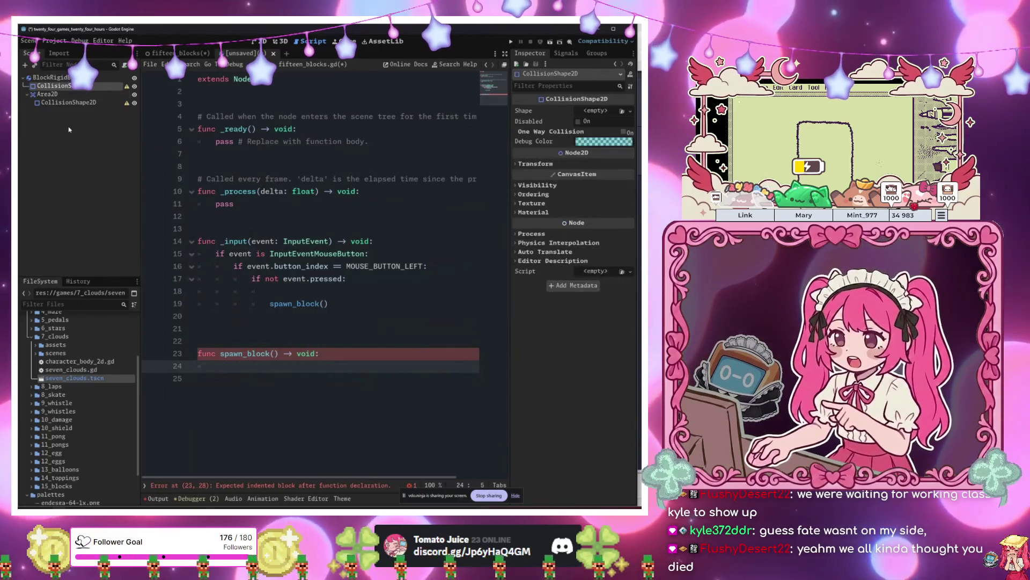
pyautogui.click(592, 111)
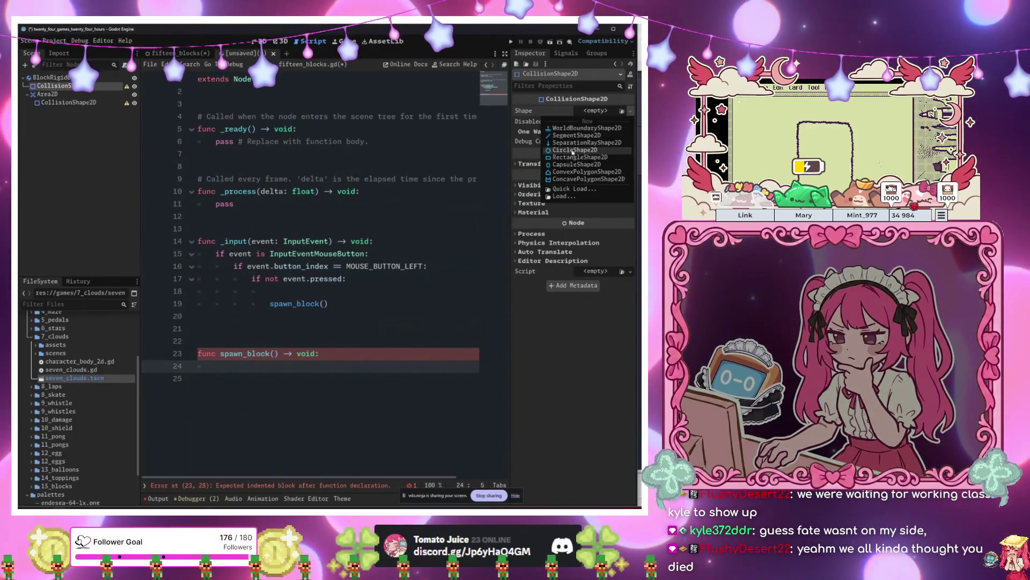
pyautogui.click(581, 157)
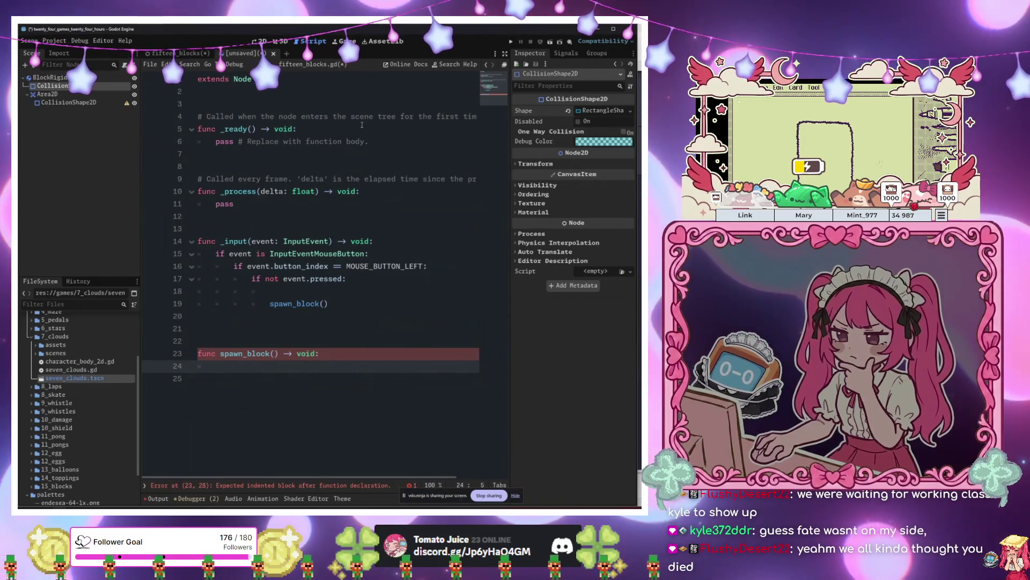
pyautogui.click(261, 41)
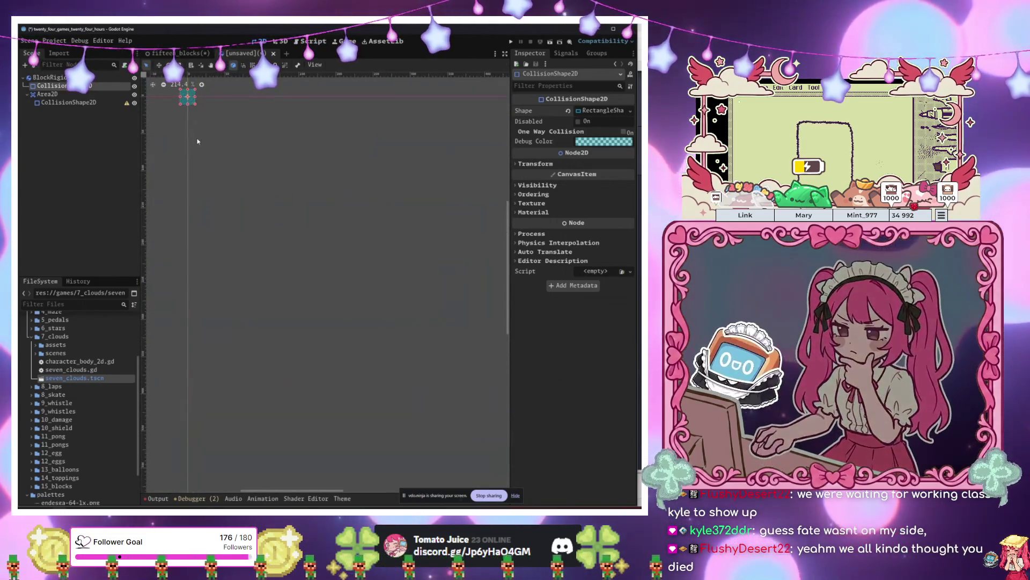
# Inspect the Area2D and its collision shape, leaving the shape type unset.
pyautogui.scroll(3, 385, 229)
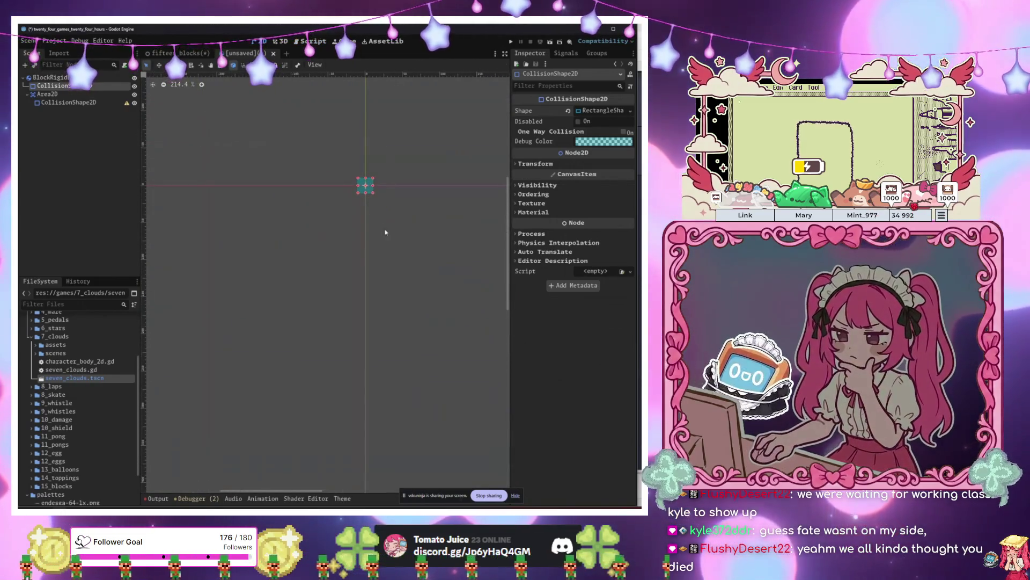
pyautogui.click(70, 96)
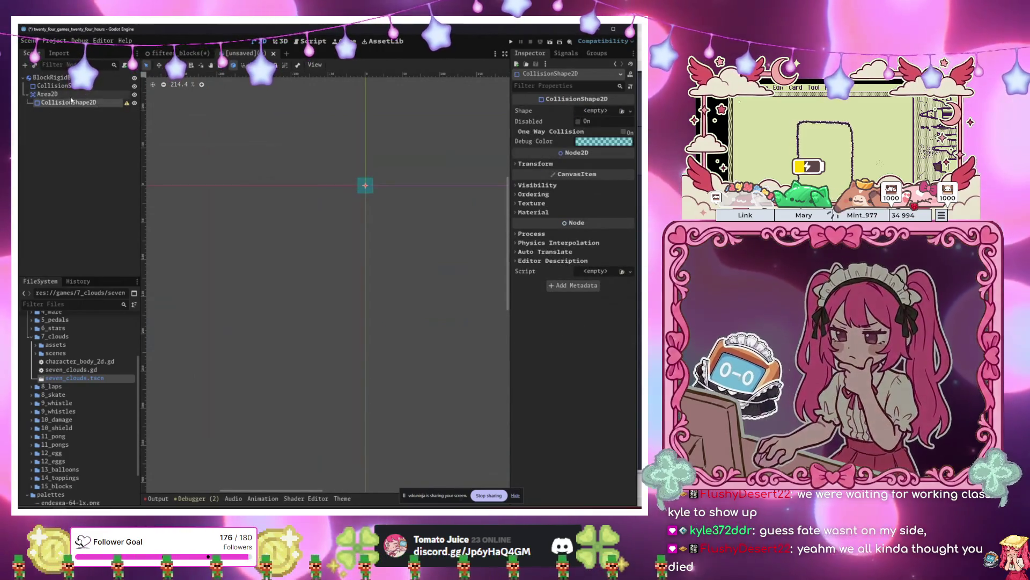
pyautogui.click(70, 102)
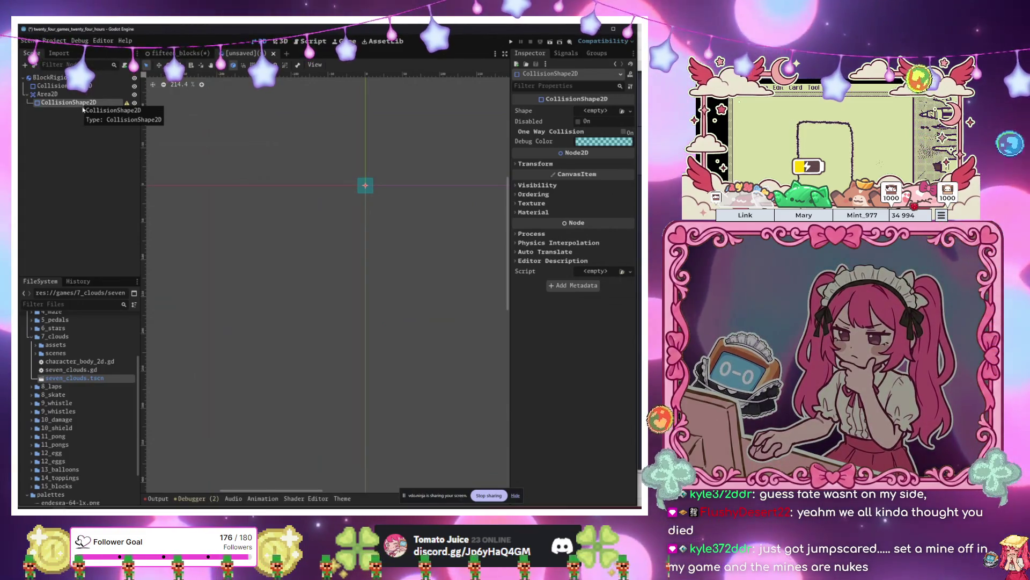
pyautogui.click(49, 94)
pyautogui.click(81, 102)
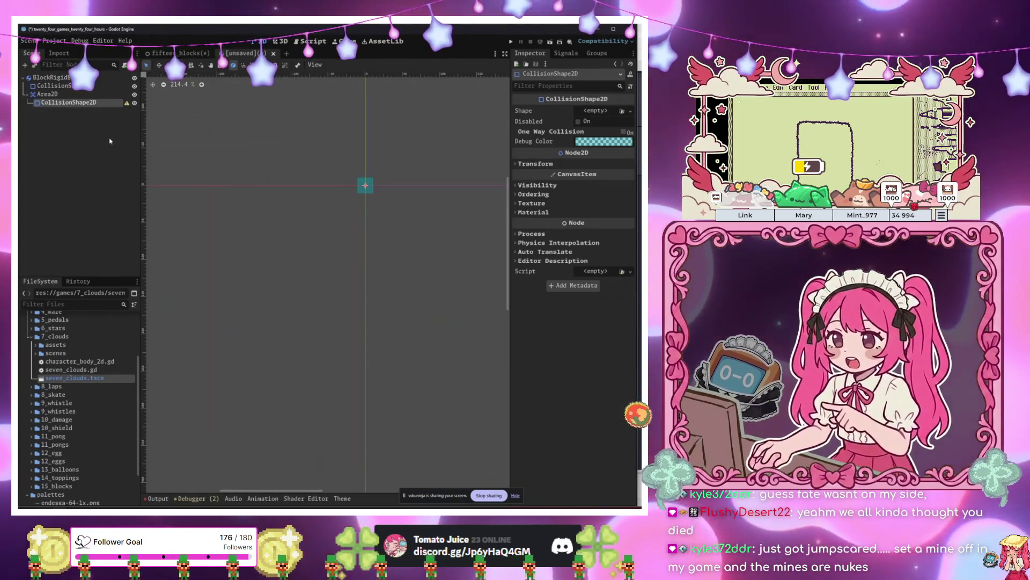
pyautogui.click(601, 111)
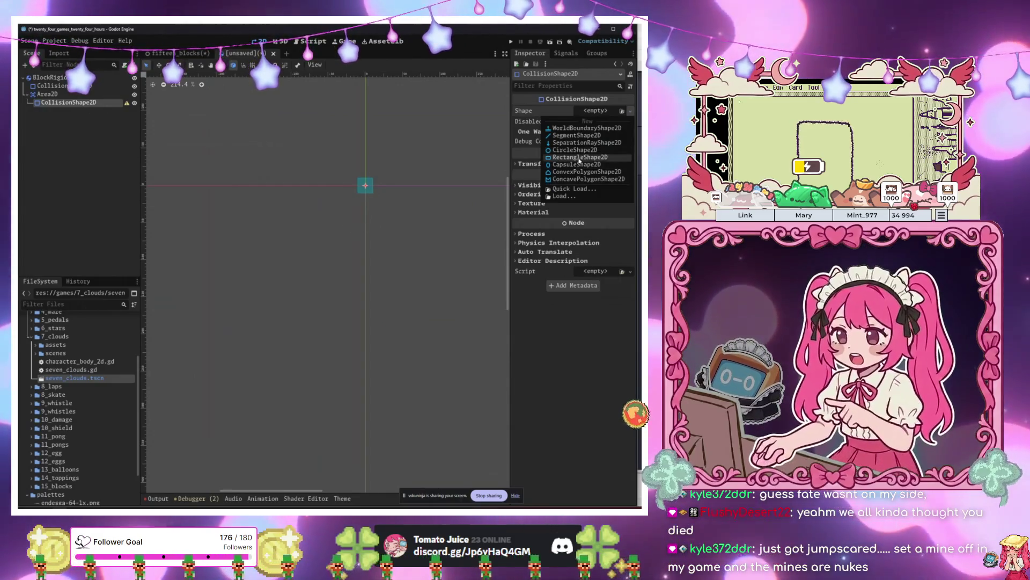
pyautogui.click(260, 191)
# Open Create New Node to add a child under BlockRigidBody2D.
pyautogui.click(47, 94)
pyautogui.click(49, 77)
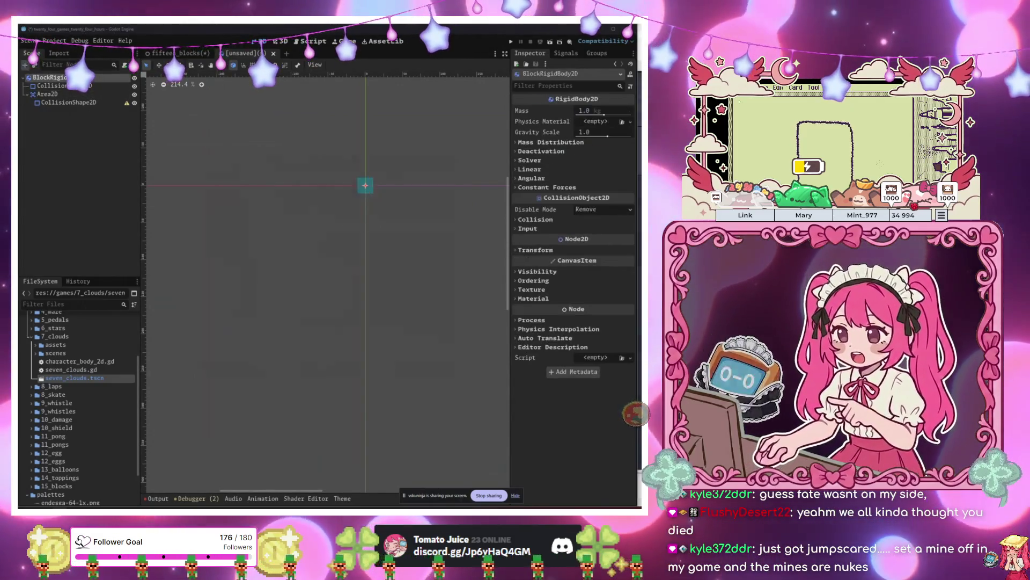
pyautogui.hotkey('ctrl', 'a')
# Add a Sprite2D child to the block and give it a new AnimatedTexture.
pyautogui.write('sprite')
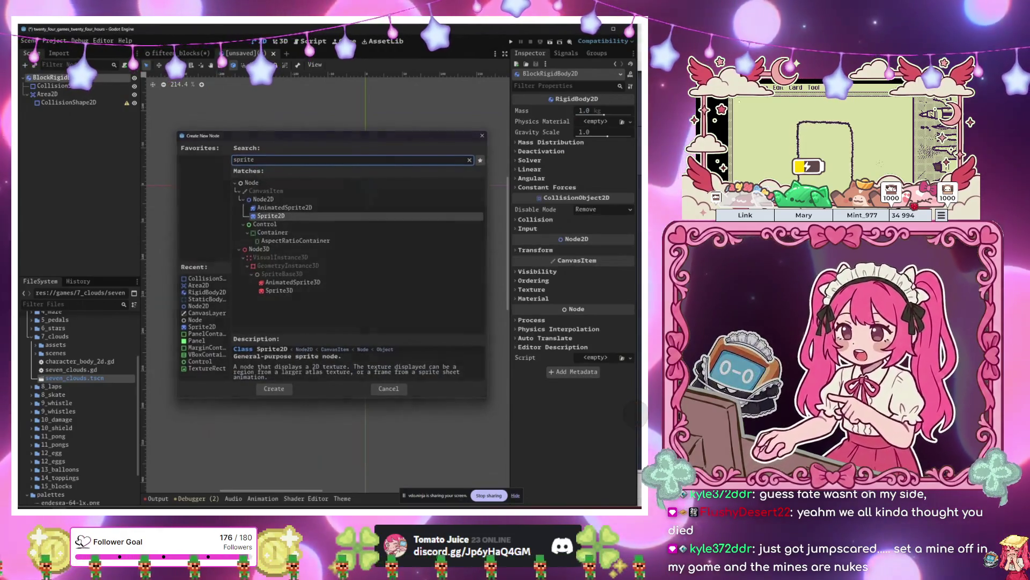
pyautogui.press('Return')
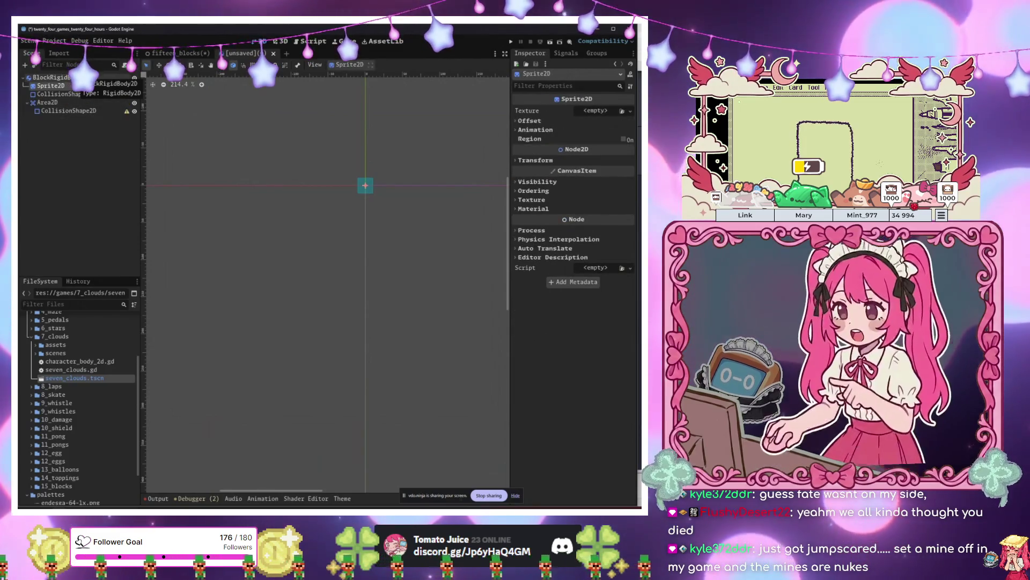
pyautogui.click(596, 112)
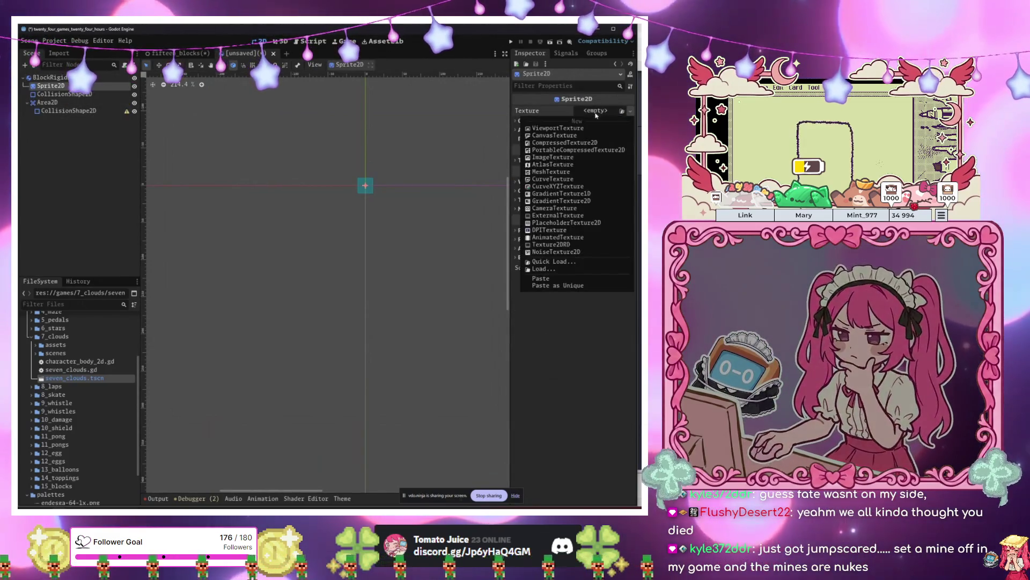
pyautogui.click(565, 238)
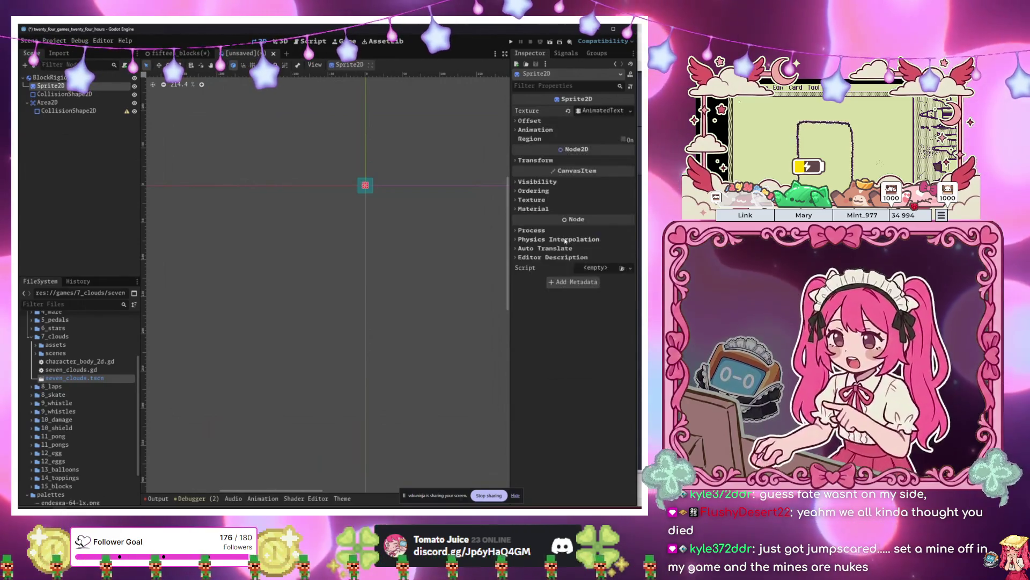
# Set the AnimatedTexture to 3 frames and expand Frame 0, Frame 1 and Frame 2.
pyautogui.click(584, 111)
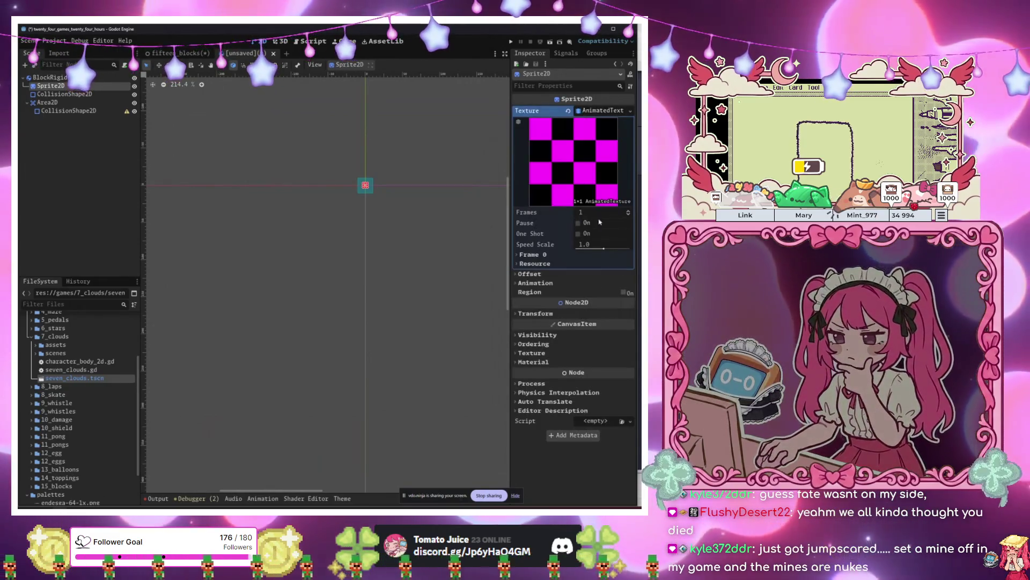
pyautogui.click(628, 212)
pyautogui.click(629, 212)
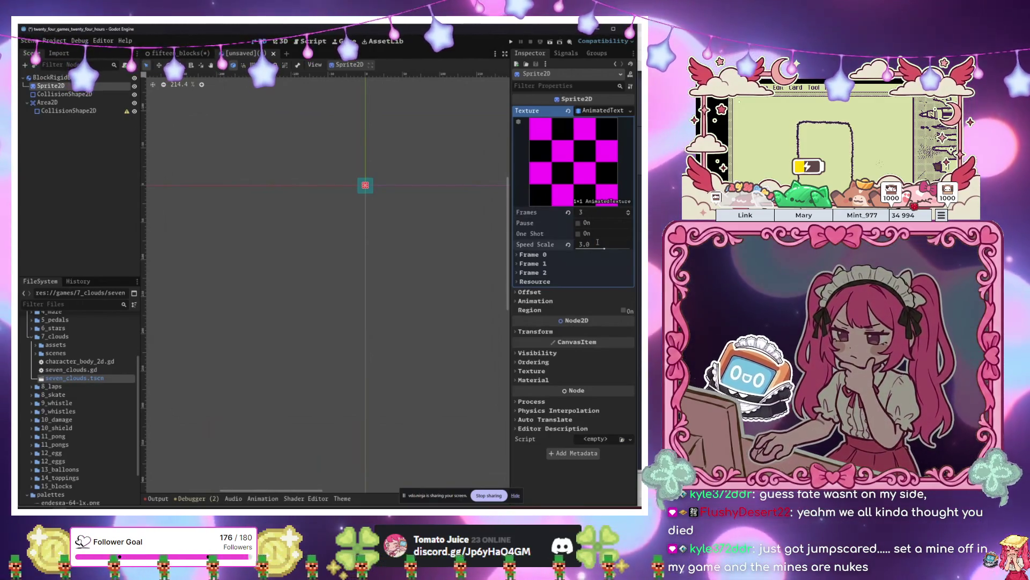
pyautogui.click(552, 254)
pyautogui.click(536, 285)
pyautogui.click(539, 315)
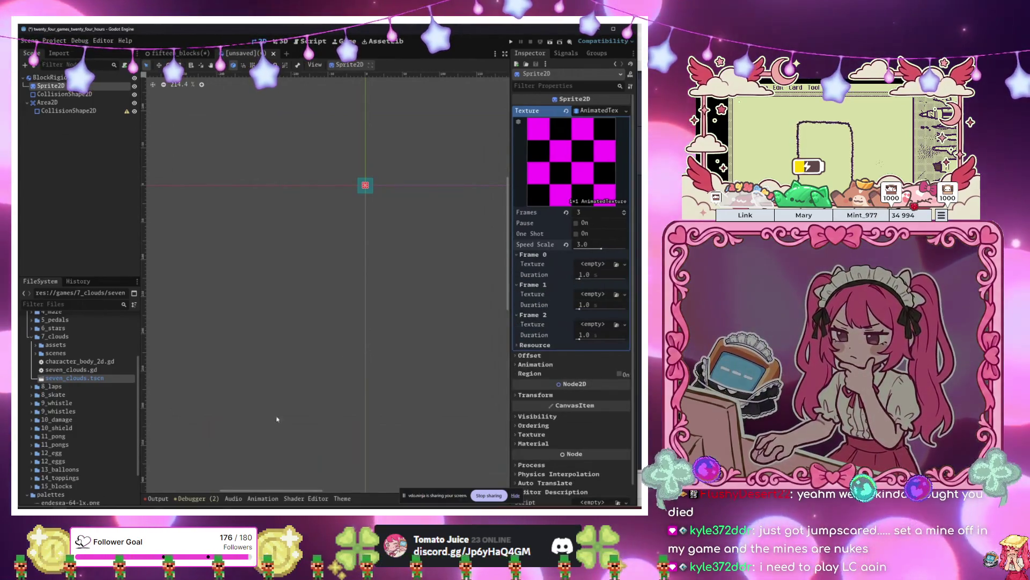
pyautogui.hotkey('alt', 'Tab')
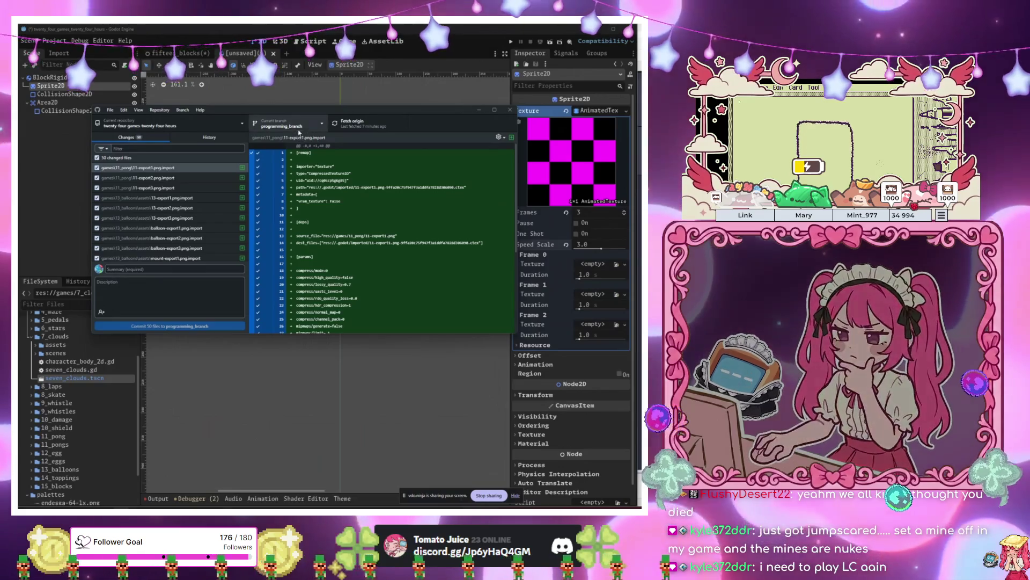
# Merge the collaborator's recent branch into programming_branch from the Current branch dropdown.
pyautogui.click(301, 127)
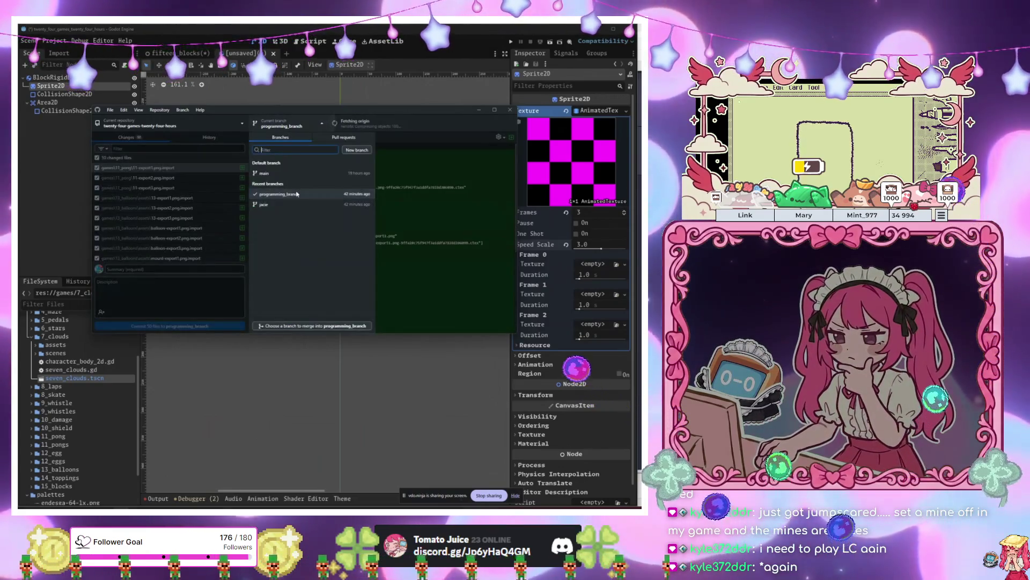
pyautogui.click(306, 326)
pyautogui.click(305, 276)
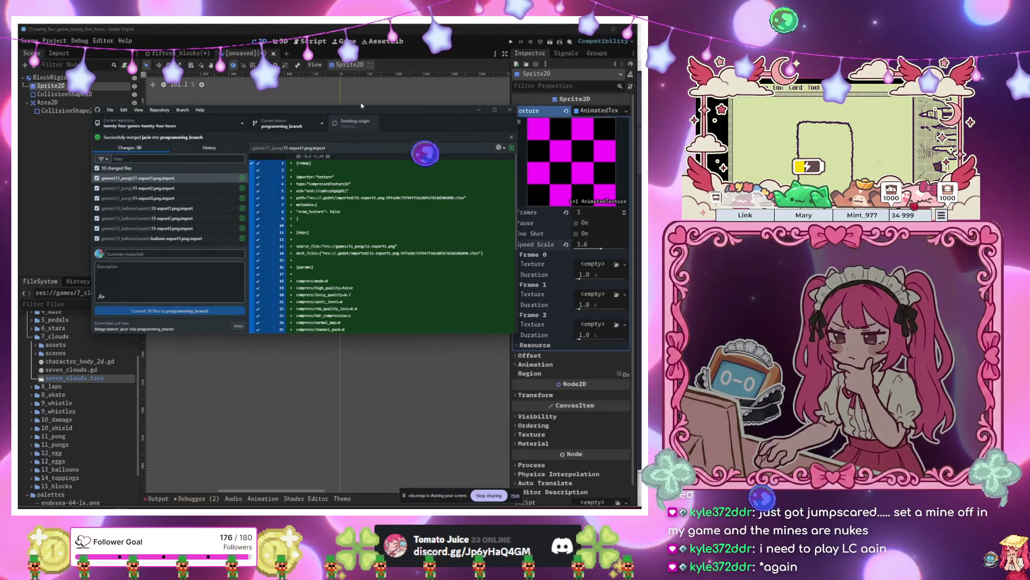
pyautogui.click(364, 100)
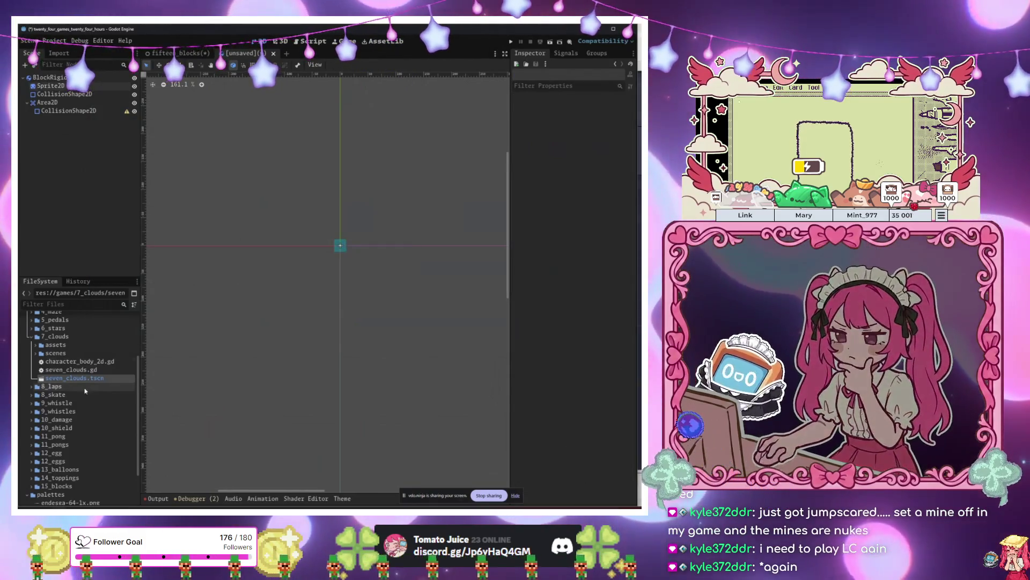
# Fill the AnimatedTexture frames with blockie-export1.png, blockie-export2.png and blockie-export3.png from 15_blocks.
pyautogui.scroll(-3, 42, 448)
pyautogui.click(31, 438)
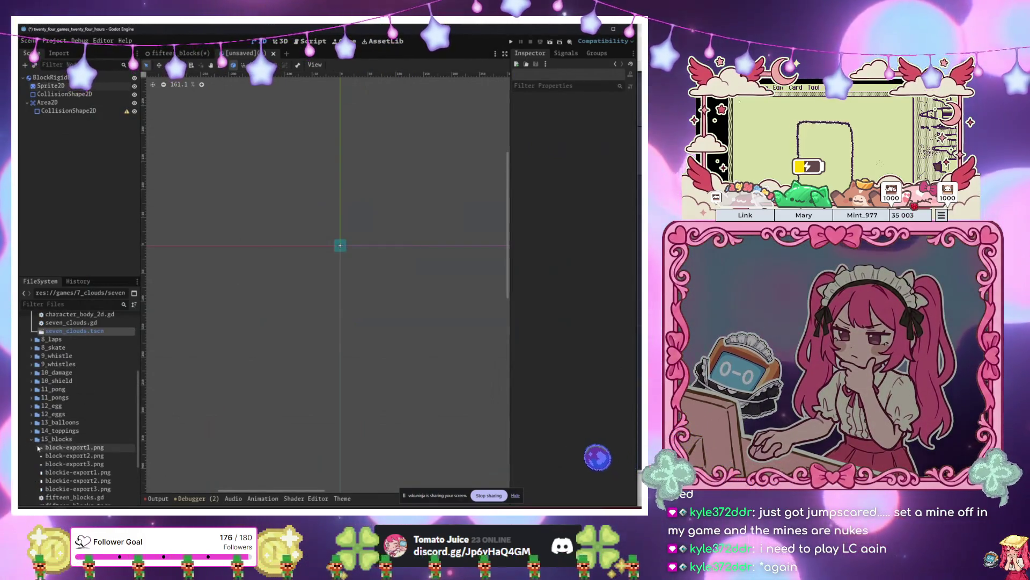
pyautogui.scroll(-3, 75, 408)
pyautogui.click(81, 406)
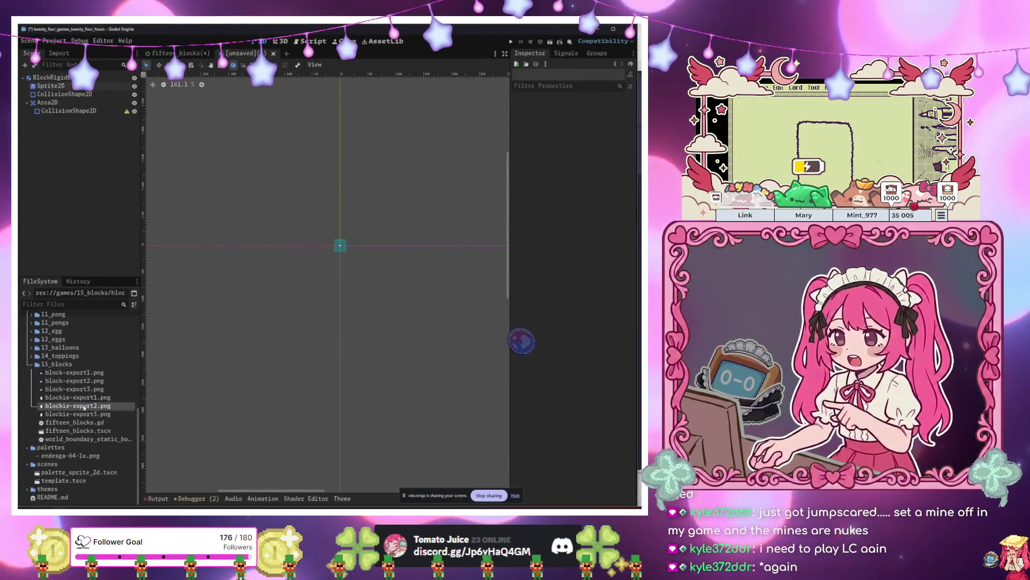
pyautogui.keyDown('ctrl'); pyautogui.click(85, 397); pyautogui.keyUp('ctrl')
pyautogui.keyDown('shift'); pyautogui.click(77, 414); pyautogui.keyUp('shift')
pyautogui.click(50, 85)
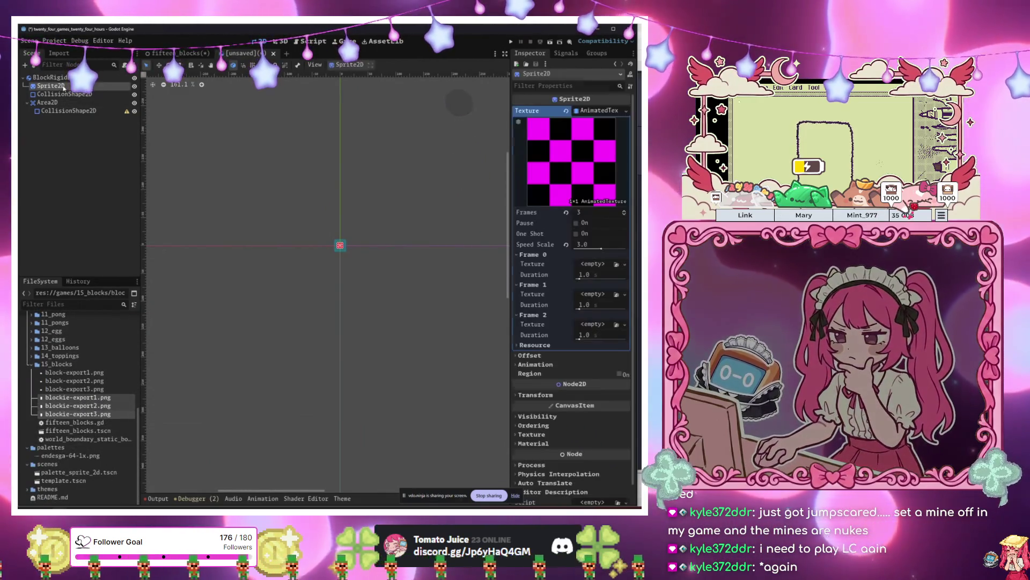
pyautogui.moveTo(70, 400); pyautogui.dragTo(590, 269)
pyautogui.click(78, 406)
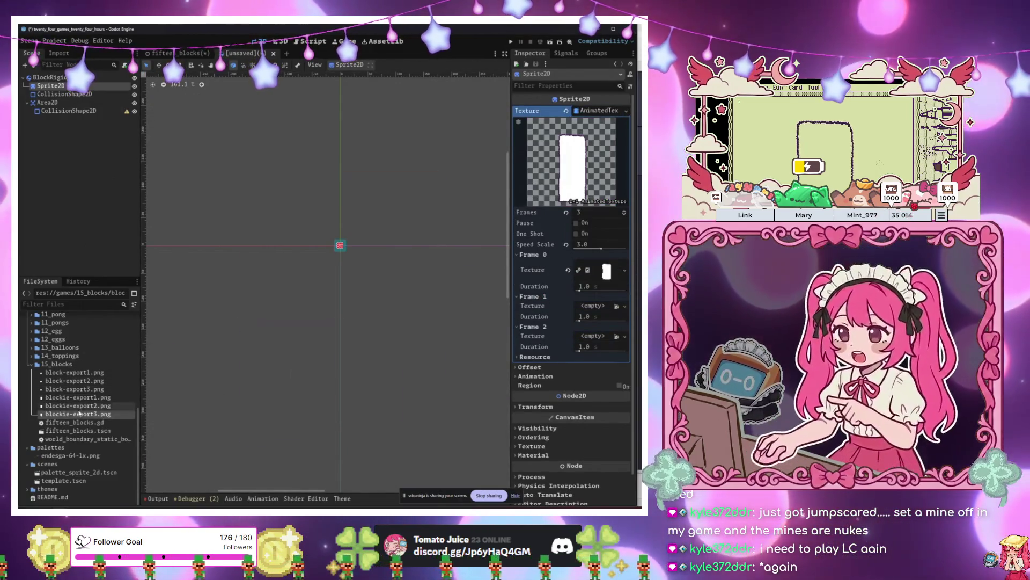
pyautogui.moveTo(585, 314); pyautogui.dragTo(586, 312)
pyautogui.click(78, 414)
pyautogui.click(358, 375)
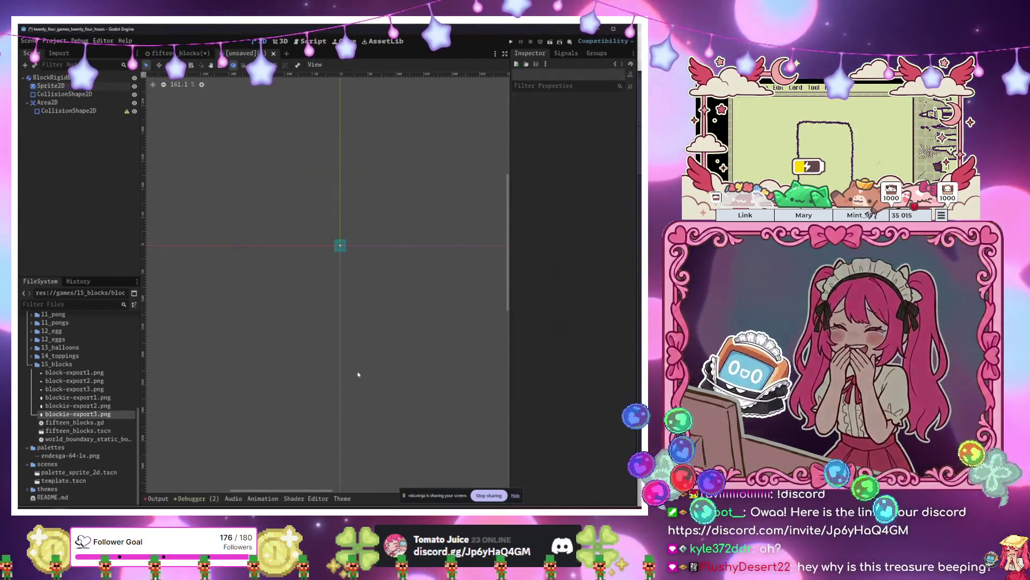
pyautogui.click(51, 85)
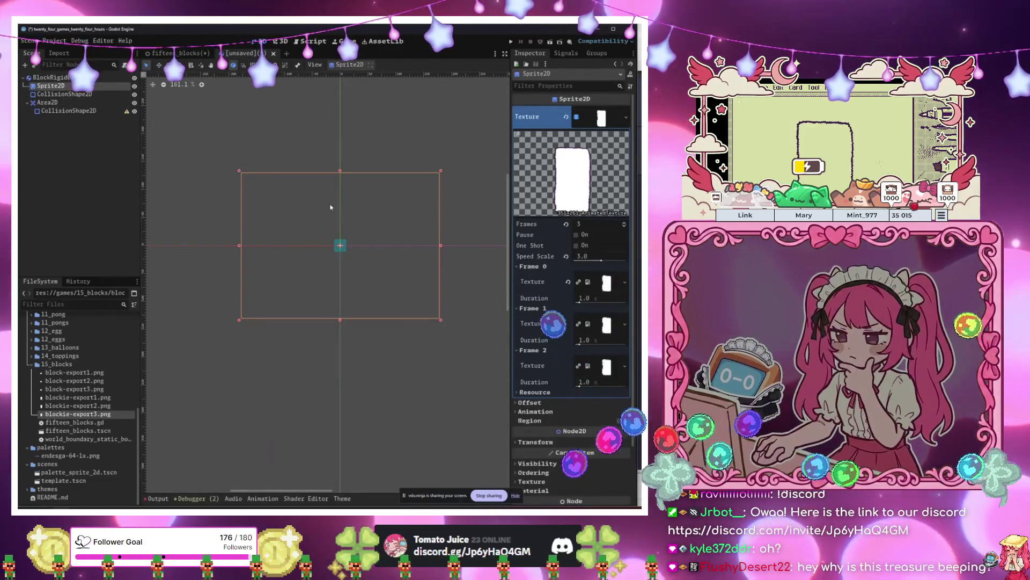
# Save the block scene as block_rigid_body_2d.tscn inside a new scenes folder.
pyautogui.hotkey('ctrl', 's')
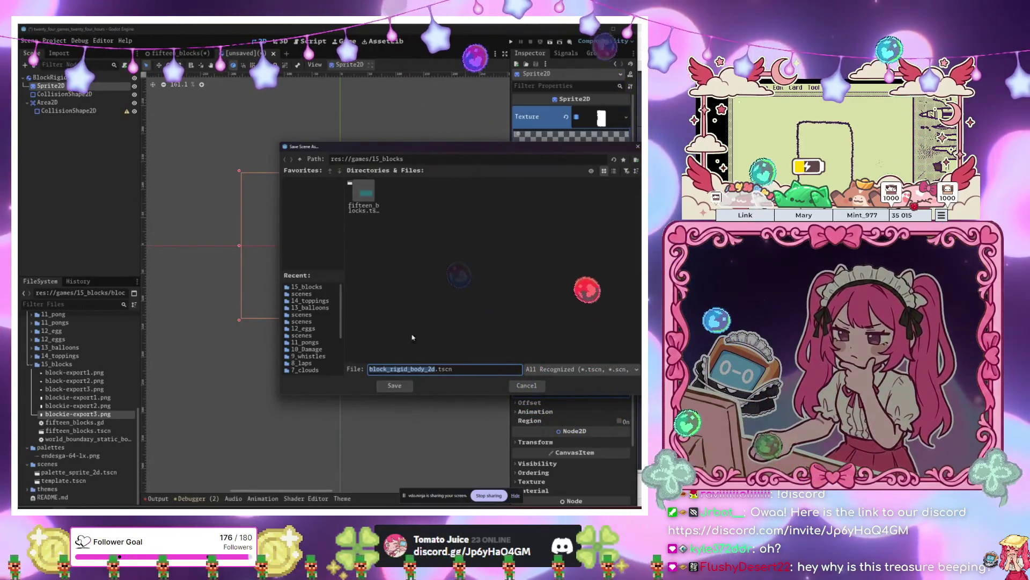
pyautogui.rightClick(415, 337)
pyautogui.click(429, 340)
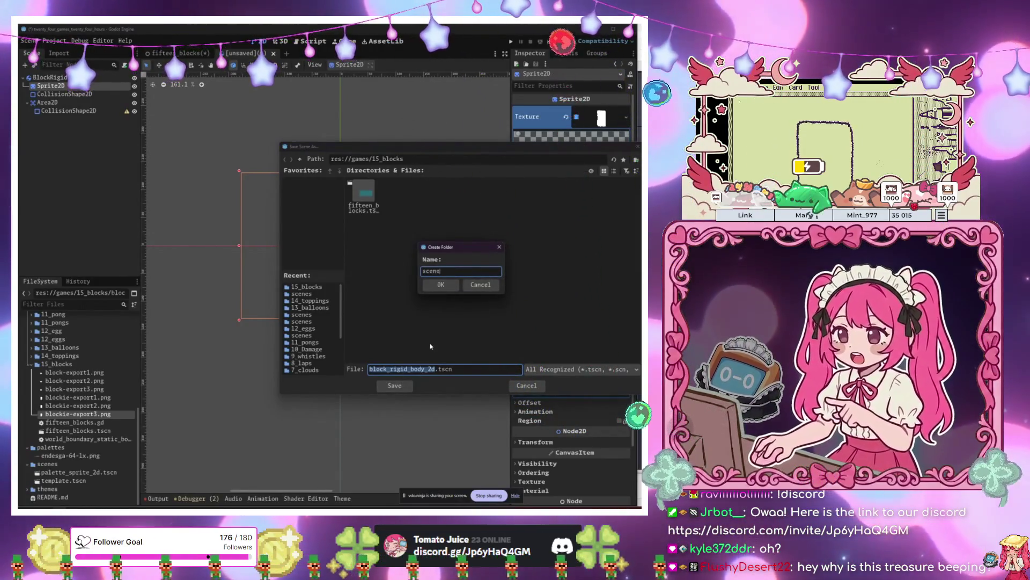
pyautogui.write('s')
pyautogui.press('Return')
pyautogui.click(394, 386)
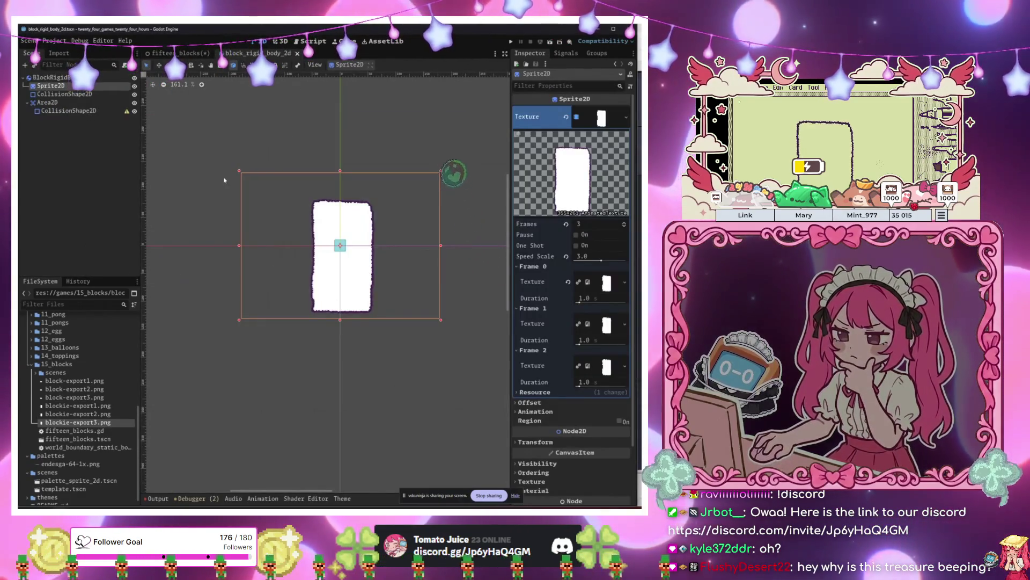
# Scale the block's Sprite2D down in the viewport.
pyautogui.scroll(-5, 224, 180)
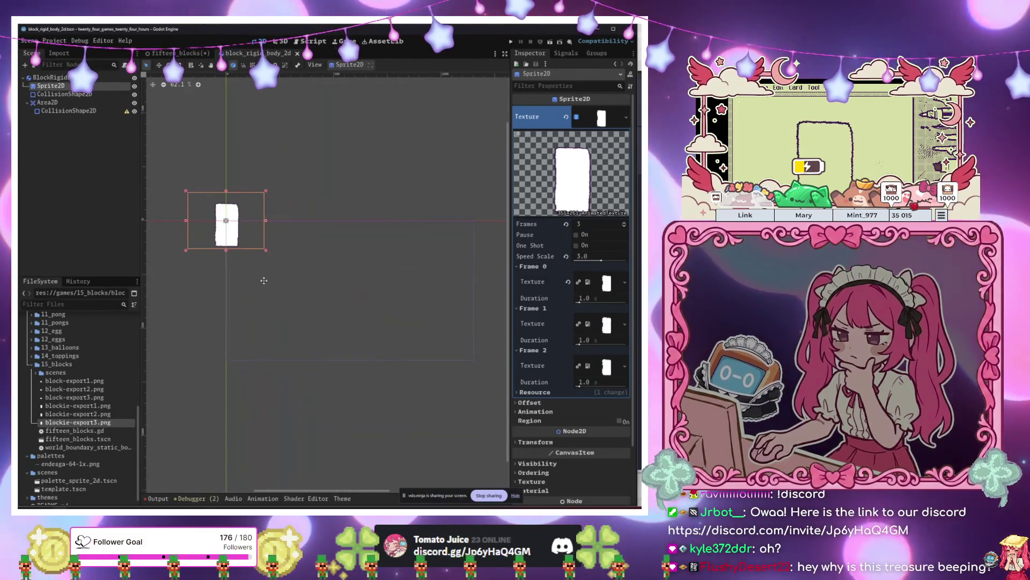
pyautogui.scroll(6, 269, 271)
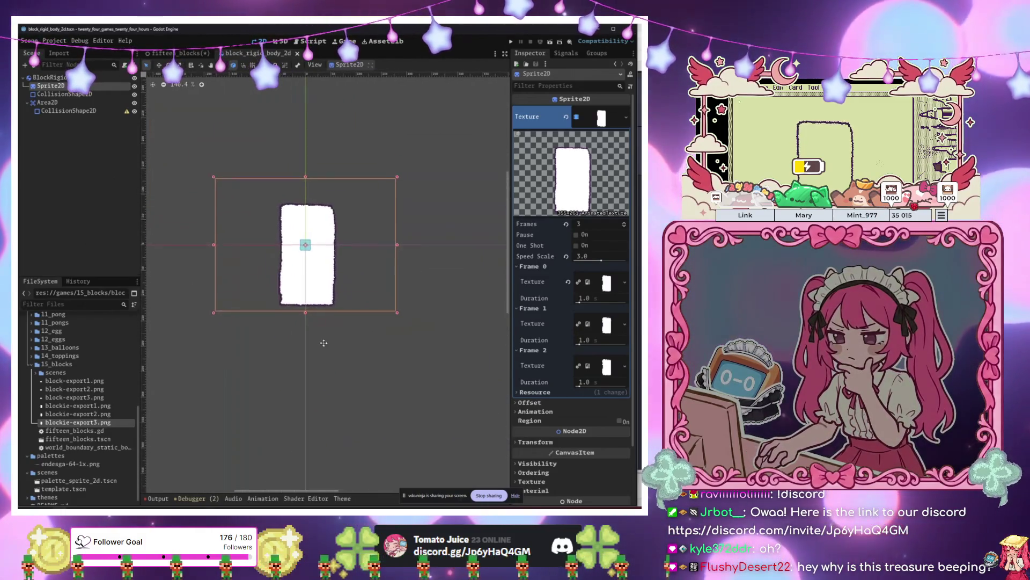
pyautogui.moveTo(165, 305)
pyautogui.mouseDown()
pyautogui.moveTo(217, 265)
pyautogui.moveTo(362, 267)
pyautogui.moveTo(329, 289)
pyautogui.mouseUp()
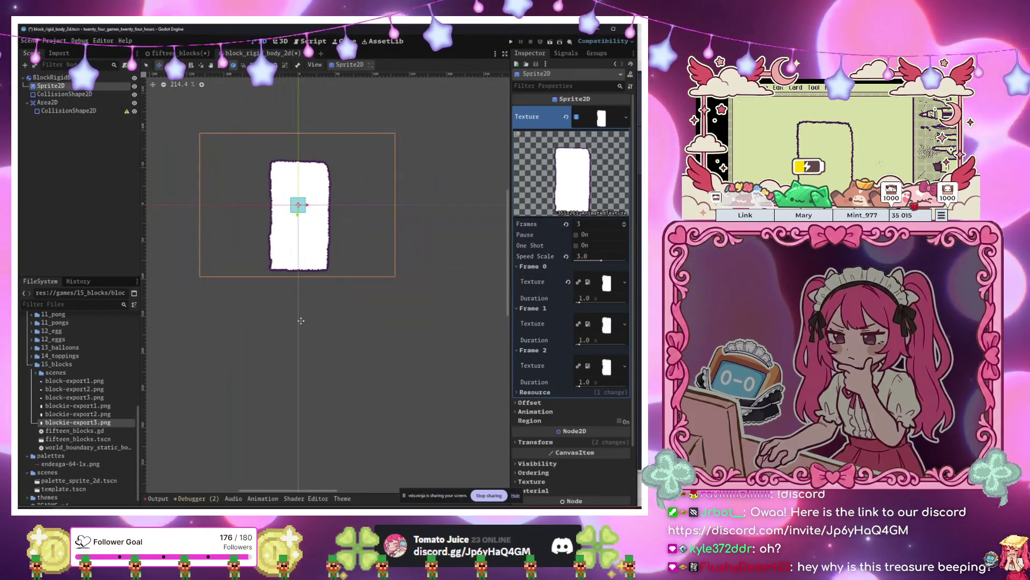
pyautogui.scroll(-4, 301, 320)
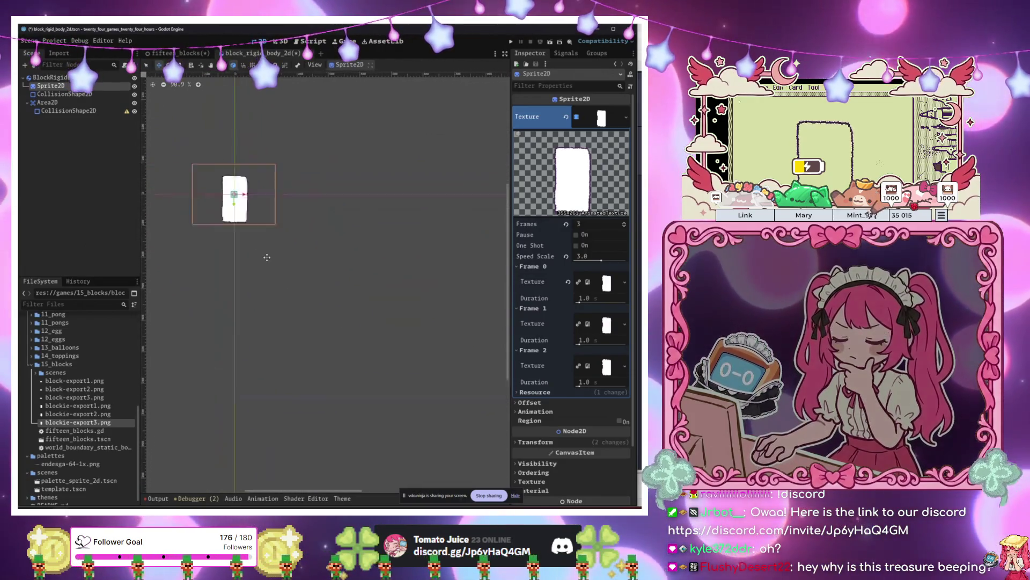
pyautogui.scroll(6, 267, 257)
# Stretch the body's CollisionShape2D rectangle to cover the whole sprite.
pyautogui.click(366, 231)
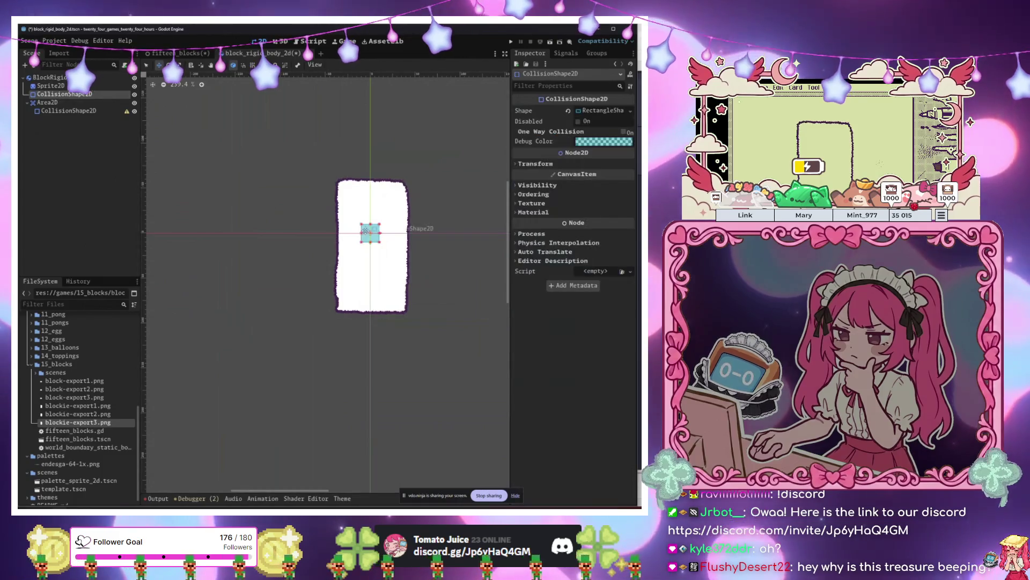
pyautogui.scroll(-8, 366, 231)
pyautogui.scroll(4, 364, 230)
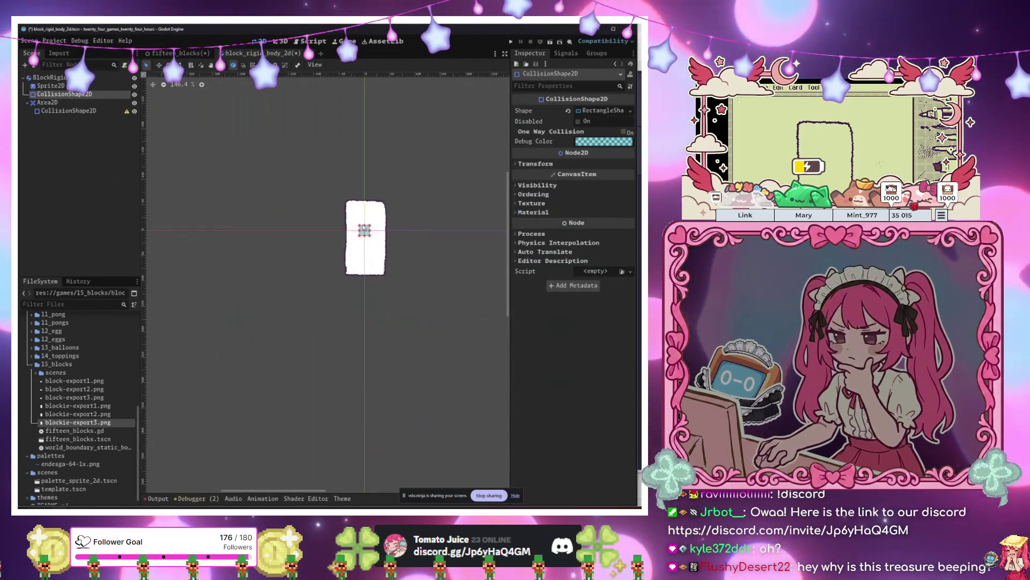
pyautogui.scroll(2, 365, 229)
pyautogui.moveTo(356, 222); pyautogui.dragTo(338, 190)
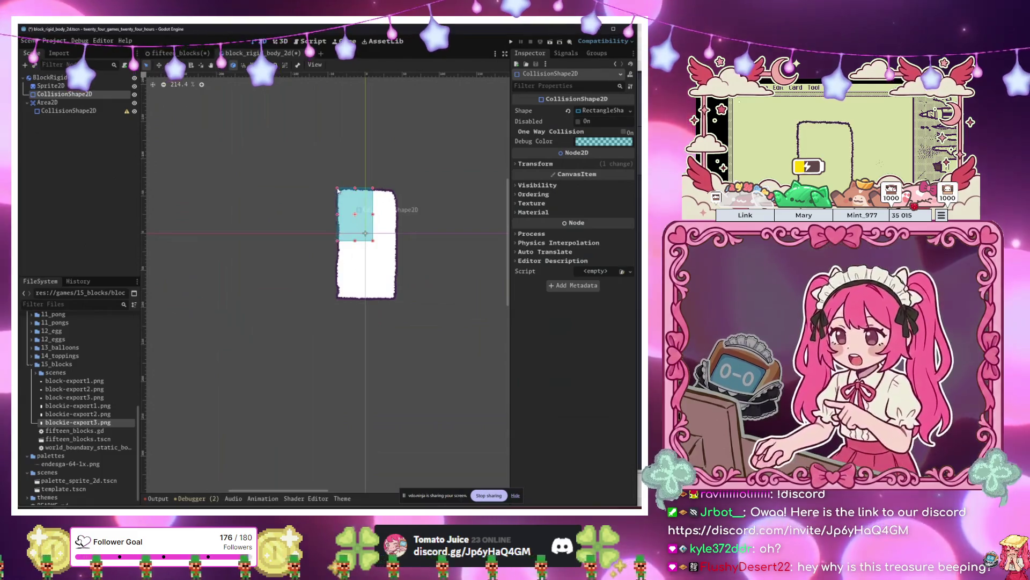
pyautogui.moveTo(373, 243); pyautogui.dragTo(394, 296)
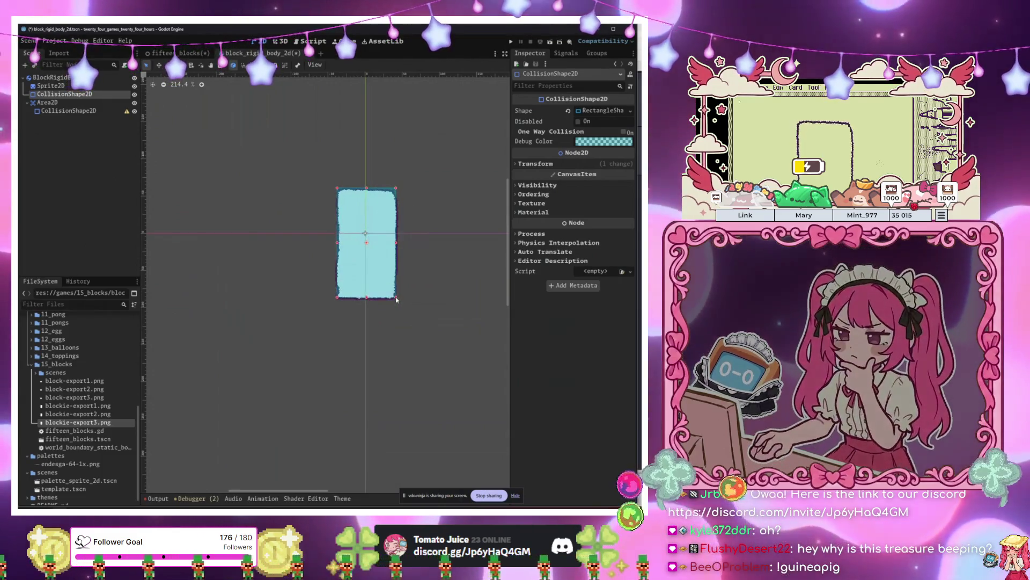
# Give the Area2D's CollisionShape2D a yellow debug colour and a RectangleShape2D of about 94.15 × 163.045.
pyautogui.click(69, 111)
pyautogui.click(604, 142)
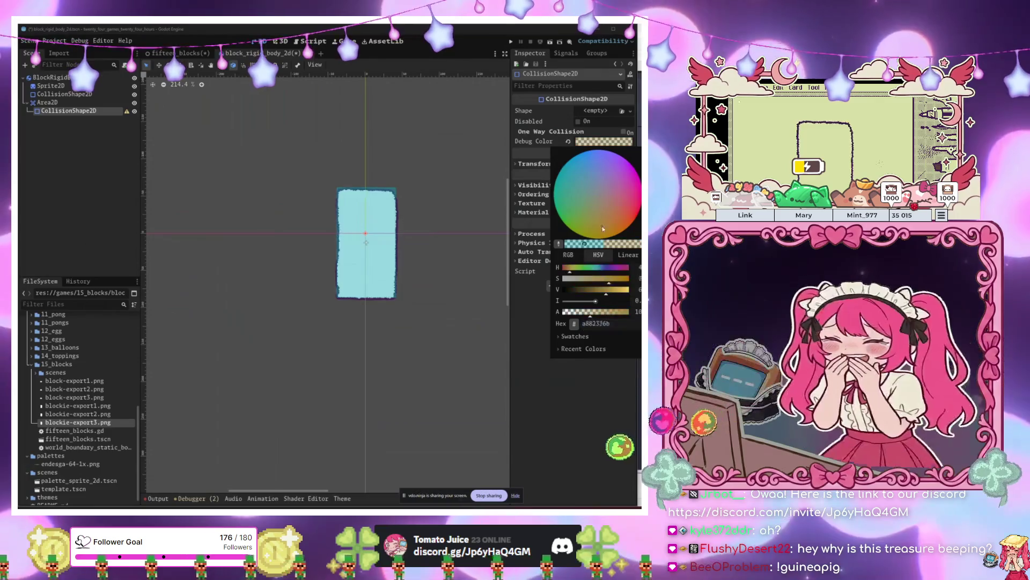
pyautogui.click(404, 326)
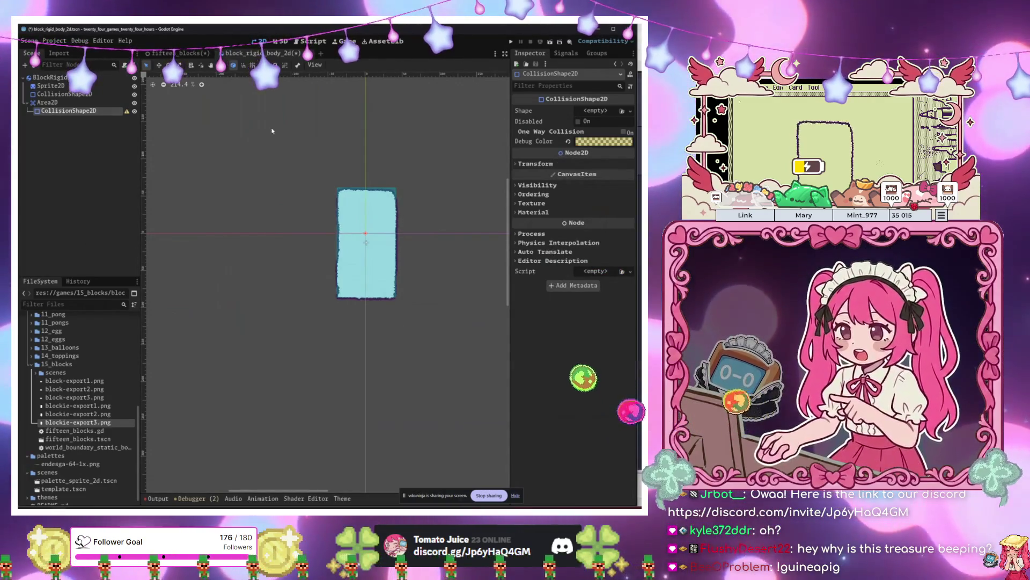
pyautogui.click(595, 110)
pyautogui.click(585, 157)
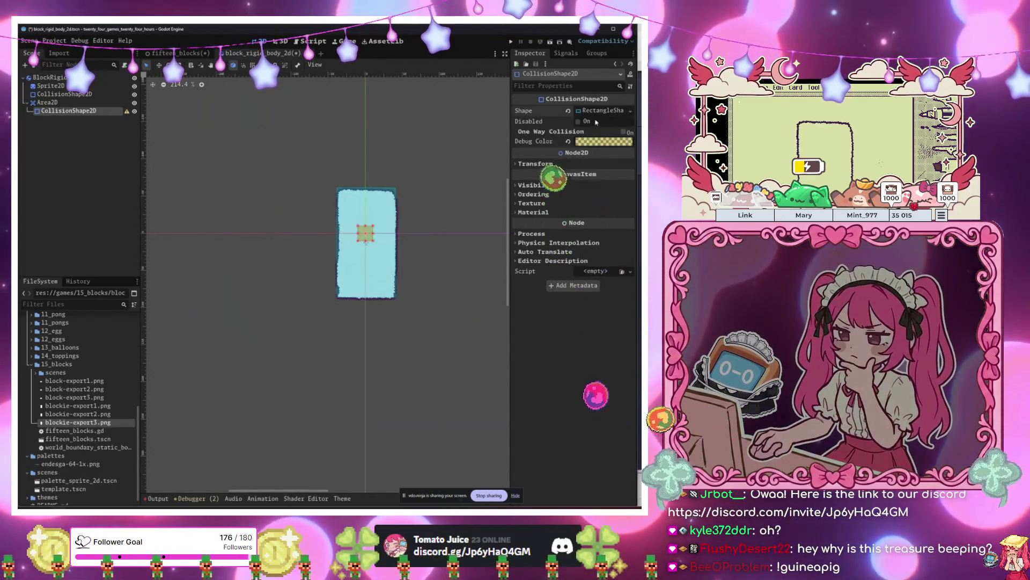
pyautogui.moveTo(591, 122)
pyautogui.mouseDown()
pyautogui.moveTo(634, 122)
pyautogui.moveTo(595, 133)
pyautogui.moveTo(638, 134)
pyautogui.mouseUp()
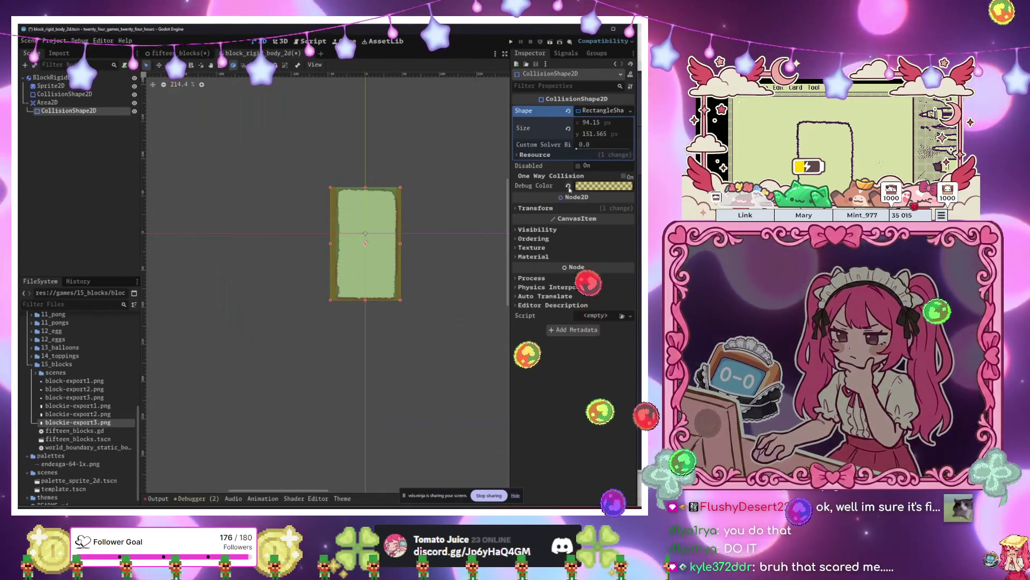
pyautogui.moveTo(595, 134); pyautogui.dragTo(603, 134)
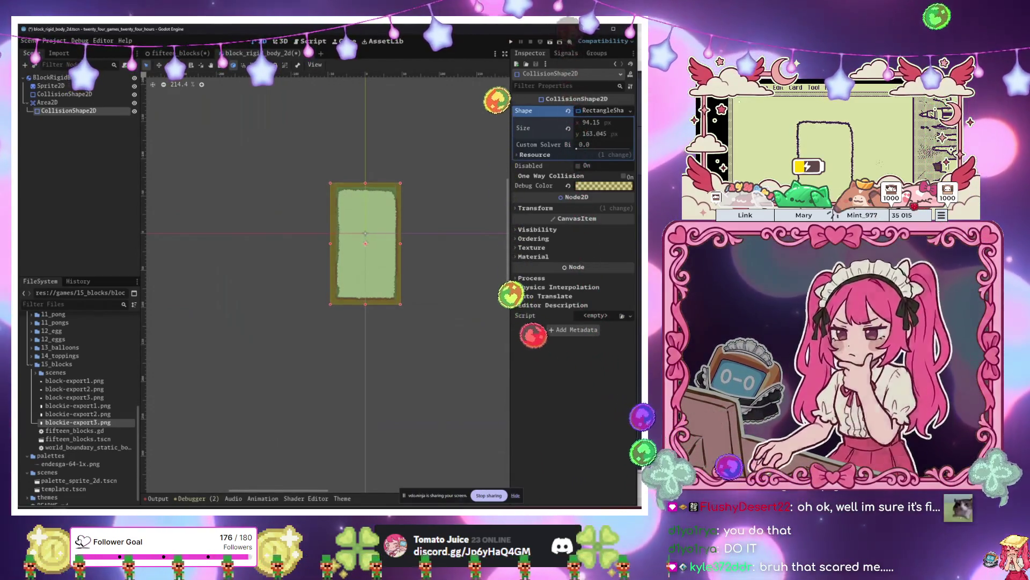
pyautogui.click(98, 102)
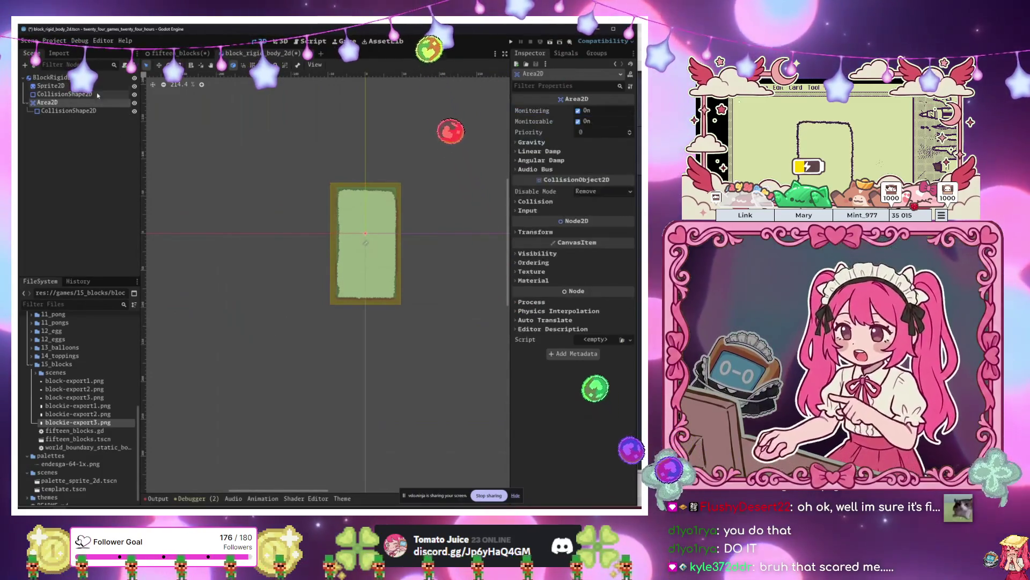
# Save the block_rigid_body_2d scene and the fifteen_blocks scene.
pyautogui.click(118, 80)
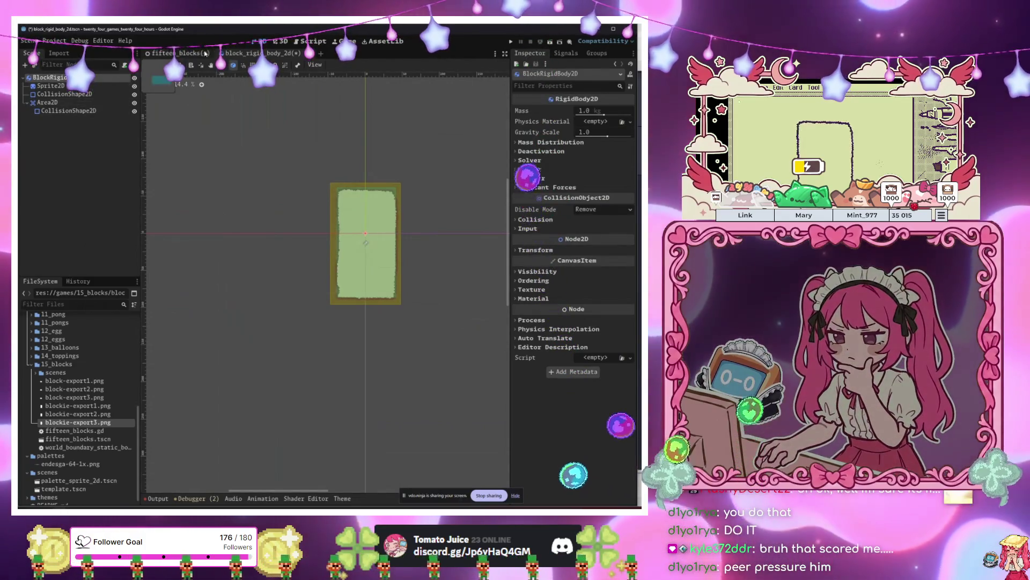
pyautogui.hotkey('ctrl', 's')
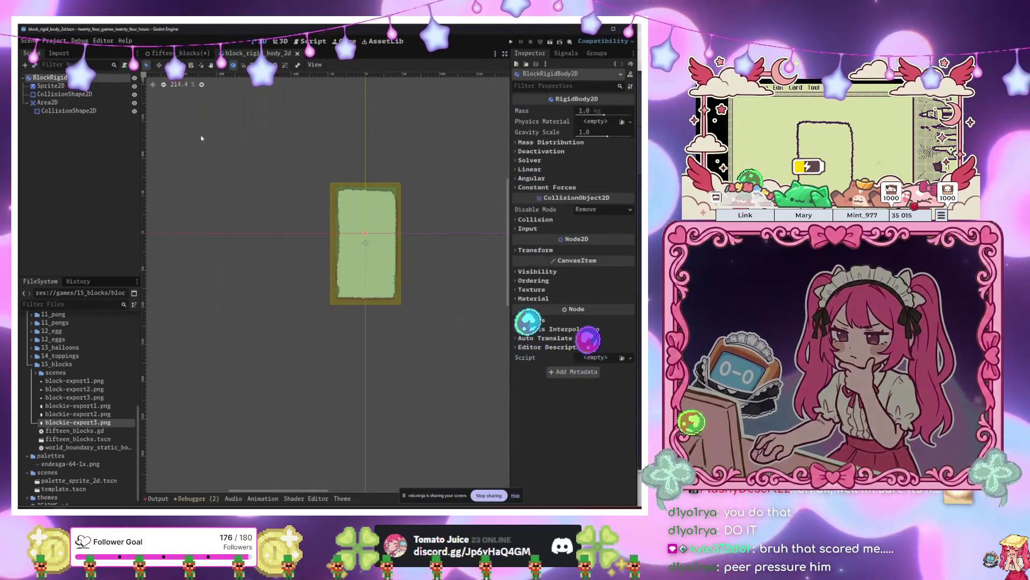
pyautogui.click(164, 53)
pyautogui.hotkey('ctrl', 's')
pyautogui.click(172, 114)
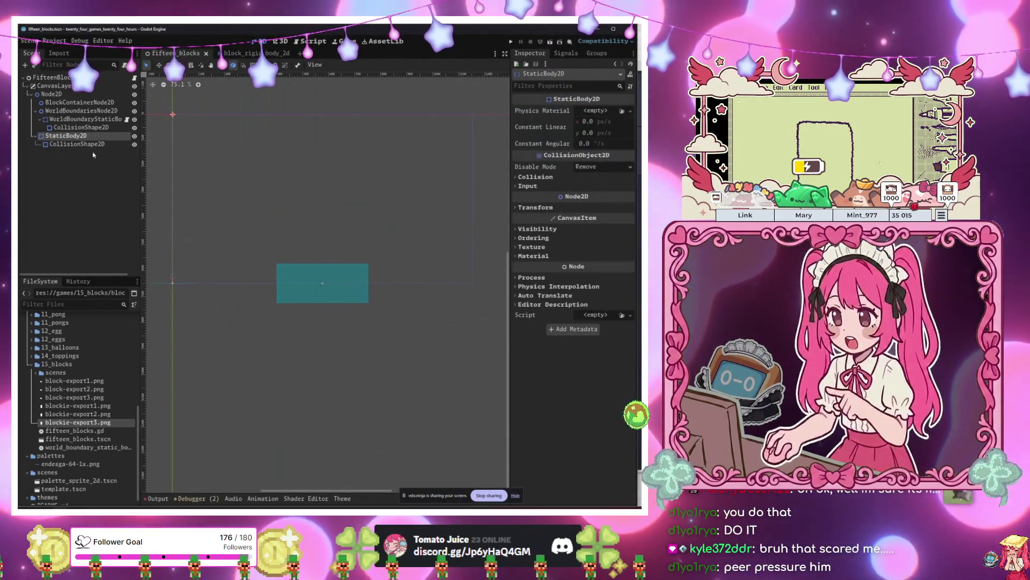
# Back in block_rigid_body_2d, select Area2D and show its signals in the Node panel.
pyautogui.click(257, 53)
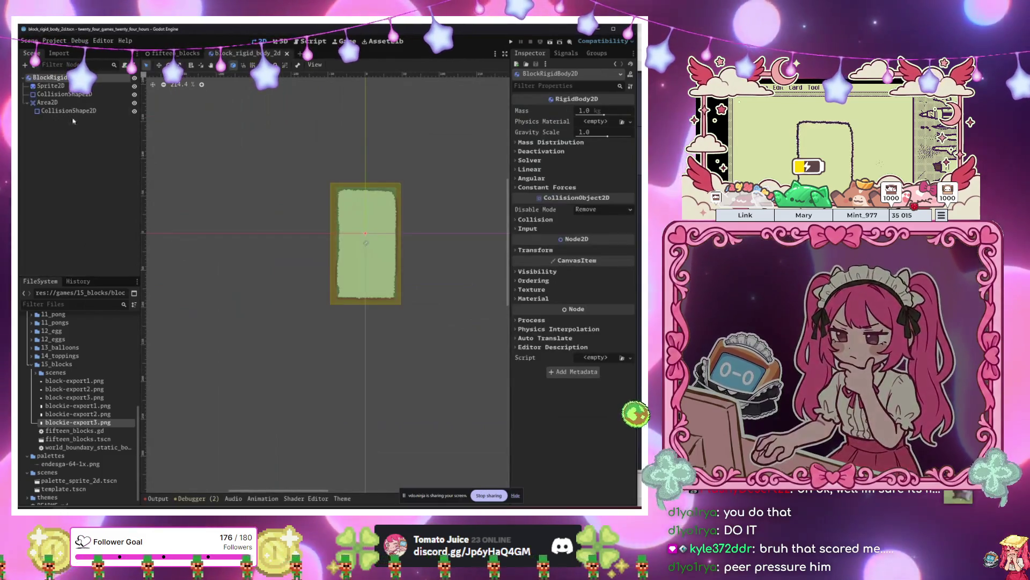
pyautogui.click(60, 104)
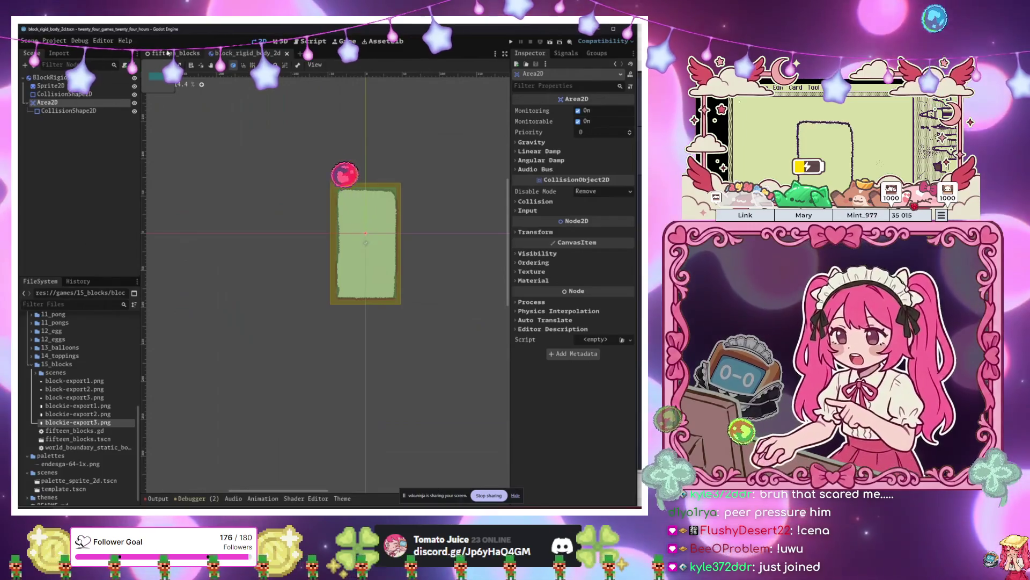
pyautogui.click(59, 110)
pyautogui.click(62, 106)
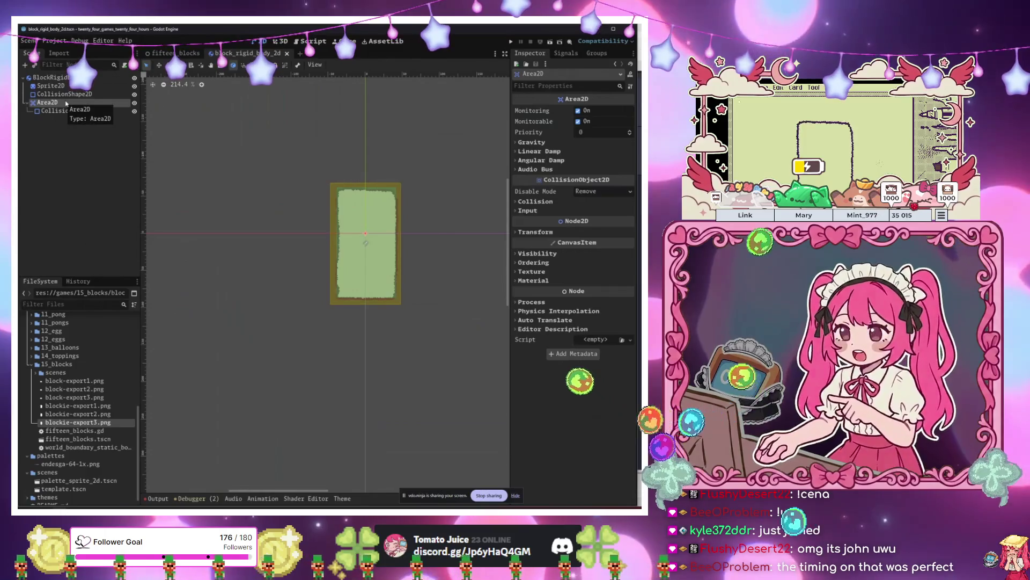
pyautogui.click(60, 110)
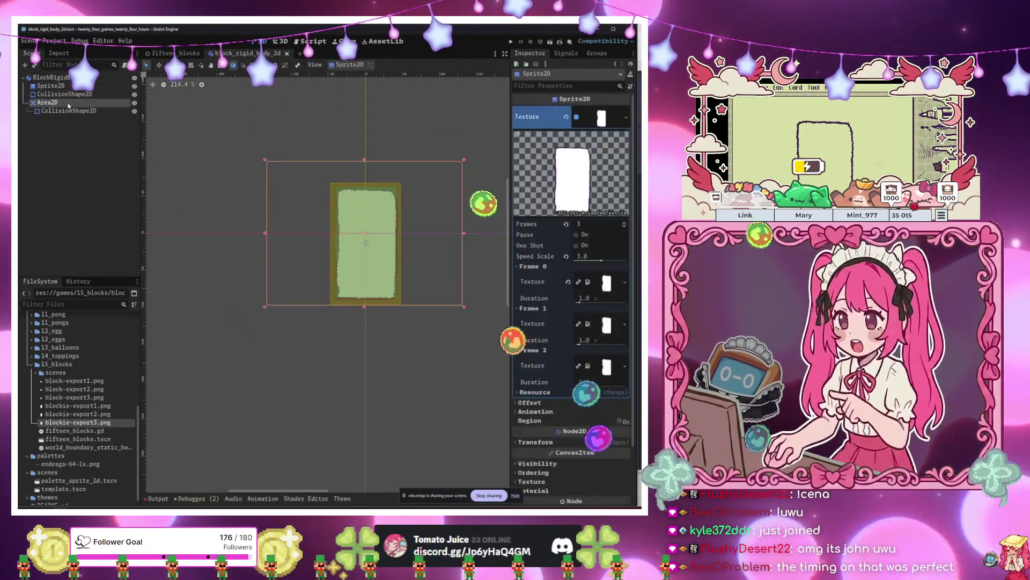
pyautogui.click(82, 104)
pyautogui.click(566, 53)
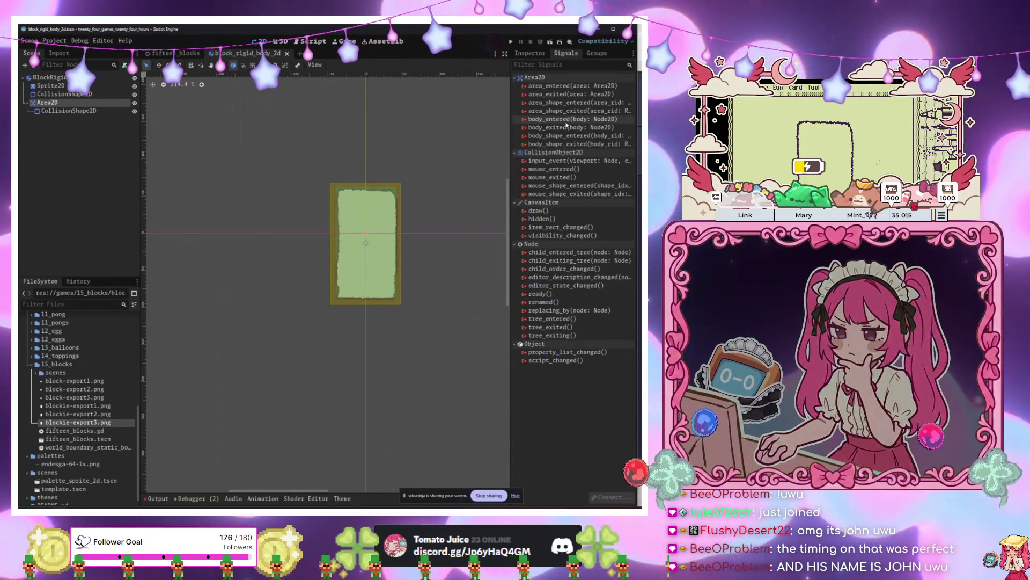
# Attach a new block_rigid_body_2d.gd script to the BlockRigidBody2D root node.
pyautogui.doubleClick(567, 119)
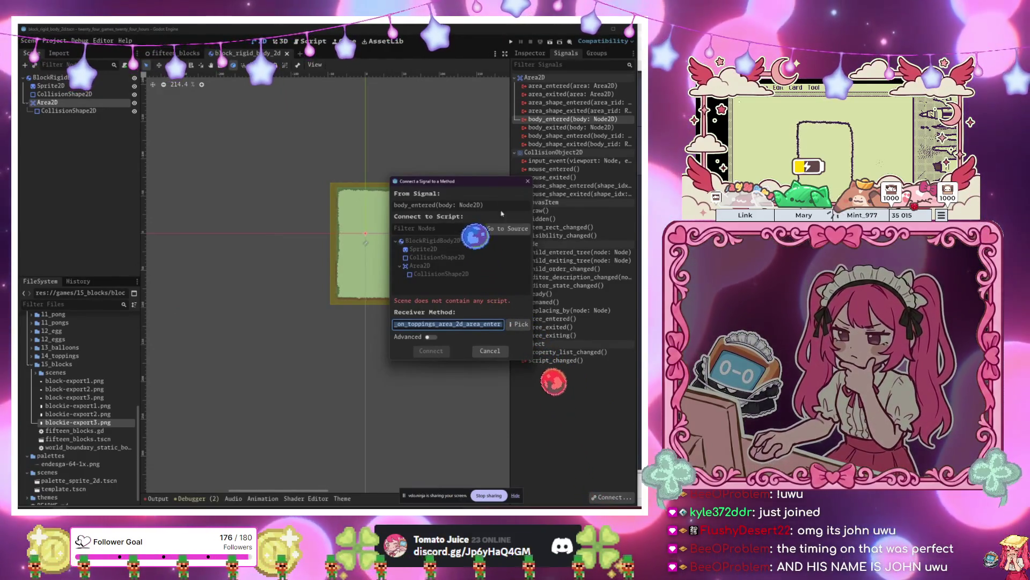
pyautogui.click(490, 351)
pyautogui.click(51, 78)
pyautogui.click(124, 65)
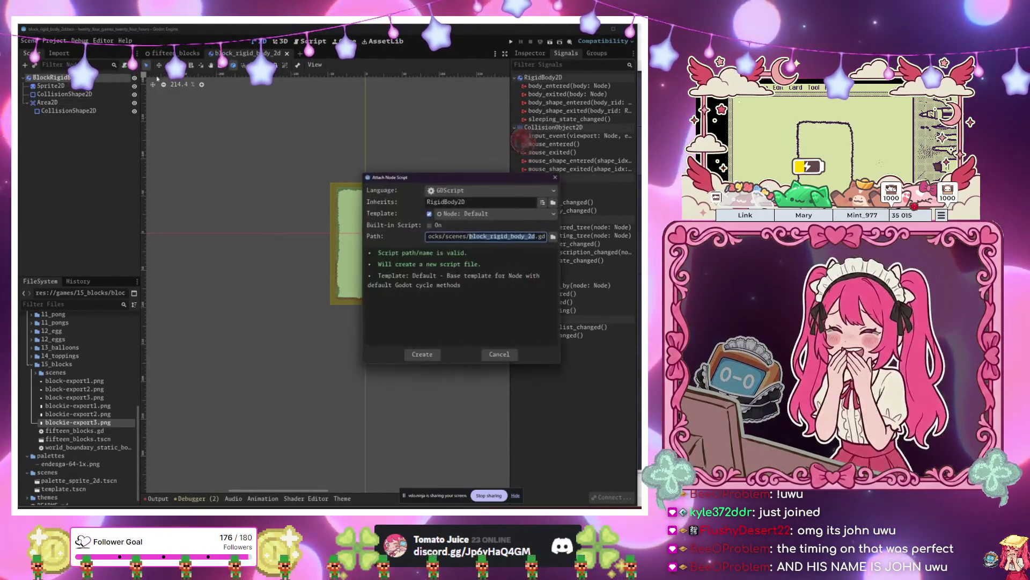
pyautogui.click(423, 354)
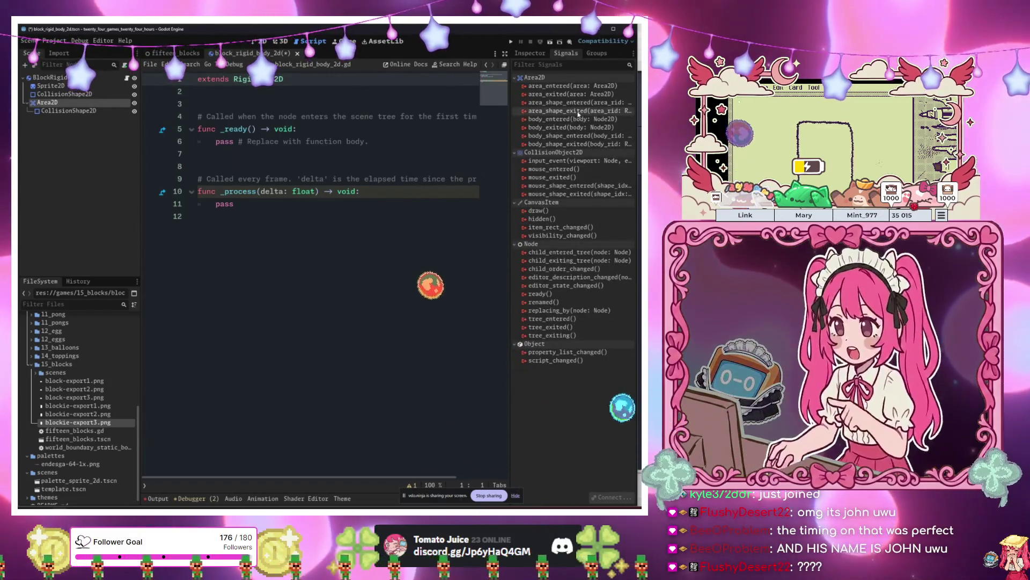
# Connect Area2D's body_entered to a new _on_area_2d_body_entered handler and select its pass body.
pyautogui.moveTo(579, 114)
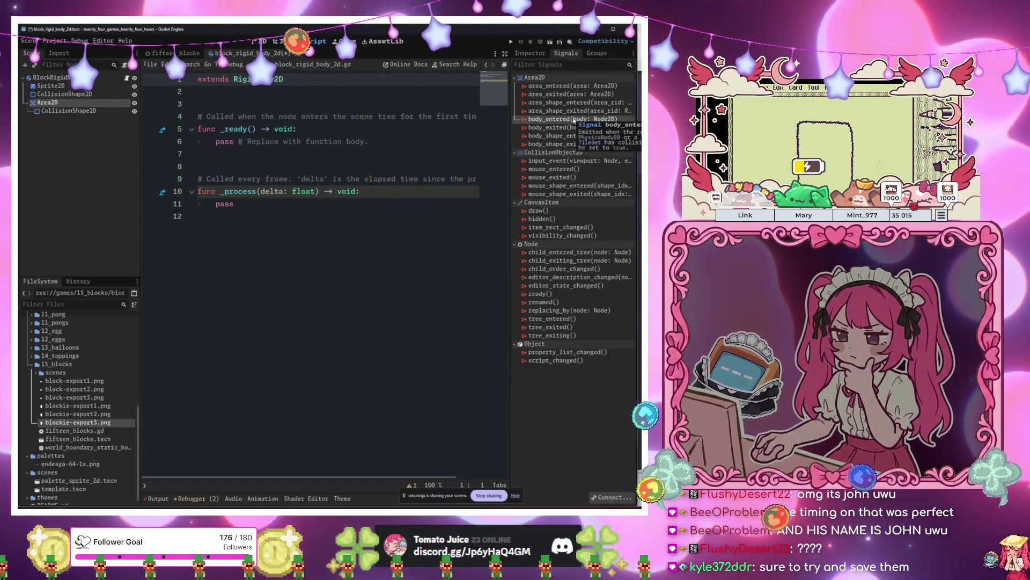
pyautogui.doubleClick(574, 119)
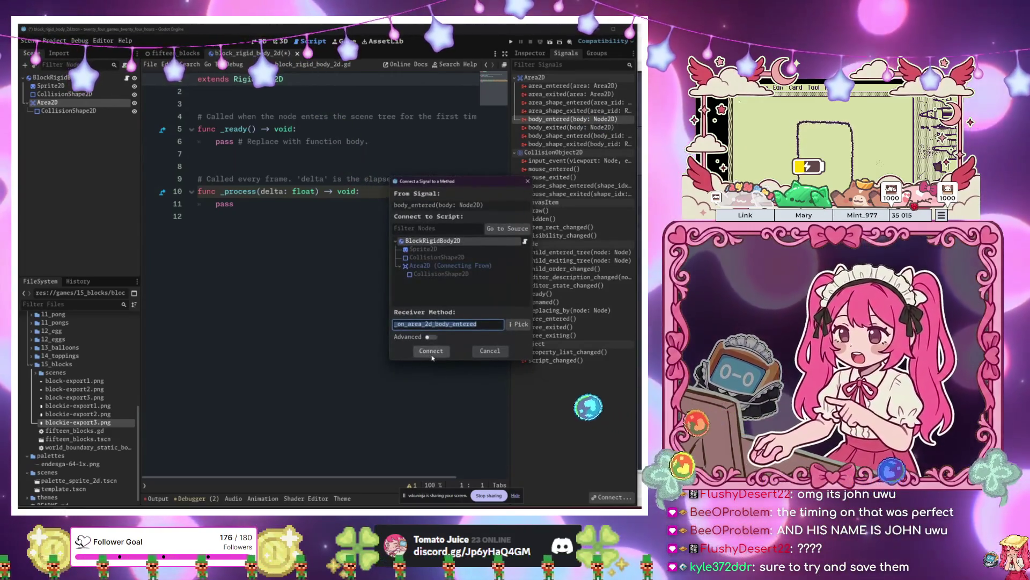
pyautogui.click(432, 353)
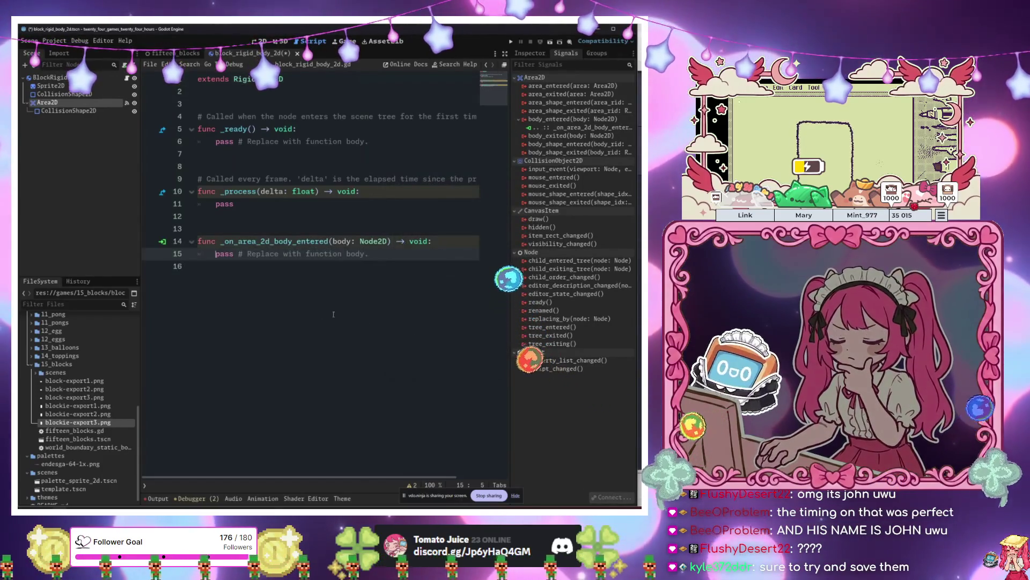
pyautogui.click(229, 277)
pyautogui.moveTo(229, 277); pyautogui.dragTo(214, 257)
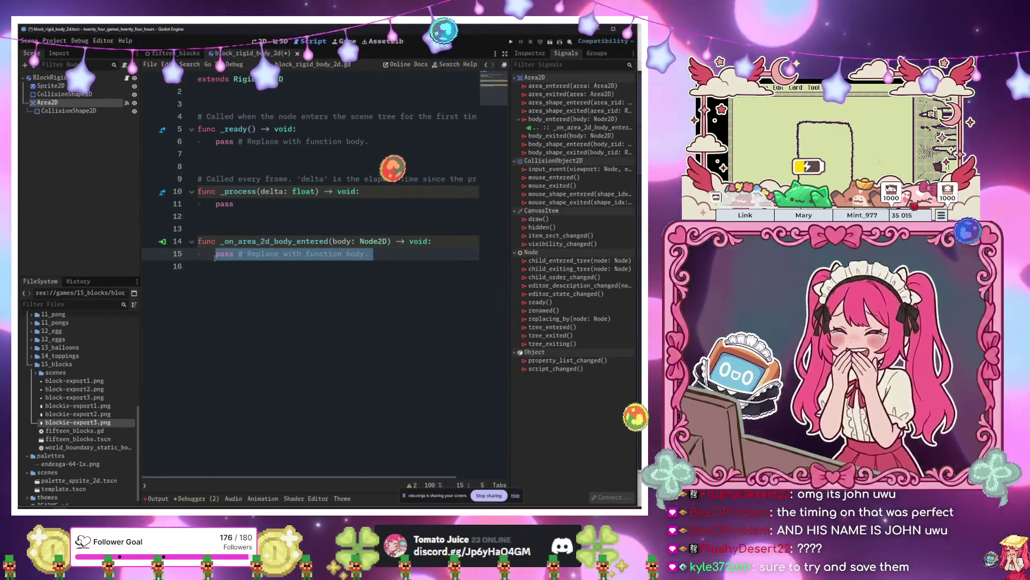
# Write 'if body is FifteenBlocksFloor:' in the body_entered handler.
pyautogui.write('if body is')
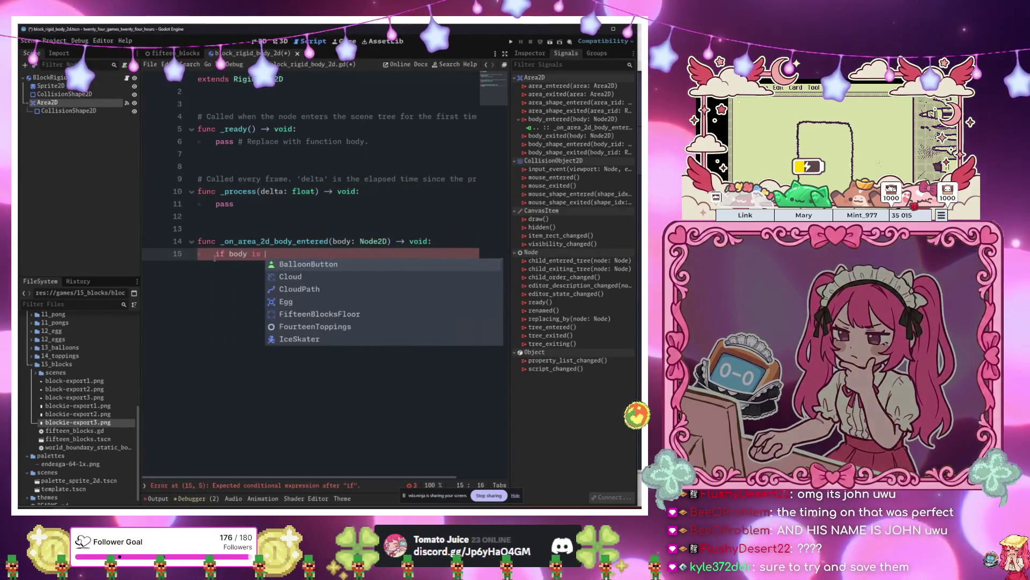
pyautogui.press('Down')
pyautogui.press('Down')
pyautogui.press('Down')
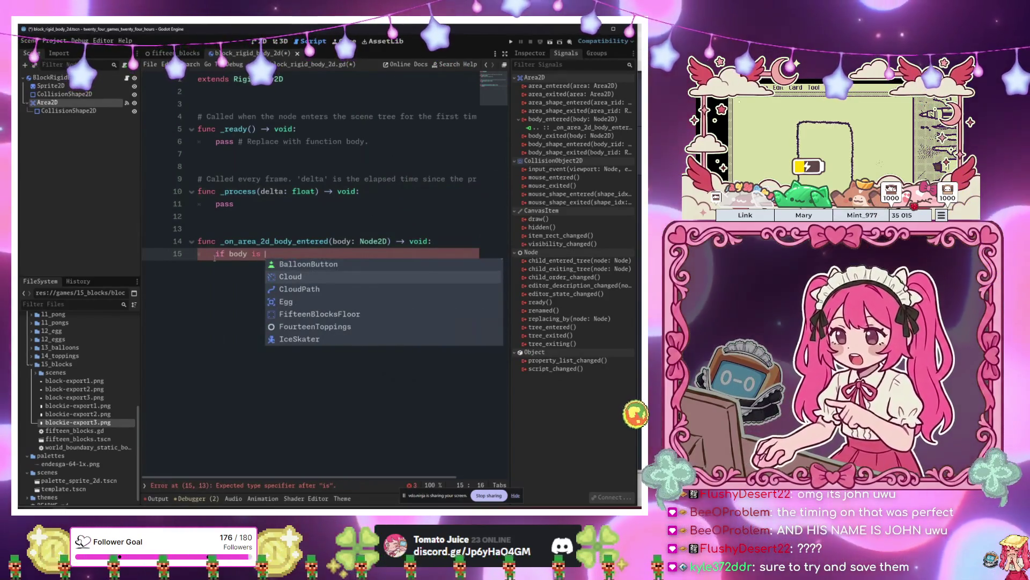
pyautogui.press('Return')
pyautogui.write(':')
pyautogui.press('Return')
pyautogui.write('body')
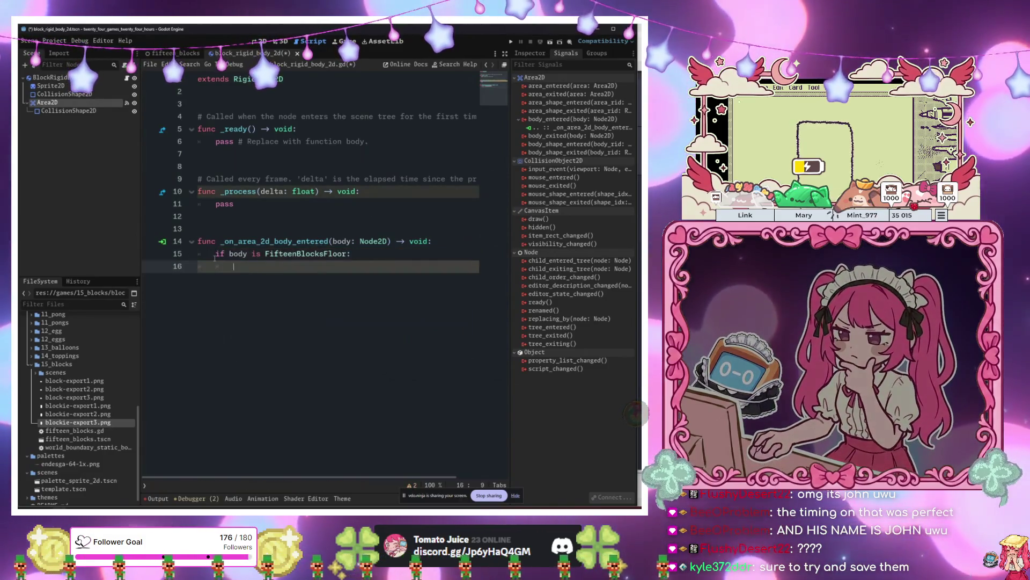
# Declare the touched_floor signal at the top of the block script.
pyautogui.click(250, 92)
pyautogui.press('Return')
pyautogui.press('Return')
pyautogui.press('Return')
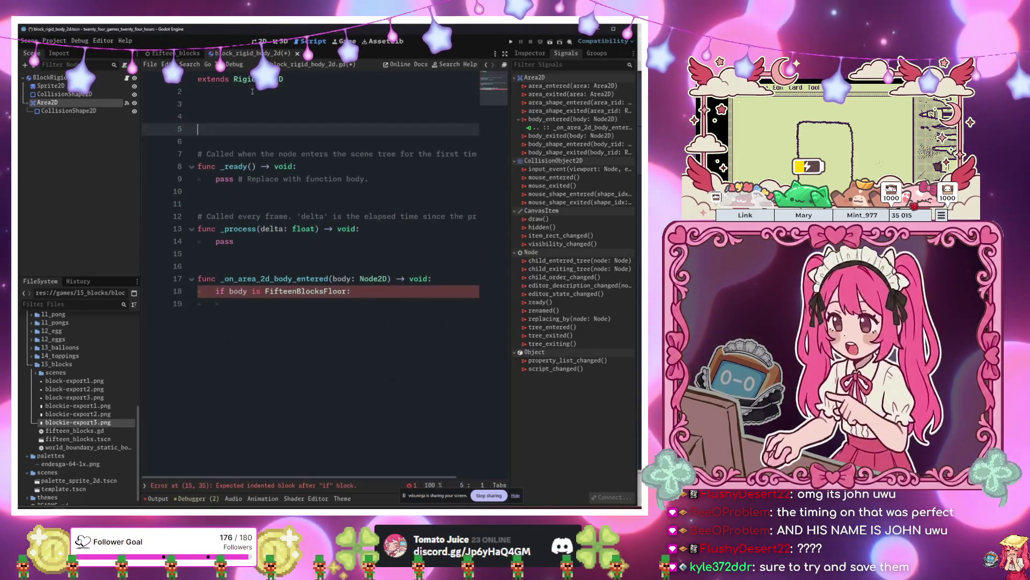
pyautogui.press('Up')
pyautogui.write('emit s')
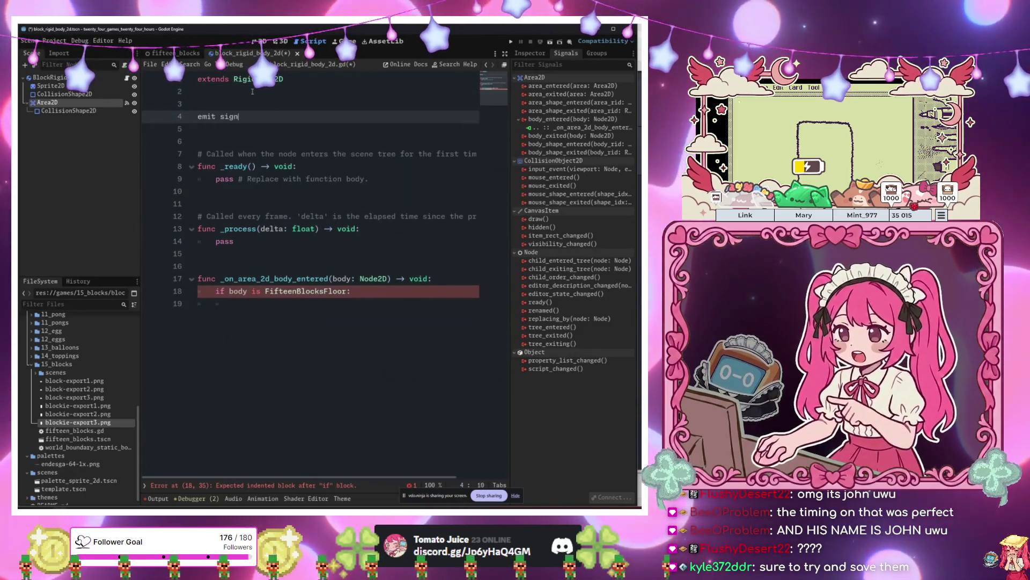
pyautogui.press('BackSpace')
pyautogui.press('BackSpace')
pyautogui.press('BackSpace')
pyautogui.write('signal touched_floor(')
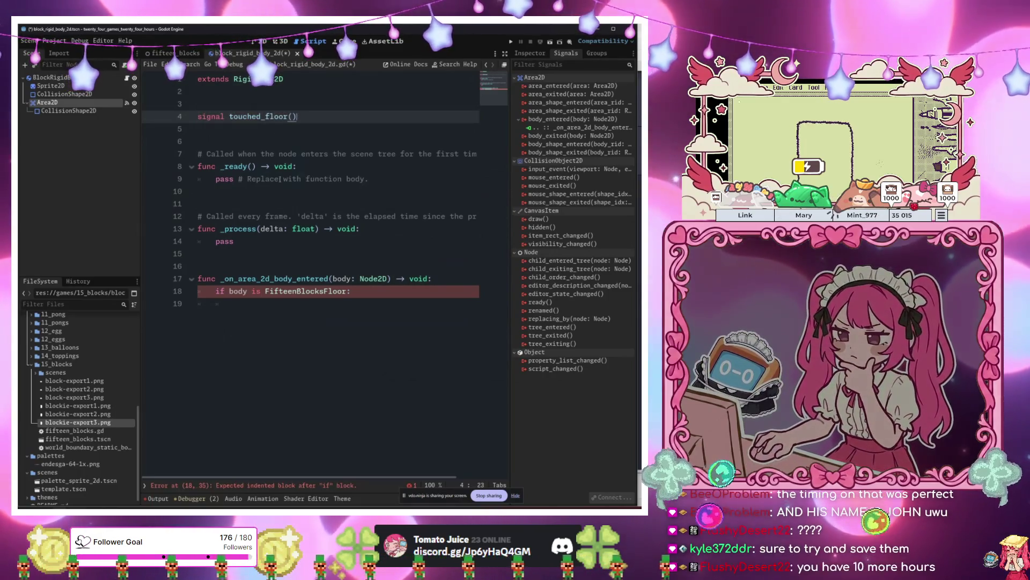
# Add emit_signal("touched_floor") under the floor check and save.
pyautogui.click(274, 303)
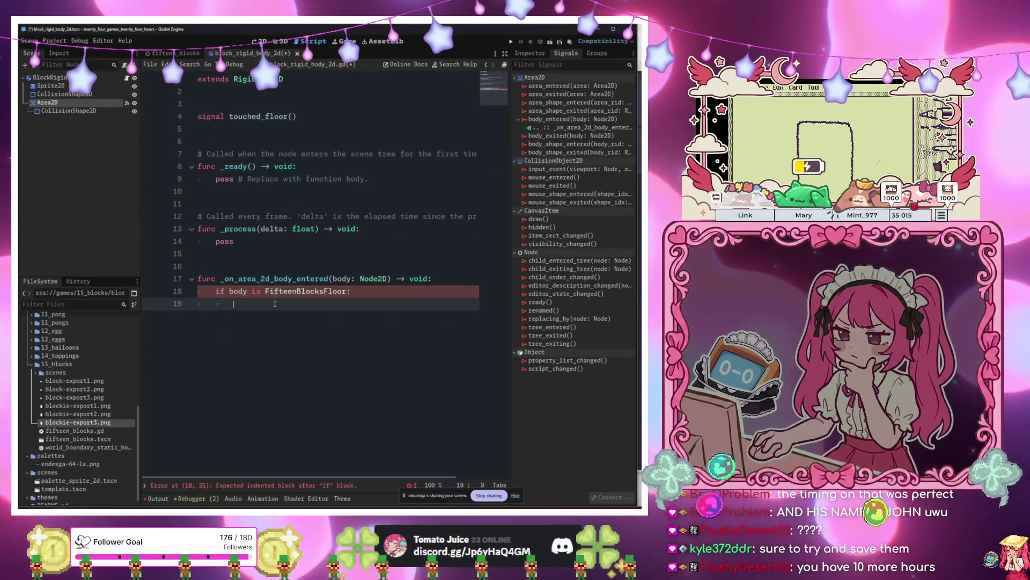
pyautogui.write('emit_signal("to')
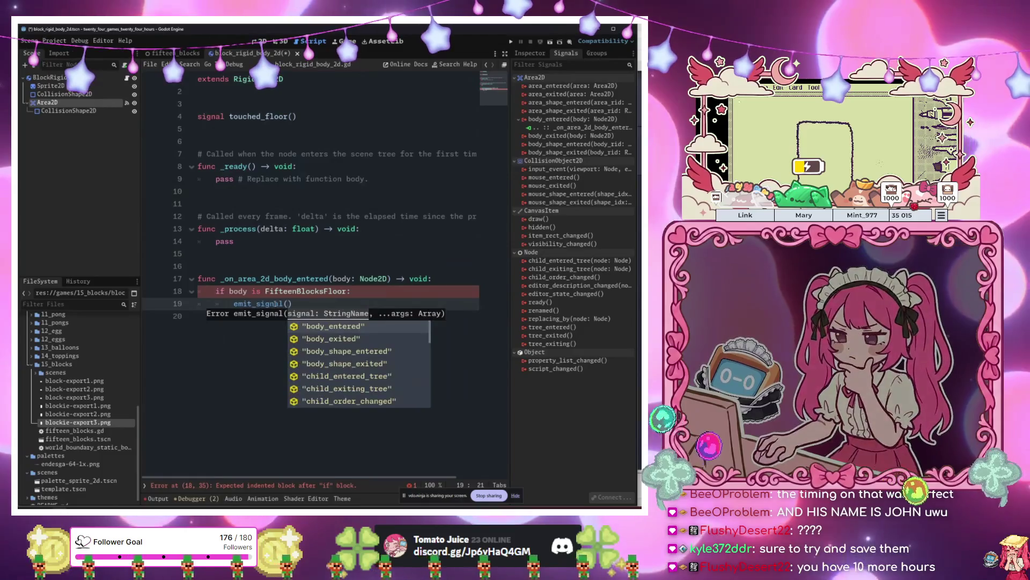
pyautogui.write('u')
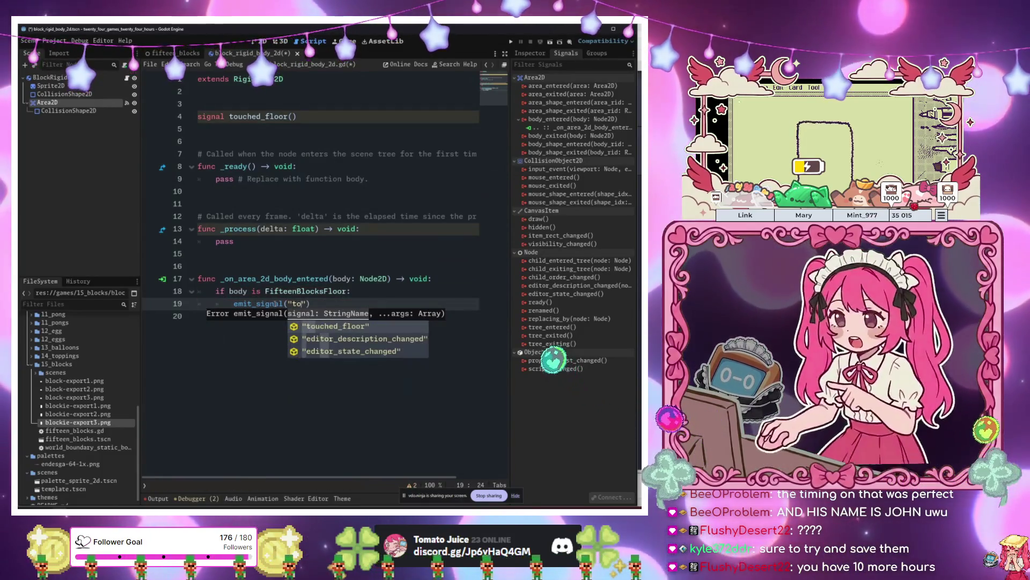
pyautogui.press('Return')
pyautogui.click(323, 278)
pyautogui.hotkey('ctrl', 's')
pyautogui.click(183, 53)
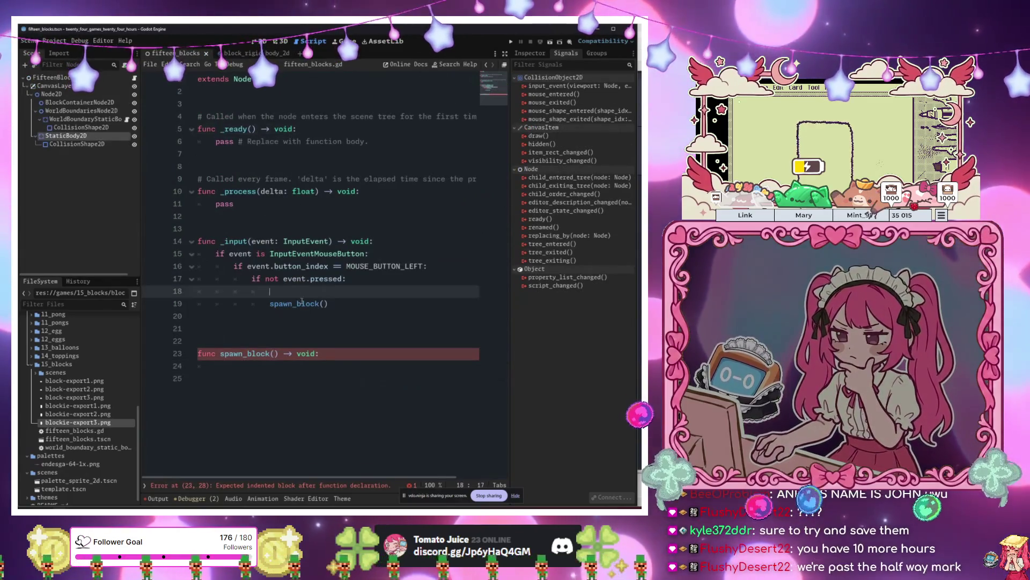
# Drag block_rigid_body_2d.tscn into fifteen_blocks.gd to add an exported PackedScene variable.
pyautogui.click(331, 371)
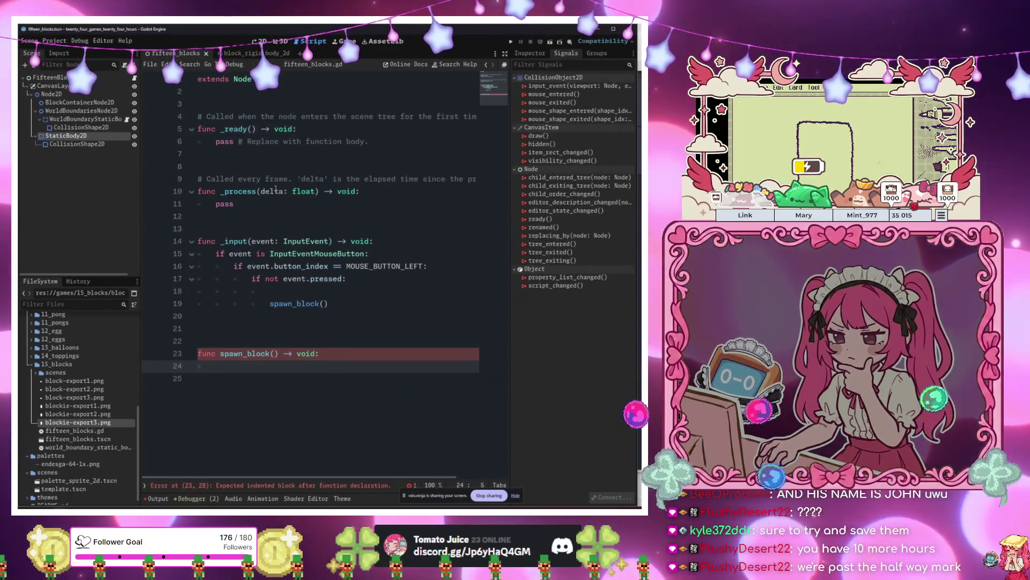
pyautogui.click(77, 304)
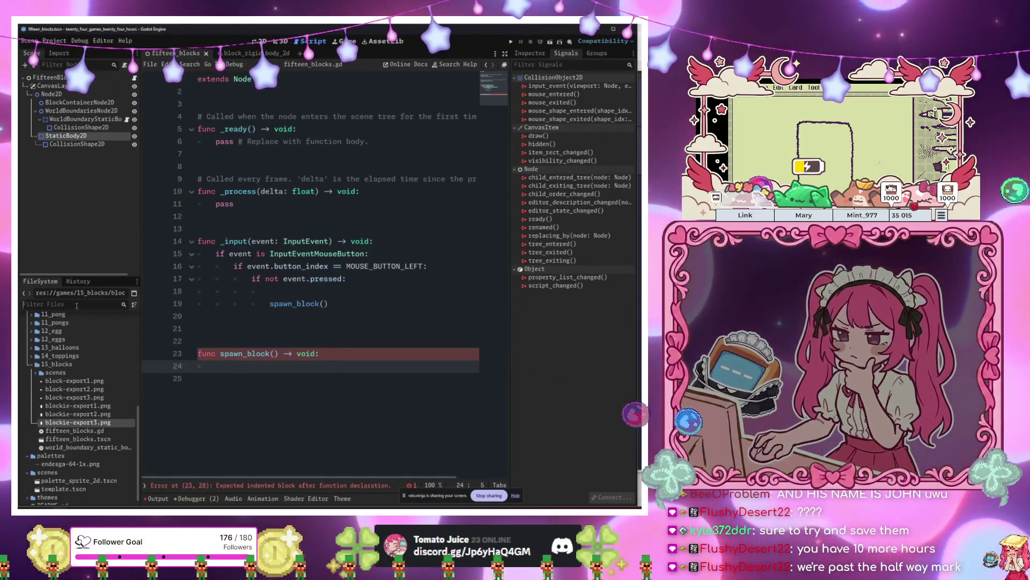
pyautogui.write('spawn')
pyautogui.press('BackSpace')
pyautogui.press('BackSpace')
pyautogui.press('BackSpace')
pyautogui.write('block')
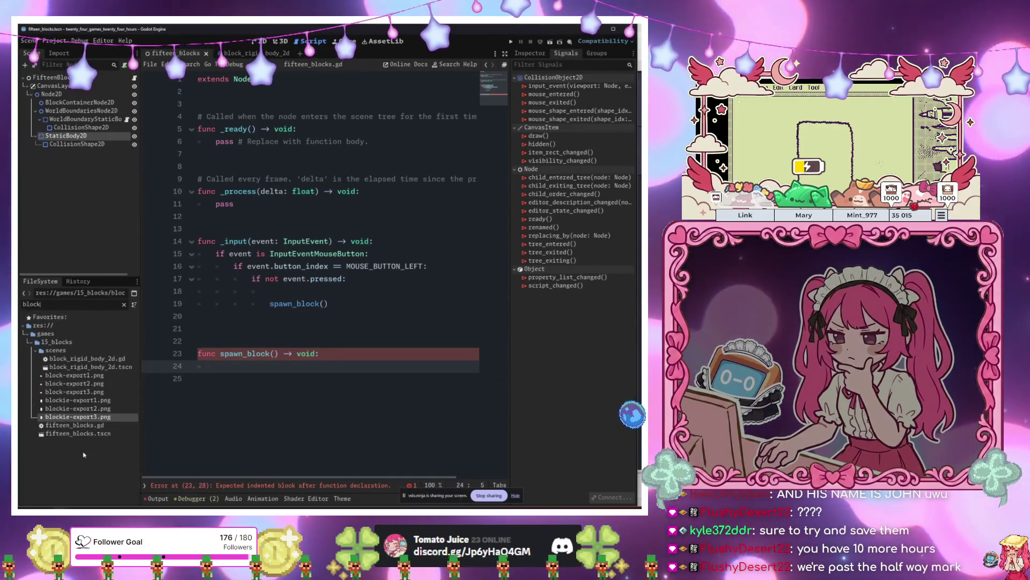
pyautogui.click(90, 368)
pyautogui.moveTo(97, 363); pyautogui.dragTo(264, 111)
# Start spawn_block's body by autocompleting the block_rigid_body_2d variable name.
pyautogui.click(291, 379)
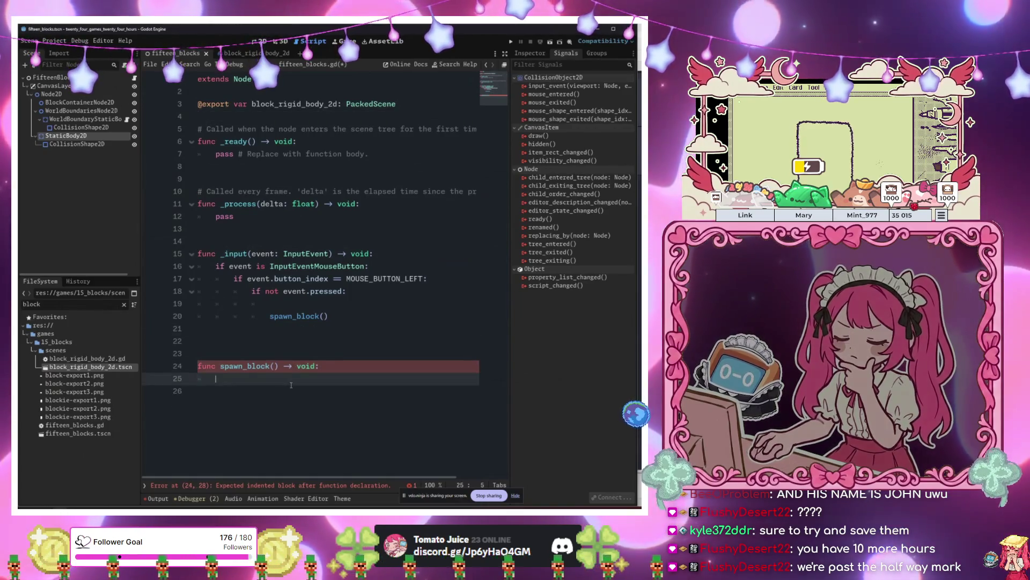
pyautogui.write('block_')
pyautogui.press('Return')
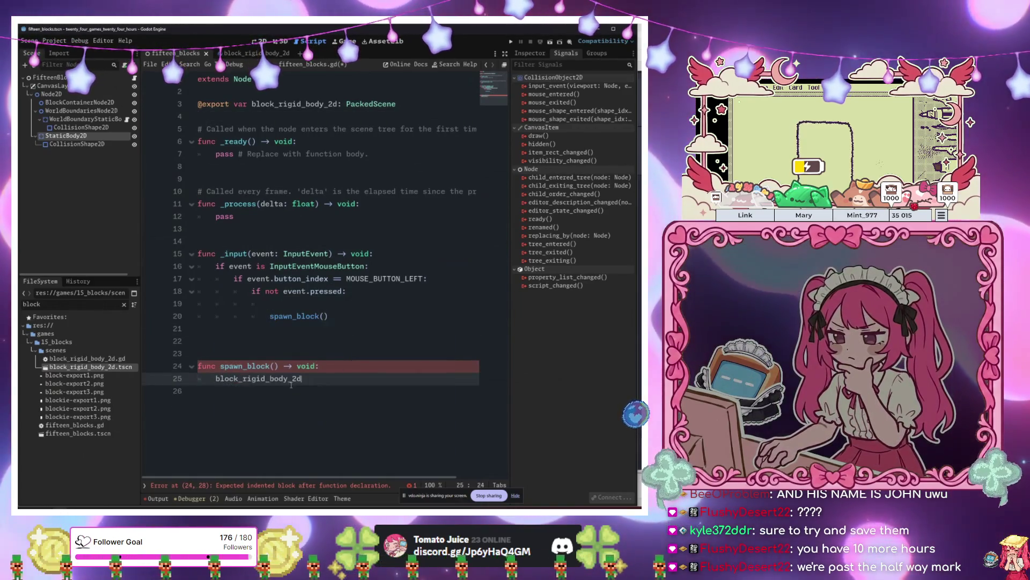
pyautogui.write('.')
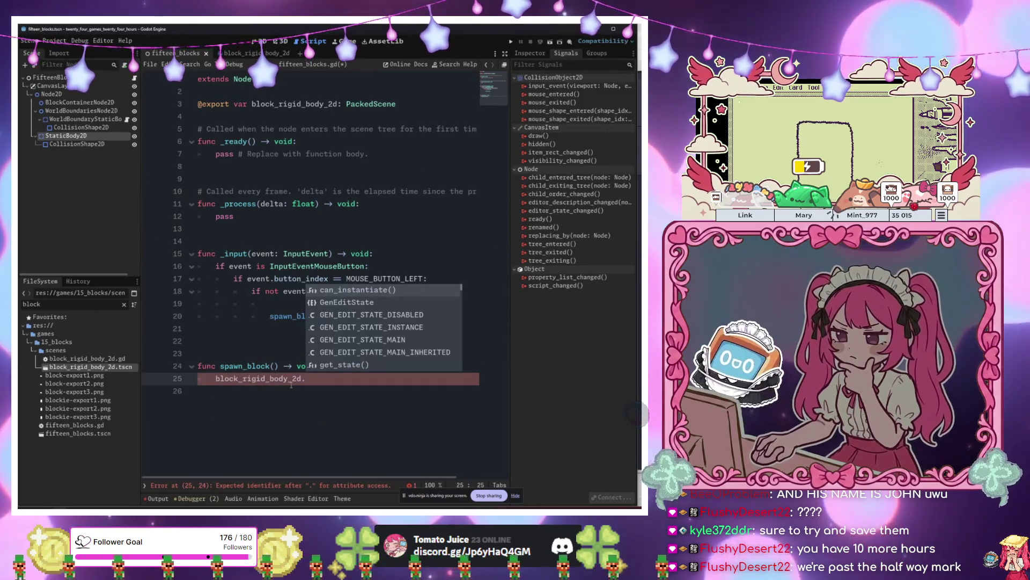
pyautogui.press('BackSpace')
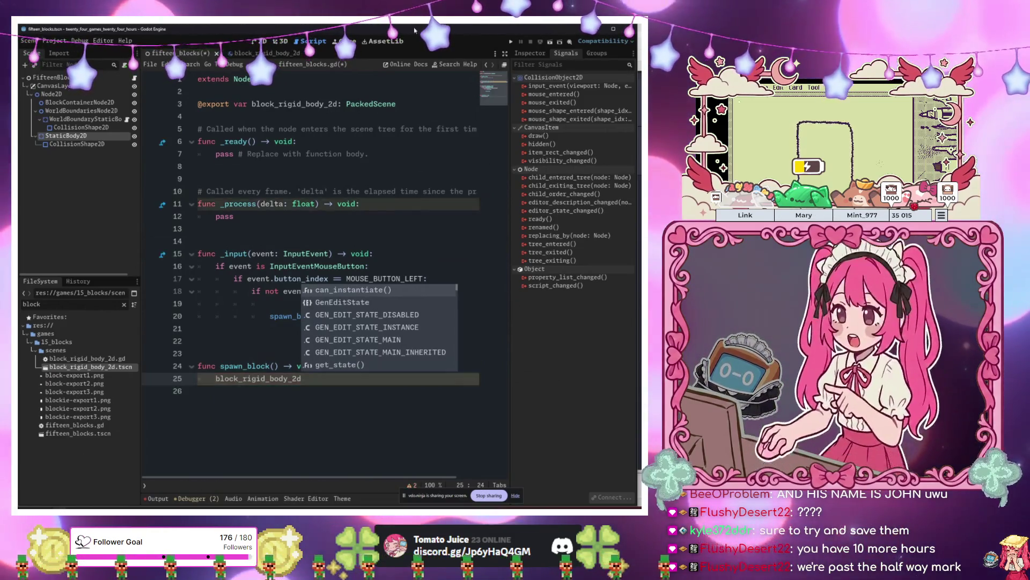
pyautogui.click(341, 103)
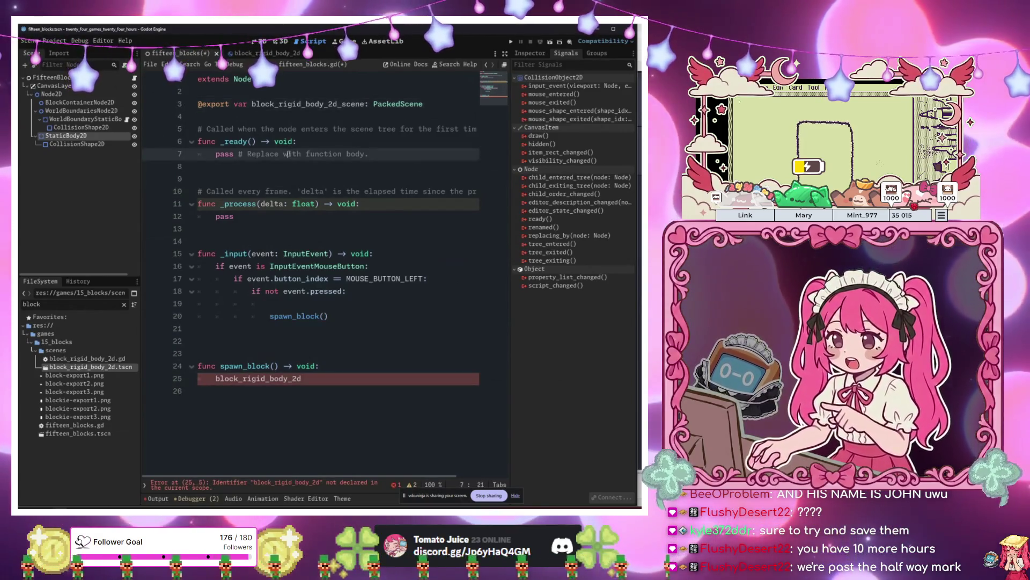
pyautogui.click(299, 386)
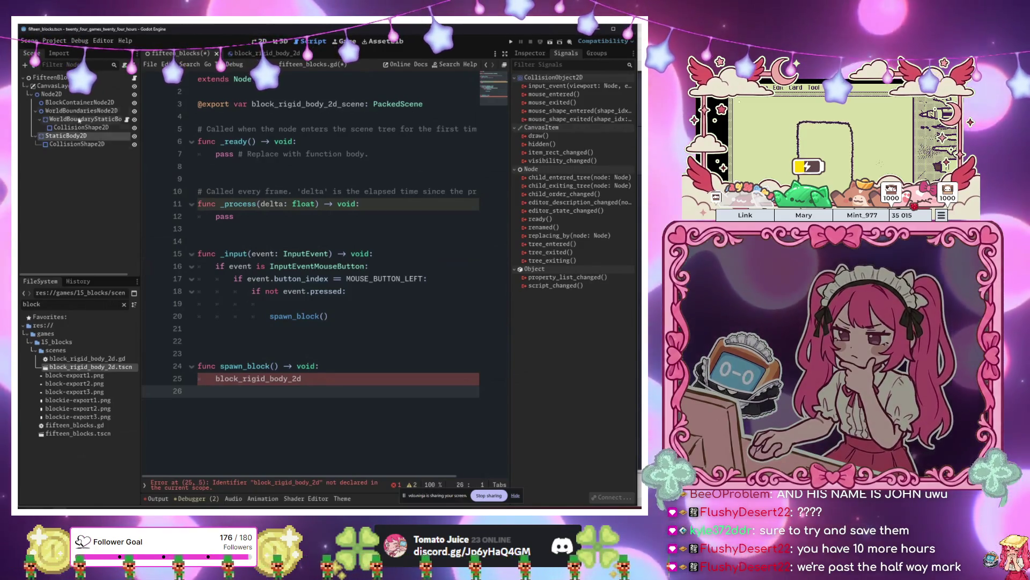
# Assign block_rigid_body_2d.tscn to the FifteenBlocks node's Block Rigid Body property in the Inspector.
pyautogui.click(51, 77)
pyautogui.click(530, 53)
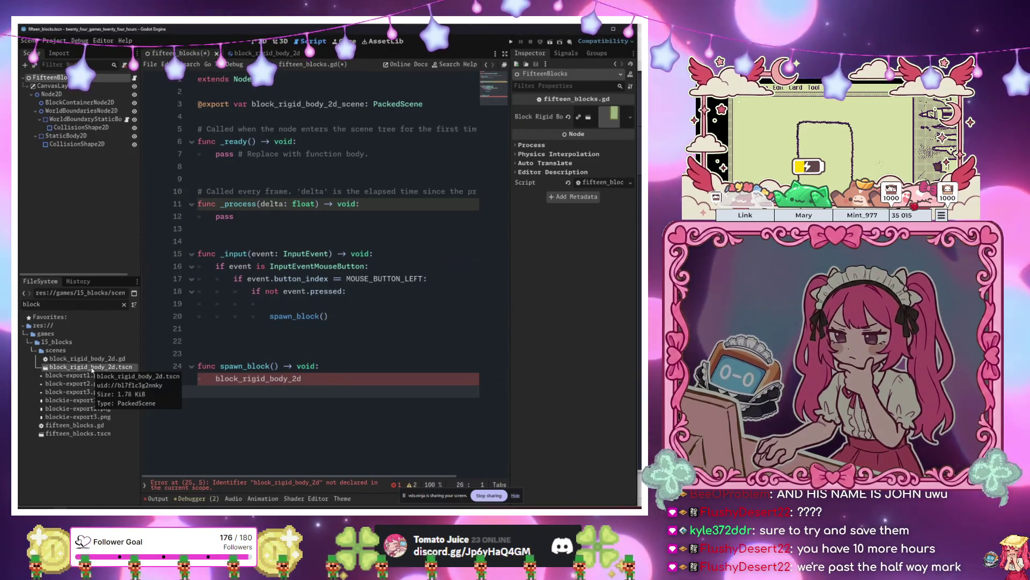
pyautogui.moveTo(93, 369); pyautogui.dragTo(242, 266)
pyautogui.moveTo(614, 117); pyautogui.dragTo(613, 117)
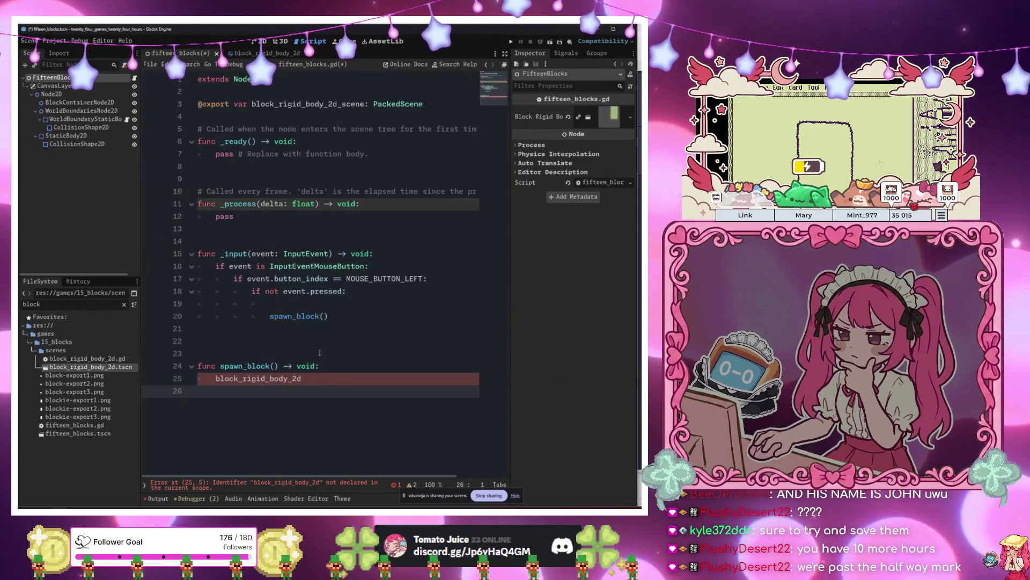
pyautogui.doubleClick(226, 380)
pyautogui.write('pass')
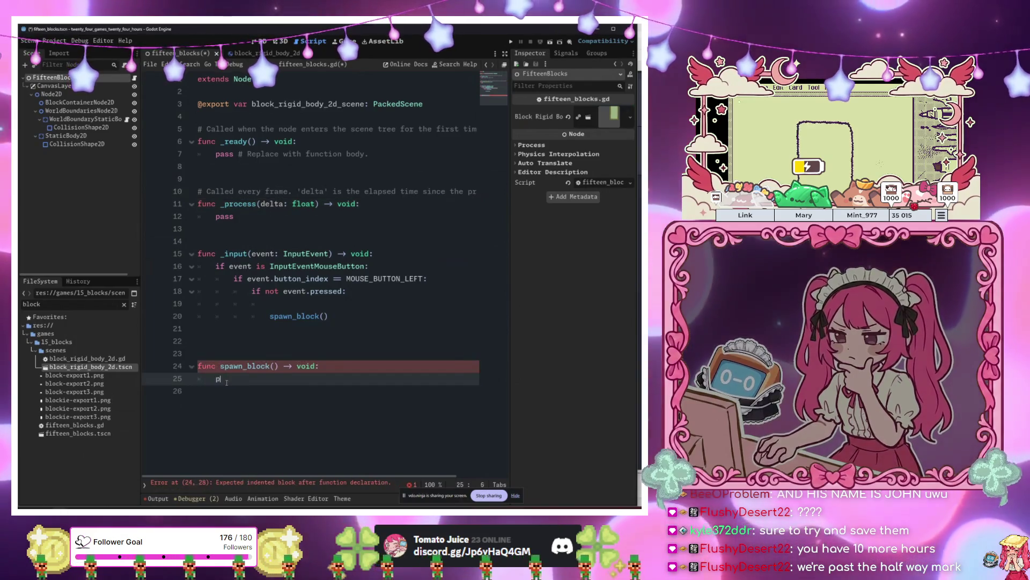
pyautogui.moveTo(67, 369)
pyautogui.mouseDown()
pyautogui.moveTo(550, 119)
pyautogui.moveTo(590, 113)
pyautogui.mouseUp()
pyautogui.click(275, 384)
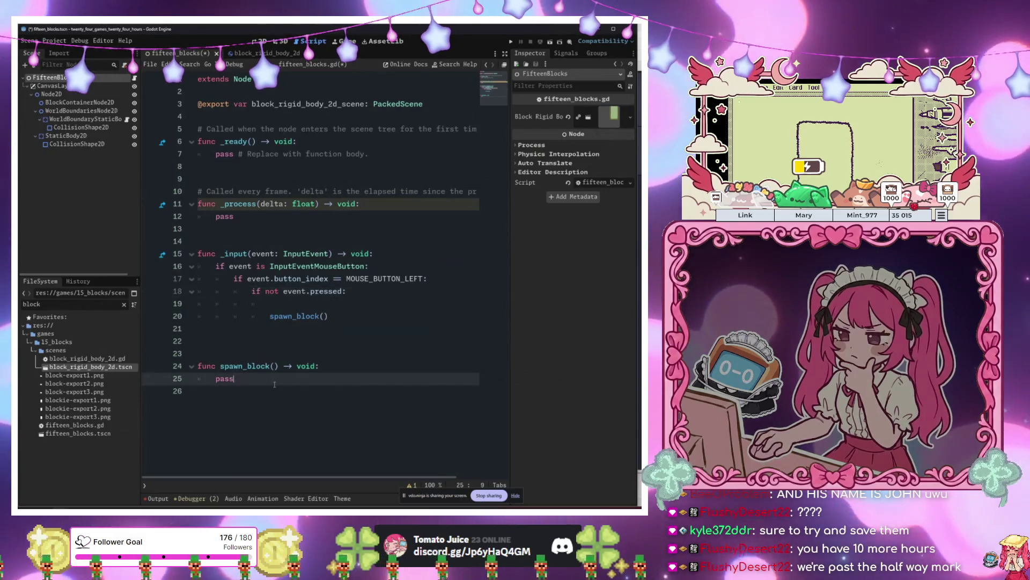
# Write 'var block: RigidBody2D = block_rigid_body_2d_scene.instantiate()' in spawn_block.
pyautogui.press('BackSpace')
pyautogui.press('BackSpace')
pyautogui.press('BackSpace')
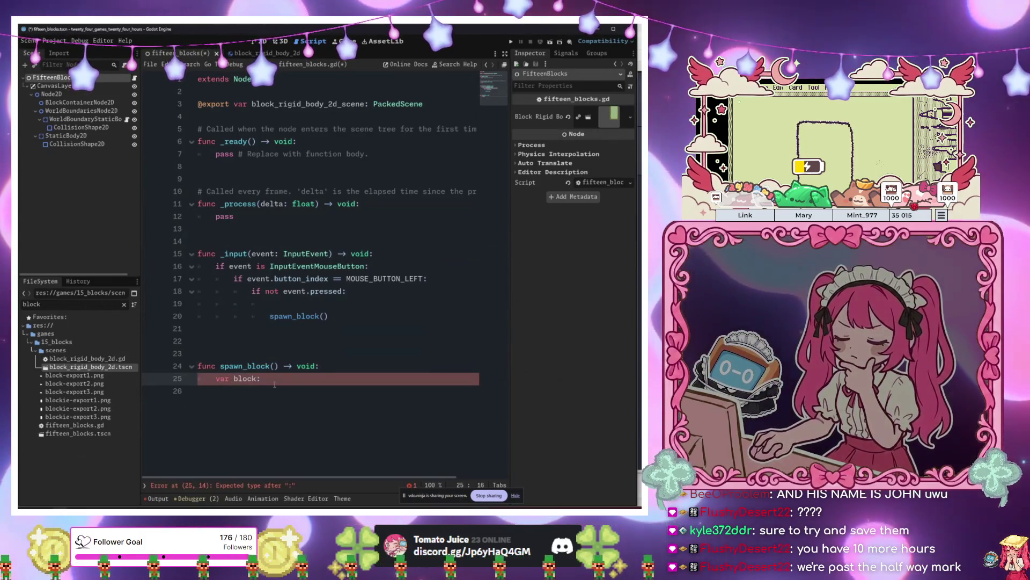
pyautogui.write('RigidBody2D = bl')
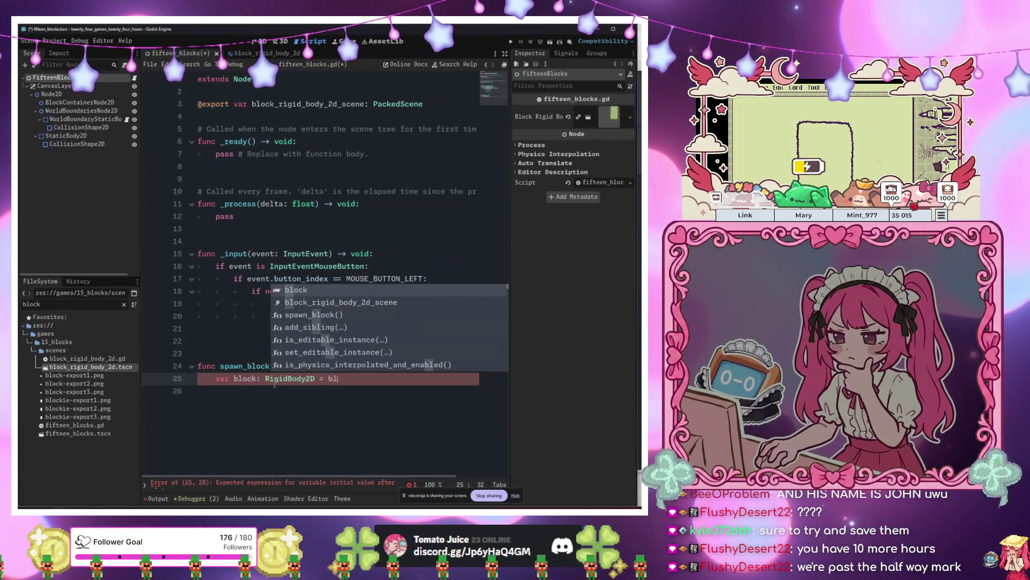
pyautogui.press('Return')
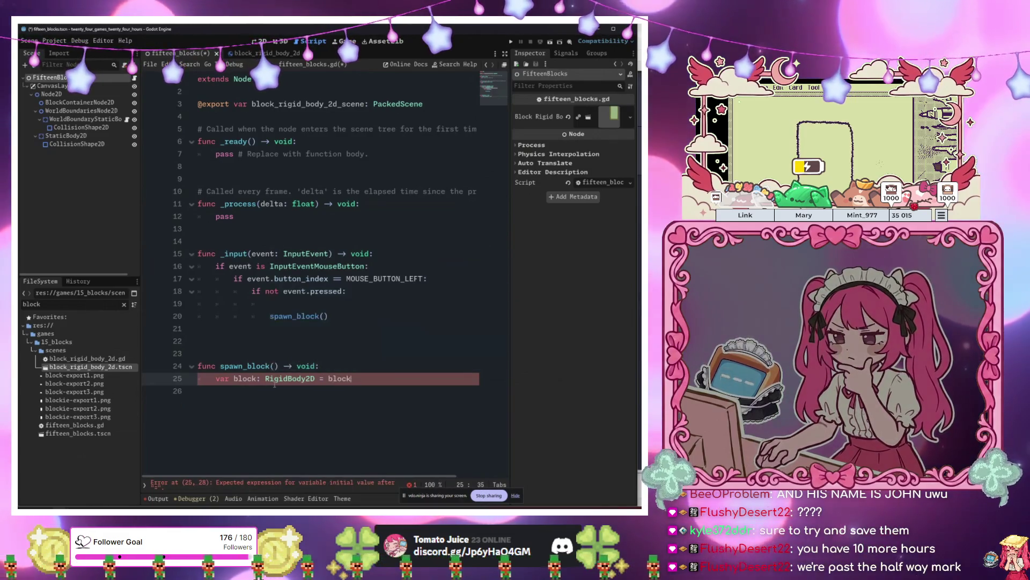
pyautogui.write('k')
pyautogui.press('Return')
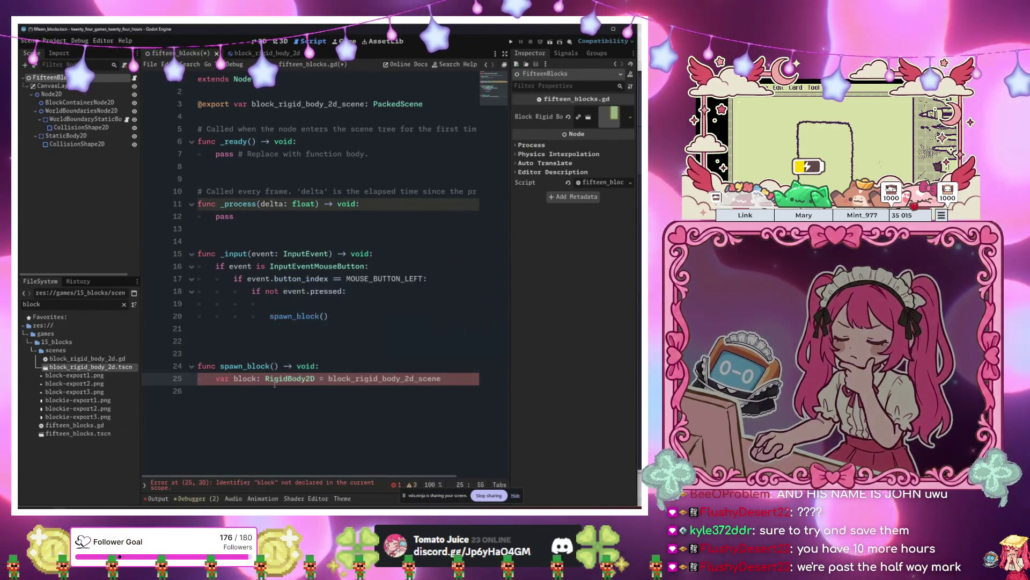
pyautogui.write('.sin')
pyautogui.press('Return')
pyautogui.press('End')
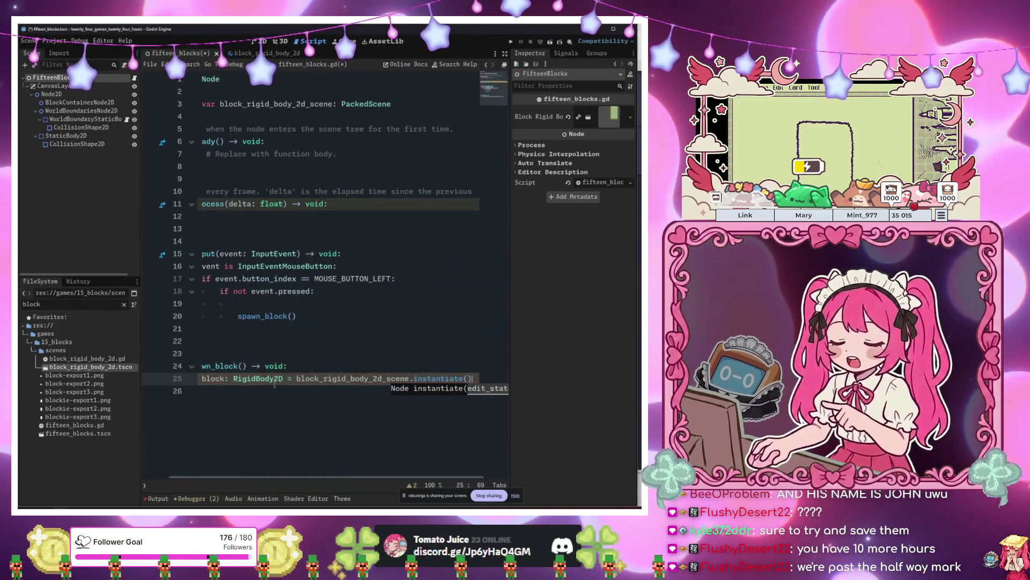
pyautogui.press('Return')
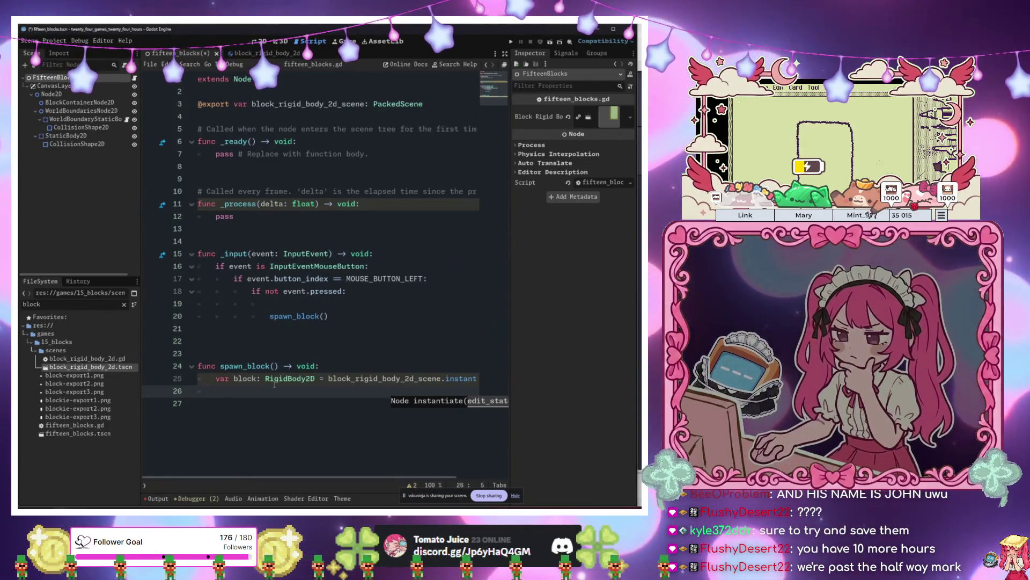
pyautogui.write('bloc')
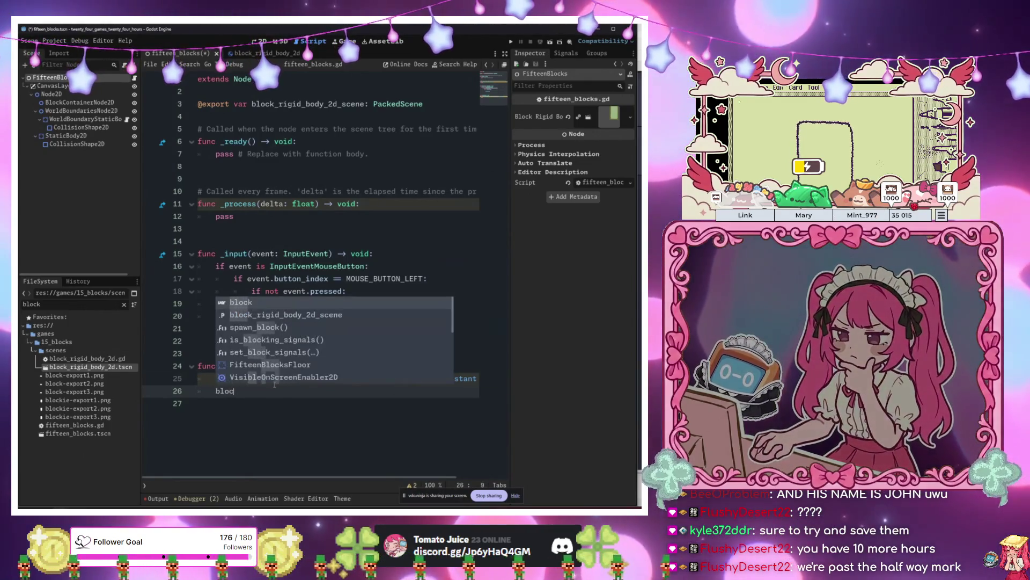
pyautogui.press('Escape')
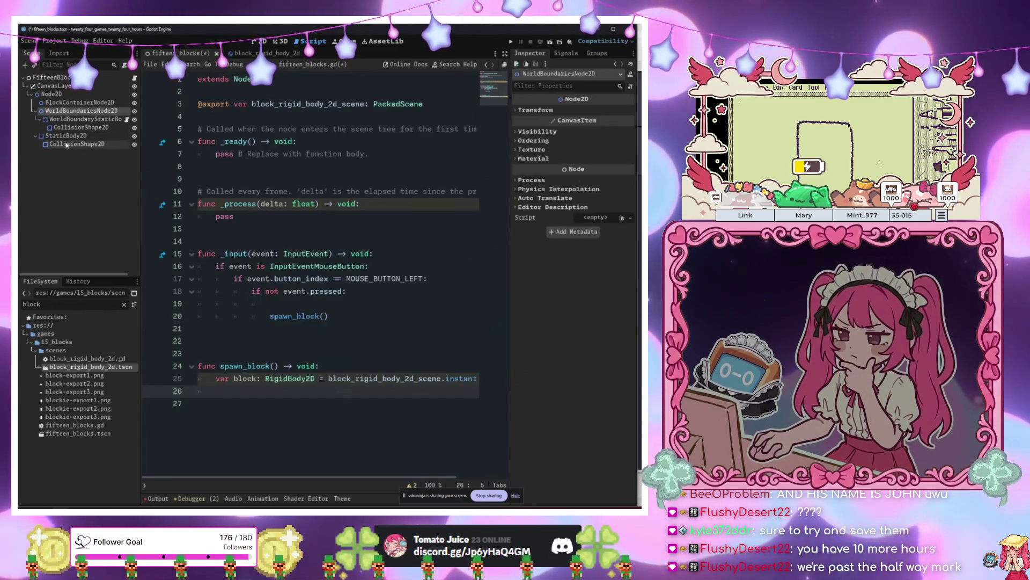
# Add an exported block_container_node_2d reference to BlockContainerNode2D in the script.
pyautogui.click(81, 111)
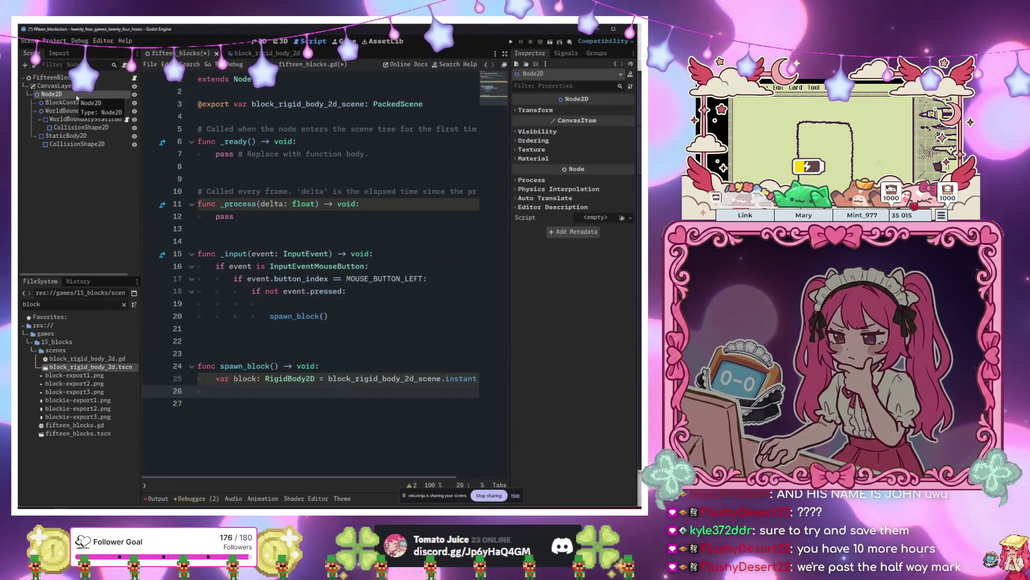
pyautogui.hotkey('ctrl', 'a')
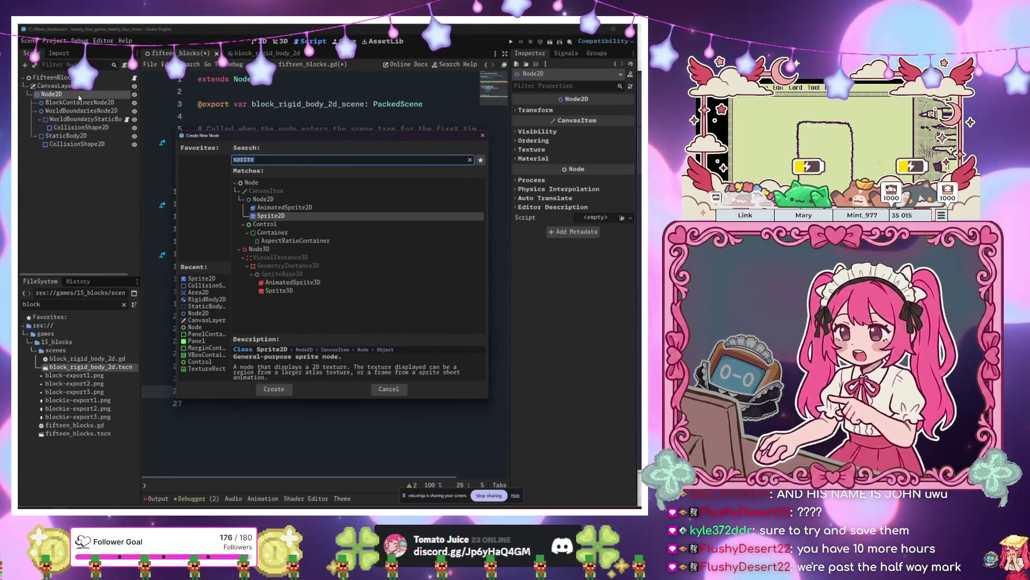
pyautogui.press('Escape')
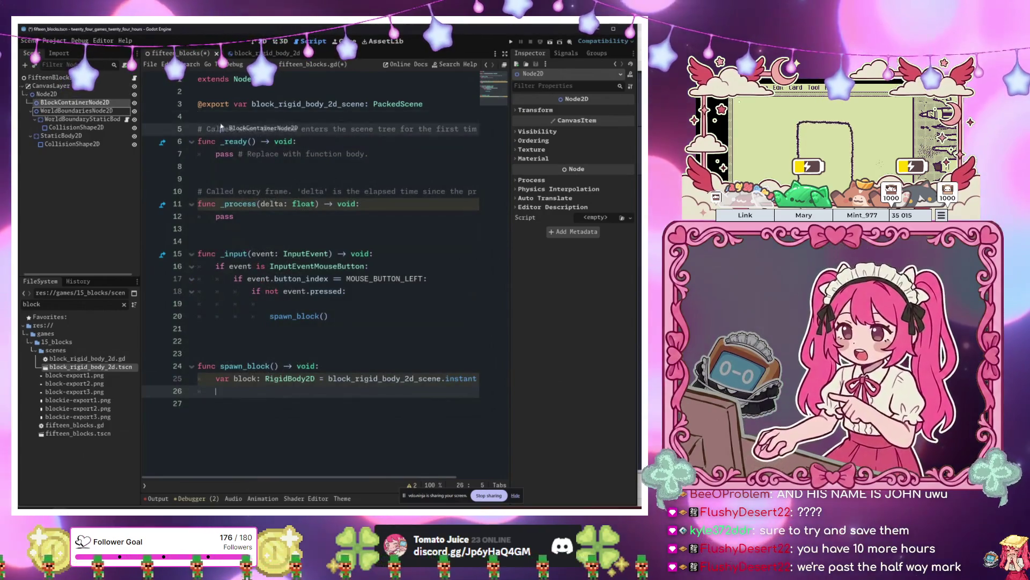
pyautogui.moveTo(75, 102); pyautogui.dragTo(236, 122)
# Add block_container_node_2d.add_child(block) to spawn_block.
pyautogui.click(263, 411)
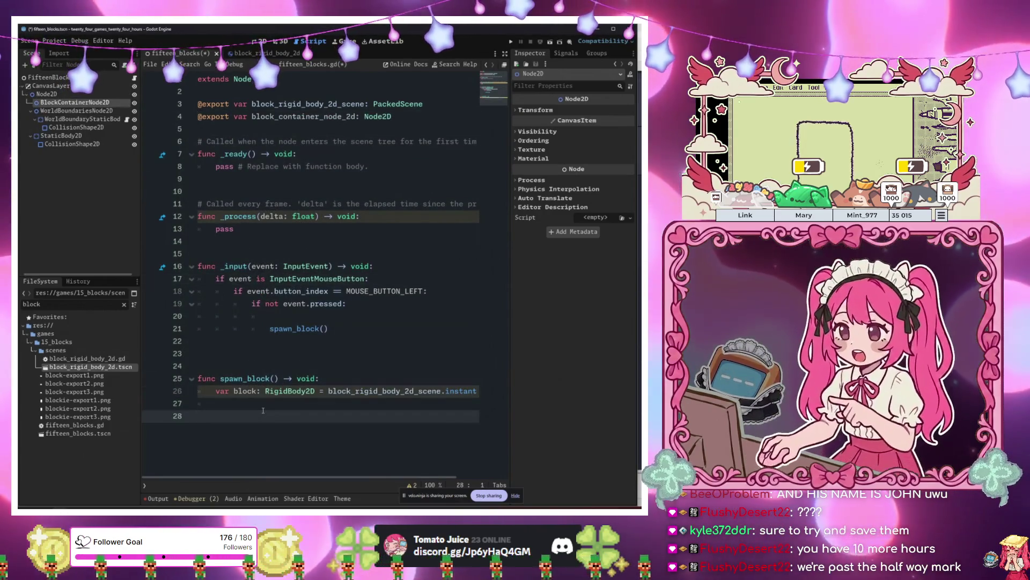
pyautogui.write('bloc')
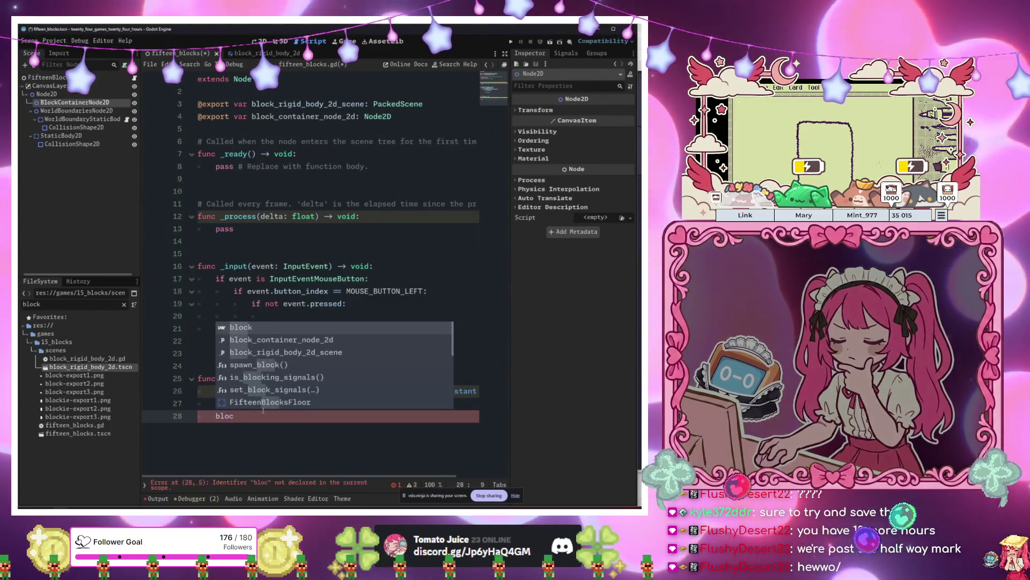
pyautogui.press('Down')
pyautogui.press('Down')
pyautogui.press('Up')
pyautogui.press('Return')
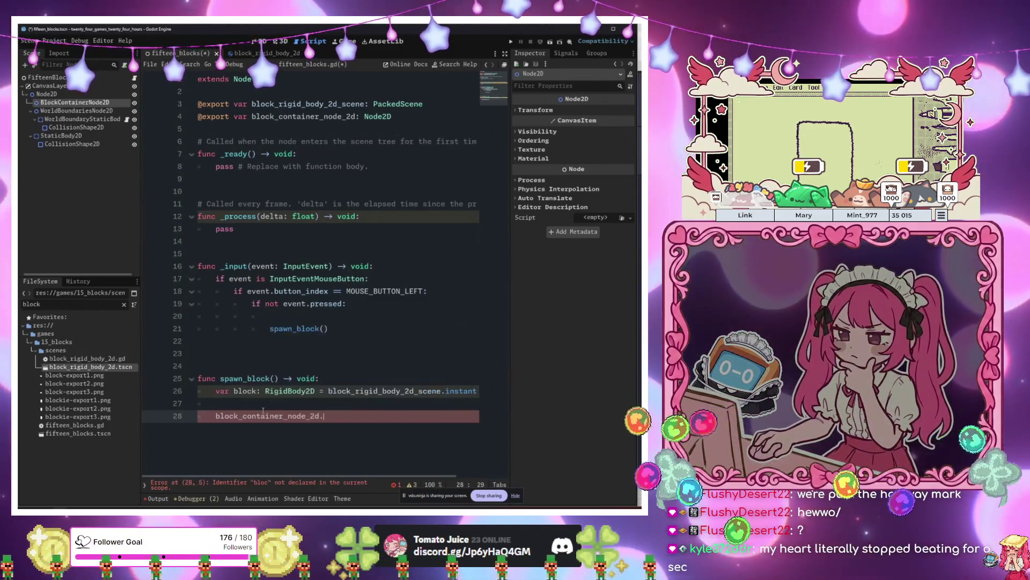
pyautogui.write('.')
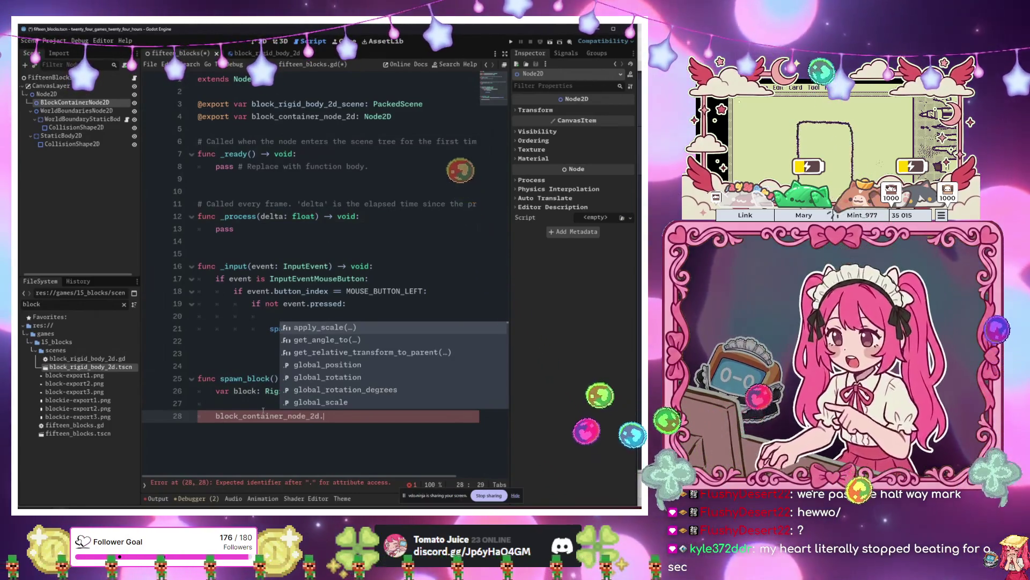
pyautogui.write('add')
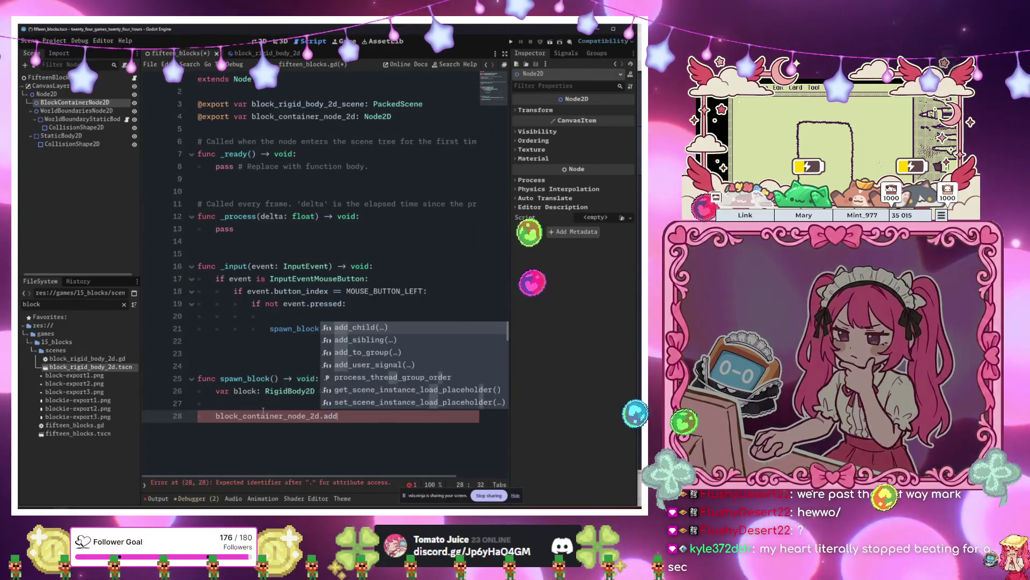
pyautogui.press('Return')
pyautogui.write('block')
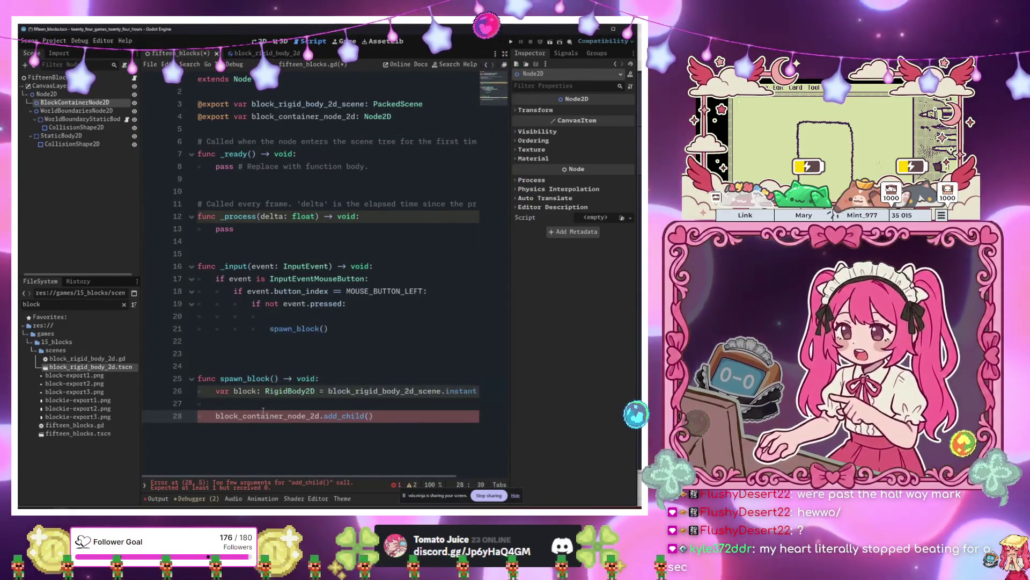
pyautogui.write(')')
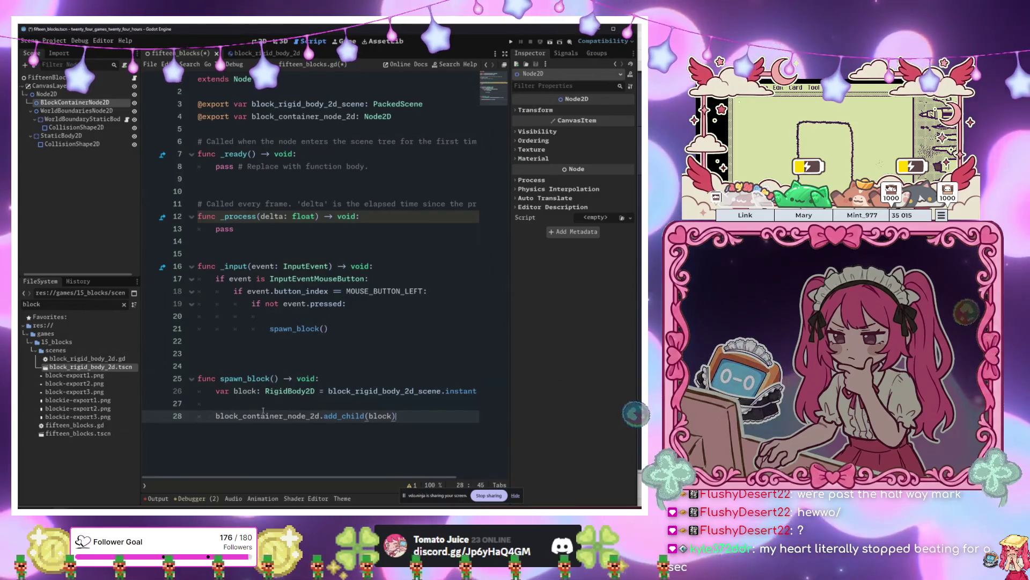
pyautogui.press('Return')
pyautogui.press('Return')
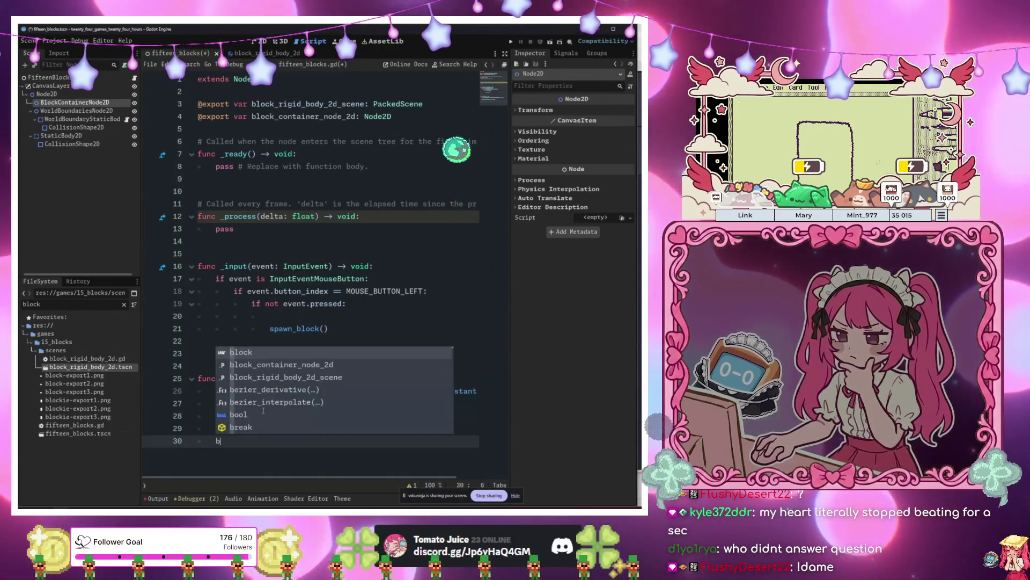
# Set block.position to the container's get_global_mouse_position(), save, and run the game with F5.
pyautogui.write('bl')
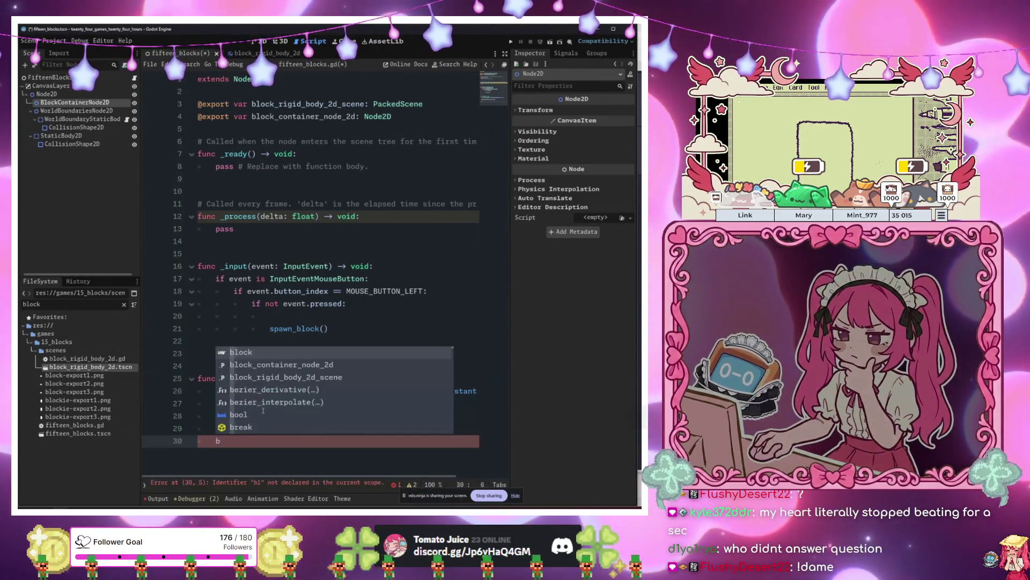
pyautogui.press('BackSpace')
pyautogui.press('BackSpace')
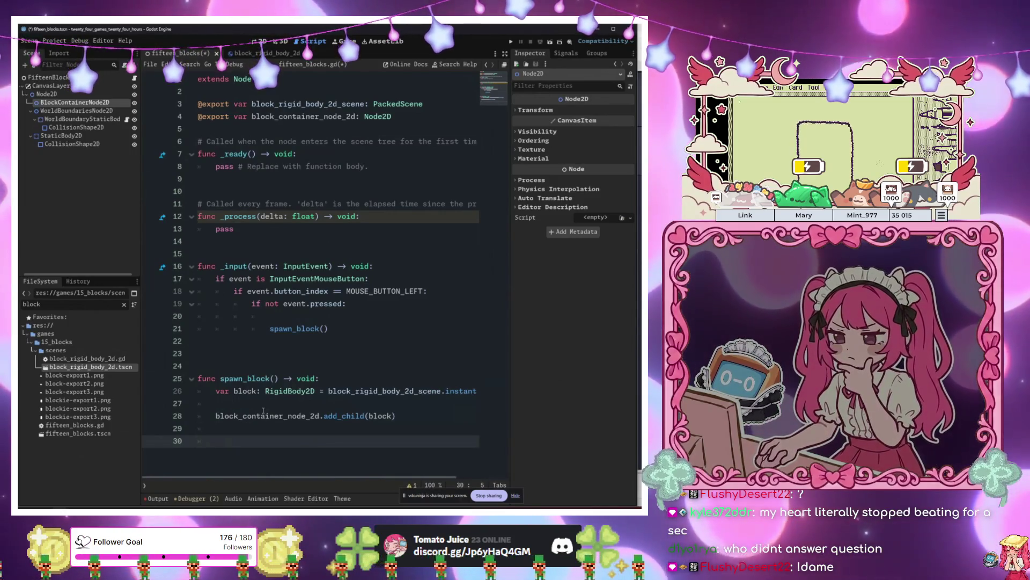
pyautogui.write('block.position = b')
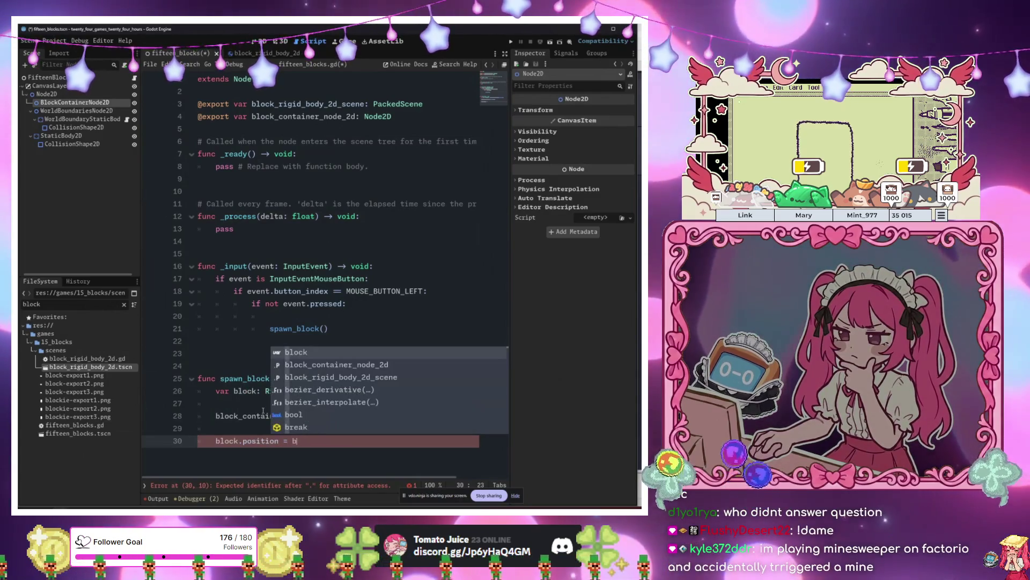
pyautogui.hotkey('ctrl', 's')
pyautogui.press('Down')
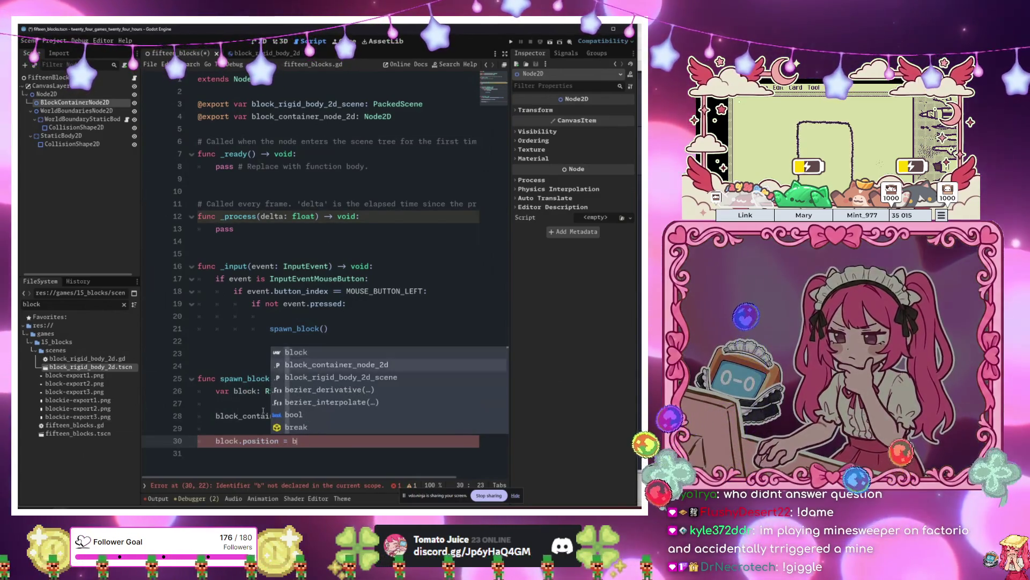
pyautogui.press('Return')
pyautogui.write('.get_mou')
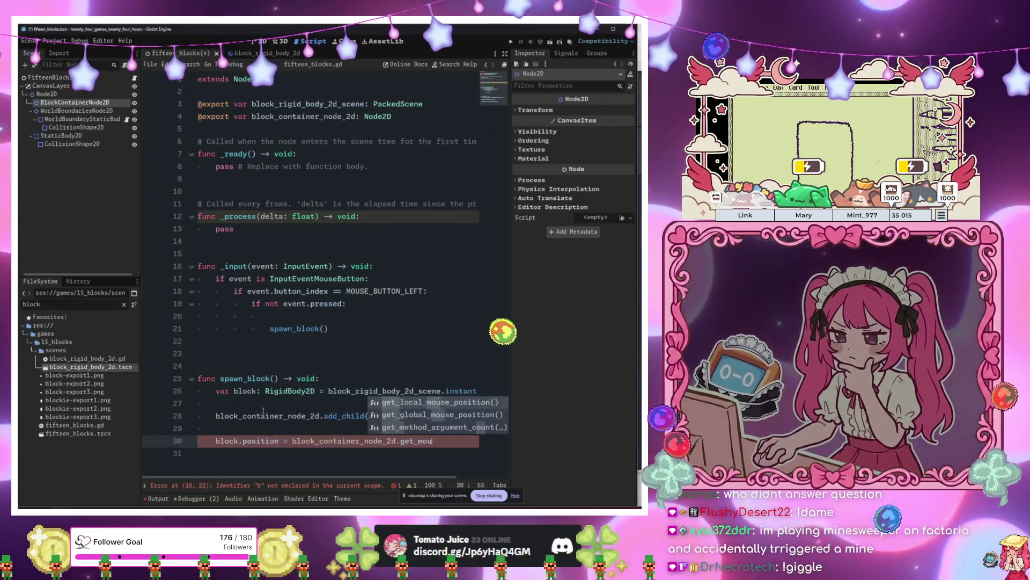
pyautogui.press('Down')
pyautogui.press('Return')
pyautogui.click(262, 414)
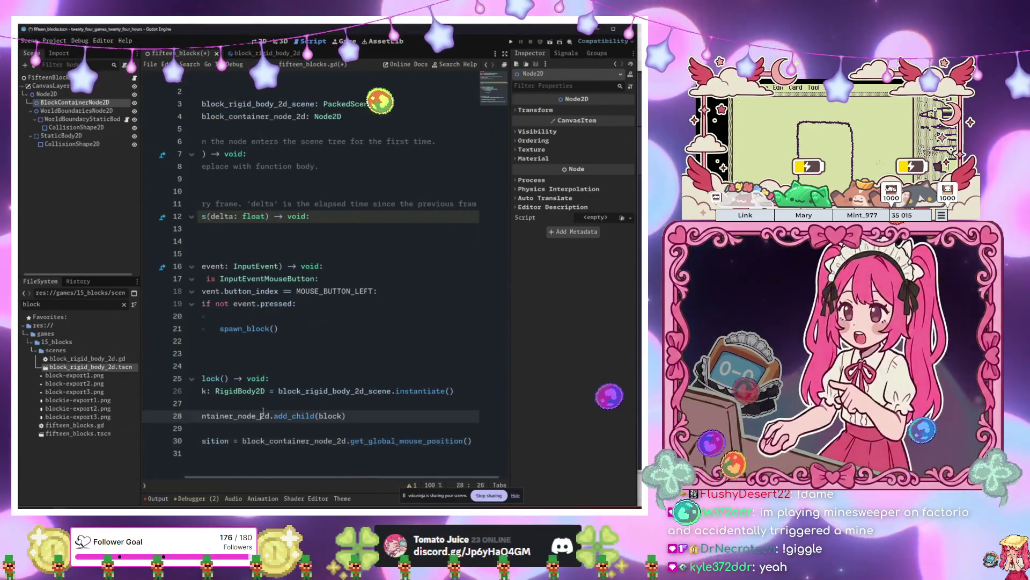
pyautogui.press('F5')
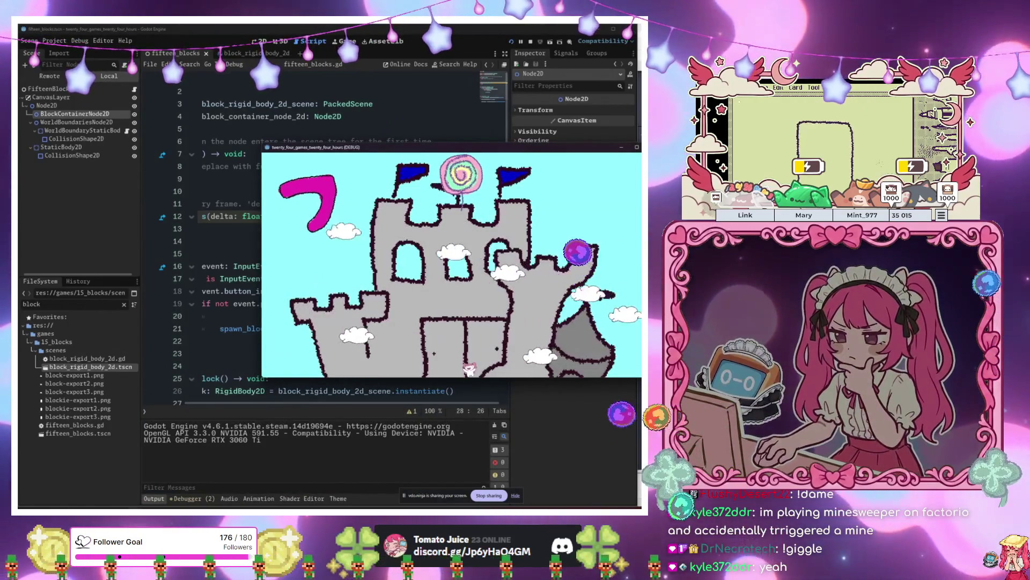
# Stop the game and set fifteen_blocks as the main scene.
pyautogui.press('F8')
pyautogui.rightClick(176, 55)
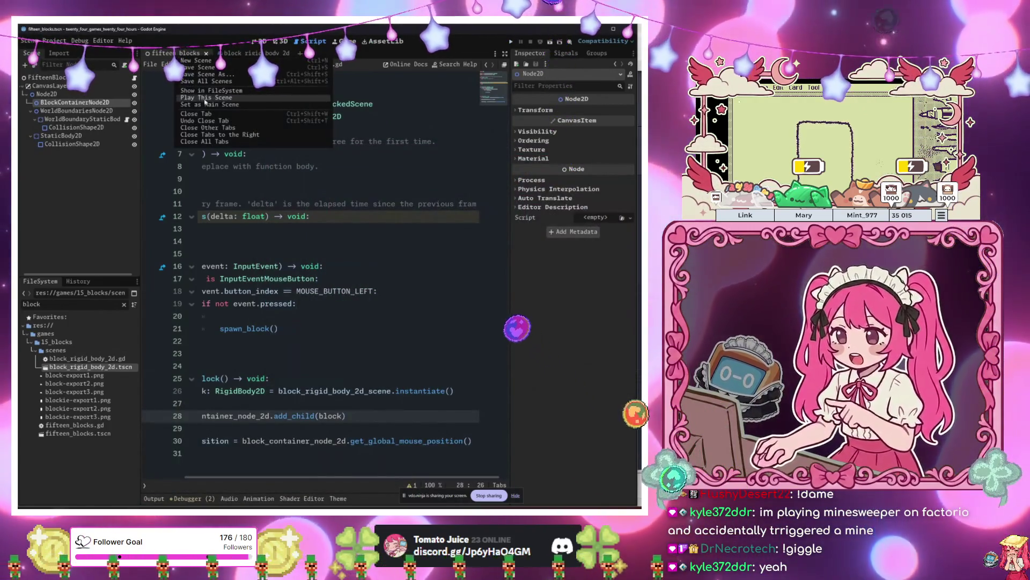
pyautogui.click(206, 105)
# Run the fifteen_blocks scene, close it, and return to the 2D workspace.
pyautogui.rightClick(178, 54)
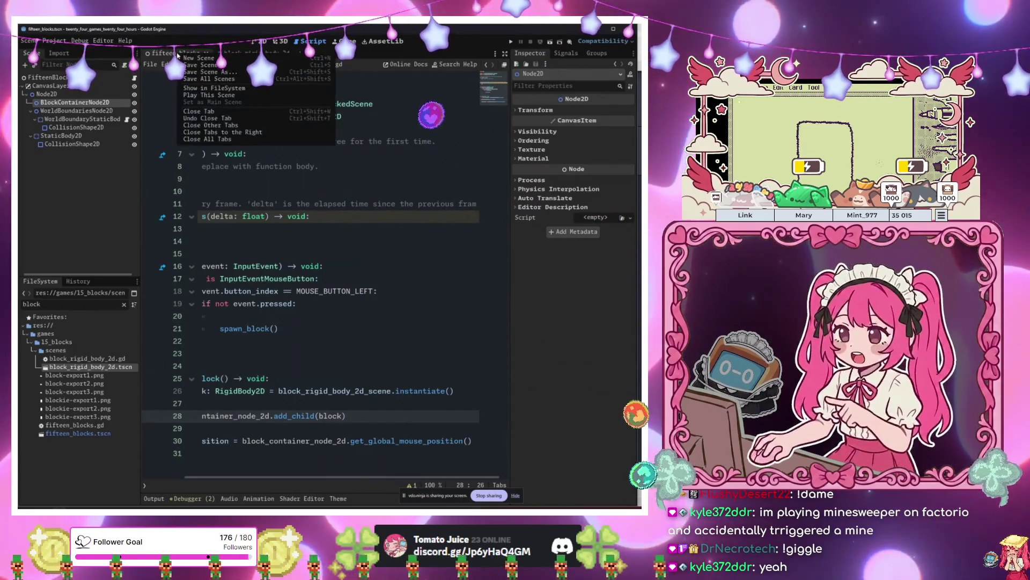
pyautogui.click(201, 96)
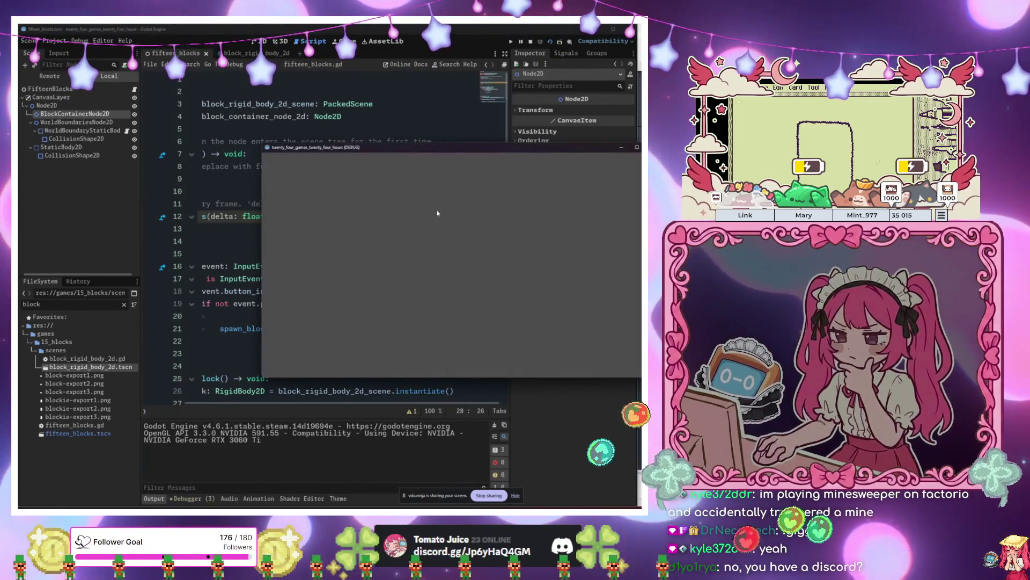
pyautogui.press('F8')
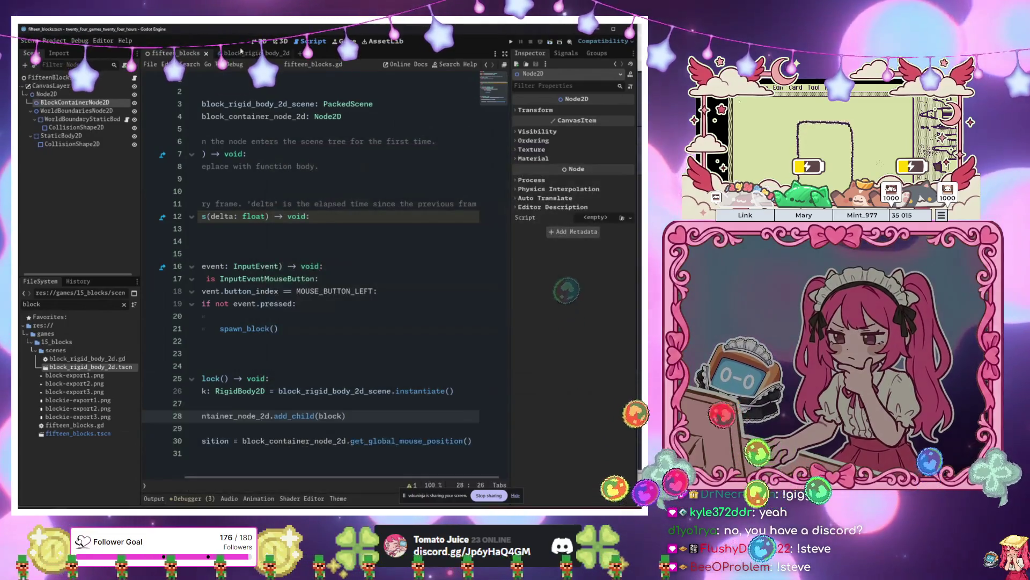
pyautogui.hotkey('ctrl', 'F1')
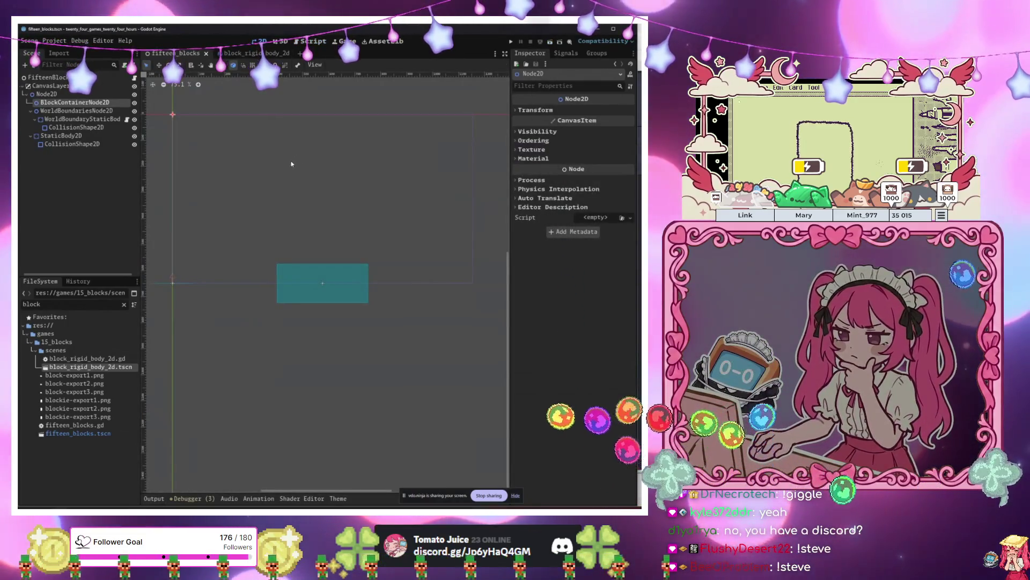
# Add a Sprite2D child under the floor's StaticBody2D node.
pyautogui.rightClick(278, 194)
pyautogui.click(279, 257)
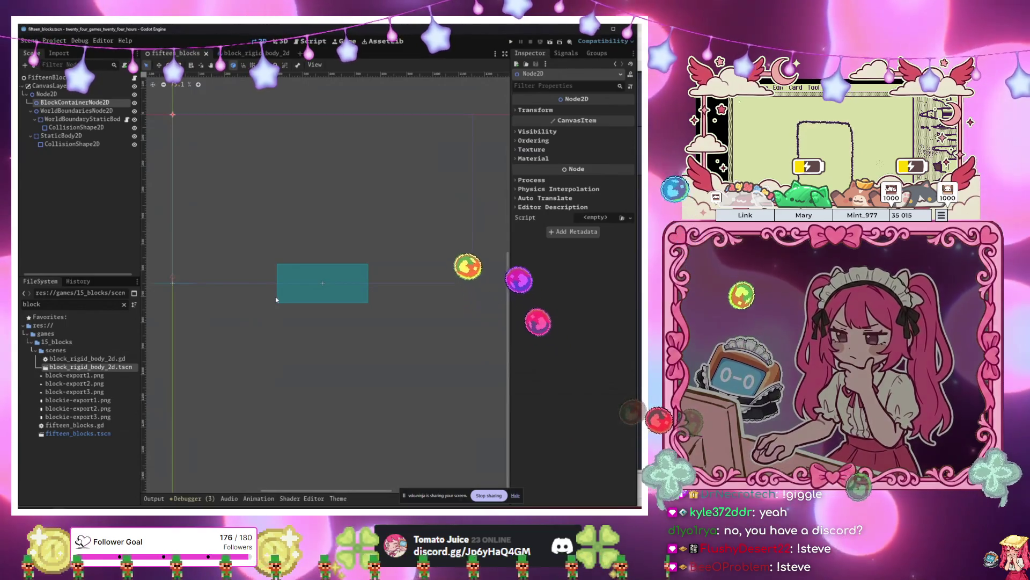
pyautogui.click(65, 144)
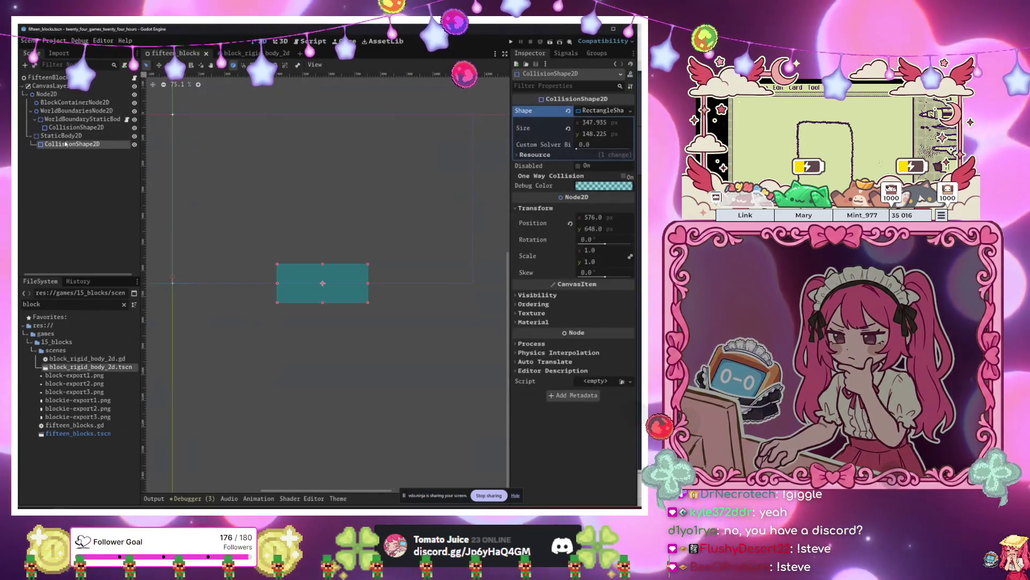
pyautogui.click(79, 136)
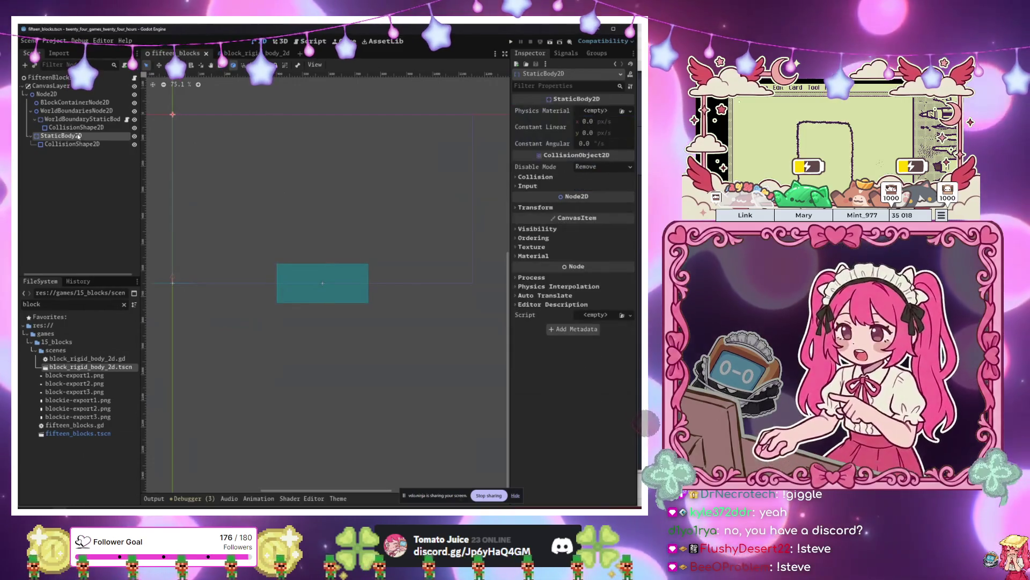
pyautogui.hotkey('ctrl', 'a')
pyautogui.write('sprite')
pyautogui.press('Return')
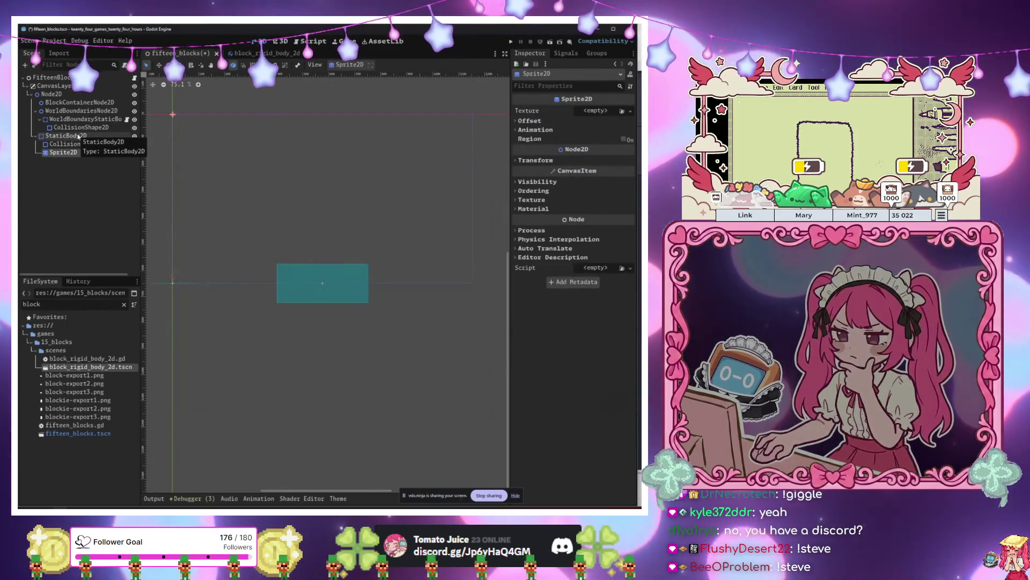
# Give the floor sprite a New GradientTexture2D, align it over the teal collision box, and run the game.
pyautogui.click(598, 111)
pyautogui.click(574, 201)
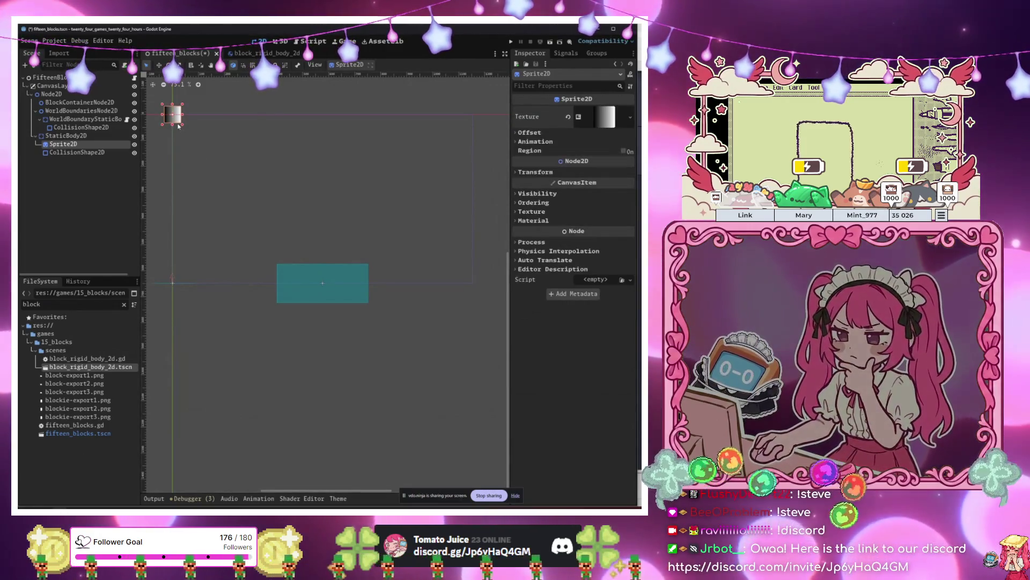
pyautogui.moveTo(175, 119)
pyautogui.mouseDown()
pyautogui.moveTo(311, 293)
pyautogui.moveTo(323, 286)
pyautogui.moveTo(363, 320)
pyautogui.moveTo(370, 303)
pyautogui.mouseUp()
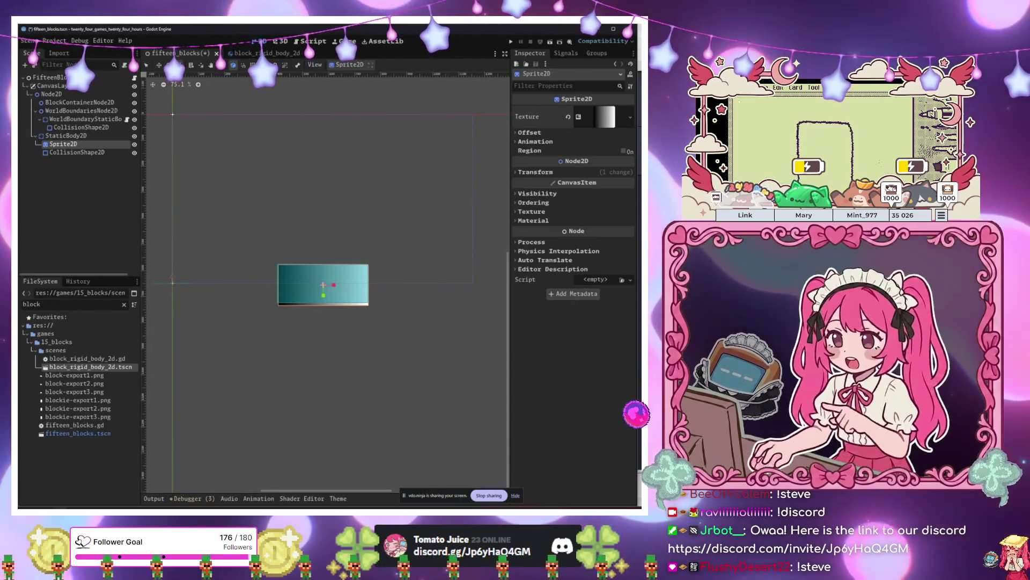
pyautogui.scroll(2, 335, 352)
pyautogui.scroll(-4, 368, 364)
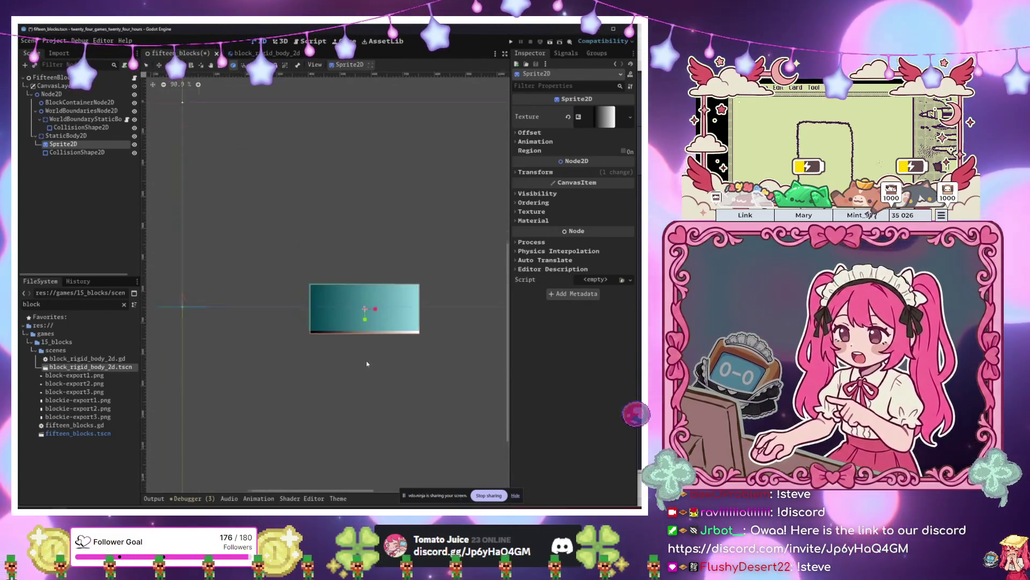
pyautogui.click(82, 153)
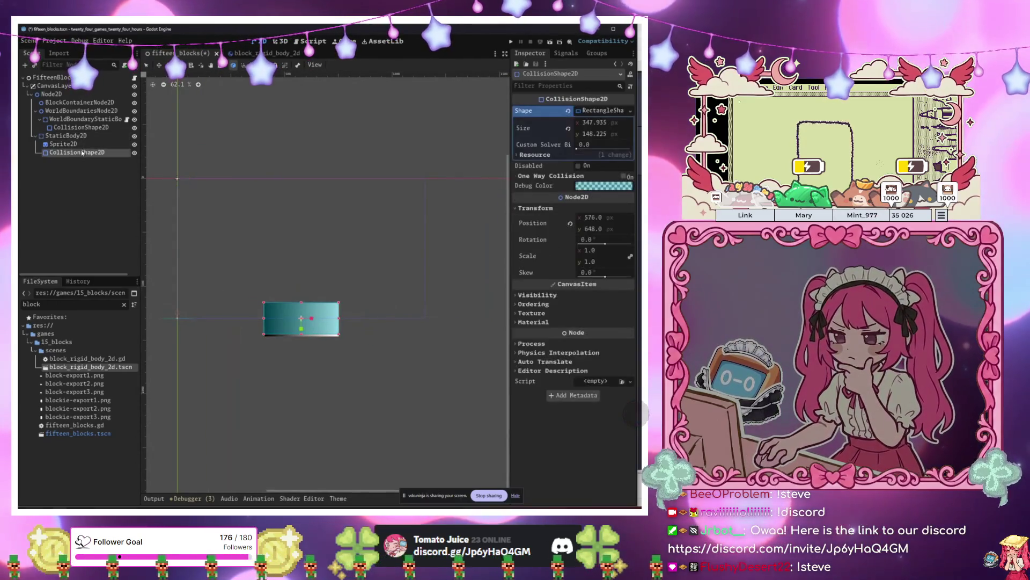
pyautogui.press('F5')
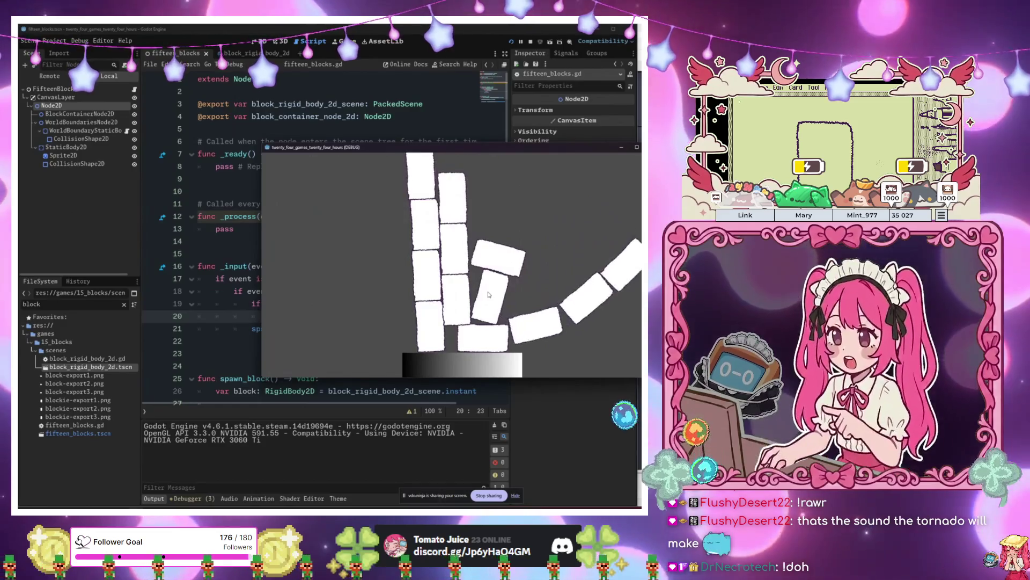
# Stop the game and add func _block_touched_floor() -> void: with a pass body below spawn_block.
pyautogui.press('F8')
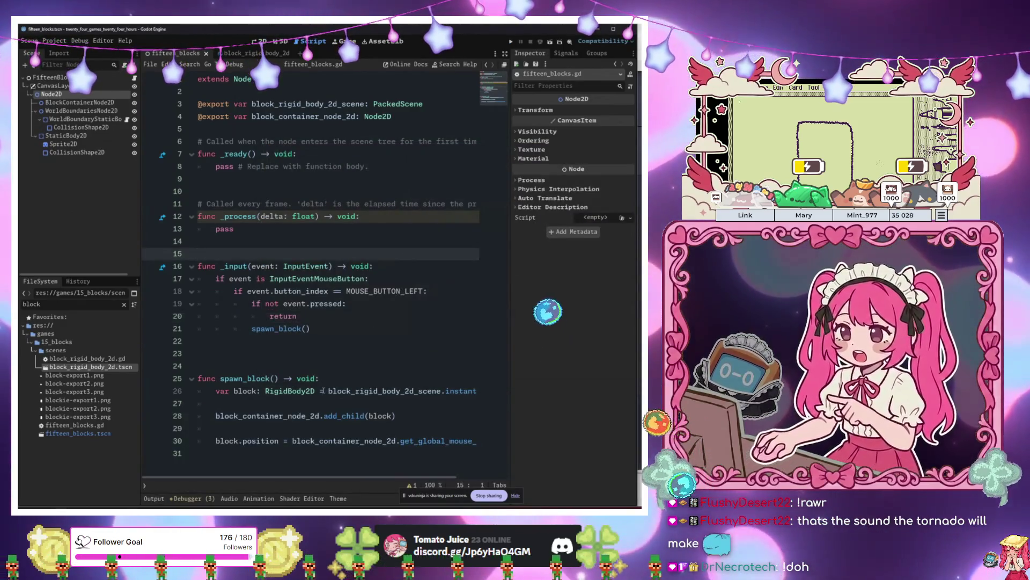
pyautogui.click(342, 457)
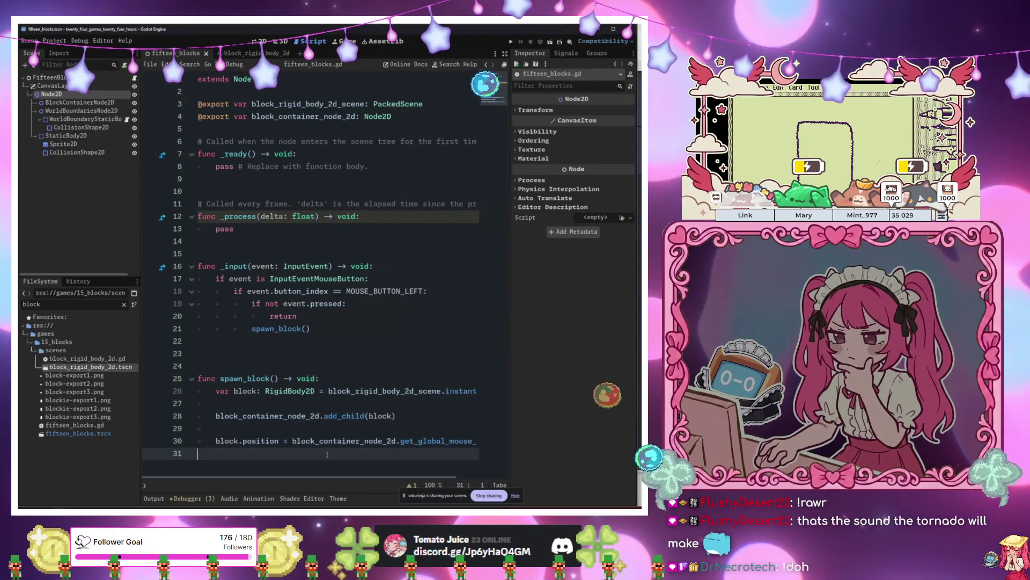
pyautogui.press('Return')
pyautogui.write('@abstract')
pyautogui.press('Return')
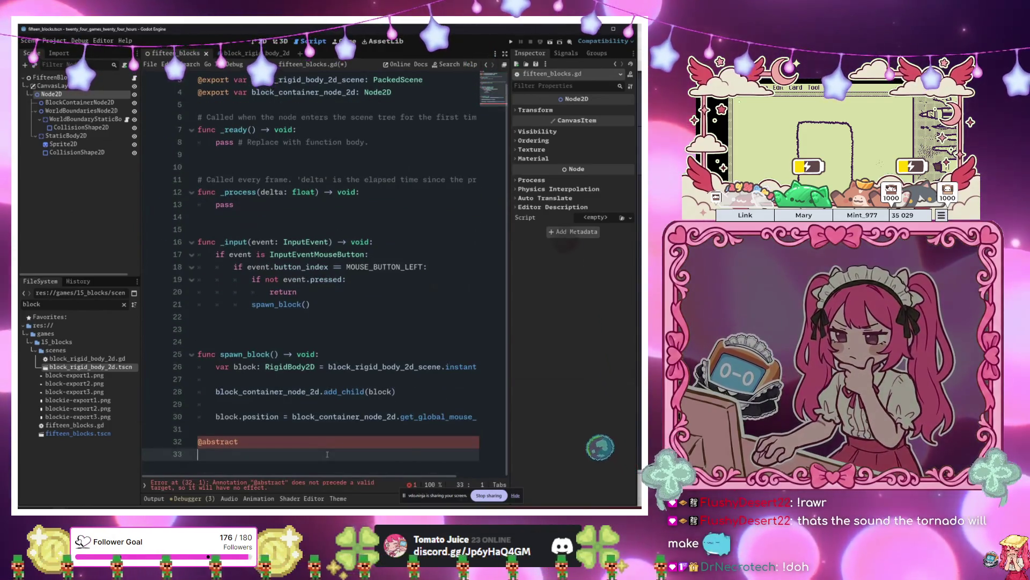
pyautogui.press('BackSpace')
pyautogui.press('BackSpace')
pyautogui.press('BackSpace')
pyautogui.press('BackSpace')
pyautogui.press('BackSpace')
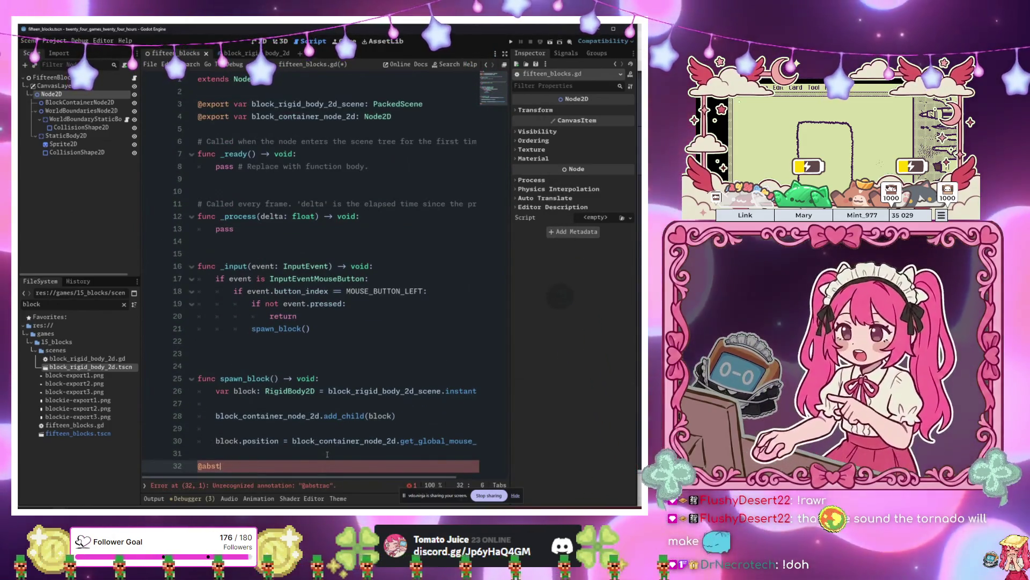
pyautogui.press('BackSpace')
pyautogui.press('BackSpace')
pyautogui.press('Return')
pyautogui.press('Return')
pyautogui.press('Return')
pyautogui.write('func _')
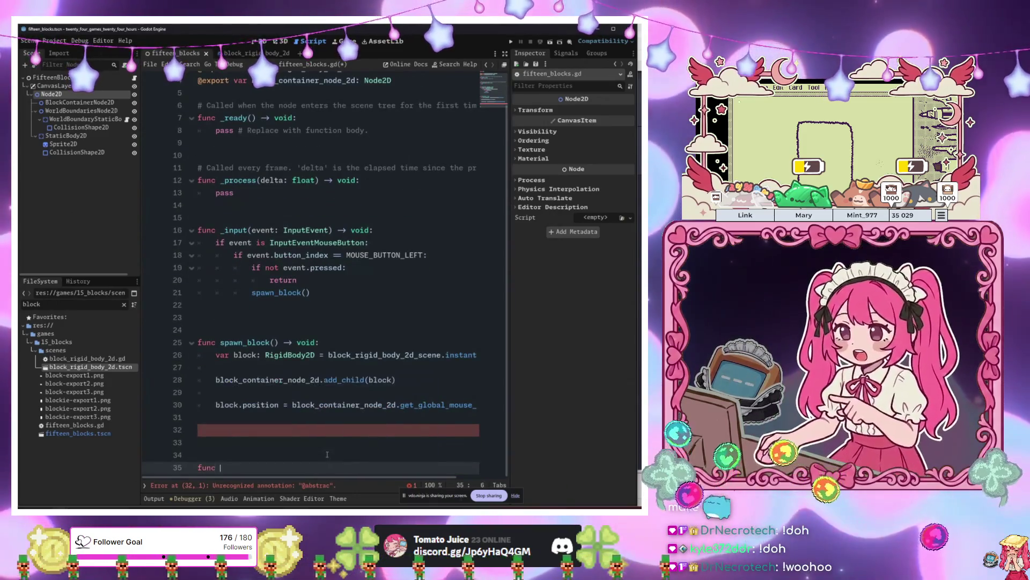
pyautogui.write('touch')
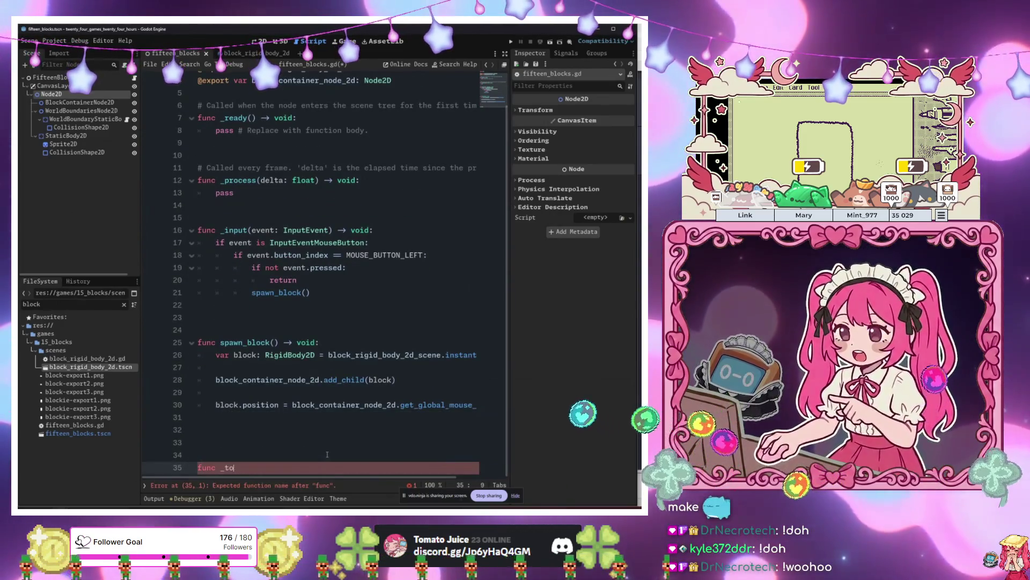
pyautogui.press('BackSpace')
pyautogui.press('BackSpace')
pyautogui.write('block_tou')
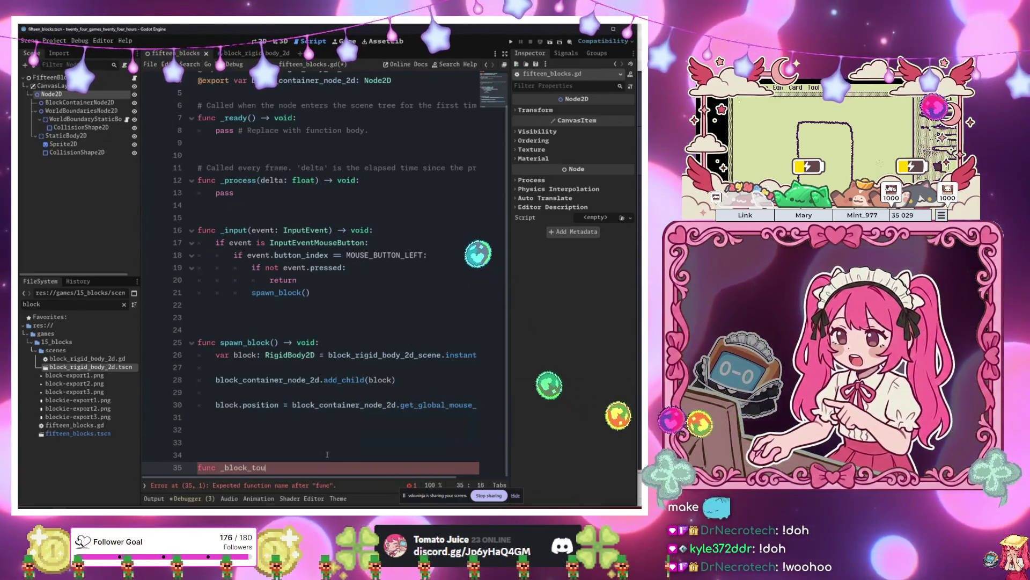
pyautogui.write('ched_floor')
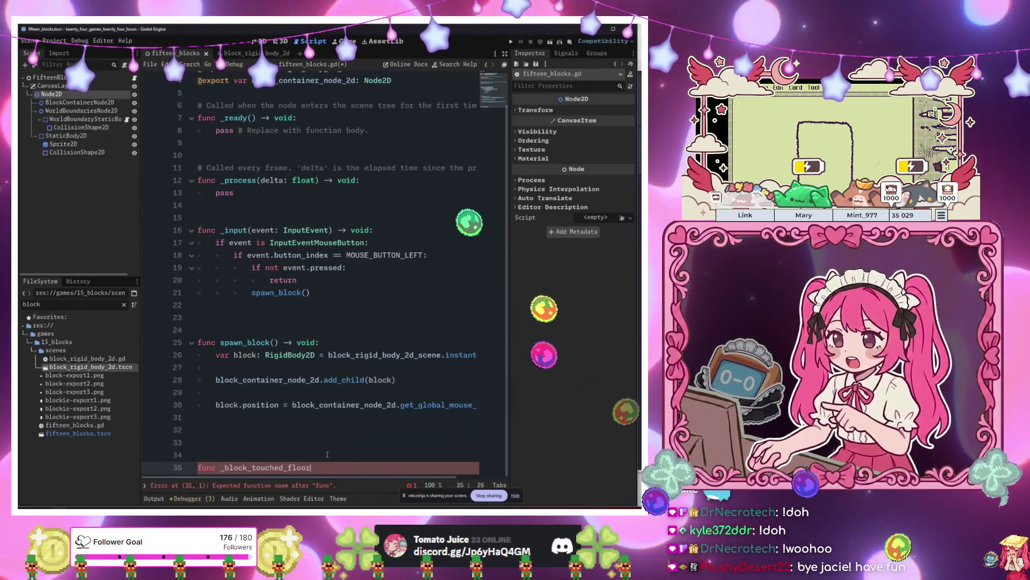
pyautogui.write('() -> vco')
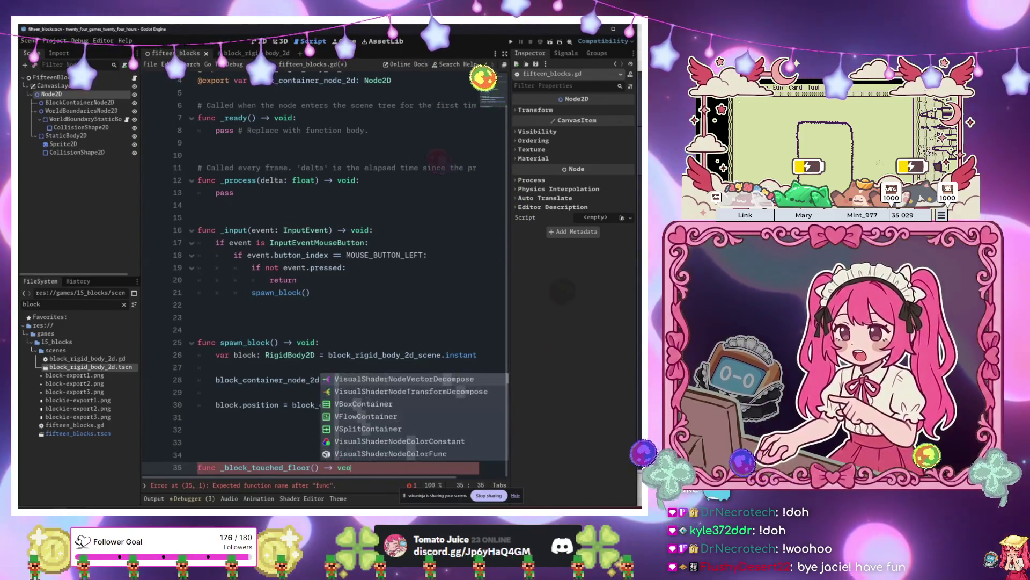
pyautogui.press('BackSpace')
pyautogui.press('BackSpace')
pyautogui.write('oid:')
pyautogui.press('Return')
pyautogui.write('pa')
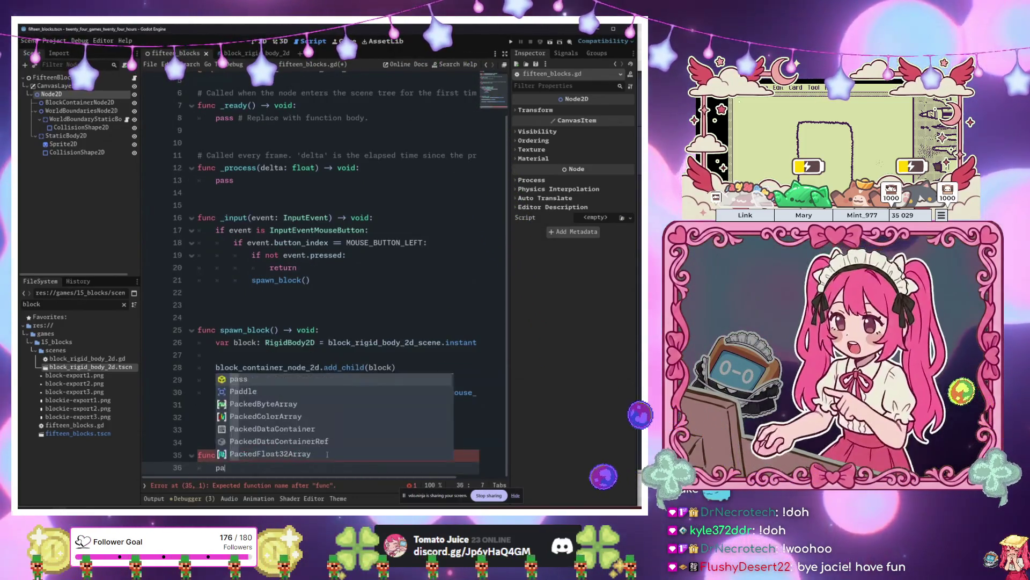
pyautogui.press('Return')
# Start a block.floor line in spawn_block, then open the block_rigid_body_2d script.
pyautogui.press('Up')
pyautogui.press('Up')
pyautogui.press('Up')
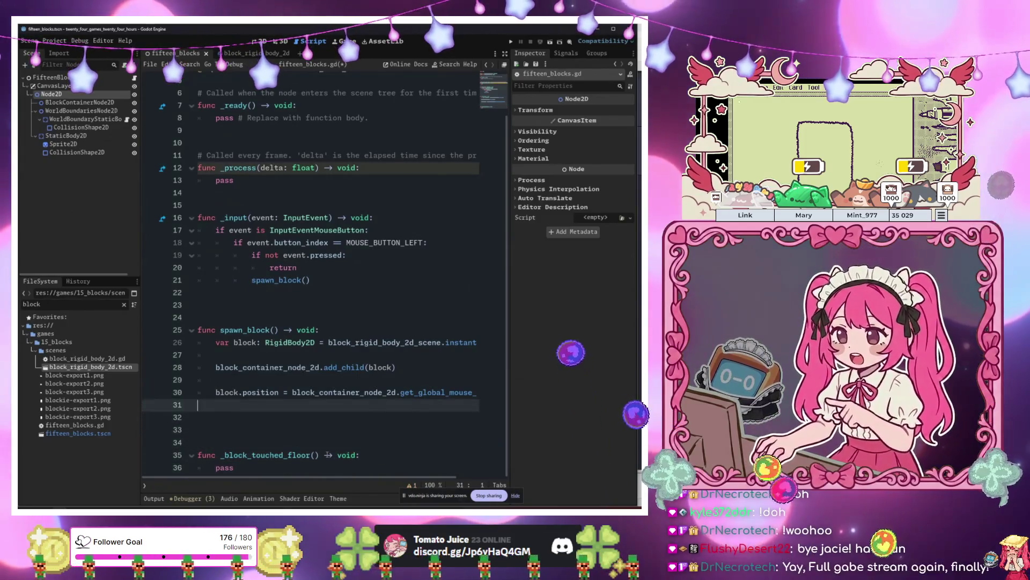
pyautogui.press('Return')
pyautogui.write('block.')
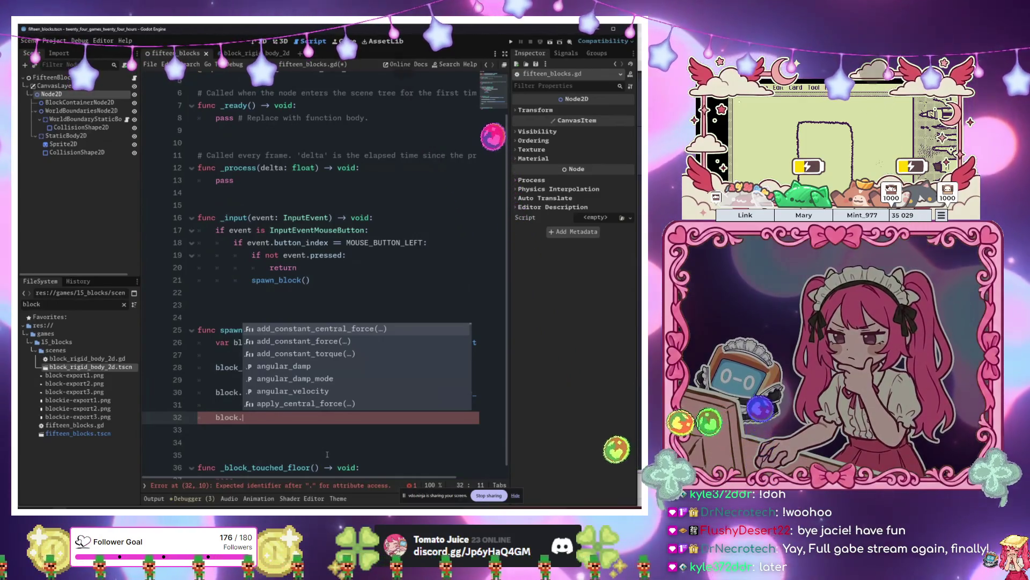
pyautogui.write('floor')
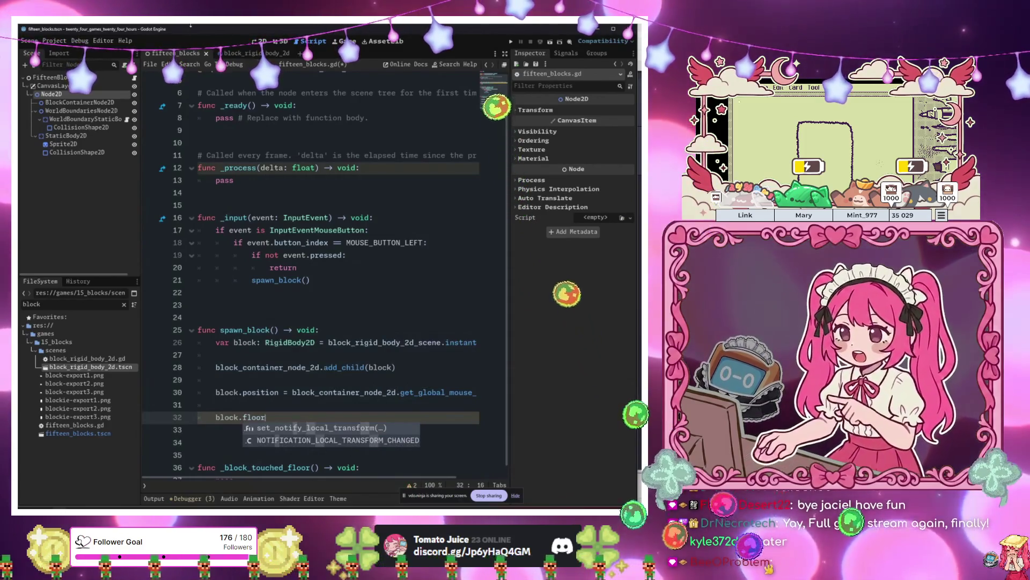
pyautogui.click(247, 53)
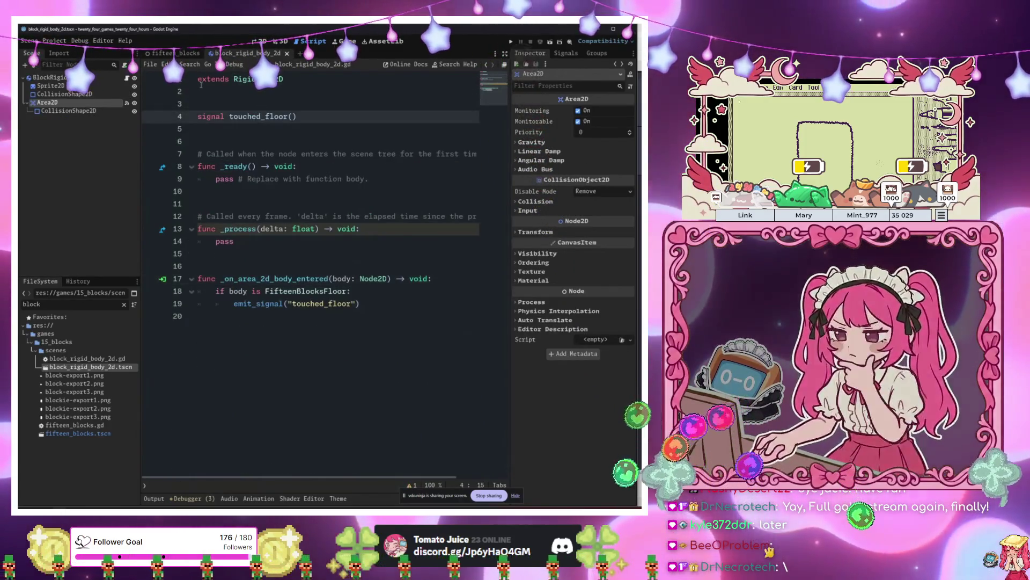
# Insert 'class_name Block' above extends RigidBody2D in block_rigid_body_2d.gd, then return to fifteen_blocks.gd.
pyautogui.click(200, 79)
pyautogui.press('Return')
pyautogui.press('Up')
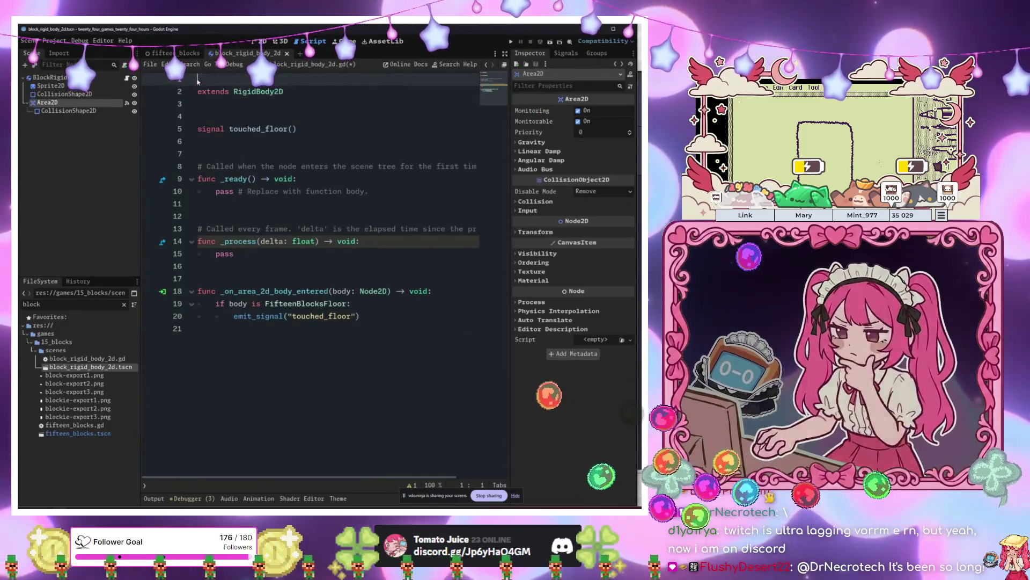
pyautogui.write('class_name ')
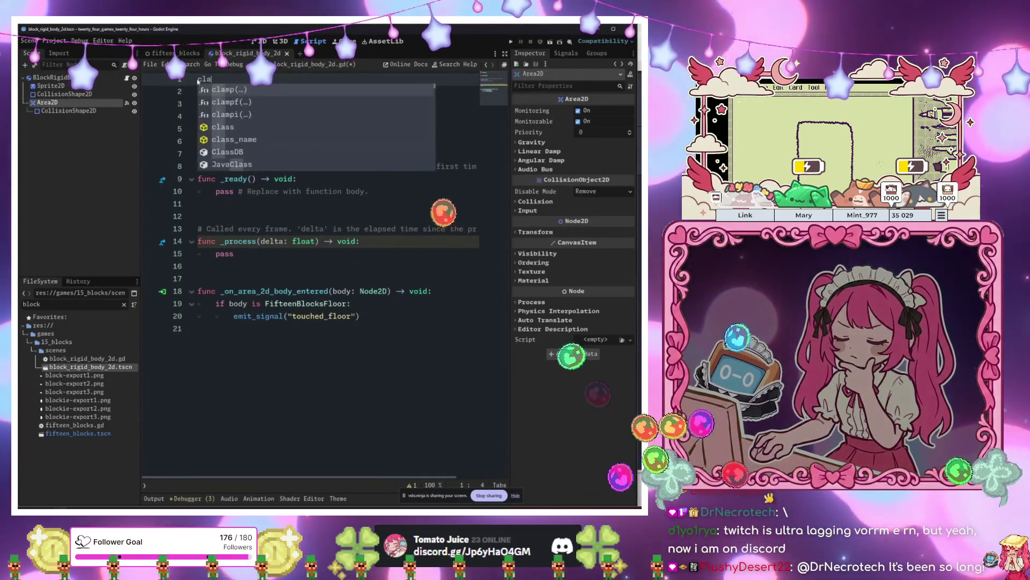
pyautogui.write('Fif')
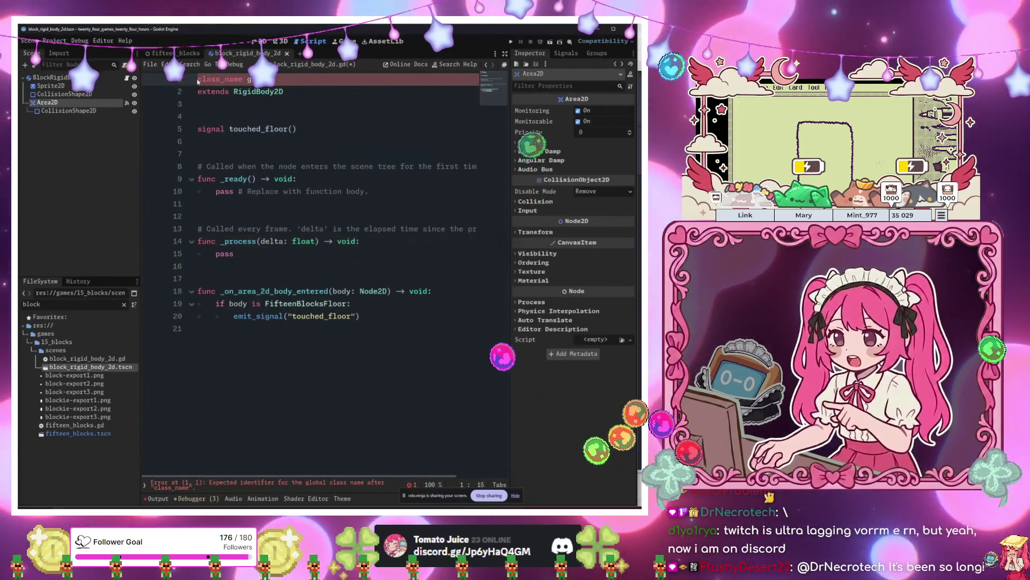
pyautogui.press('BackSpace')
pyautogui.press('BackSpace')
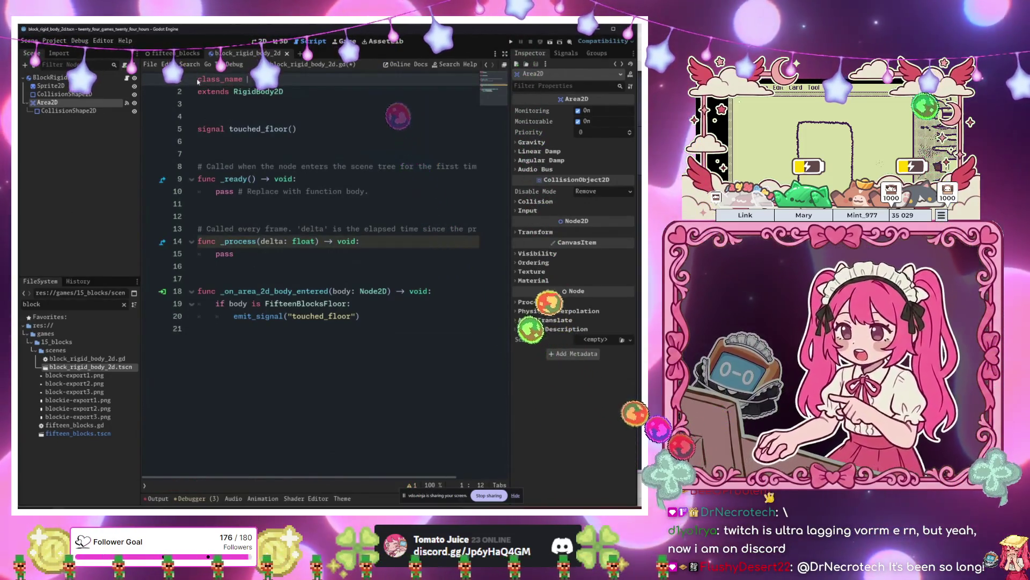
pyautogui.write('lock')
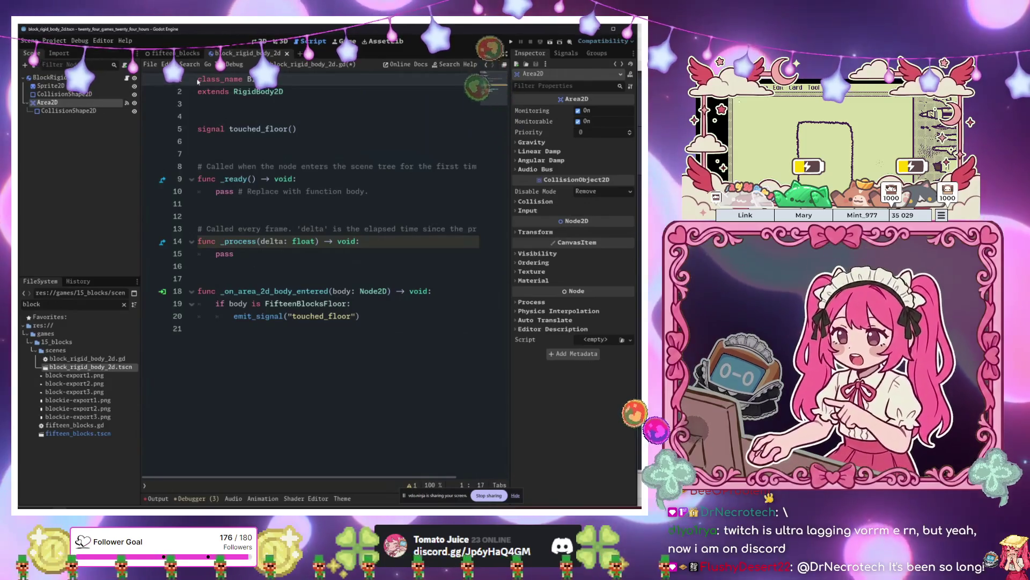
pyautogui.click(179, 53)
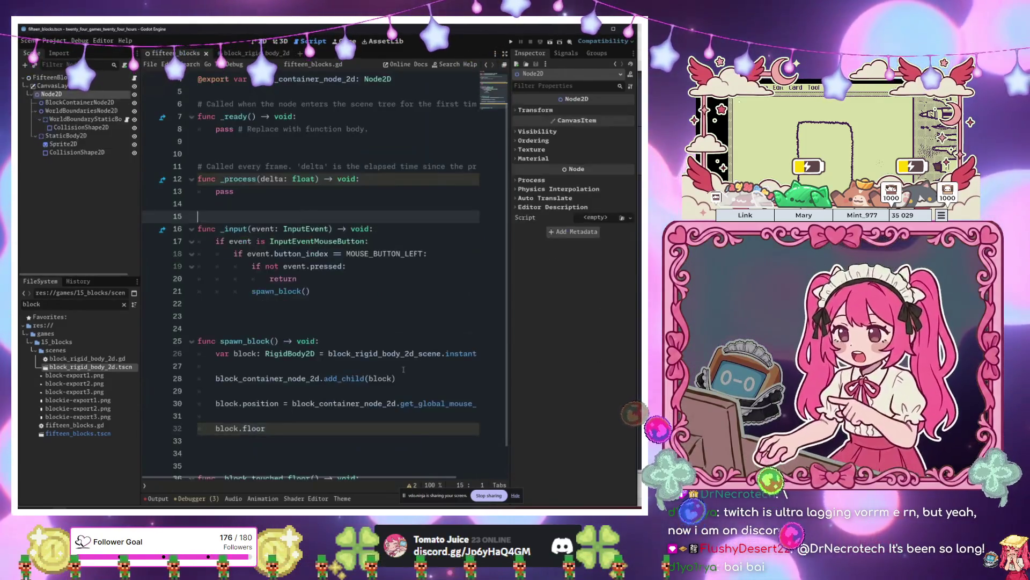
# Change the block variable's type from RigidBody2D to Block in spawn_block.
pyautogui.click(302, 417)
pyautogui.click(313, 354)
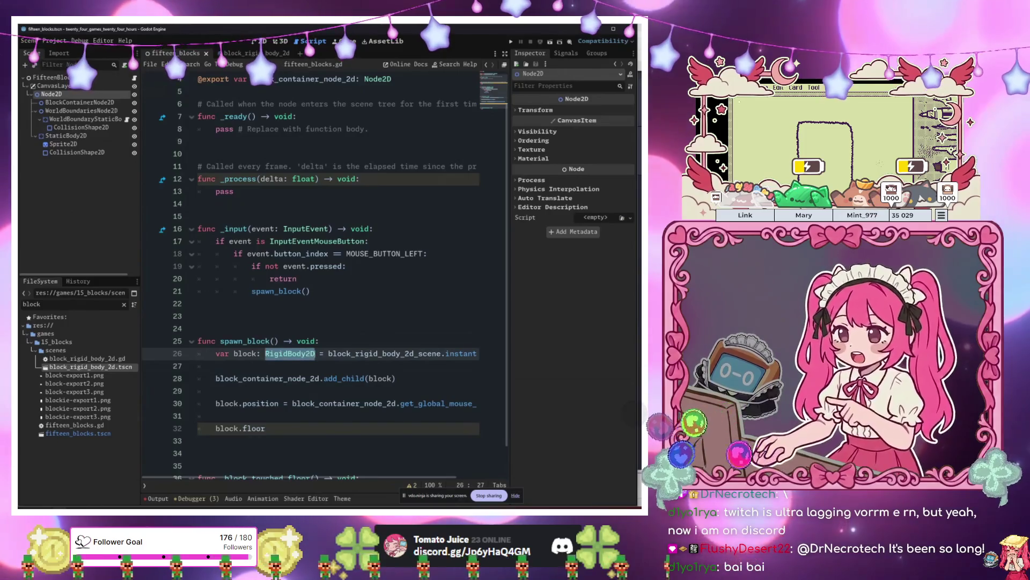
pyautogui.write('Block')
pyautogui.click(333, 315)
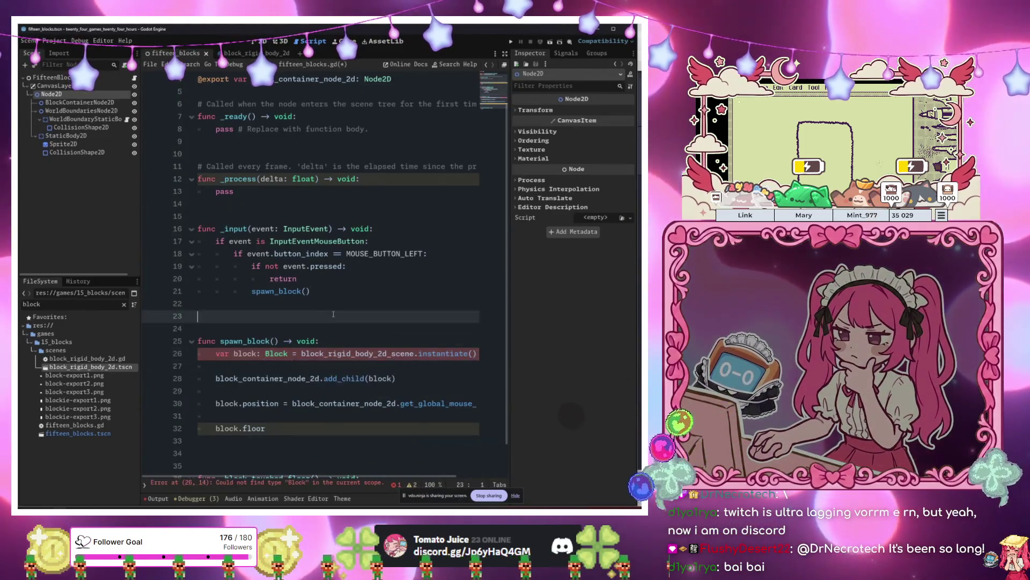
# Undo a mistaken floor assignment on line 32, check the block script's touched_floor signal, and save it.
pyautogui.click(324, 403)
pyautogui.click(319, 428)
pyautogui.scroll(-1, 320, 426)
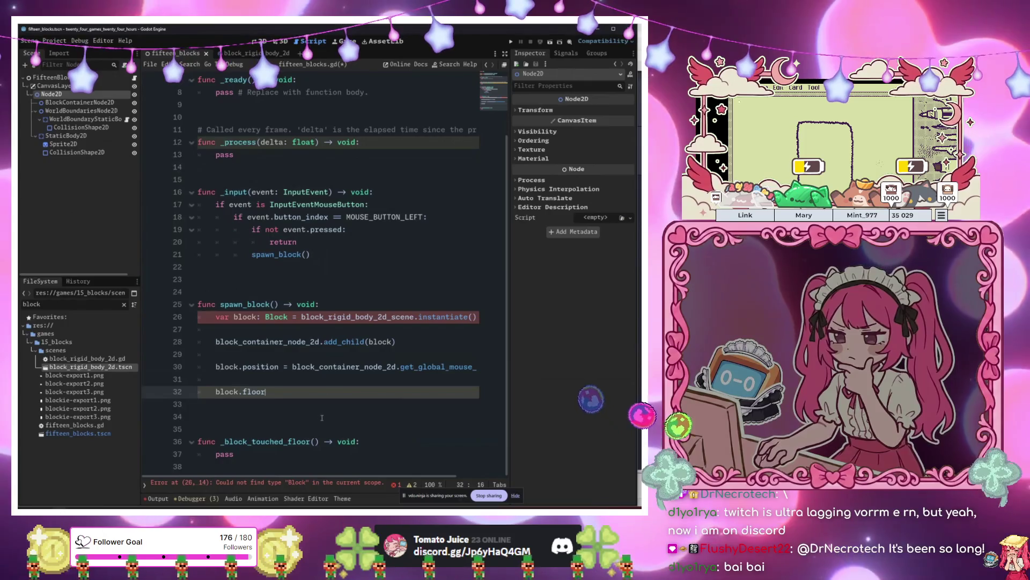
pyautogui.click(323, 414)
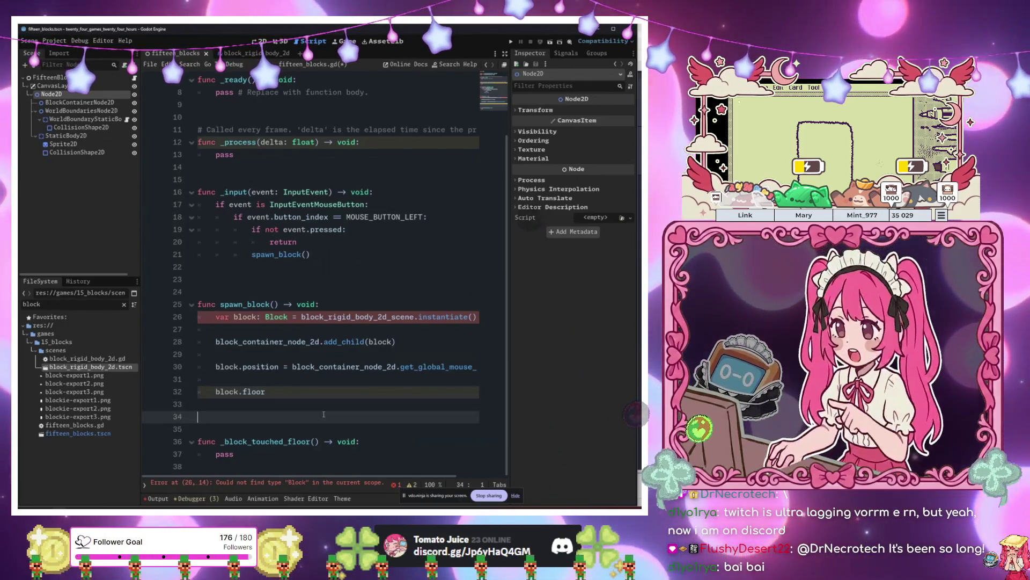
pyautogui.click(308, 392)
pyautogui.rightClick(308, 392)
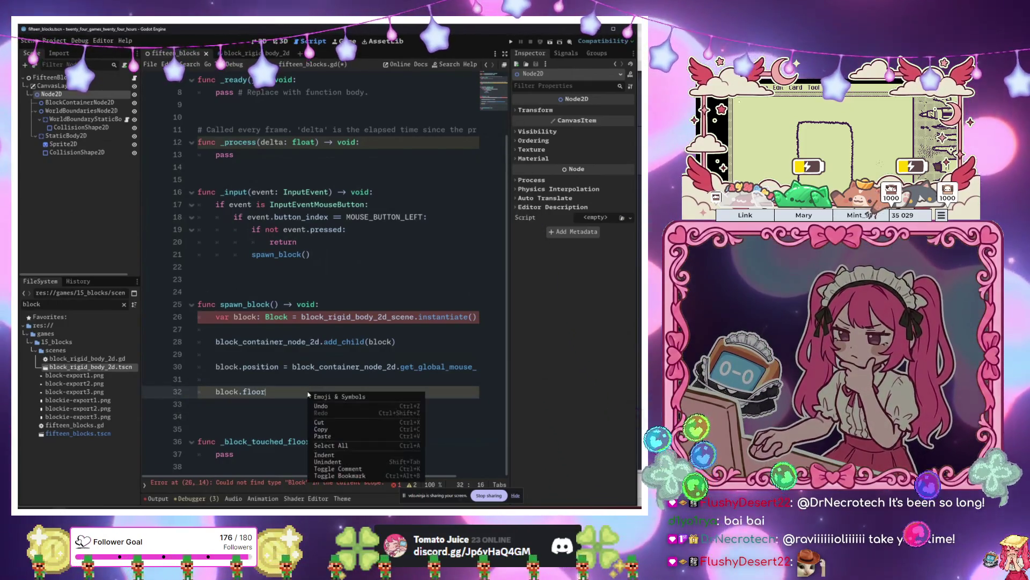
pyautogui.click(308, 392)
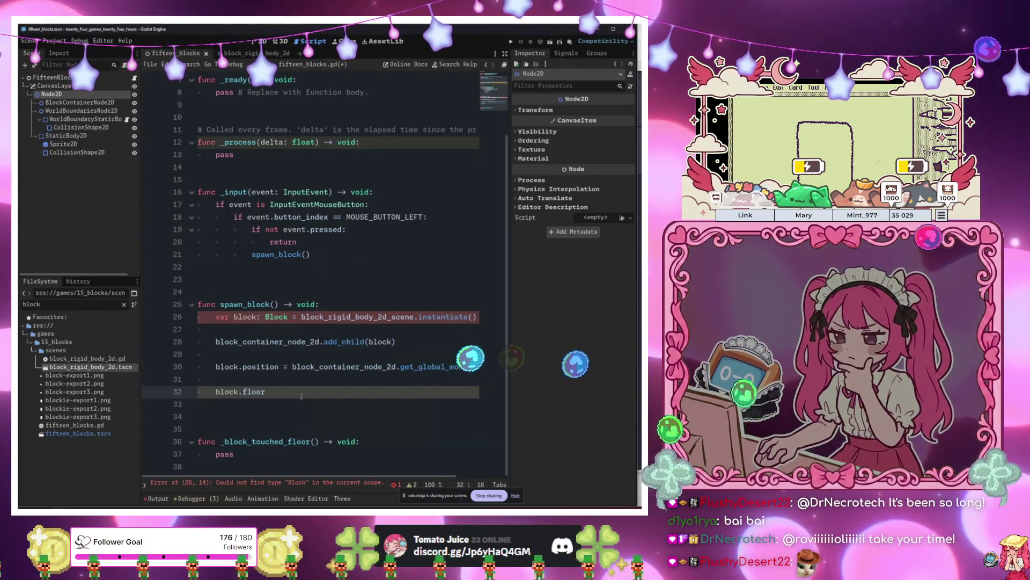
pyautogui.doubleClick(301, 396)
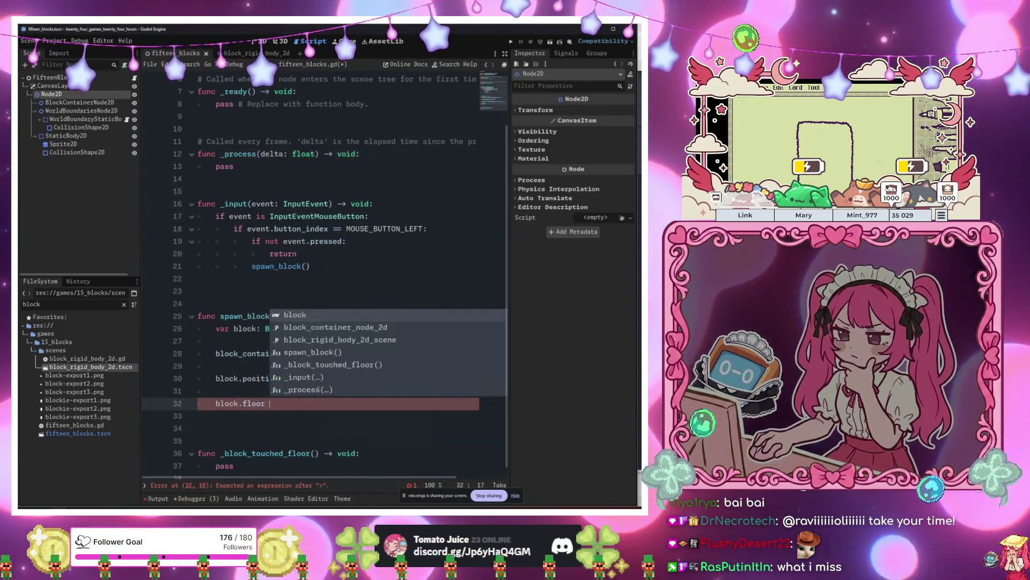
pyautogui.write('=')
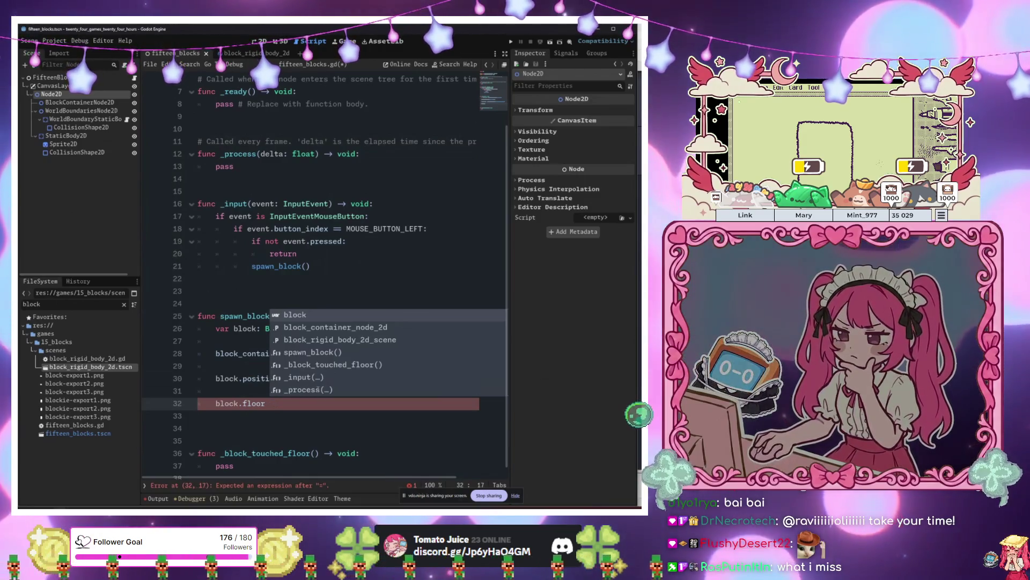
pyautogui.press('BackSpace')
pyautogui.press('BackSpace')
pyautogui.press('BackSpace')
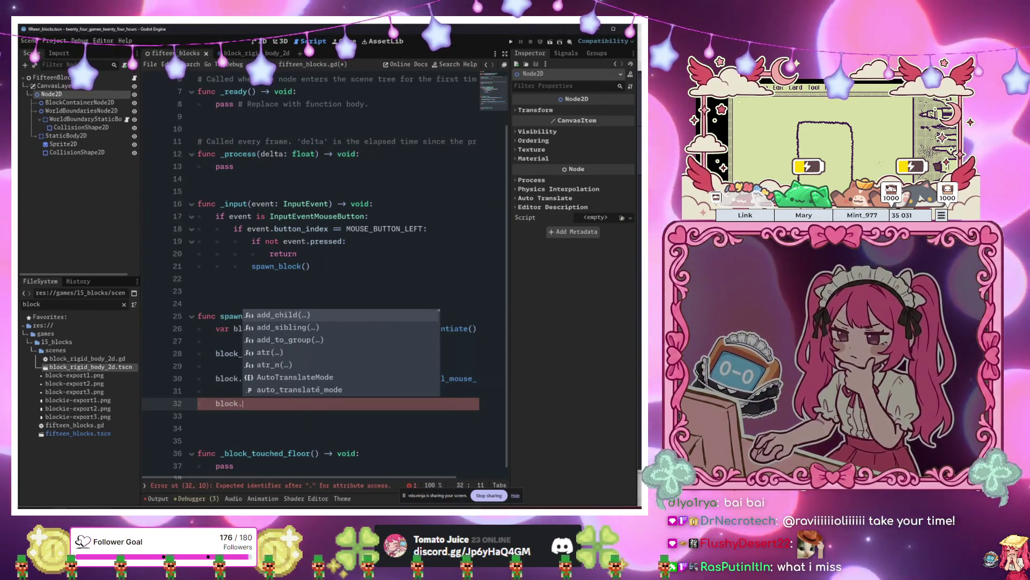
pyautogui.hotkey('ctrl', 'Tab')
pyautogui.click(264, 130)
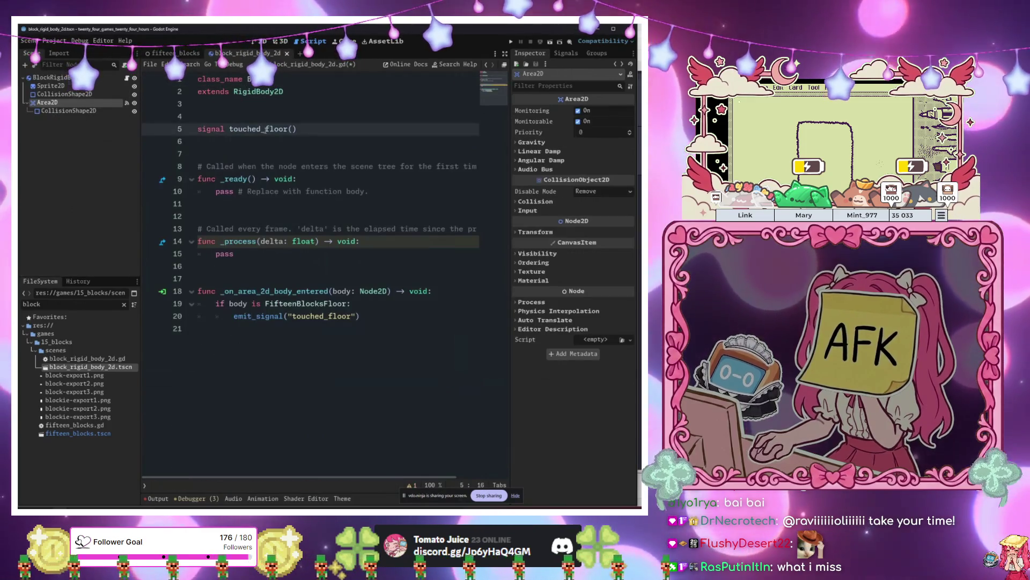
pyautogui.hotkey('ctrl', 's')
pyautogui.click(189, 56)
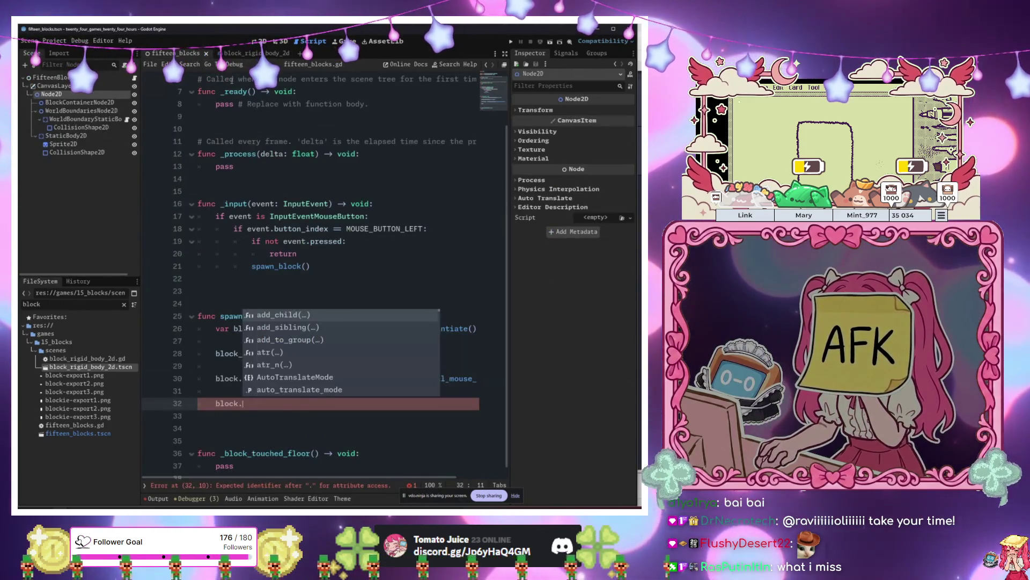
# Complete line 32 as block.touched_floor.connect(_block_touched_floor).
pyautogui.write('tou')
pyautogui.press('Return')
pyautogui.write('.')
pyautogui.press('Return')
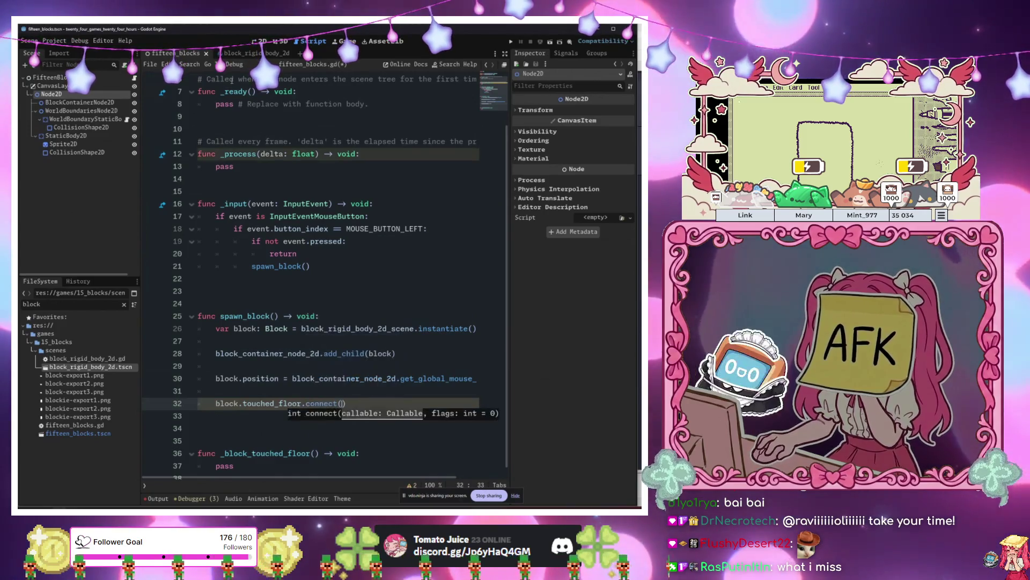
pyautogui.write('block_touched_floor')
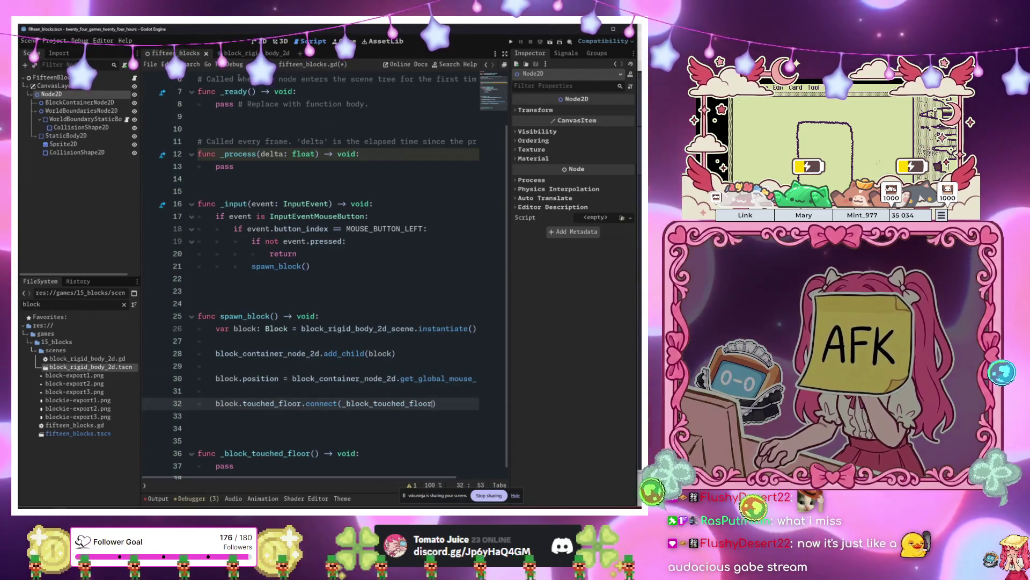
# Replace pass in _block_touched_floor with a lose() call.
pyautogui.scroll(-1, 305, 256)
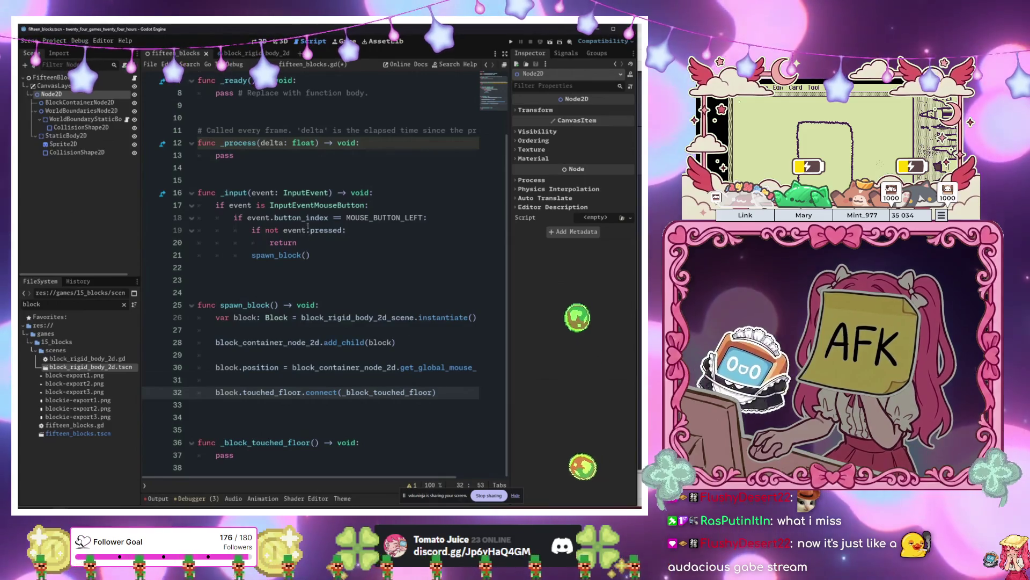
pyautogui.click(285, 455)
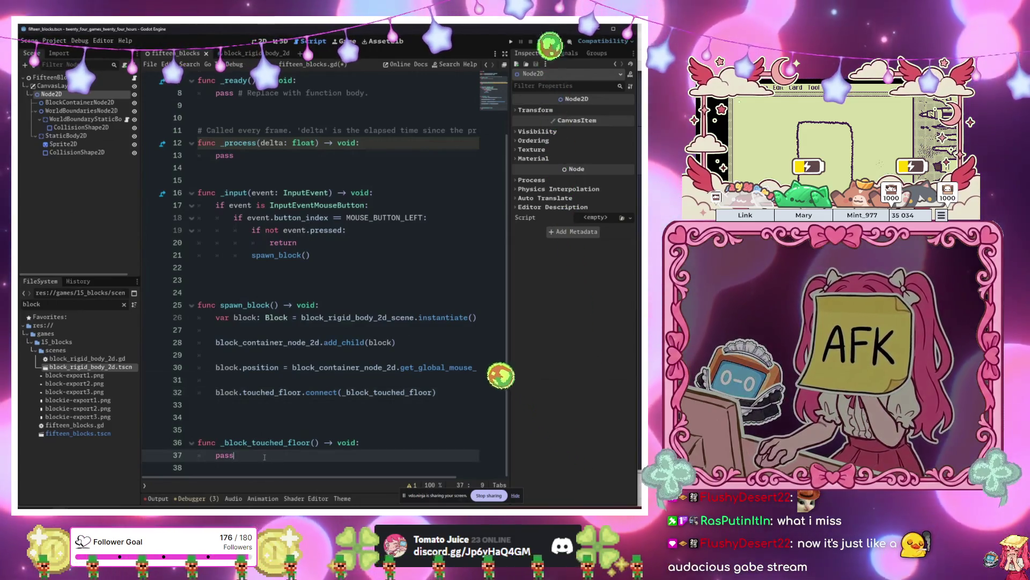
pyautogui.press('Down')
pyautogui.press('Return')
pyautogui.press('Return')
pyautogui.scroll(-1, 265, 457)
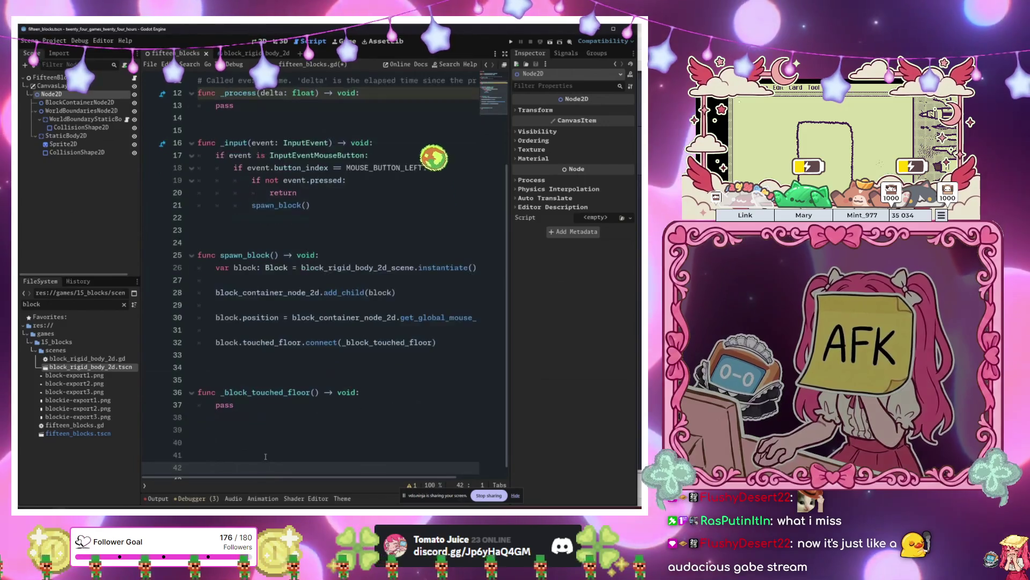
pyautogui.hotkey('ctrl', 'z')
pyautogui.click(269, 390)
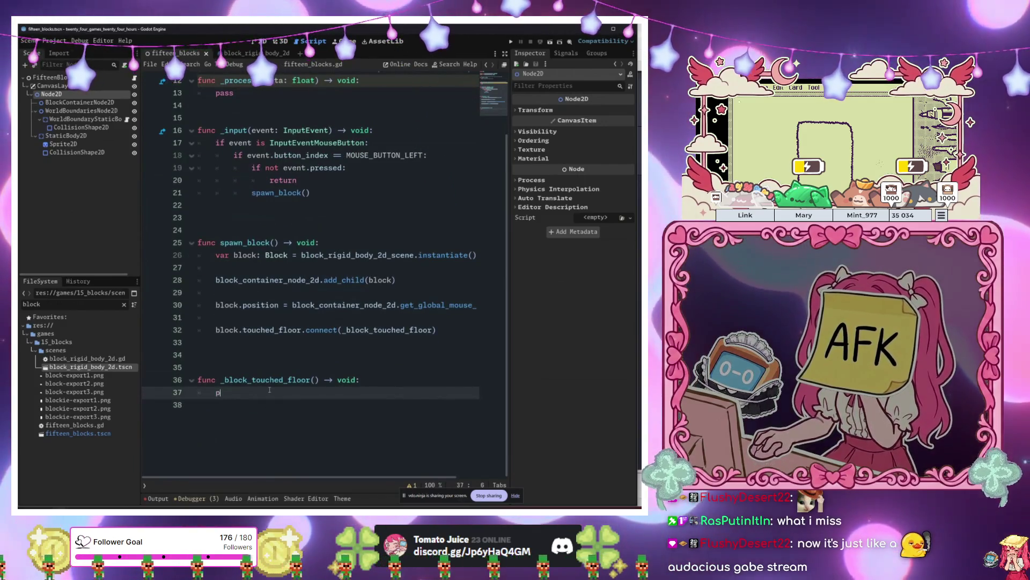
pyautogui.press('BackSpace')
pyautogui.write('lose()')
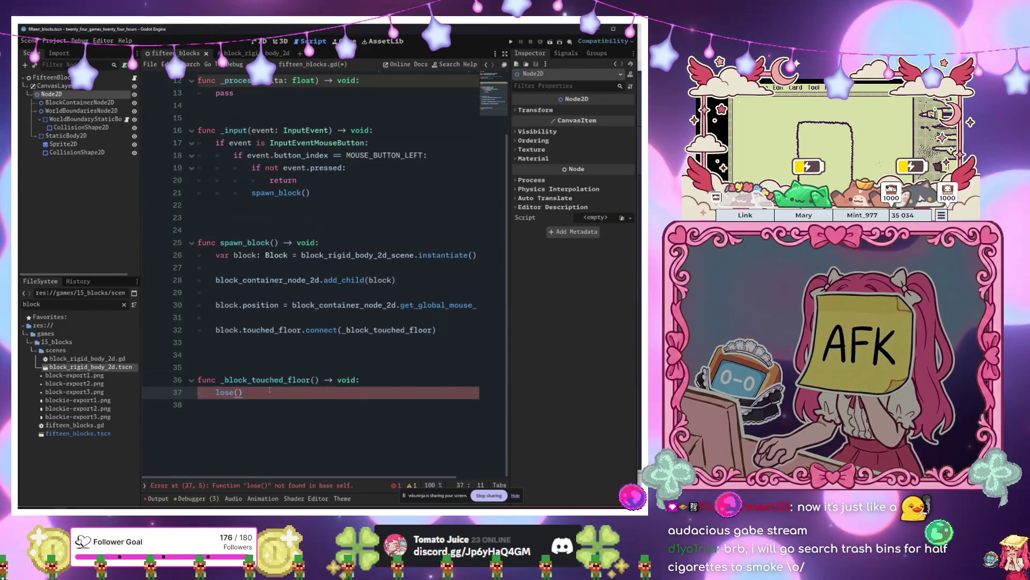
# Insert func lose() -> void: with a pass body above _block_touched_floor.
pyautogui.scroll(3, 269, 389)
pyautogui.click(270, 322)
pyautogui.scroll(-2, 279, 415)
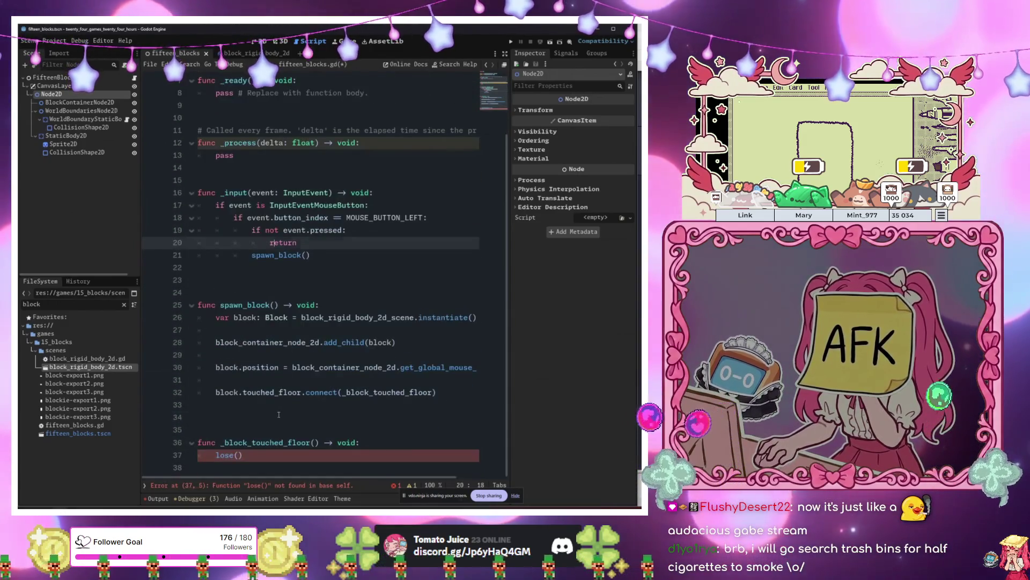
pyautogui.click(279, 415)
pyautogui.press('Return')
pyautogui.write('"""')
pyautogui.press('Return')
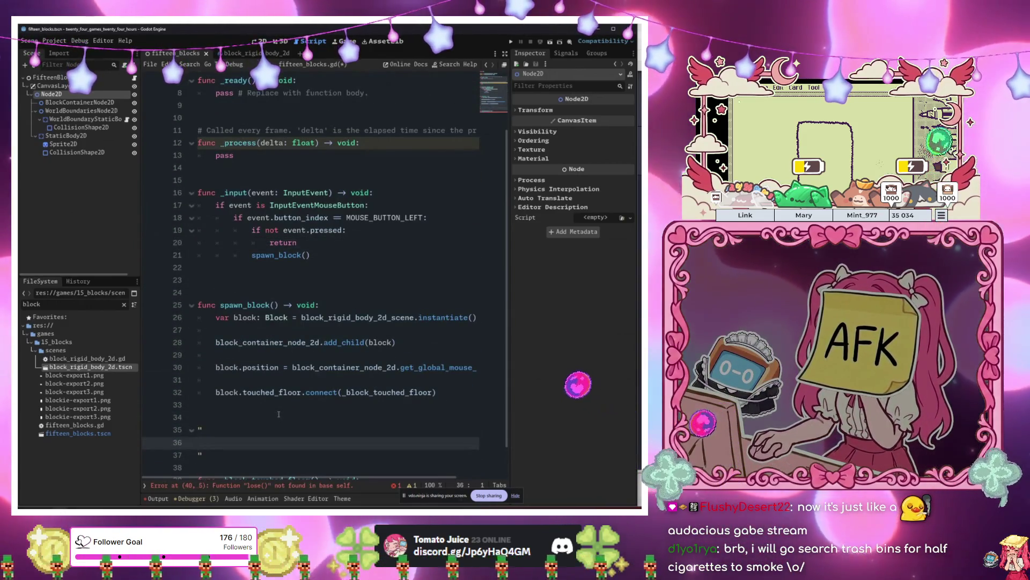
pyautogui.hotkey('ctrl', 'z')
pyautogui.hotkey('ctrl', 'z')
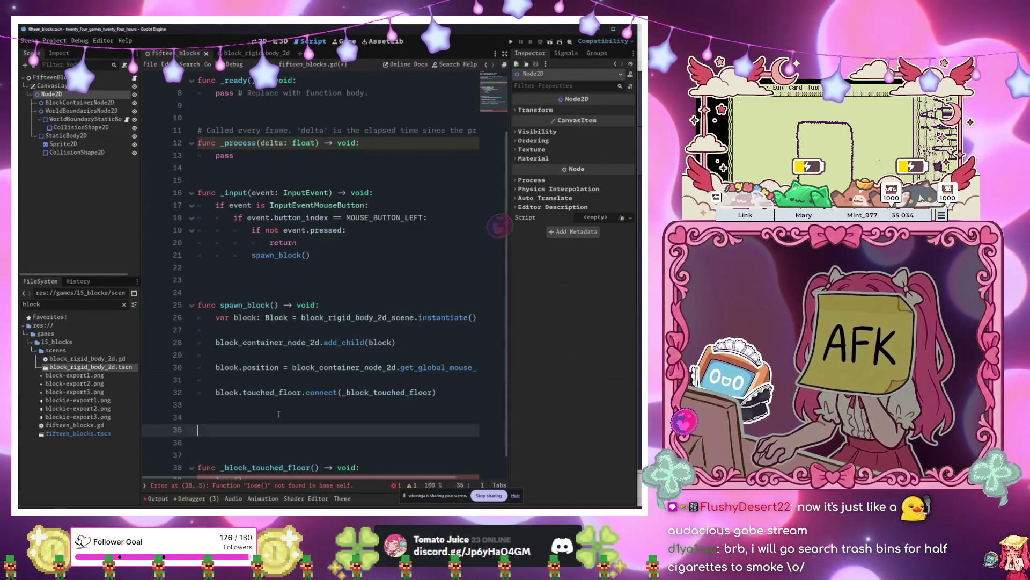
pyautogui.write('func los')
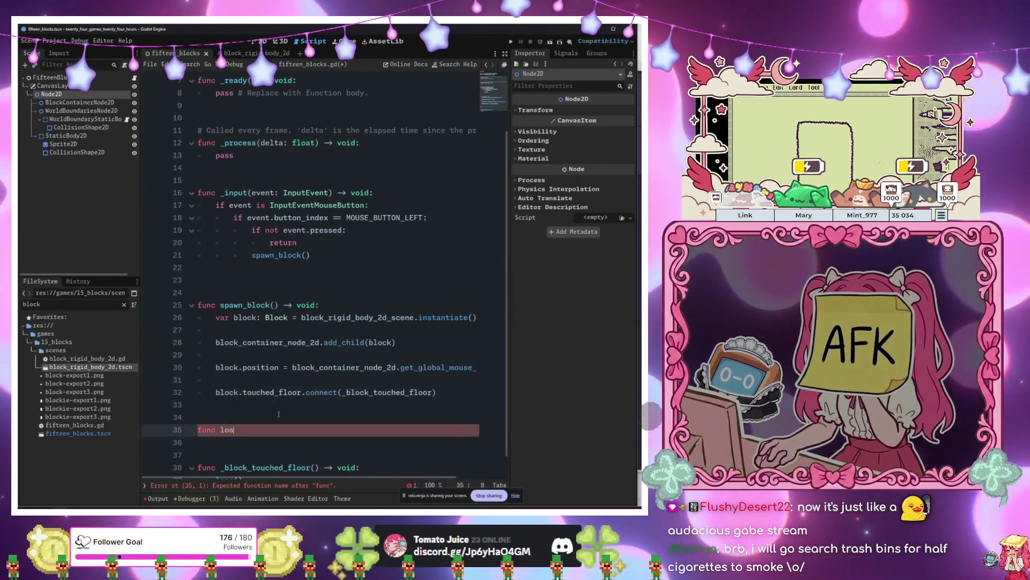
pyautogui.write(' void:')
pyautogui.press('Return')
pyautogui.write('pas')
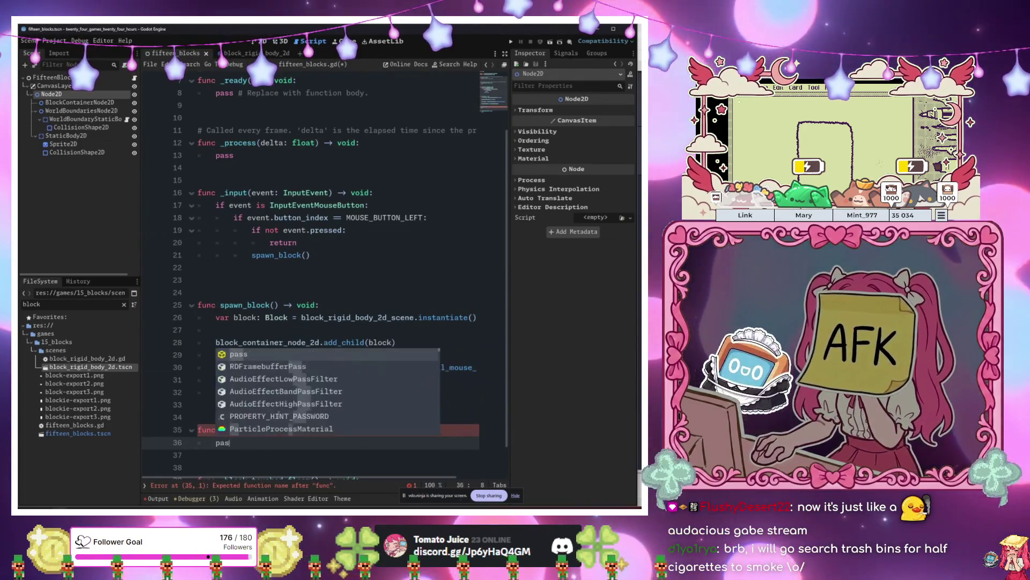
pyautogui.press('Return')
pyautogui.scroll(-1, 308, 408)
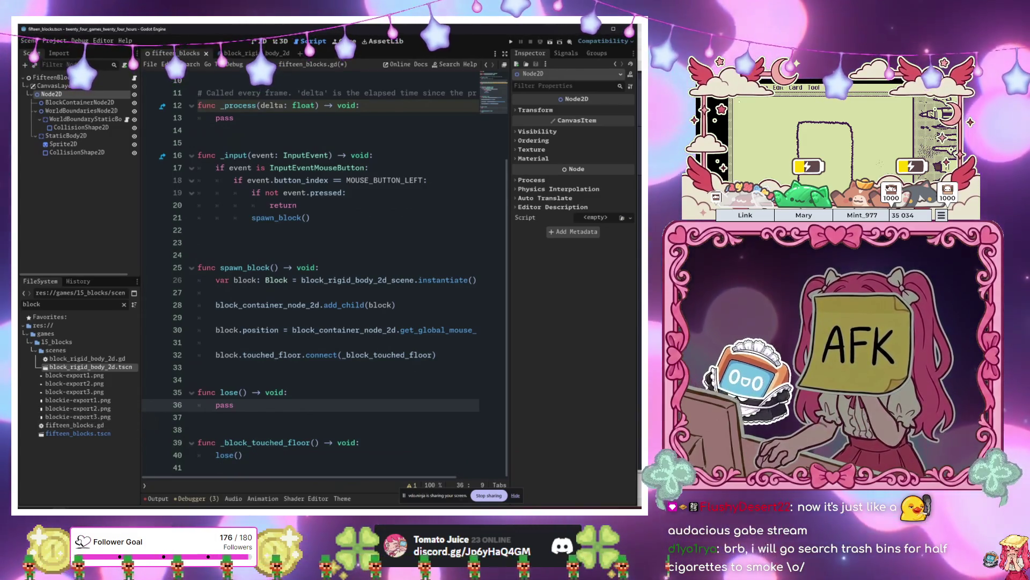
pyautogui.click(322, 459)
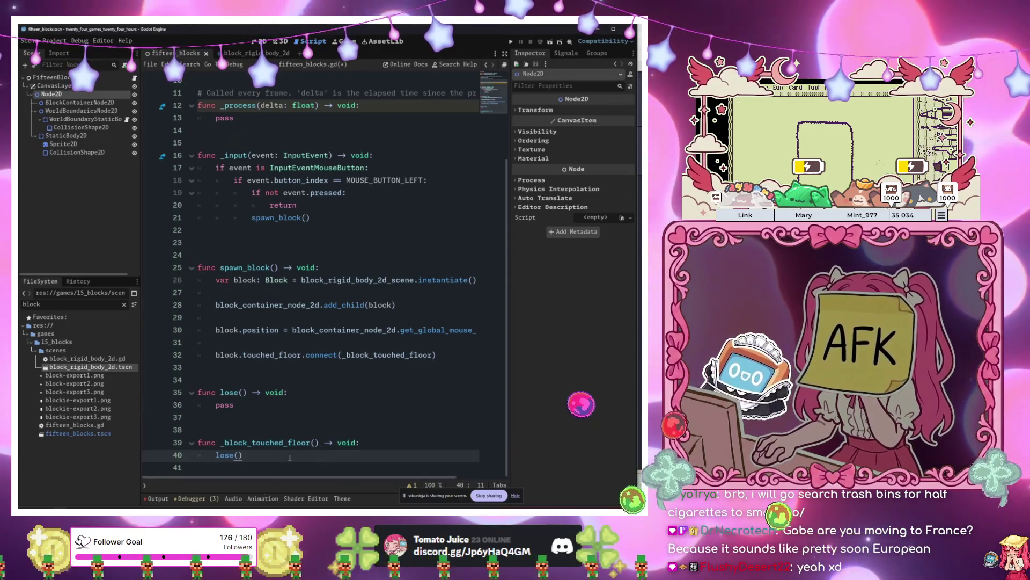
# Replace the pass in lose() with a draft 'var blocks: Block in block_' line and save the script.
pyautogui.click(316, 433)
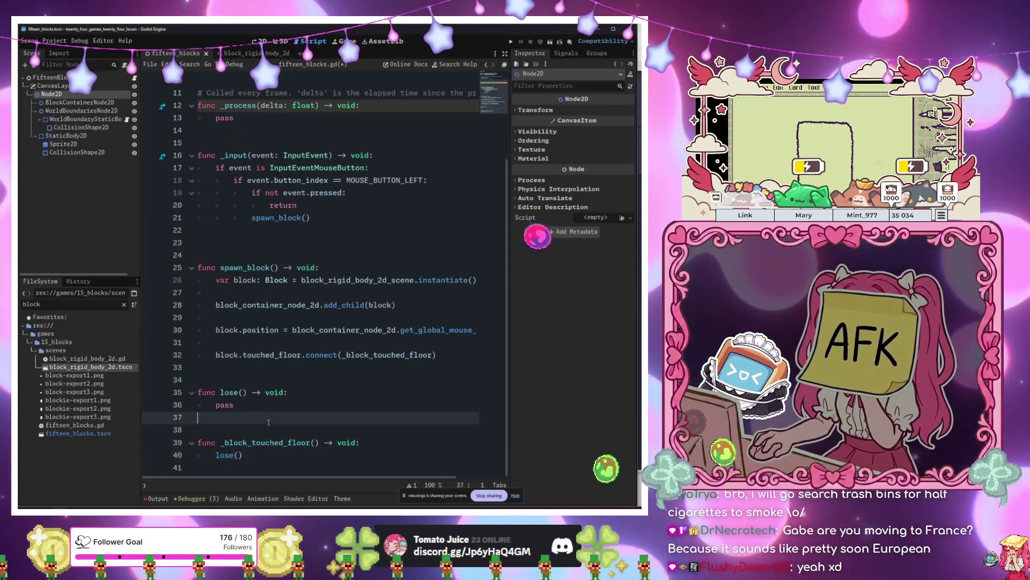
pyautogui.click(278, 405)
pyautogui.press('BackSpace')
pyautogui.press('BackSpace')
pyautogui.press('BackSpace')
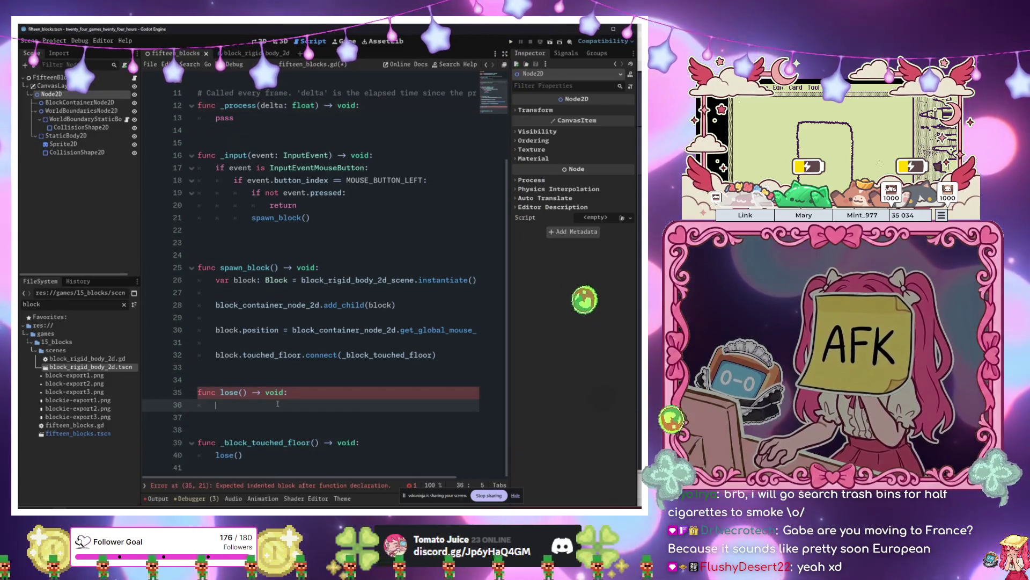
pyautogui.write('blo')
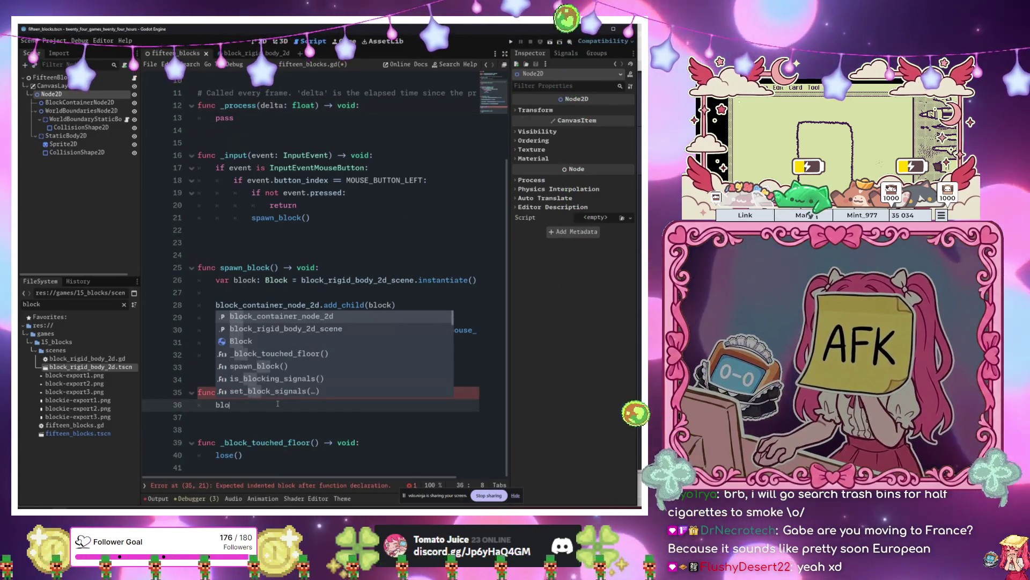
pyautogui.press('Return')
pyautogui.write('.')
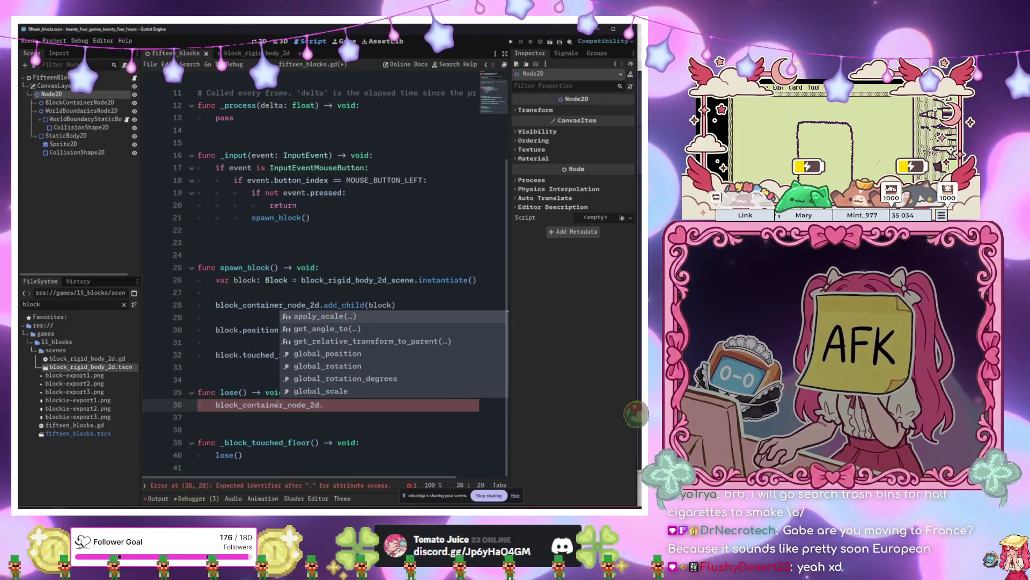
pyautogui.press('BackSpace')
pyautogui.hotkey('ctrl', 'BackSpace')
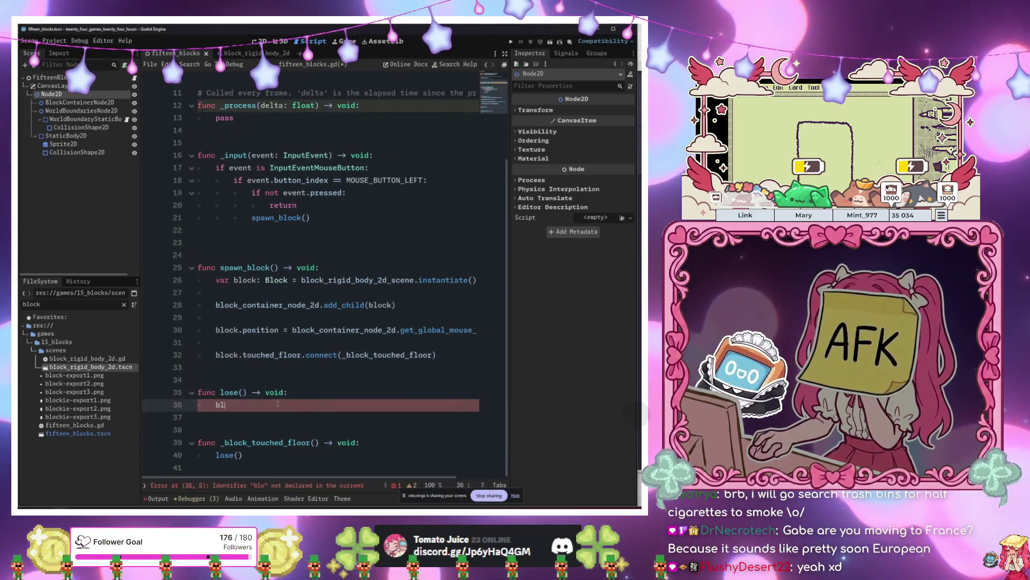
pyautogui.write('var blocks: ')
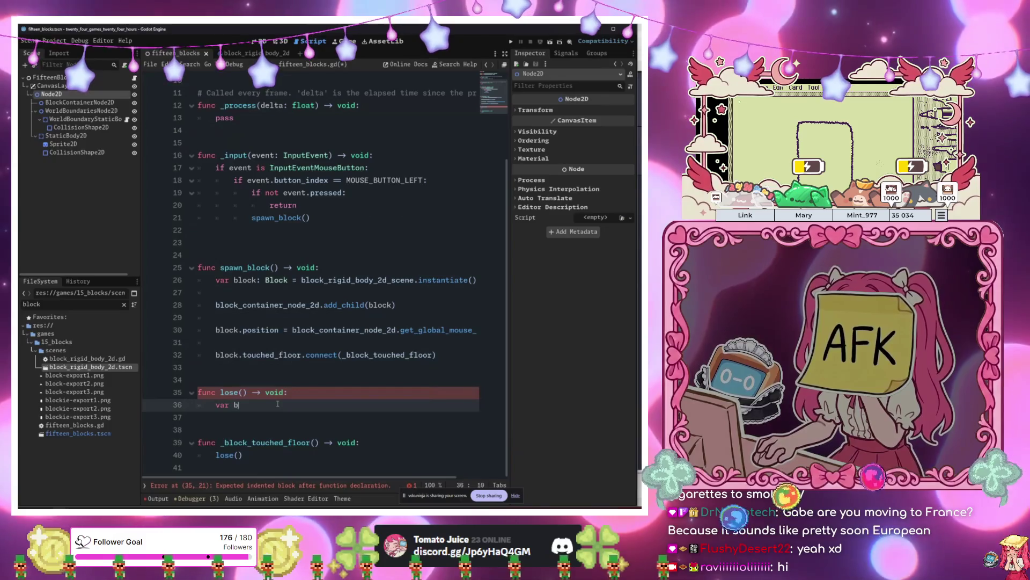
pyautogui.write('Block in b')
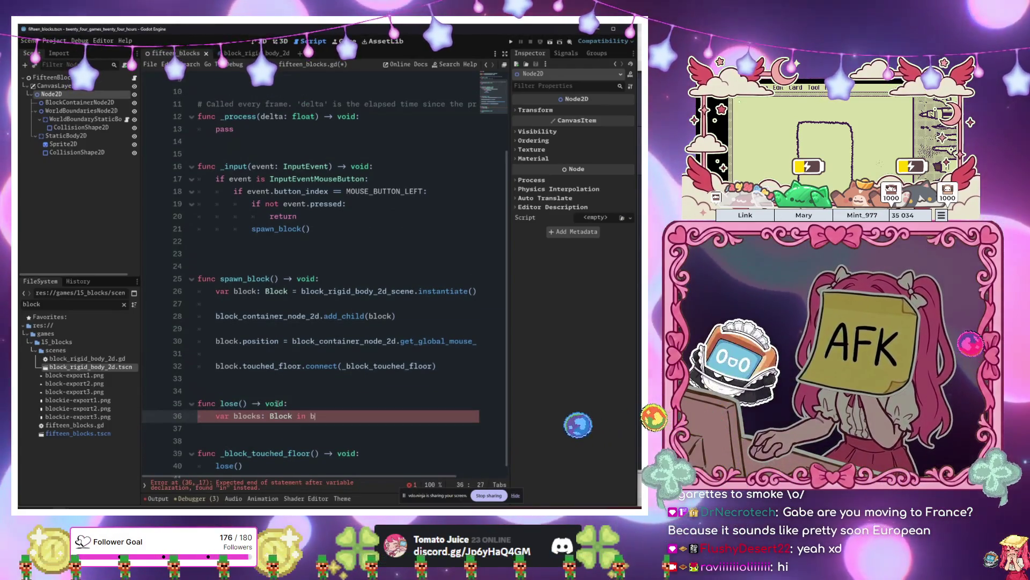
pyautogui.write('lock_')
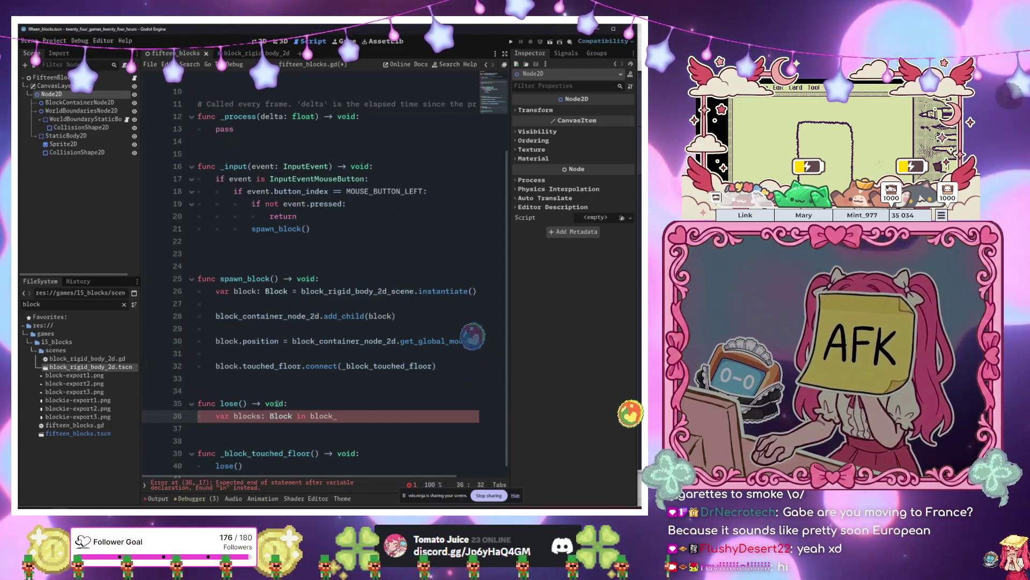
pyautogui.hotkey('ctrl', 's')
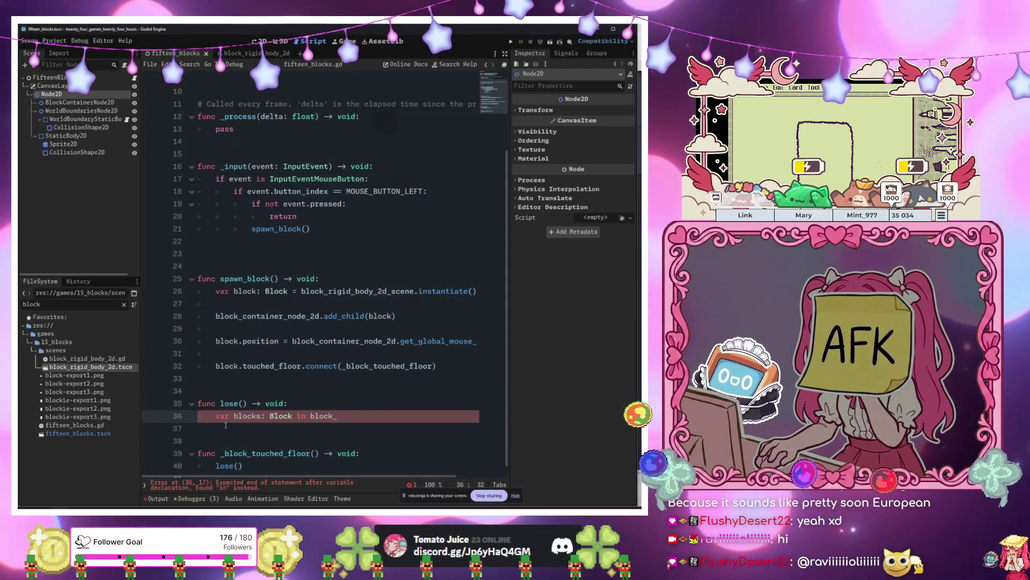
# Turn that line into 'for blocks: Block in block_container_node_2d.get_children():'.
pyautogui.press('BackSpace')
pyautogui.press('BackSpace')
pyautogui.write('for')
pyautogui.click(375, 414)
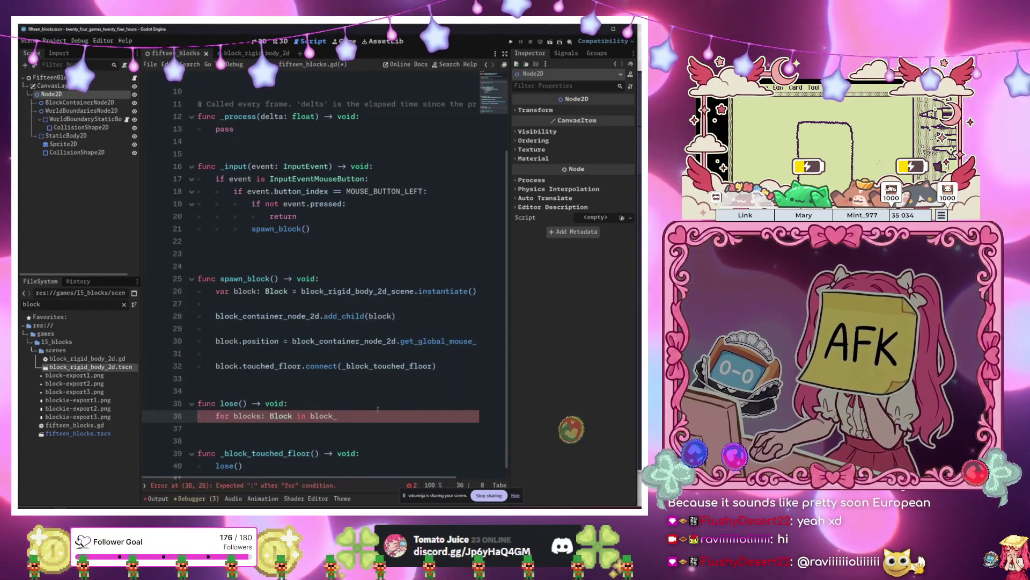
pyautogui.hotkey('ctrl', 'space')
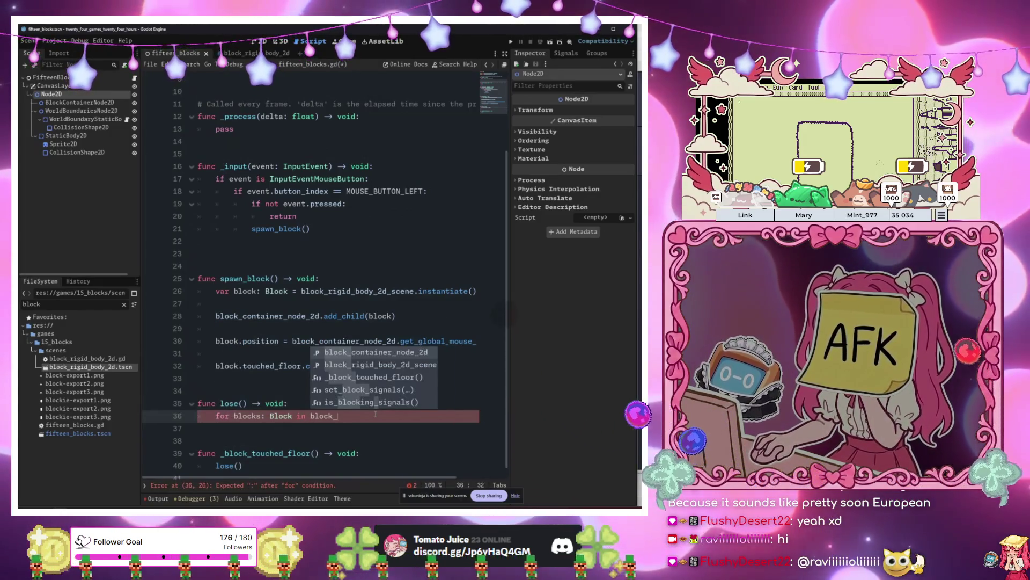
pyautogui.press('Return')
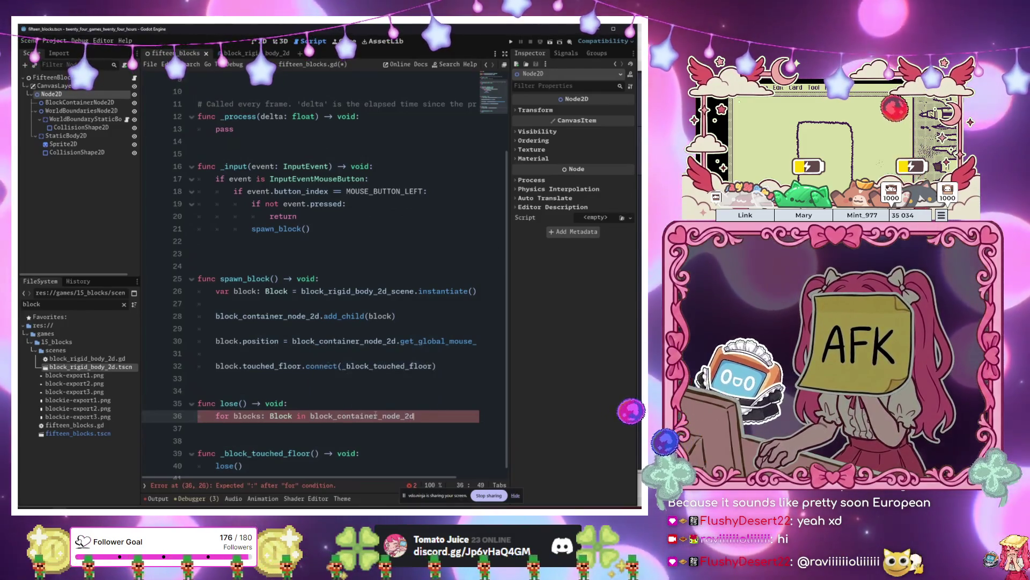
pyautogui.write('.get_chi')
pyautogui.press('Down')
pyautogui.press('Return')
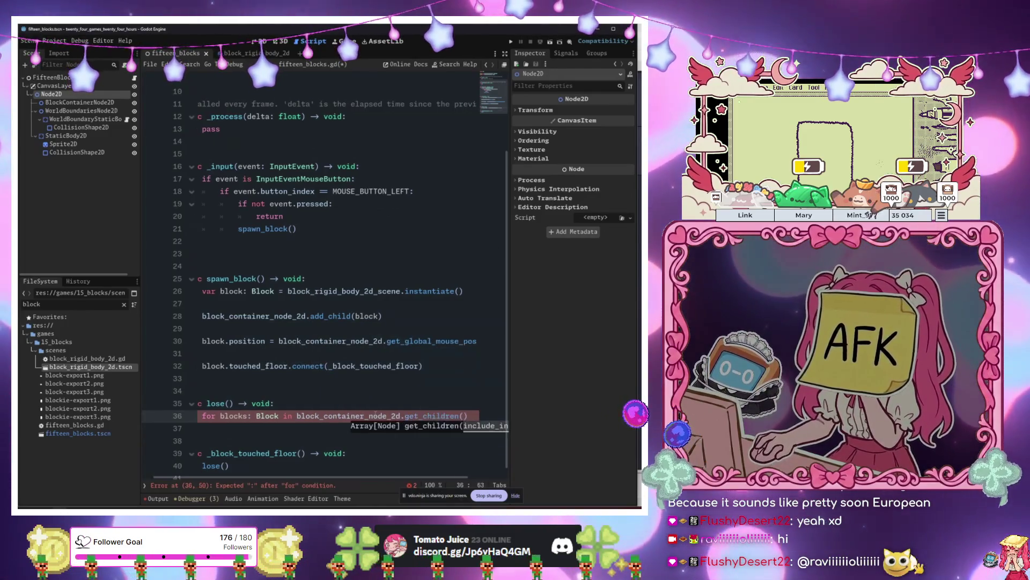
pyautogui.write(':')
pyautogui.press('Return')
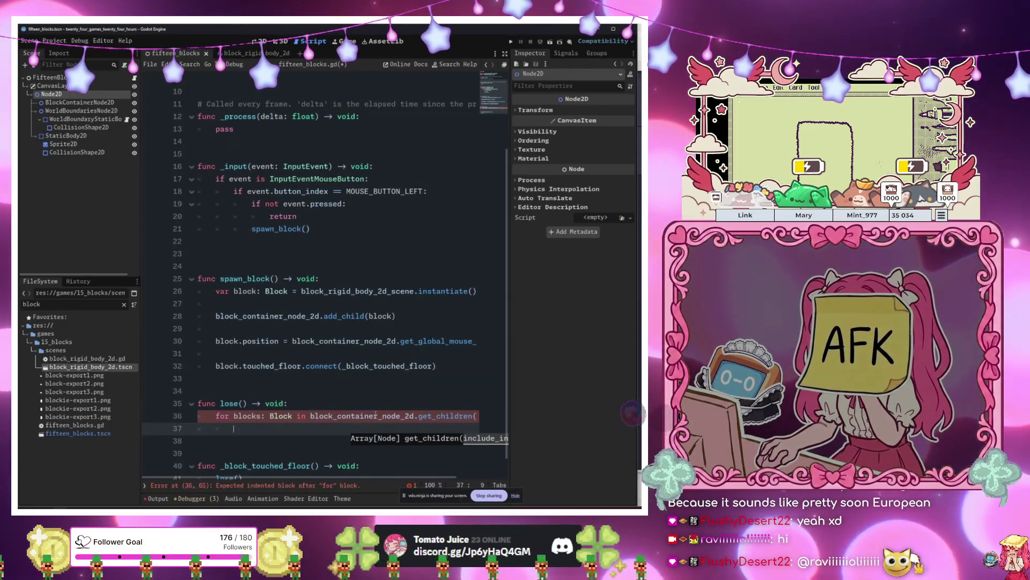
# Call blocks.queue_free() in the loop body so each block is freed.
pyautogui.write('blocks.')
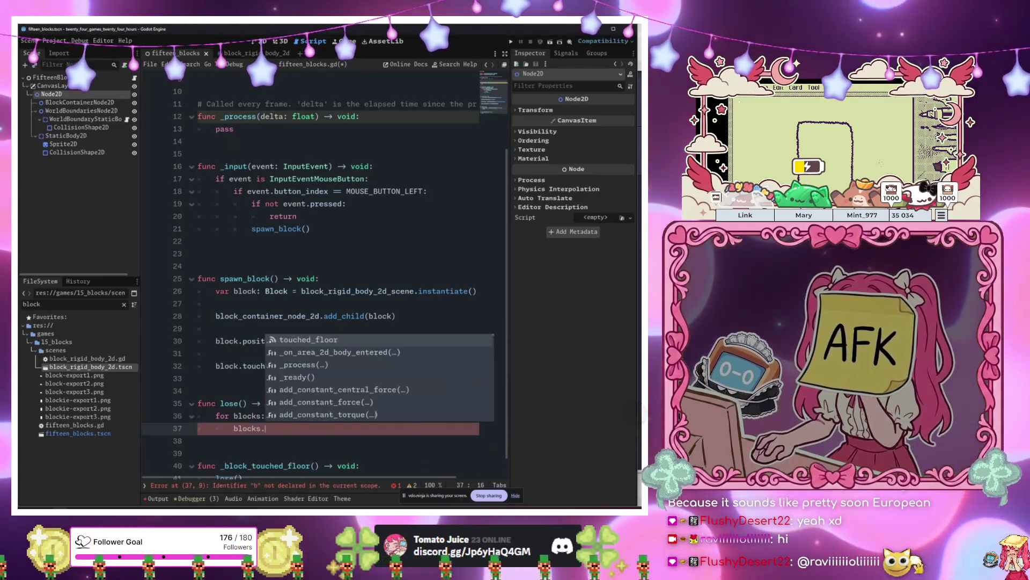
pyautogui.write('qu')
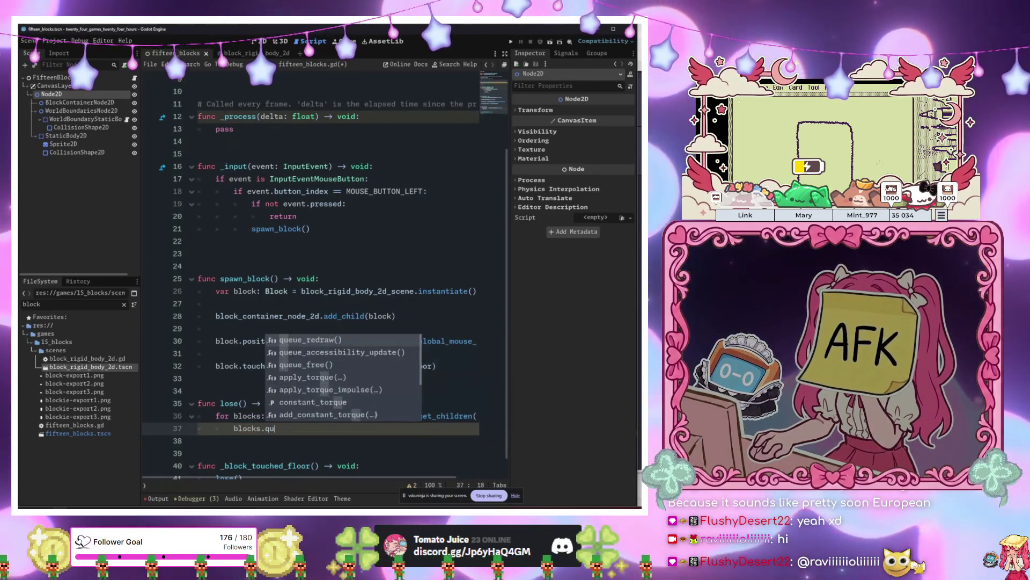
pyautogui.press('Down')
pyautogui.press('Down')
pyautogui.press('Return')
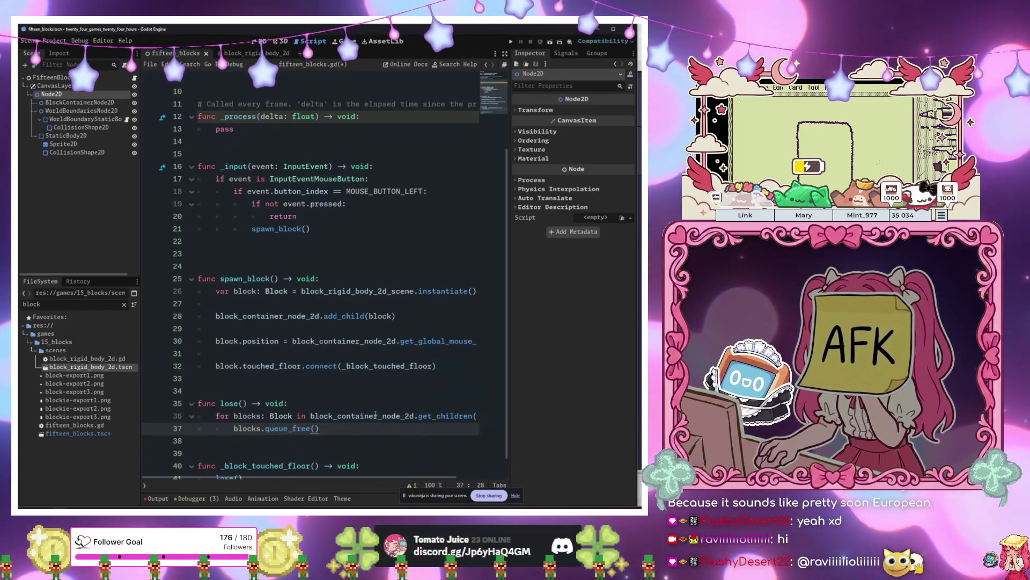
pyautogui.scroll(-2, 376, 414)
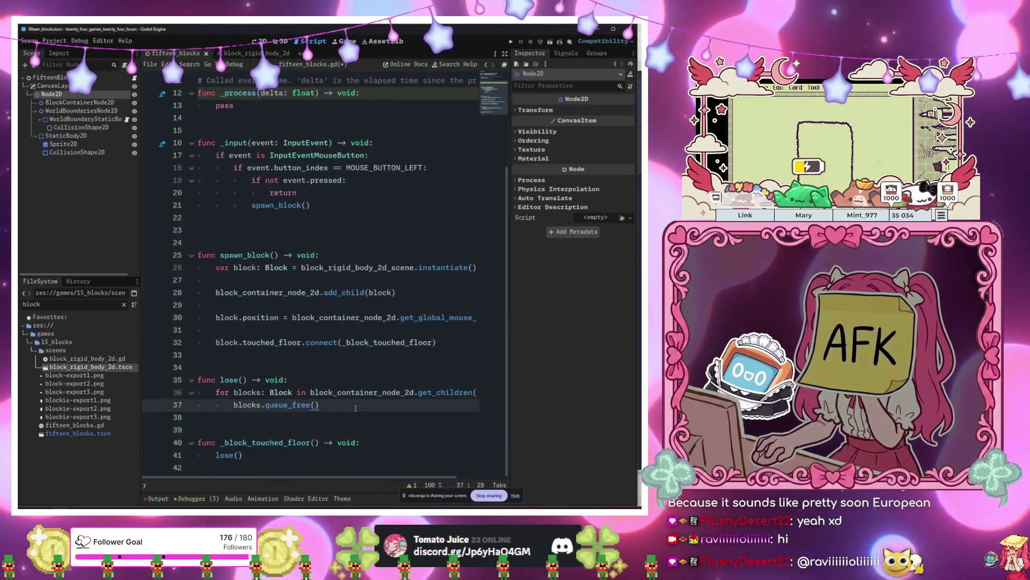
pyautogui.click(330, 285)
pyautogui.scroll(3, 330, 285)
pyautogui.click(87, 91)
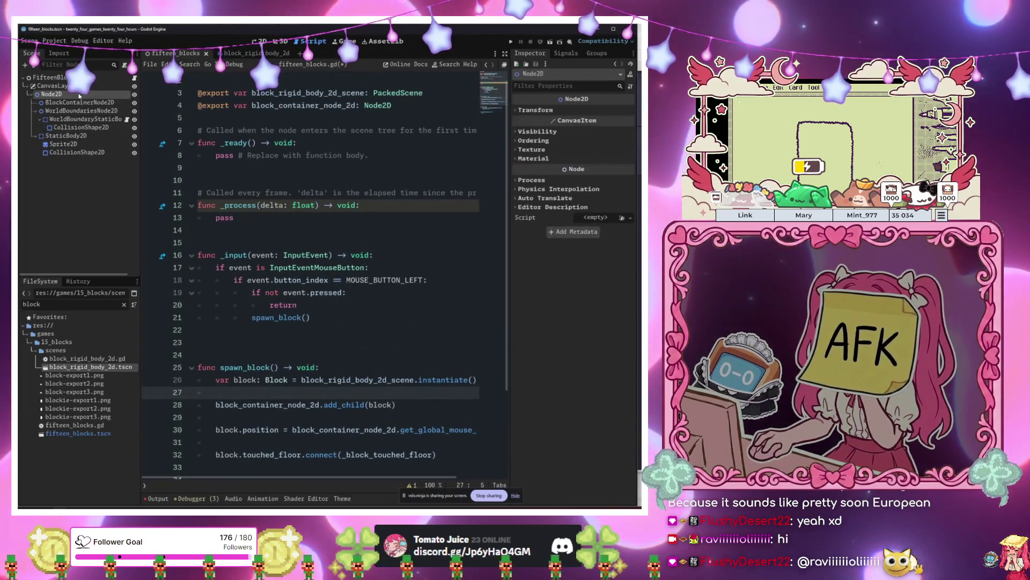
# Add a Sprite2D child under Node2D in the fifteen_blocks scene.
pyautogui.hotkey('ctrl', 'a')
pyautogui.press('Return')
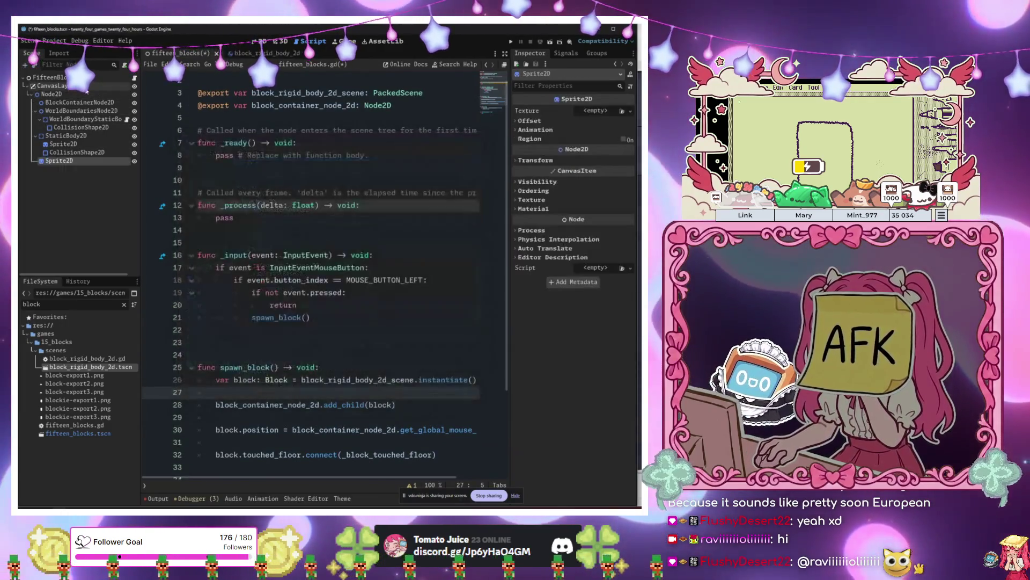
pyautogui.hotkey('ctrl', 'a')
pyautogui.press('Escape')
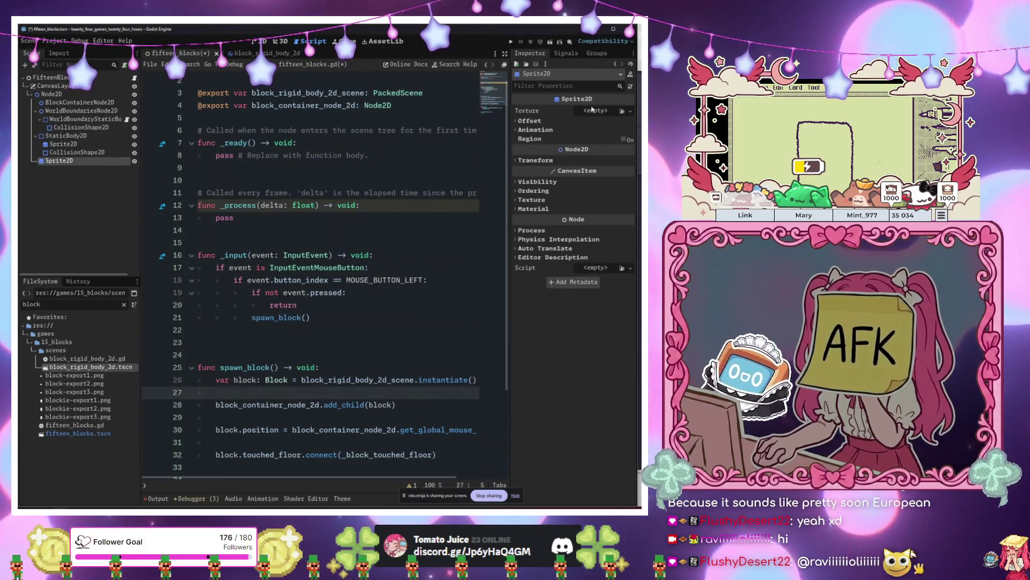
pyautogui.click(593, 110)
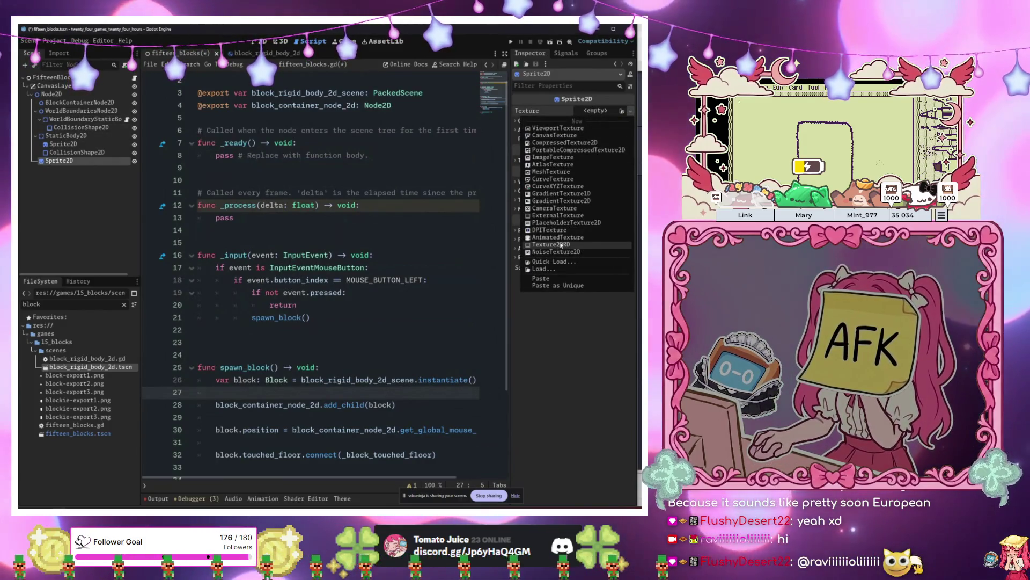
pyautogui.click(298, 56)
# Copy the block sprite's texture from the block_rigid_body_2d scene, then return to fifteen_blocks.
pyautogui.click(297, 56)
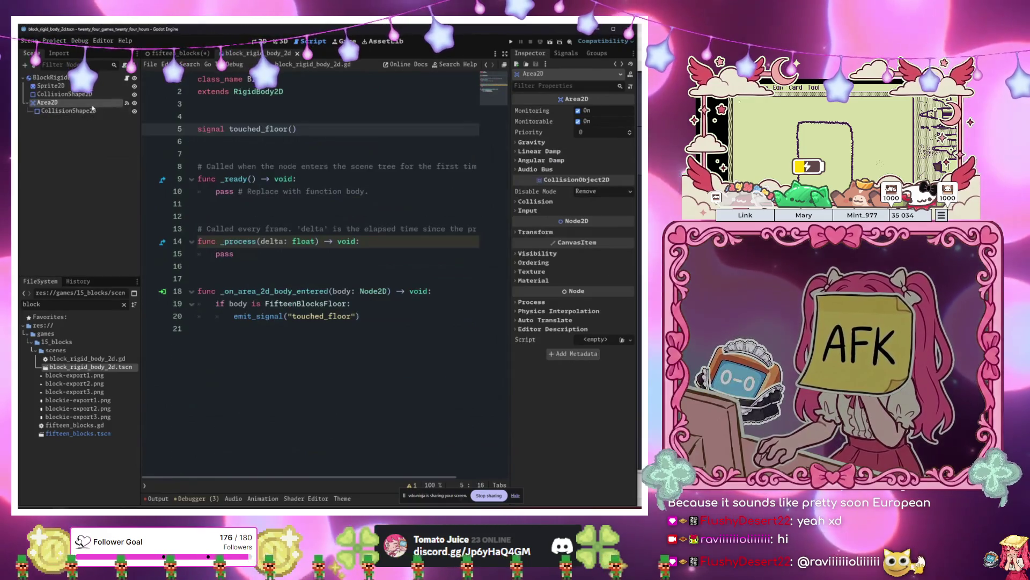
pyautogui.click(76, 95)
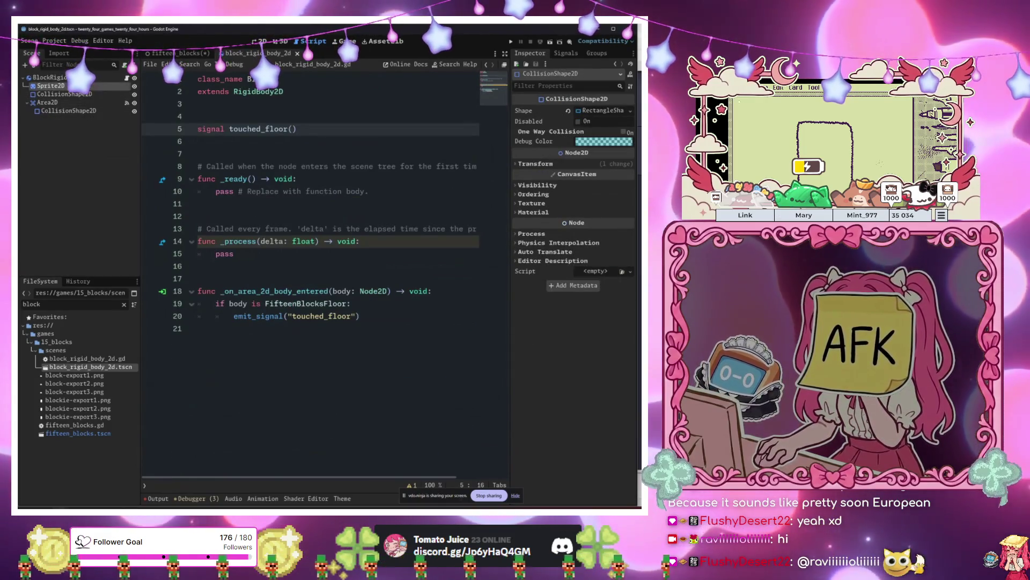
pyautogui.click(626, 117)
pyautogui.click(622, 333)
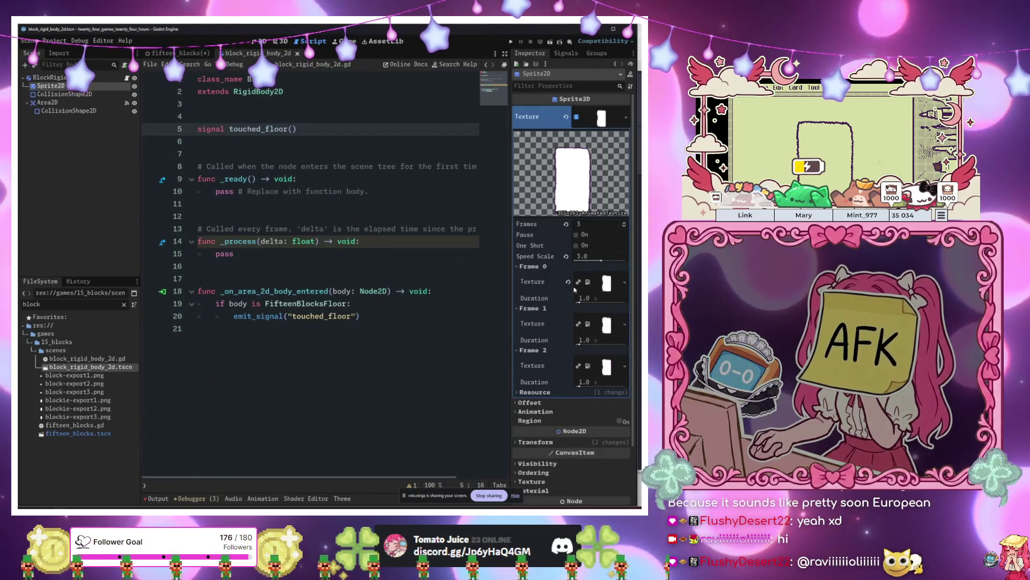
pyautogui.click(177, 53)
pyautogui.click(79, 138)
pyautogui.click(47, 161)
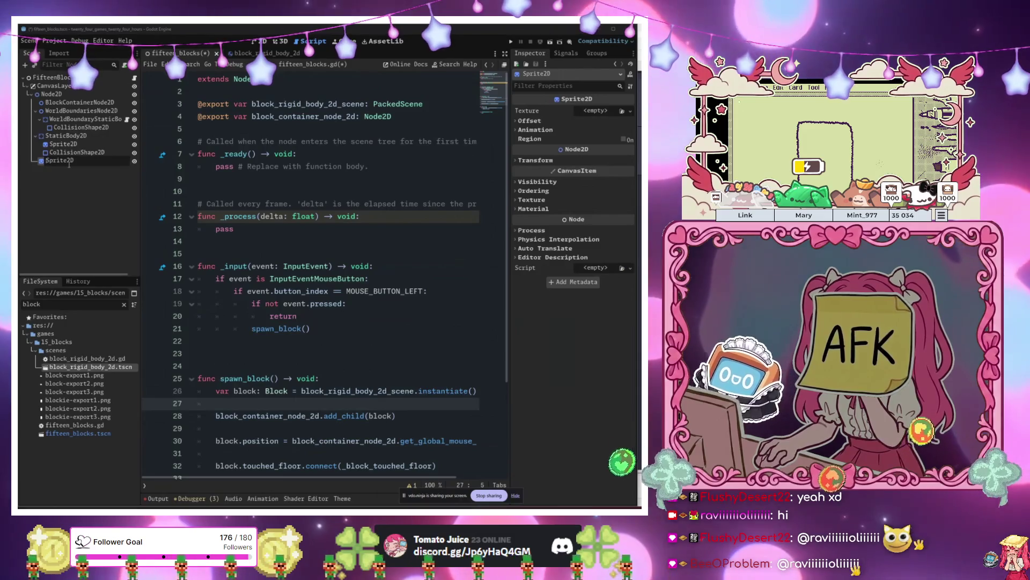
# Rename the new sprite to PreviewBlockSprite2D.
pyautogui.write('eview')
pyautogui.press('Return')
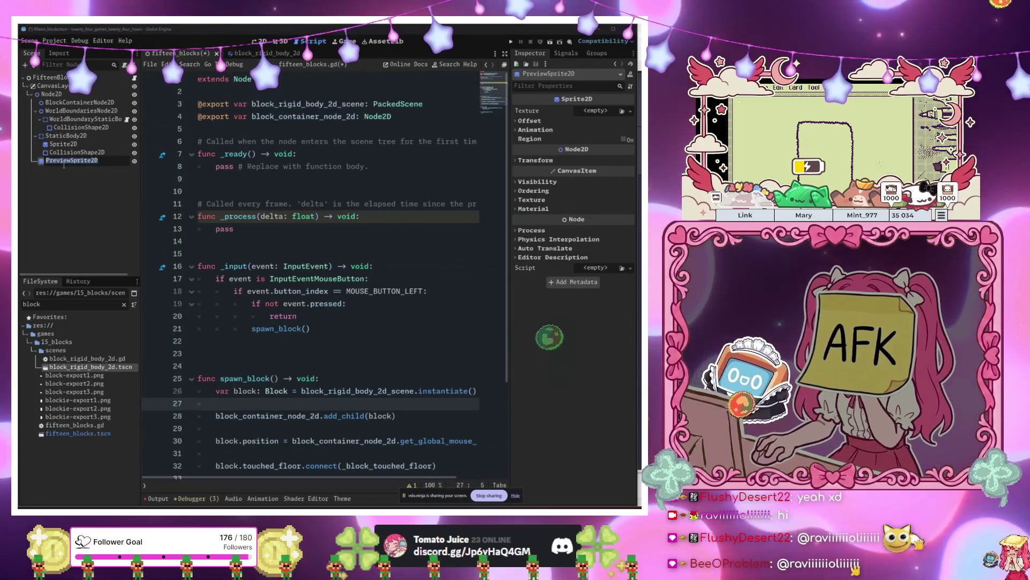
pyautogui.click(70, 161)
pyautogui.write('Block')
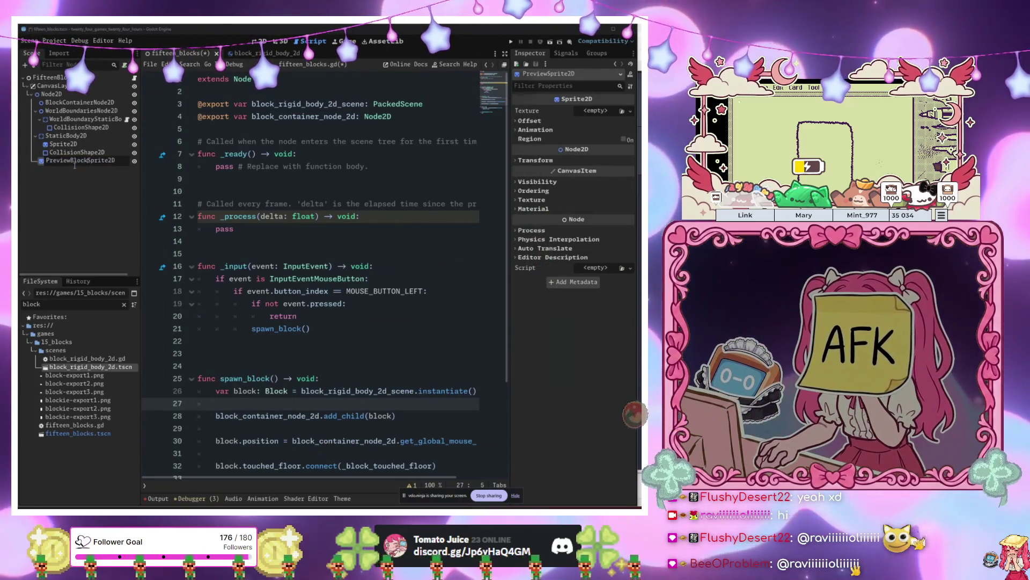
pyautogui.press('Return')
# Paste the block texture and lower Modulate alpha to 100 (ffffff64) for semi-transparency.
pyautogui.click(601, 110)
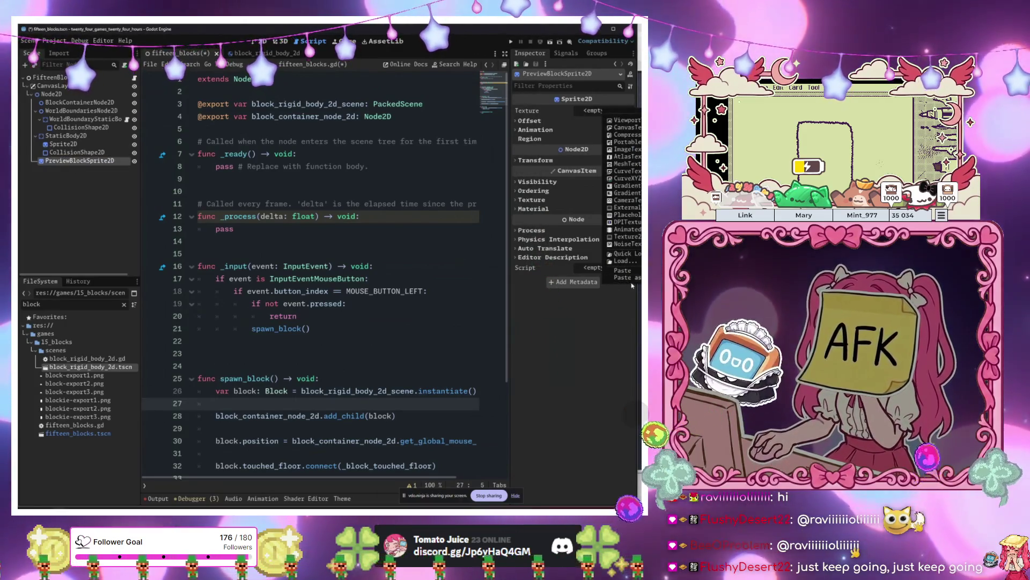
pyautogui.click(623, 270)
pyautogui.click(386, 217)
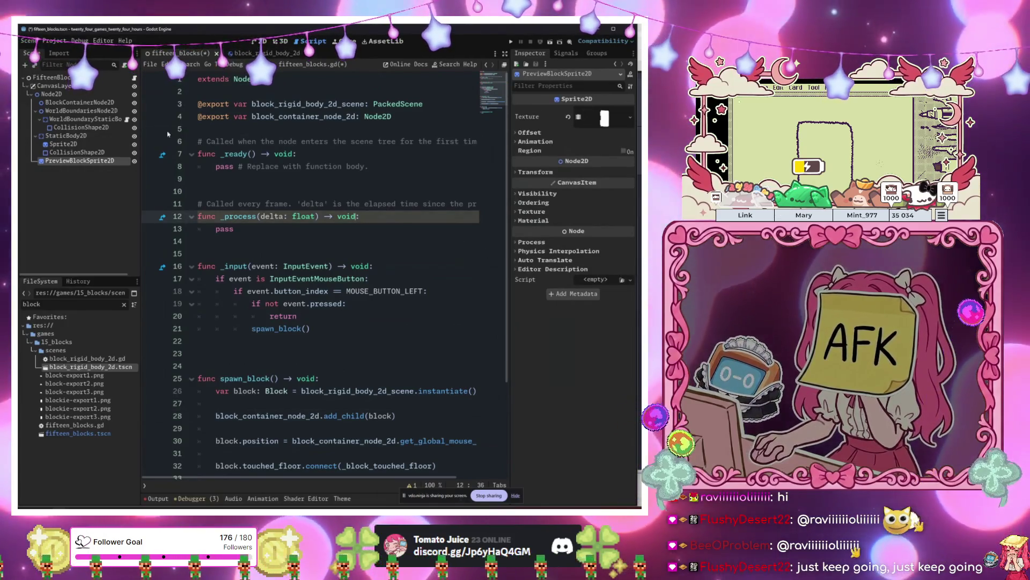
pyautogui.click(536, 193)
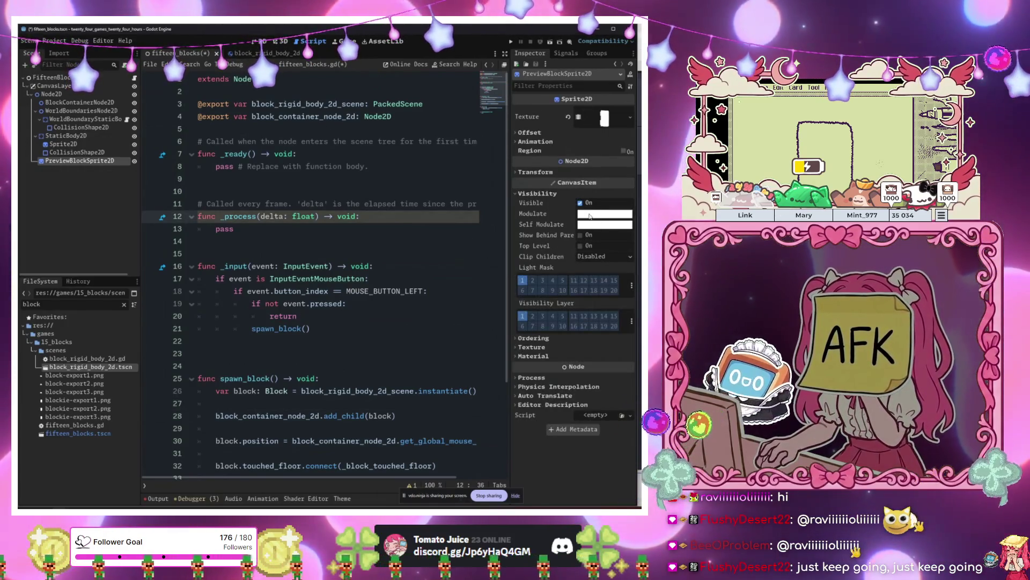
pyautogui.click(589, 215)
pyautogui.moveTo(614, 382); pyautogui.dragTo(589, 385)
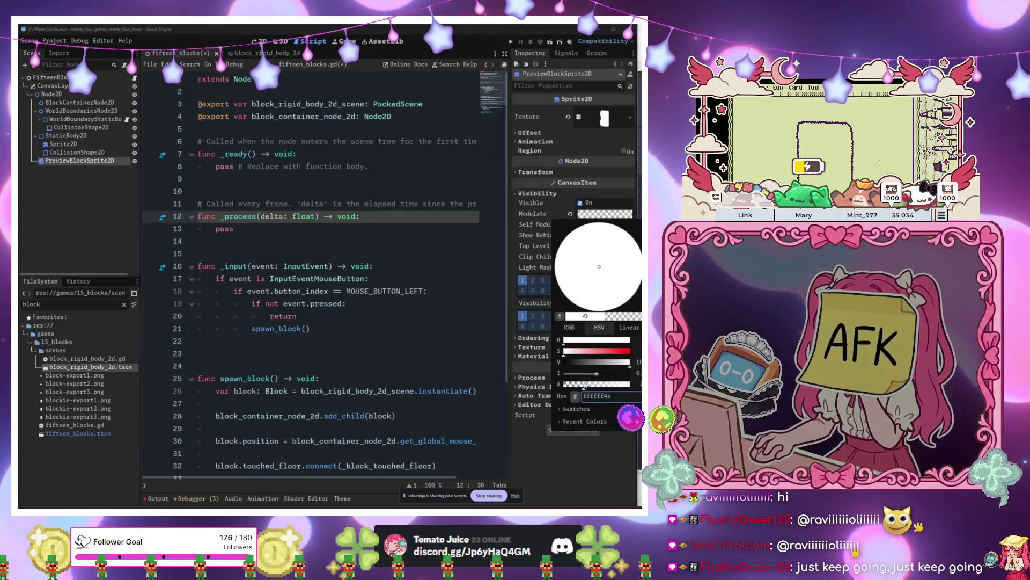
pyautogui.click(301, 233)
pyautogui.click(296, 229)
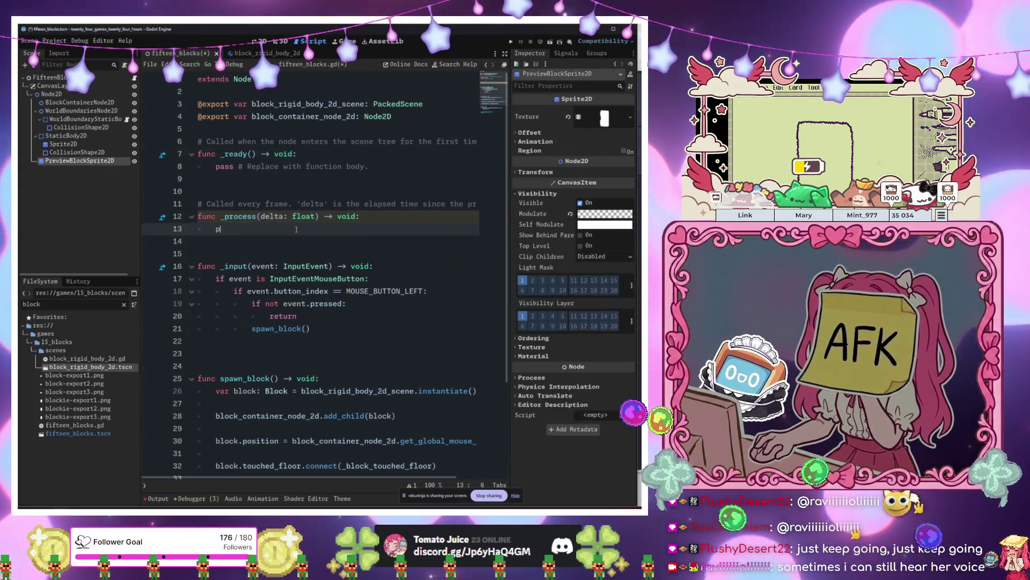
# Replace pass in _process with an exported preview_block_sprite_2d variable and a 'preview_block_sprite_2d.' reference.
pyautogui.press('BackSpace')
pyautogui.moveTo(81, 161); pyautogui.dragTo(215, 129)
pyautogui.click(274, 247)
pyautogui.click(274, 246)
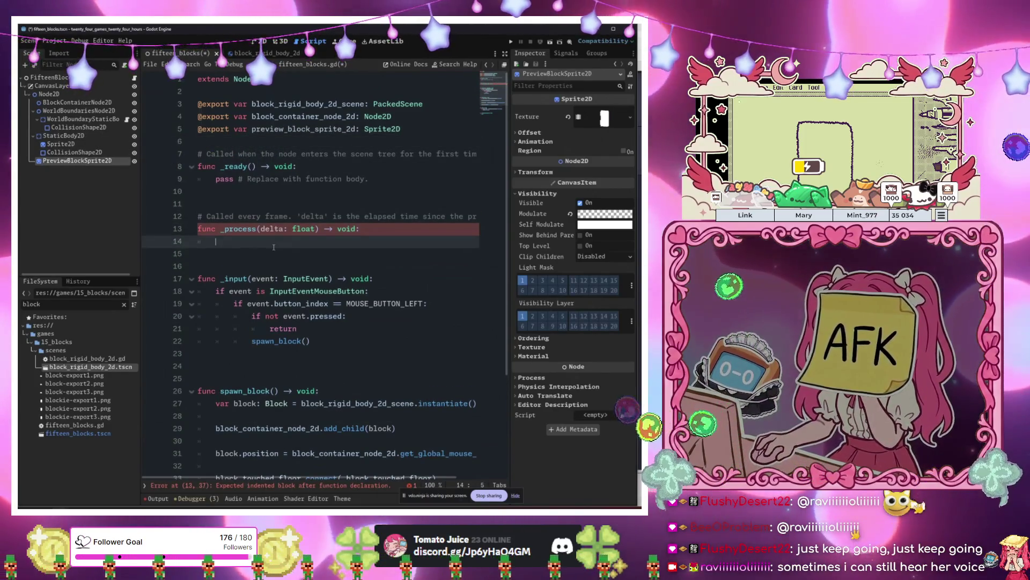
pyautogui.write('previ')
pyautogui.press('Return')
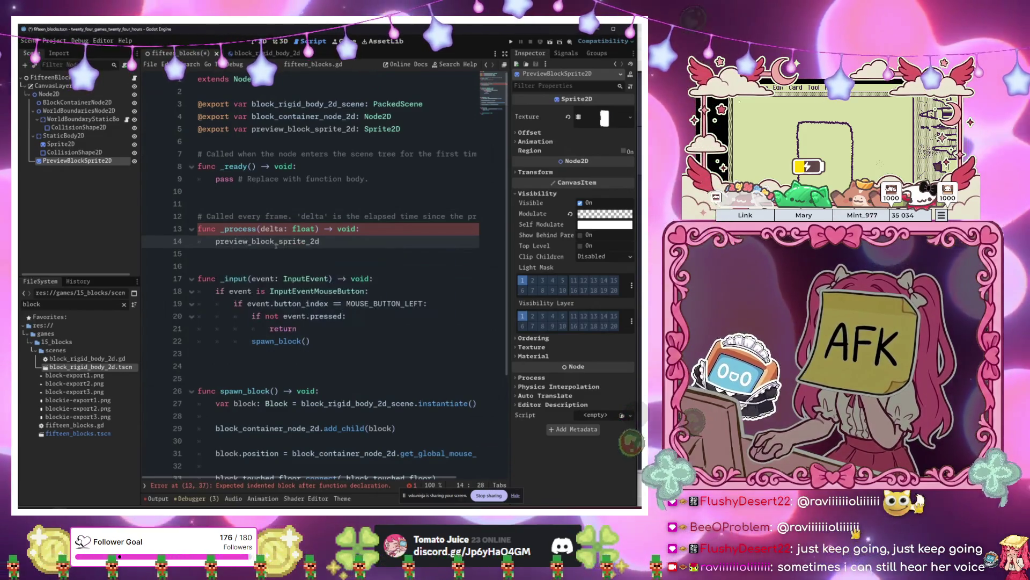
pyautogui.write('.')
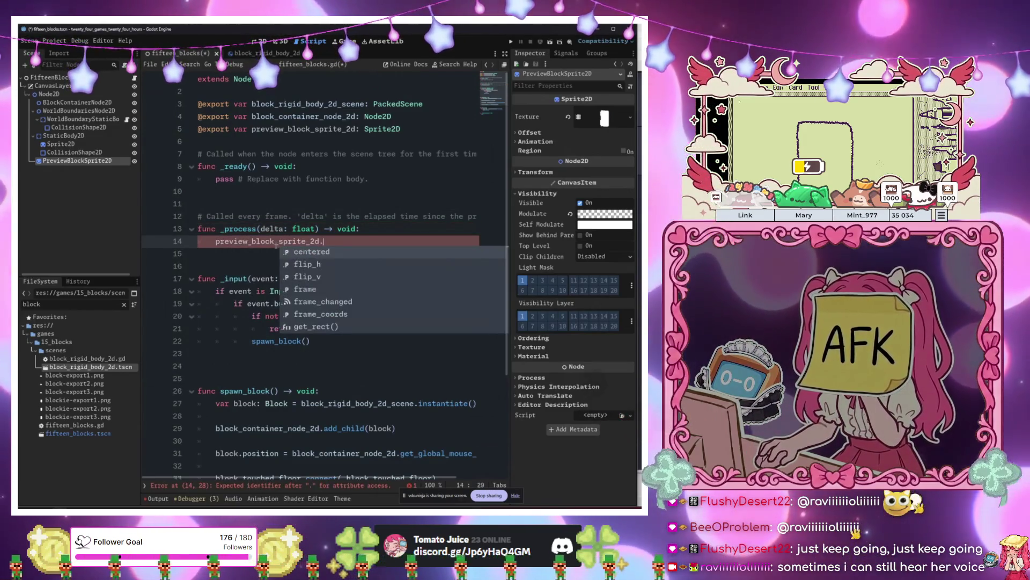
pyautogui.press('BackSpace')
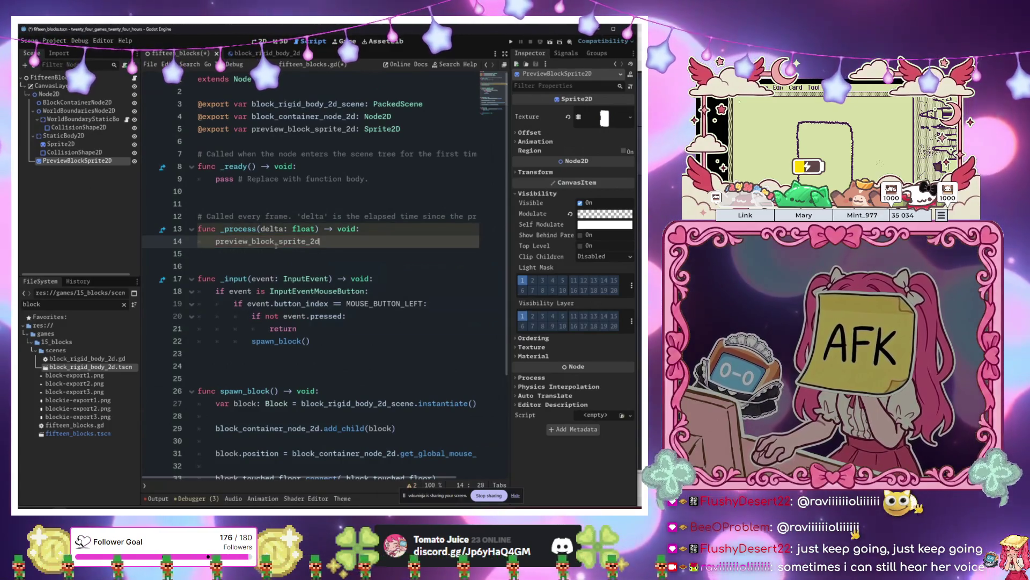
pyautogui.write('.position = pre')
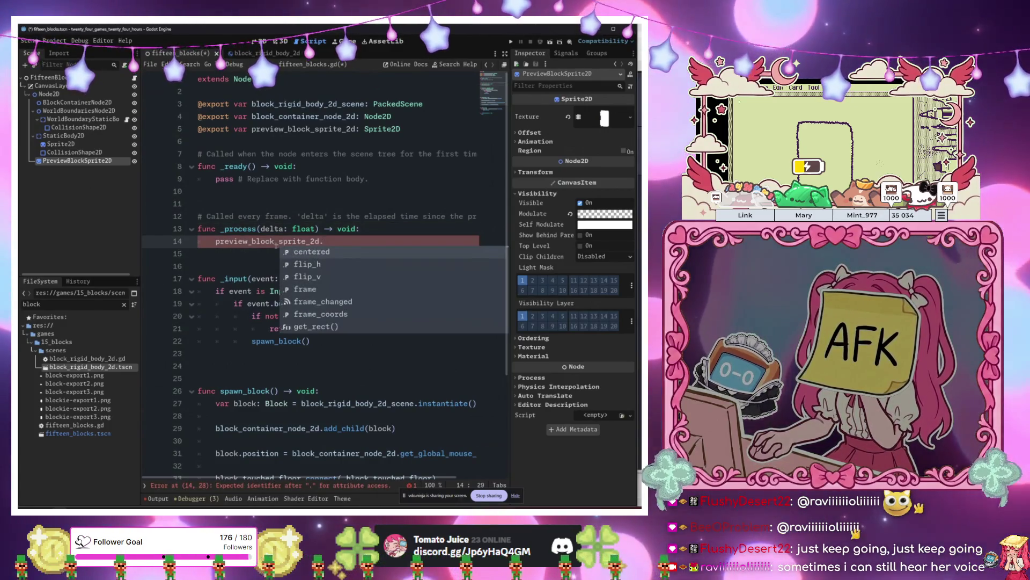
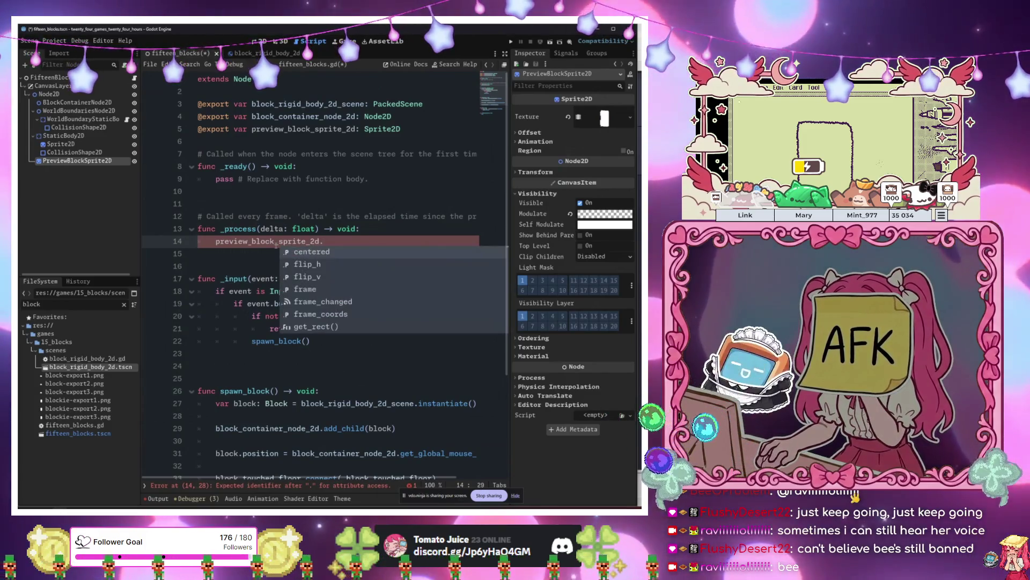
# On line 14 set preview_block_sprite_2d.position = get_global_mouse_position(), then run the game with F5.
pyautogui.write('position = ')
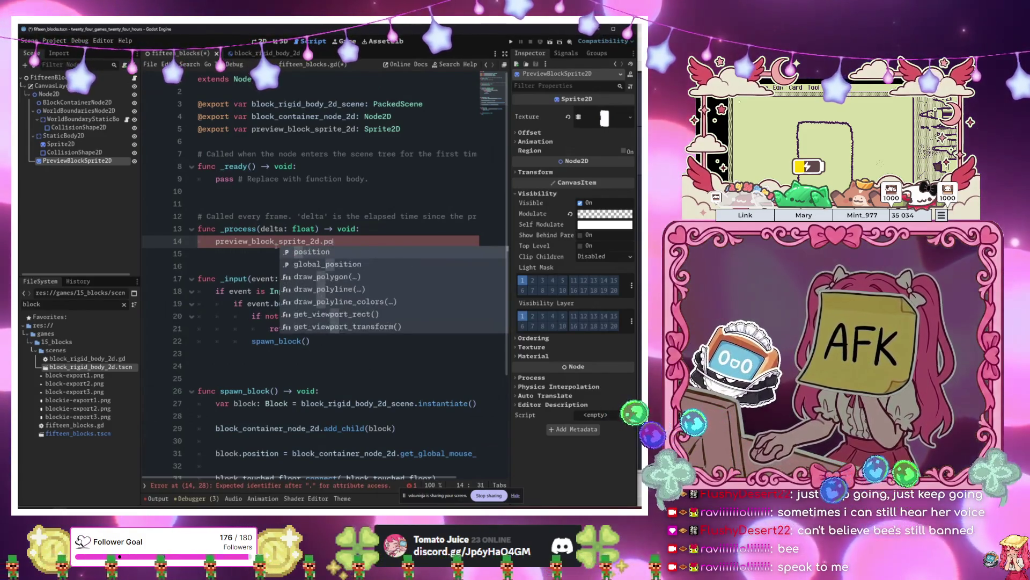
pyautogui.write('pre')
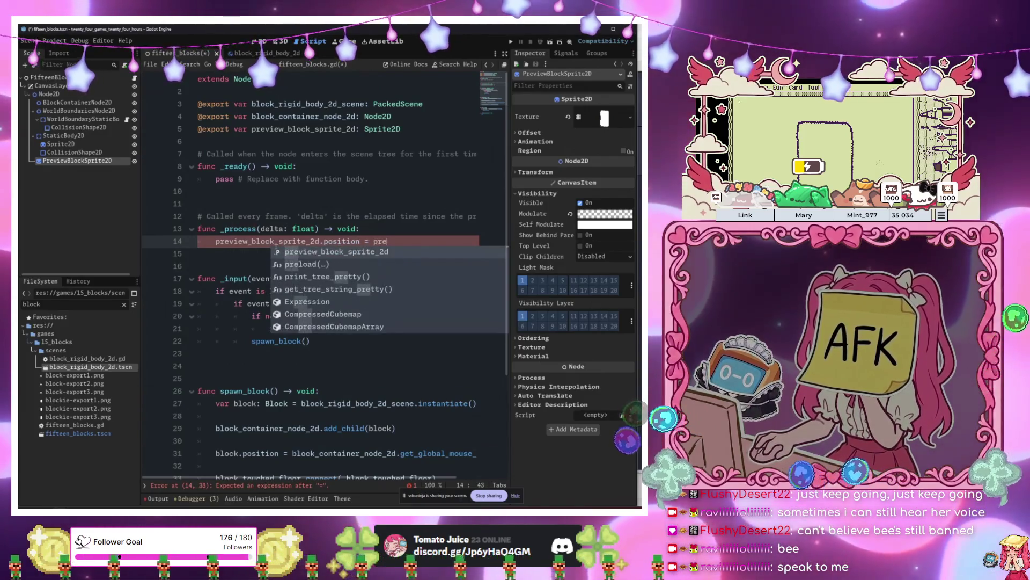
pyautogui.press('Return')
pyautogui.write('.gl')
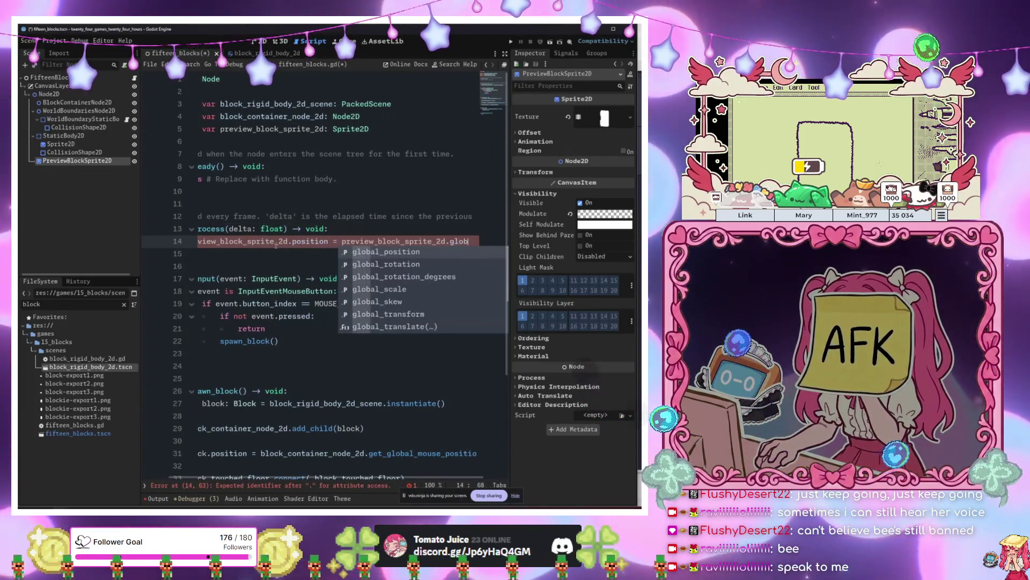
pyautogui.press('BackSpace')
pyautogui.write('et_')
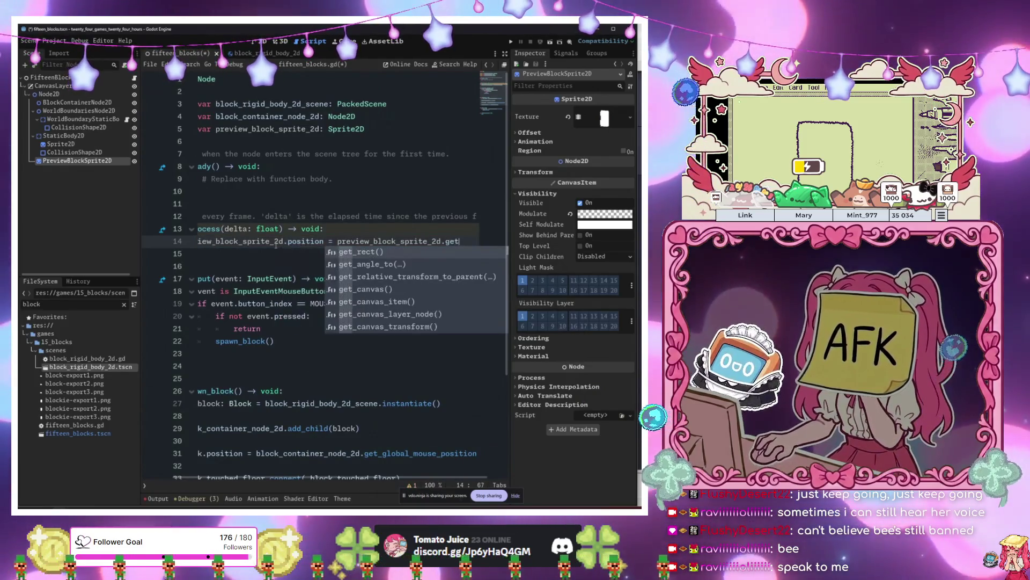
pyautogui.write('gl')
pyautogui.press('Return')
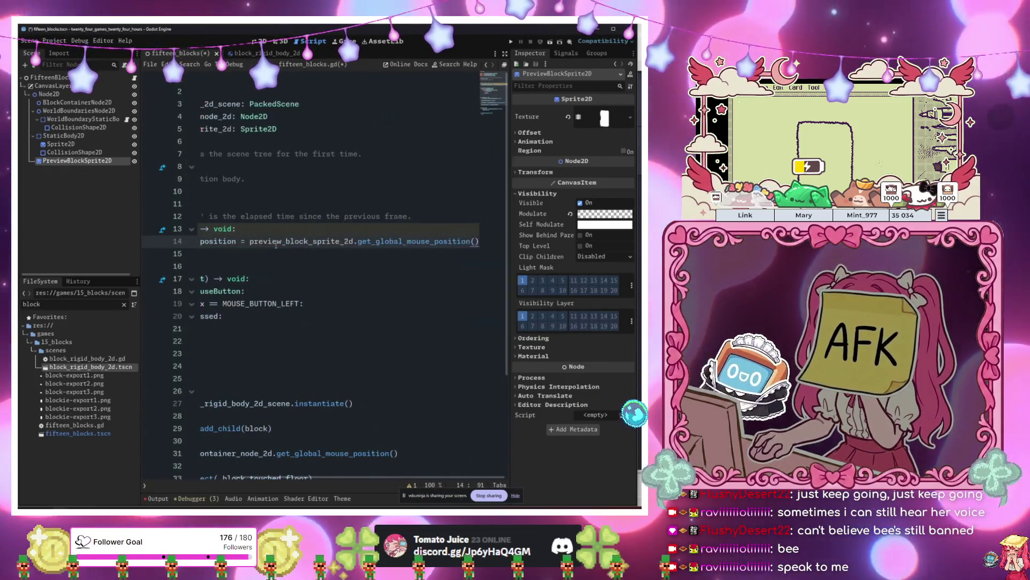
pyautogui.click(250, 252)
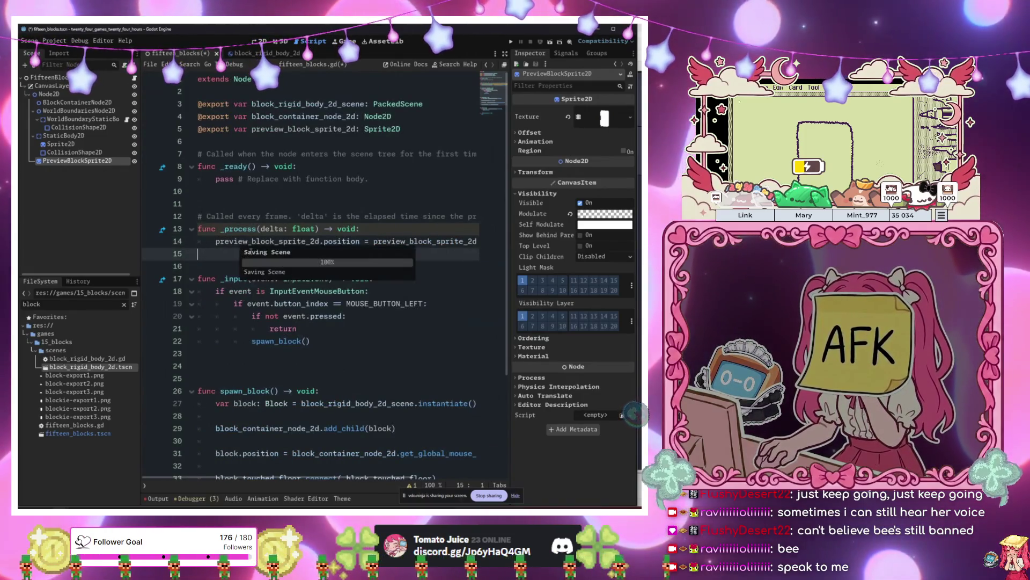
pyautogui.press('F5')
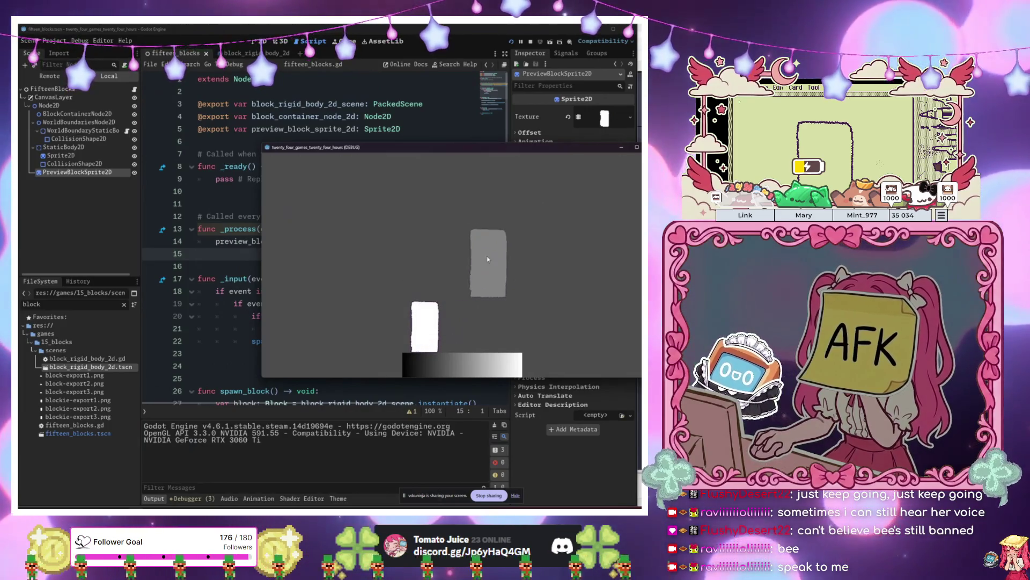
# Drop two white blocks so one lands on the other, then move the game window aside.
pyautogui.click(499, 287)
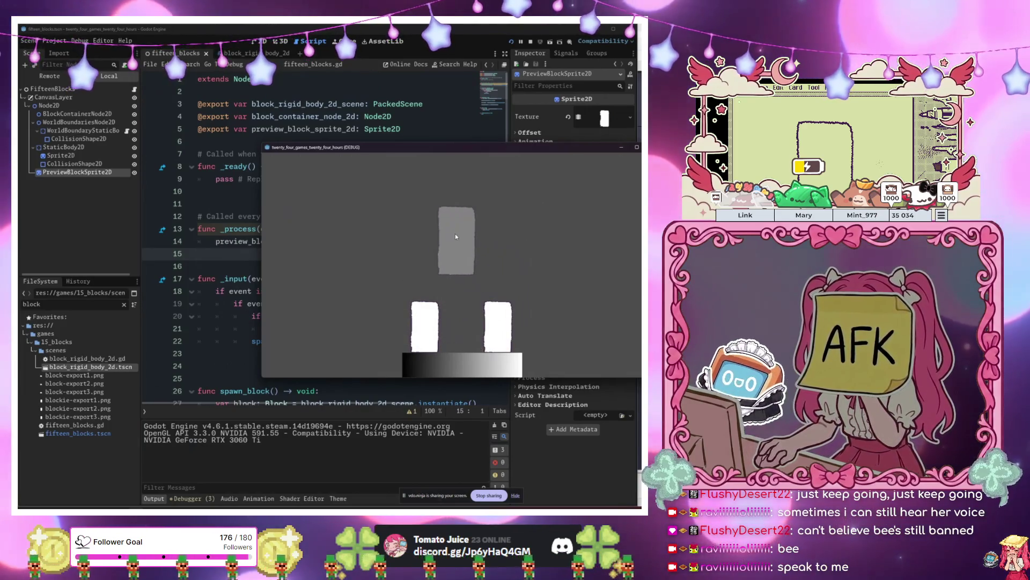
pyautogui.click(436, 233)
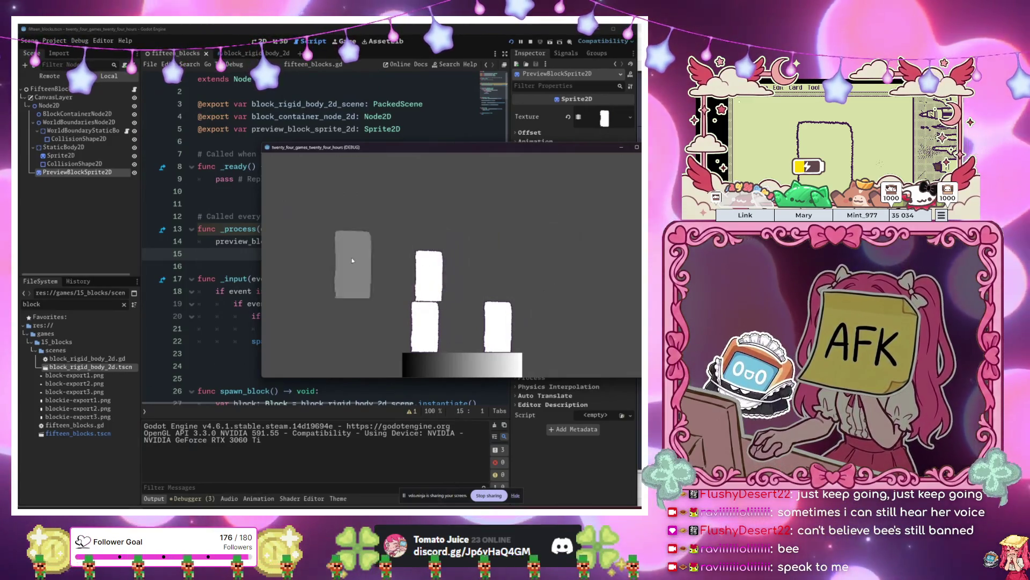
pyautogui.moveTo(323, 150)
pyautogui.mouseDown()
pyautogui.moveTo(176, 274)
pyautogui.moveTo(80, 313)
pyautogui.mouseUp()
# Read the 0.741 sprite scale in block_rigid_body_2d and give PreviewBlockSprite2D the same 0.741 scale.
pyautogui.click(247, 53)
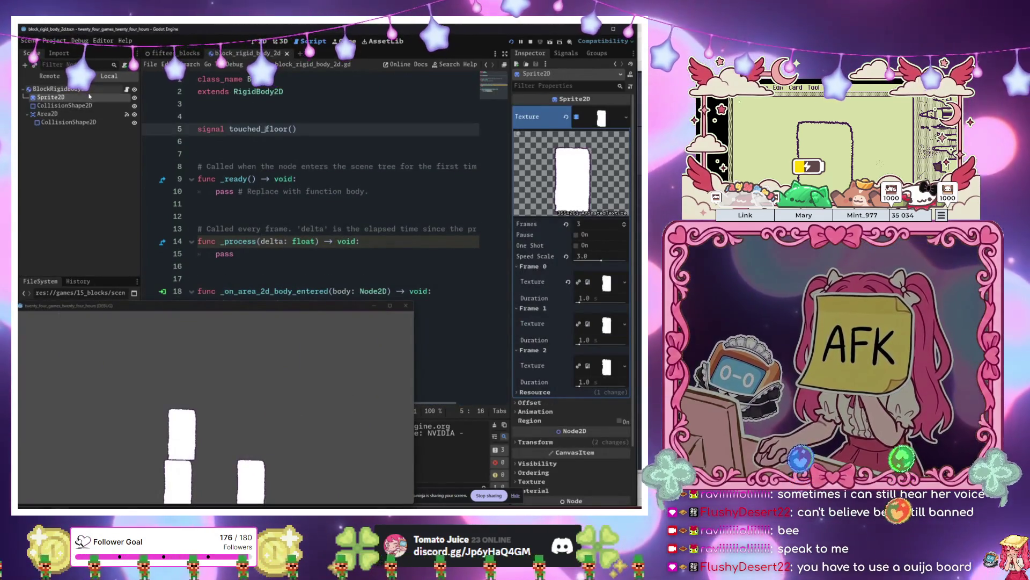
pyautogui.scroll(-3, 558, 349)
pyautogui.click(559, 376)
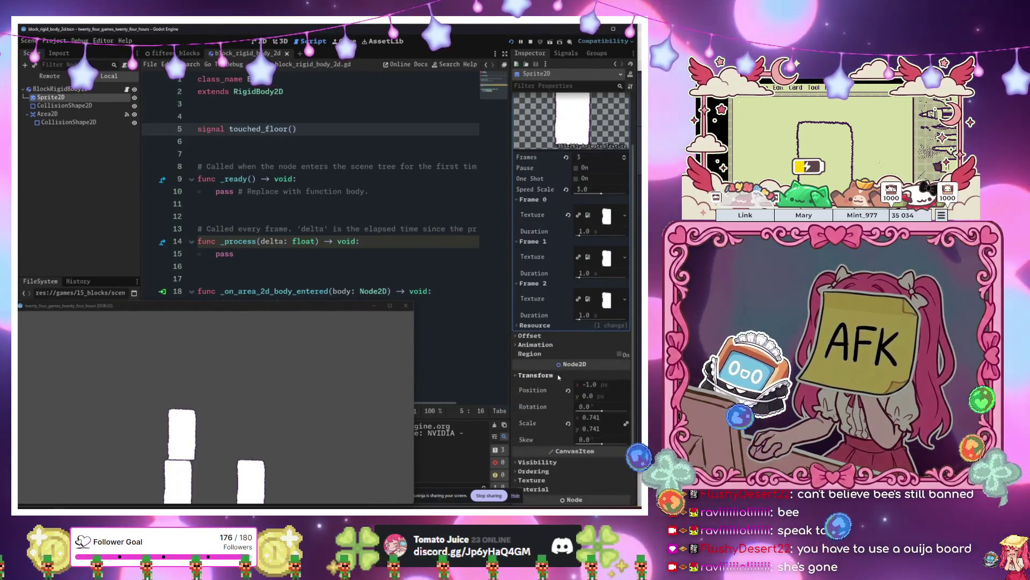
pyautogui.click(590, 416)
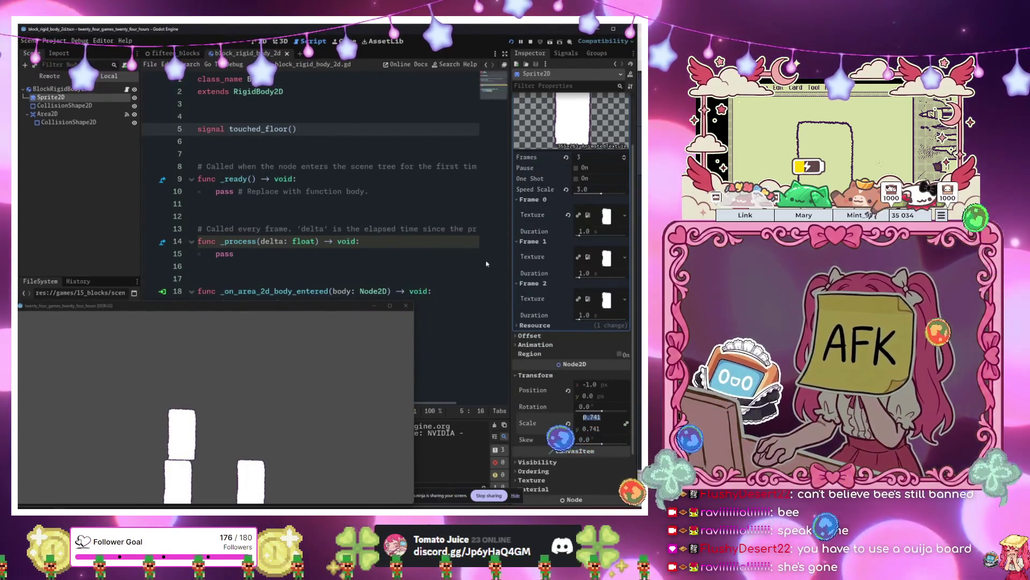
pyautogui.click(183, 53)
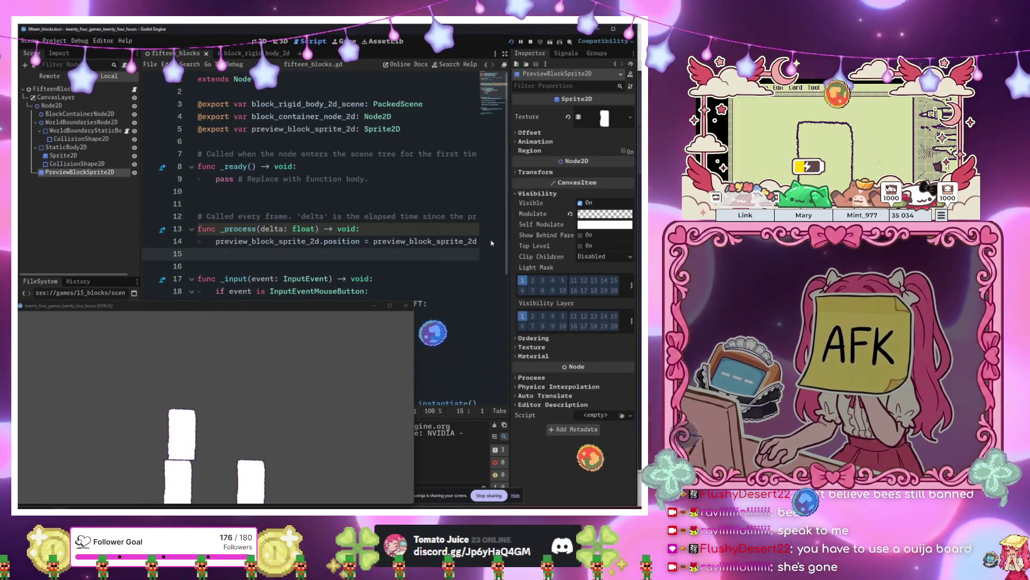
pyautogui.moveTo(589, 226); pyautogui.dragTo(558, 226)
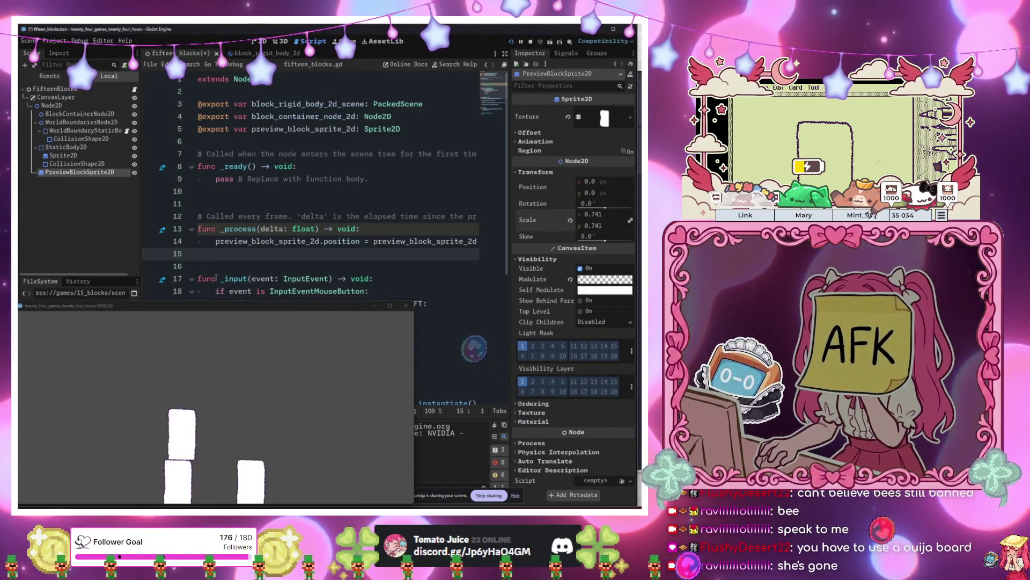
# Rerun the game, drop a block to compare sizes, then stop it with F8.
pyautogui.moveTo(205, 309); pyautogui.dragTo(319, 207)
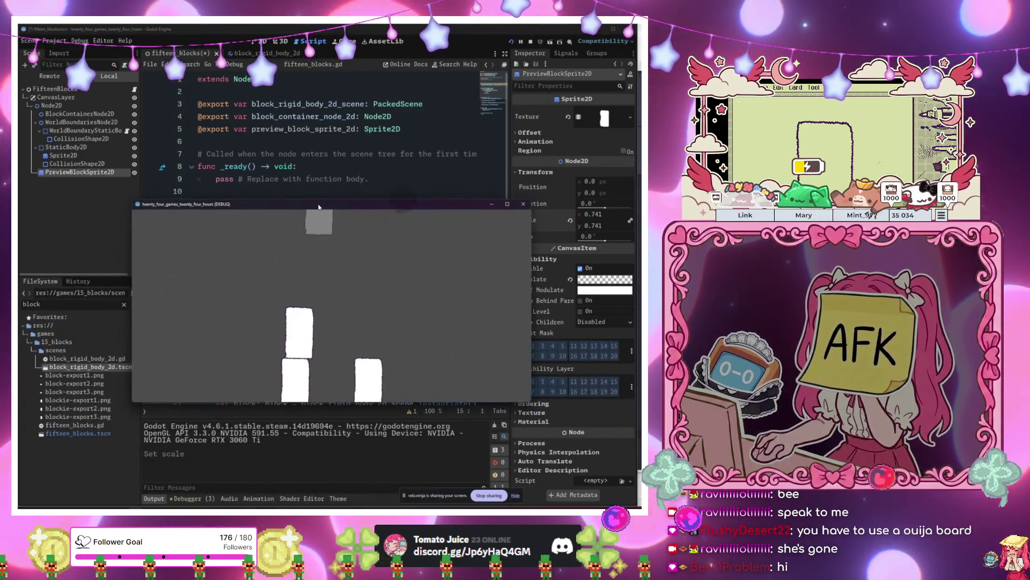
pyautogui.click(325, 179)
pyautogui.press('F5')
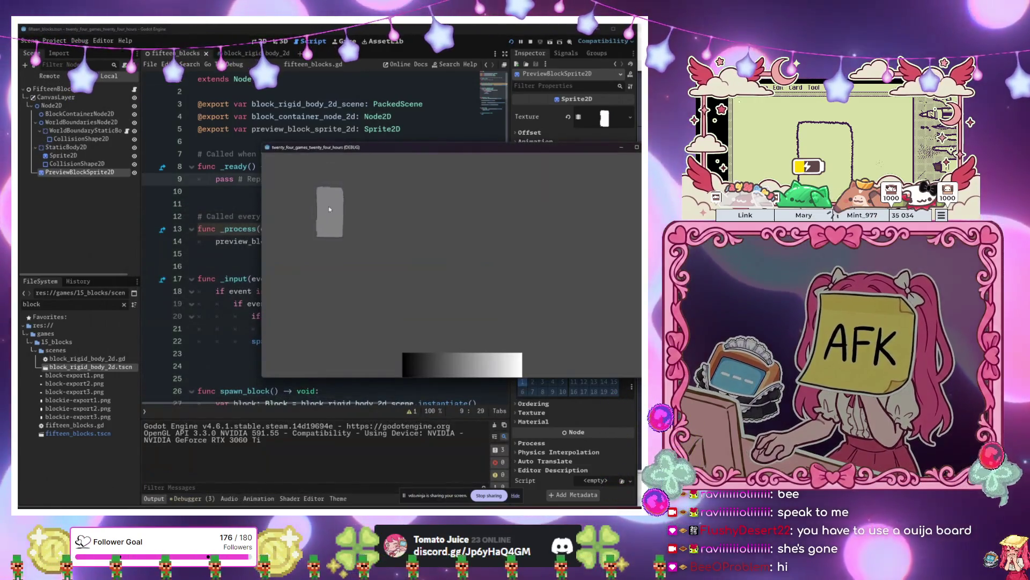
pyautogui.click(428, 304)
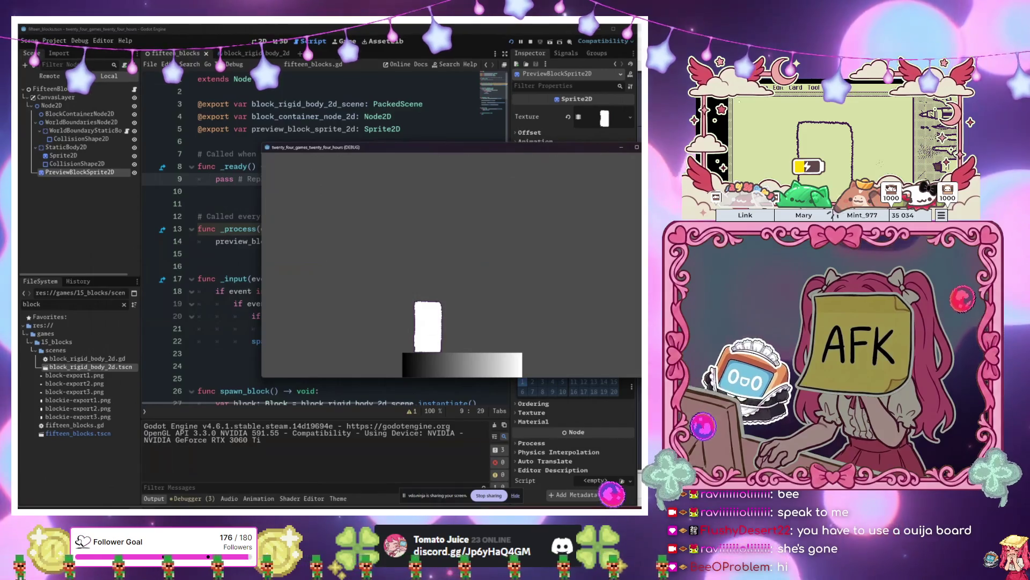
pyautogui.press('F8')
pyautogui.scroll(-4, 320, 269)
pyautogui.click(321, 269)
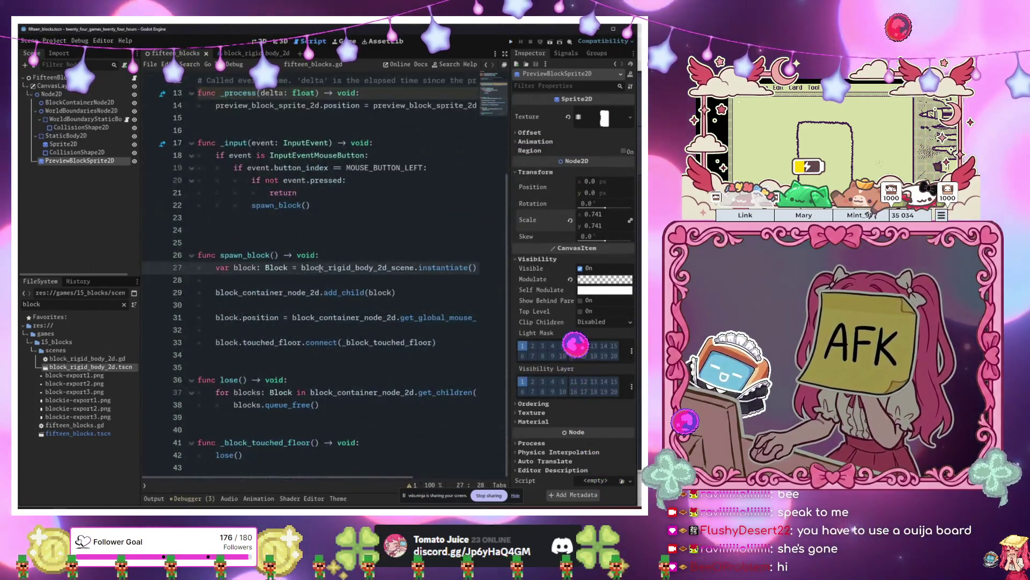
# Below spawn_block, add 'func rotate_next_block() -> void:' with a pass body.
pyautogui.click(456, 343)
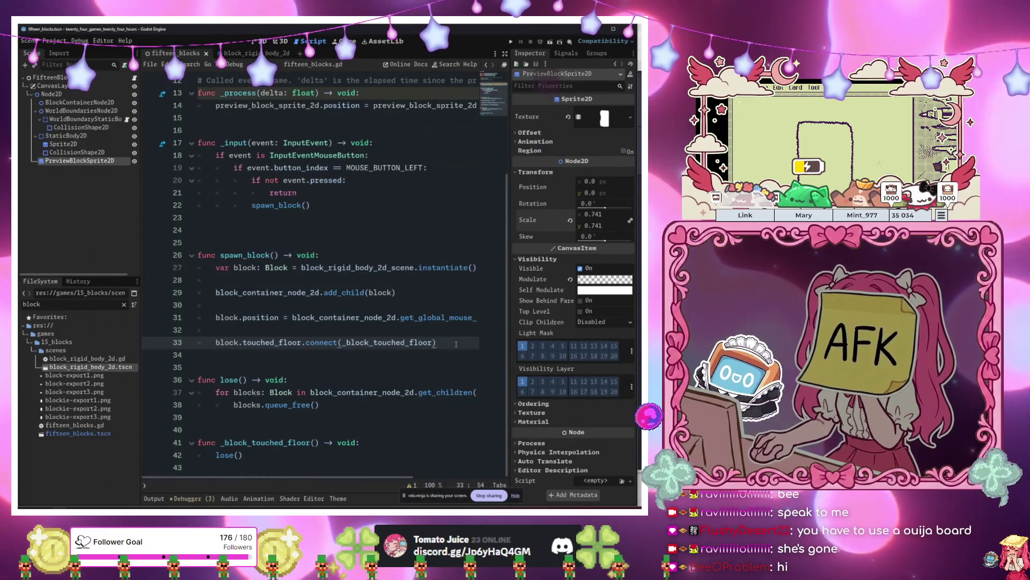
pyautogui.scroll(4, 456, 344)
pyautogui.click(311, 154)
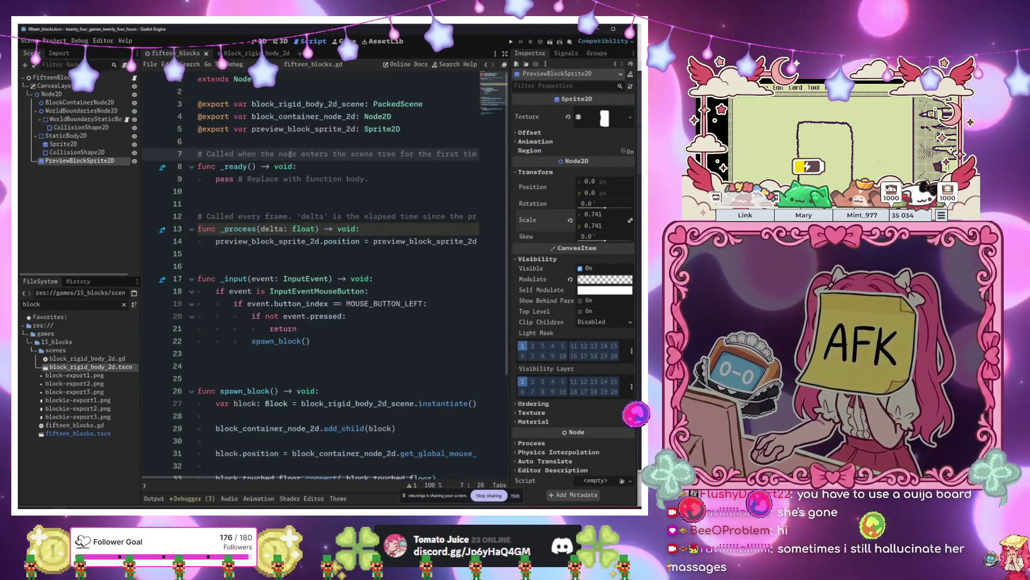
pyautogui.scroll(-4, 290, 154)
pyautogui.click(286, 356)
pyautogui.press('Return')
pyautogui.press('Return')
pyautogui.press('Return')
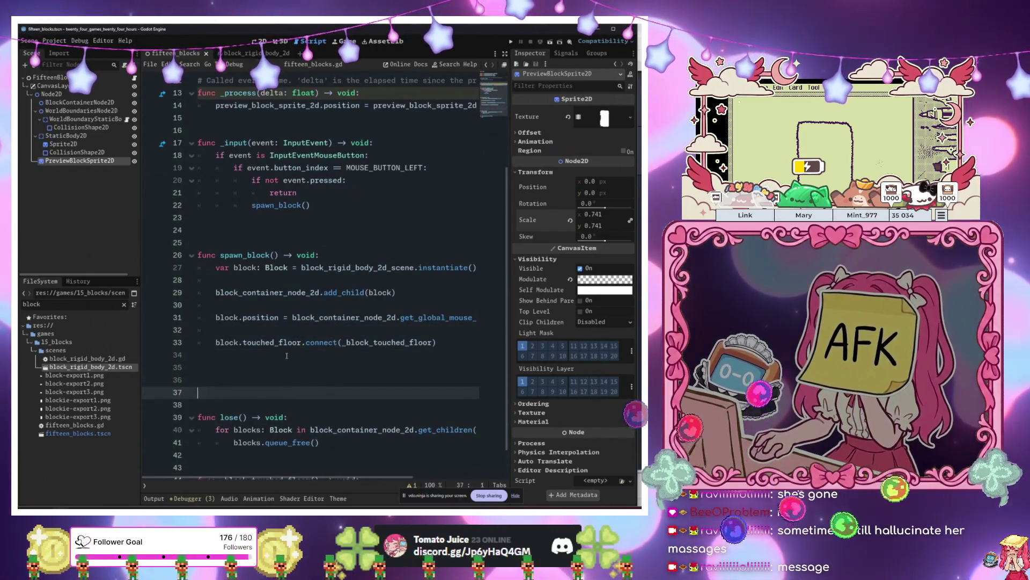
pyautogui.press('Up')
pyautogui.write('func rotate_next_block(')
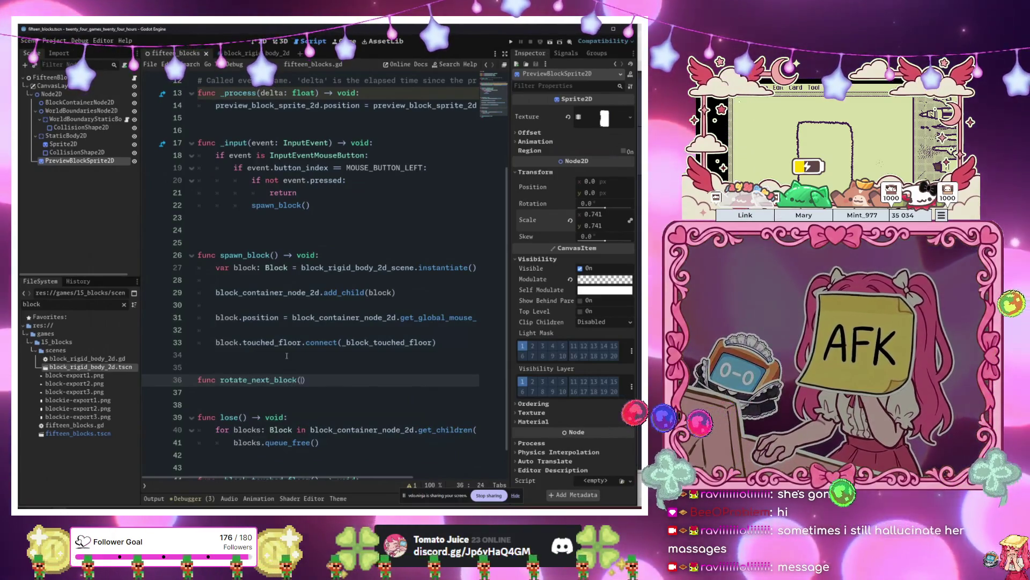
pyautogui.write(') -> void:')
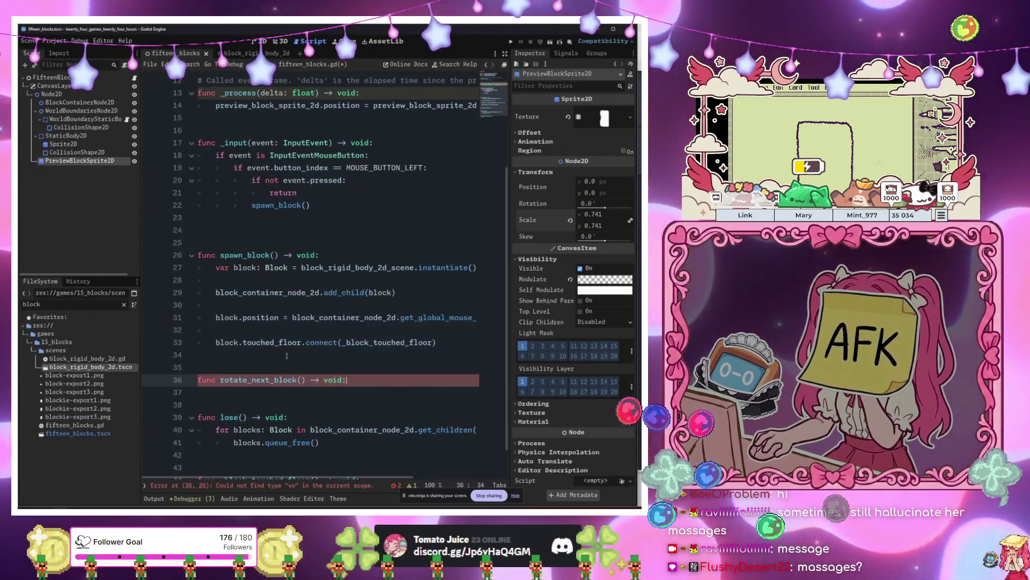
pyautogui.press('Return')
pyautogui.write('pas')
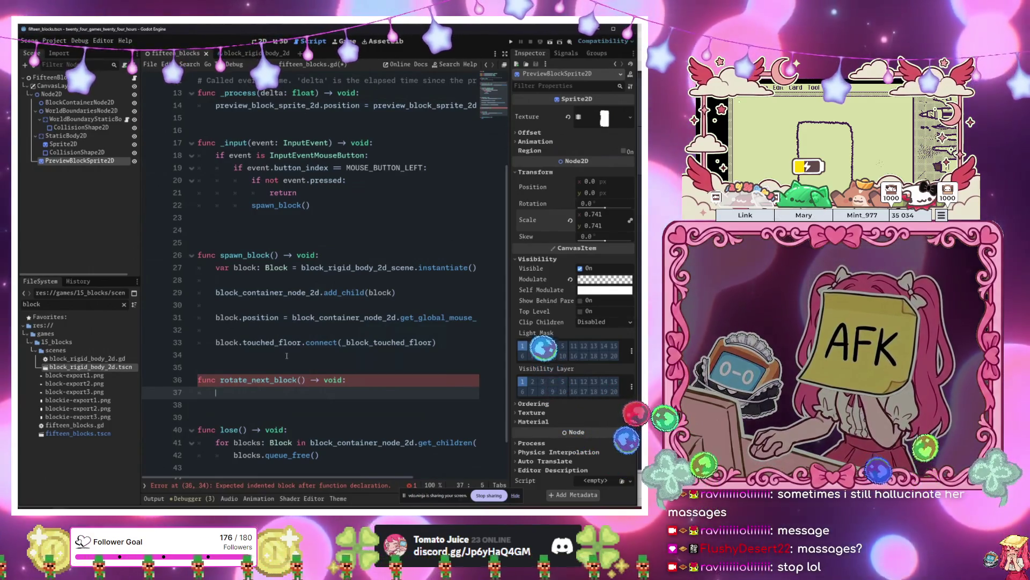
# Open a blank line below the exported variables for a new variable.
pyautogui.scroll(-1, 286, 355)
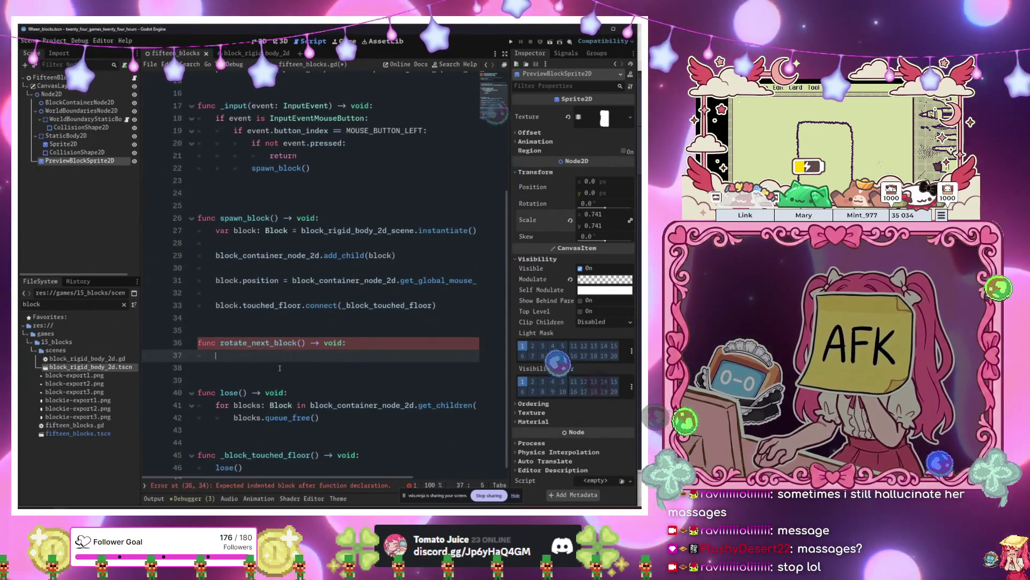
pyautogui.scroll(5, 279, 369)
pyautogui.click(265, 142)
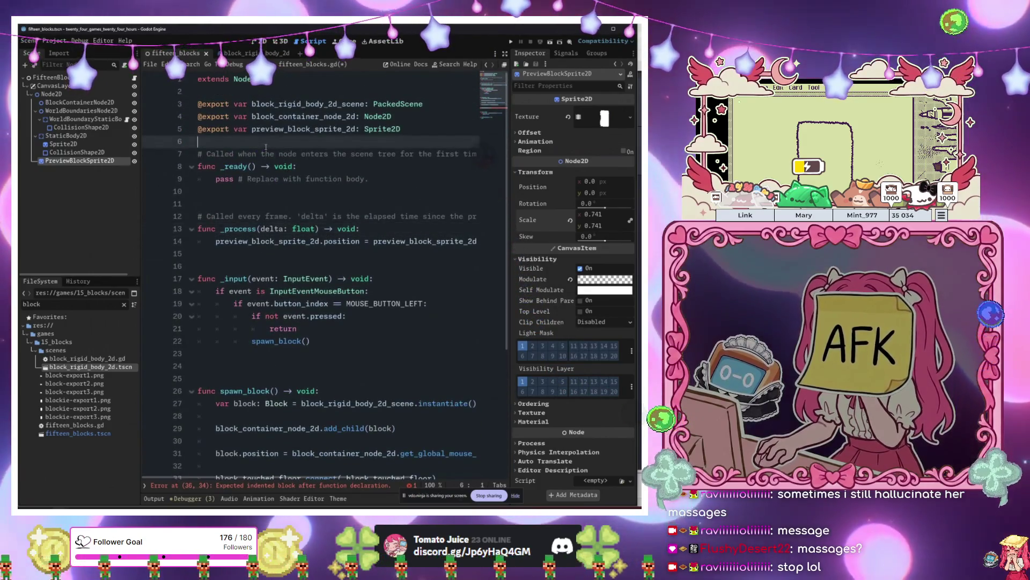
pyautogui.press('Return')
pyautogui.press('Return')
pyautogui.press('Return')
# Declare a block_rotated boolean variable and begin 'if block_rotated:' in rotate_next_block.
pyautogui.press('Up')
pyautogui.press('Up')
pyautogui.write('var g')
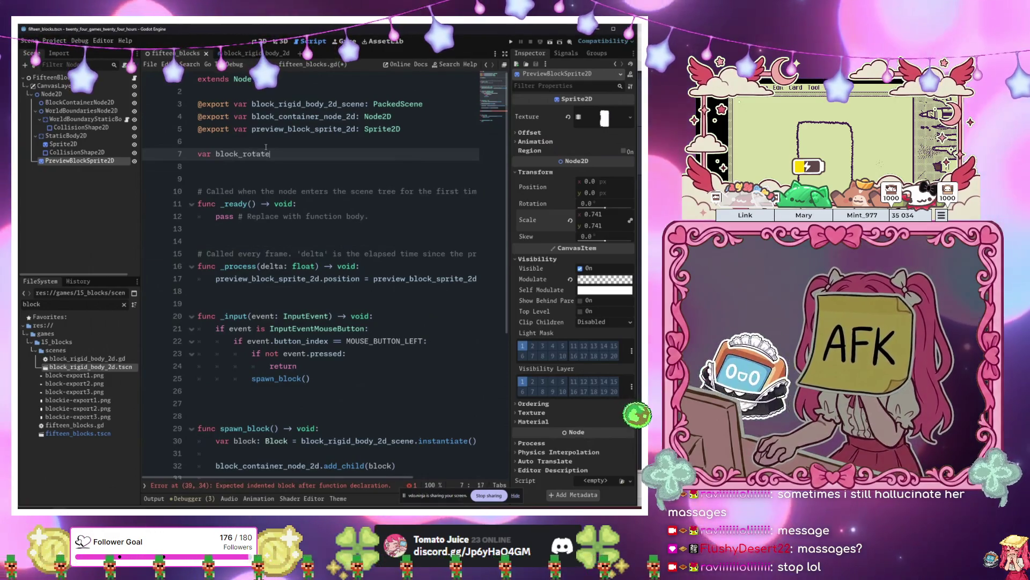
pyautogui.write('bool = true')
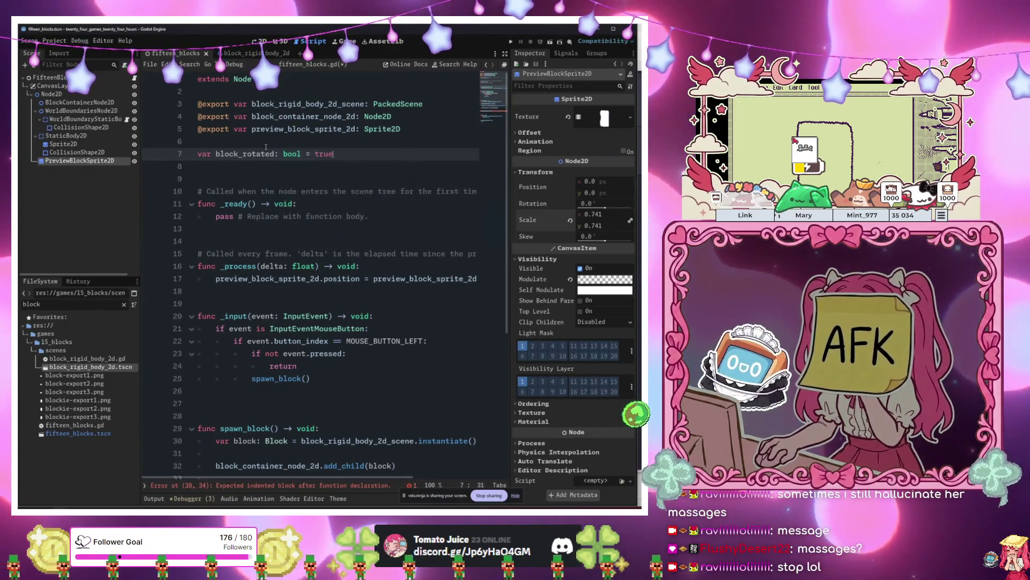
pyautogui.write('alse')
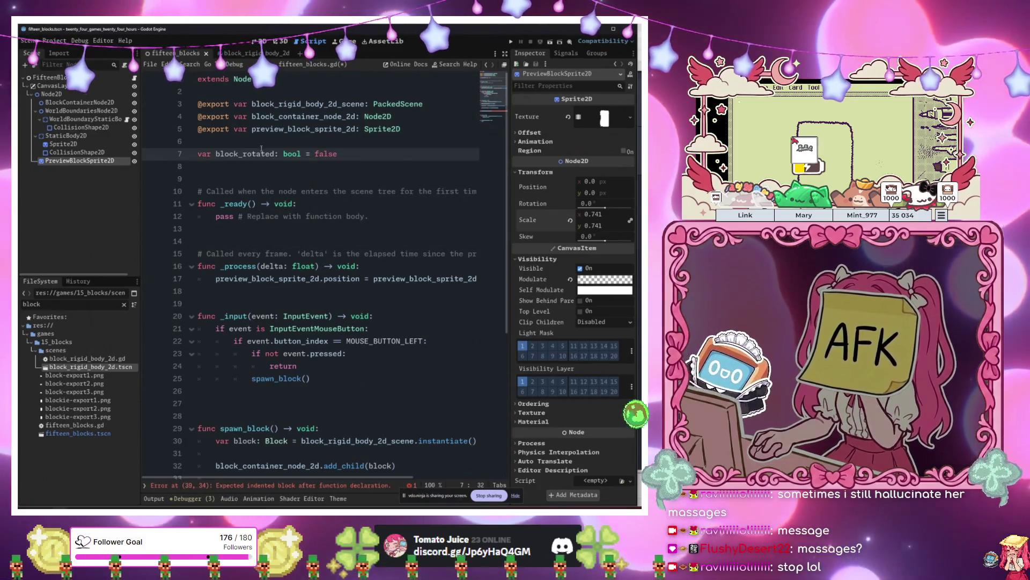
pyautogui.scroll(-6, 295, 242)
pyautogui.click(334, 337)
pyautogui.write('if bl')
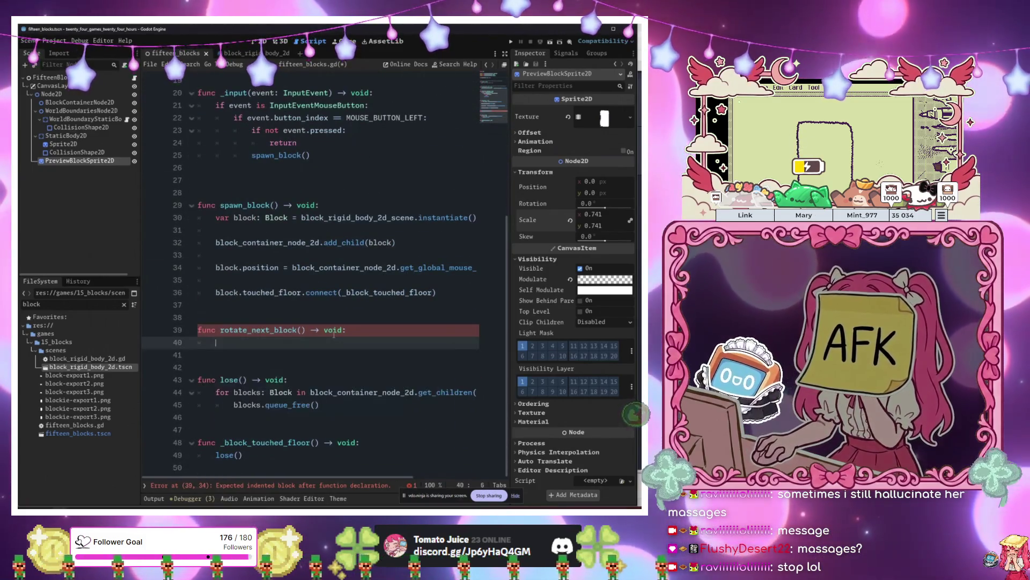
pyautogui.press('Down')
pyautogui.press('Return')
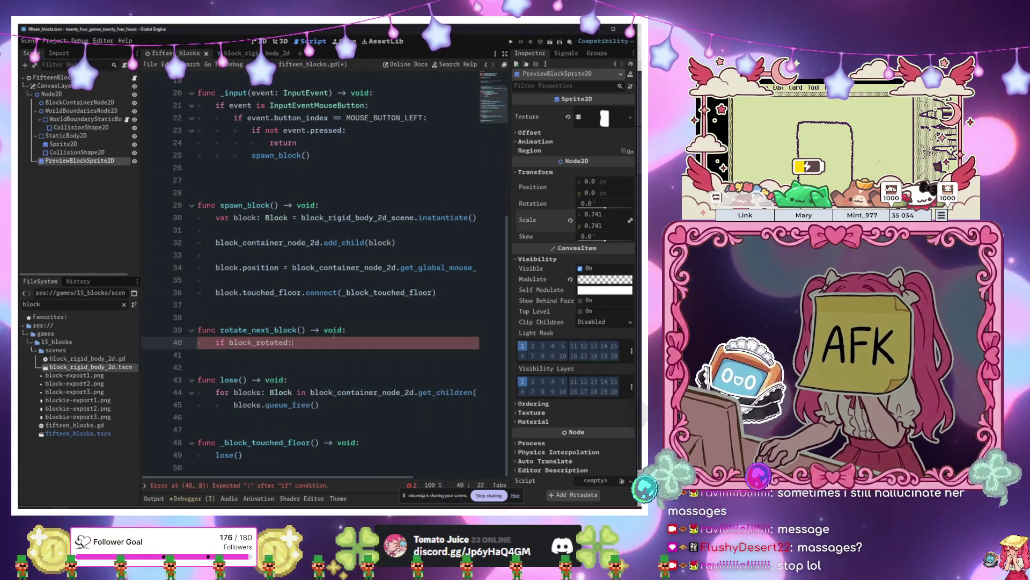
pyautogui.write(':')
pyautogui.press('Return')
# In the if branch, set block_rotated = false and add 90 to preview_block_sprite_2d.rotation_degrees.
pyautogui.write('bl')
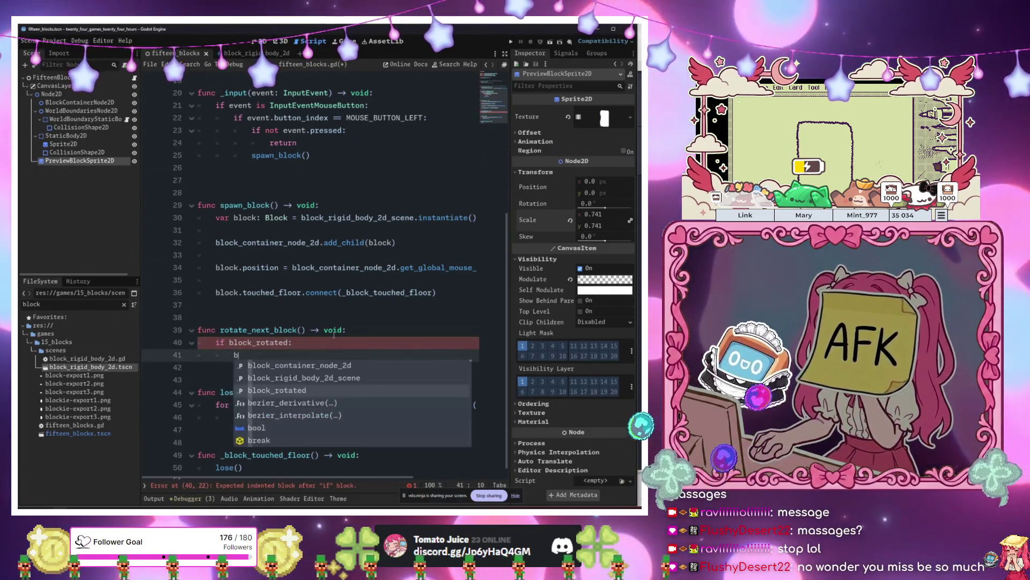
pyautogui.press('Return')
pyautogui.write('= false')
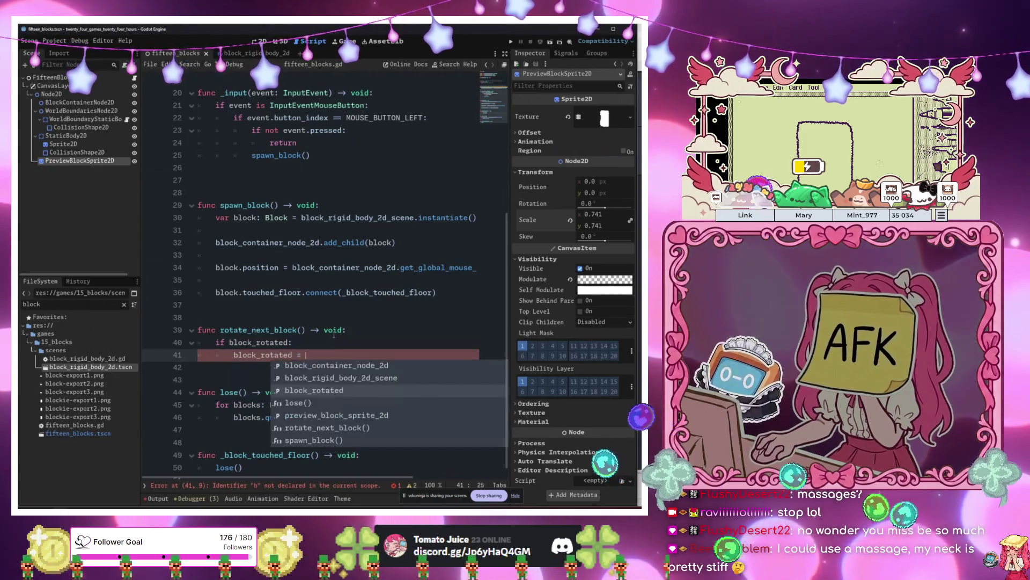
pyautogui.press('Return')
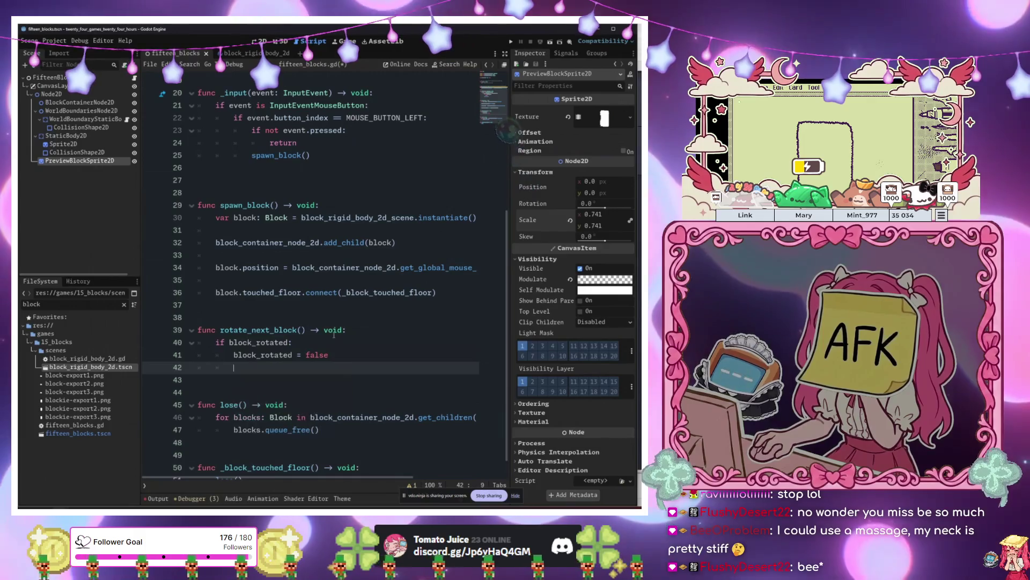
pyautogui.click(341, 355)
pyautogui.click(343, 364)
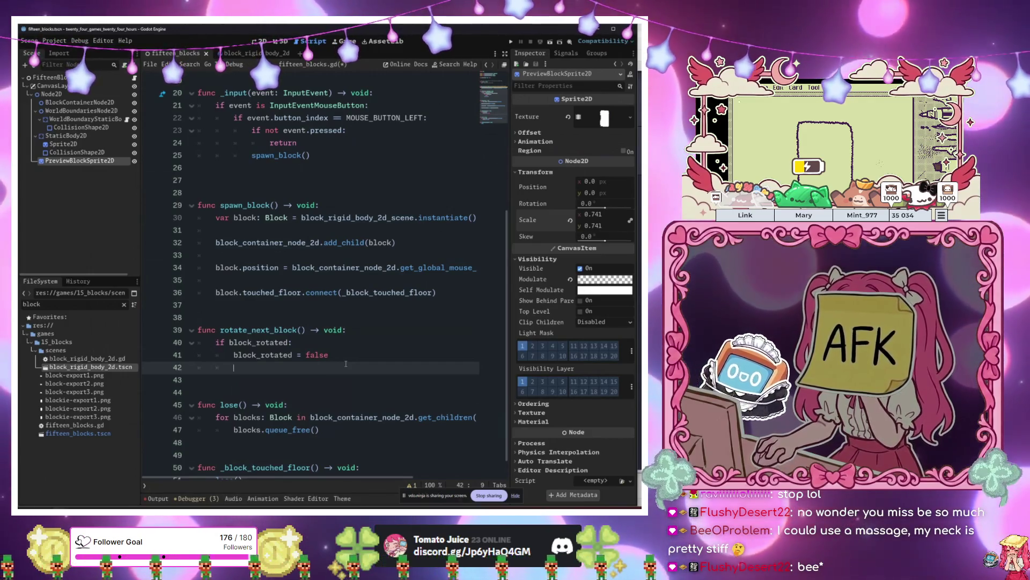
pyautogui.write('pr')
pyautogui.press('Return')
pyautogui.write('.ro')
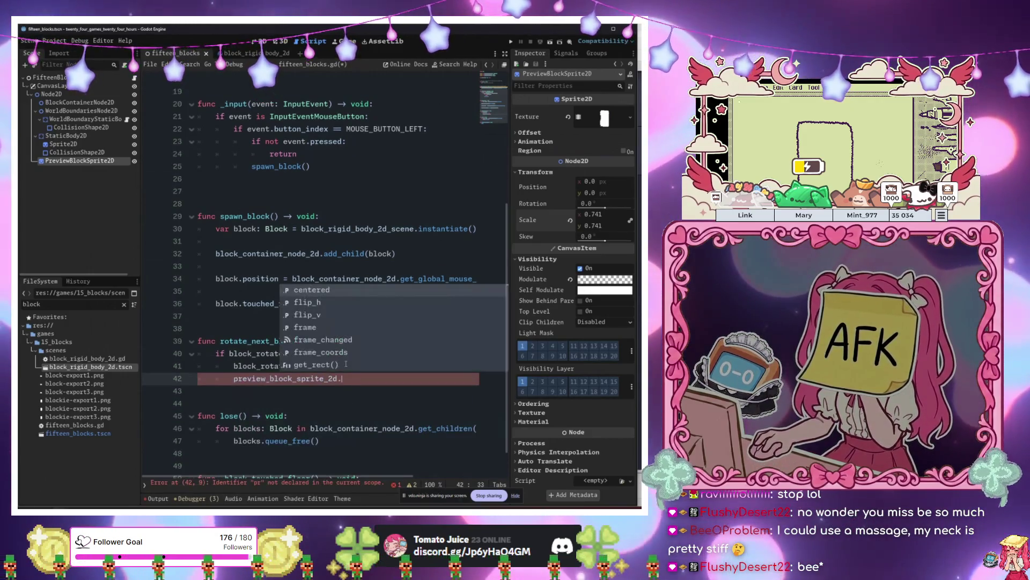
pyautogui.press('Down')
pyautogui.press('Down')
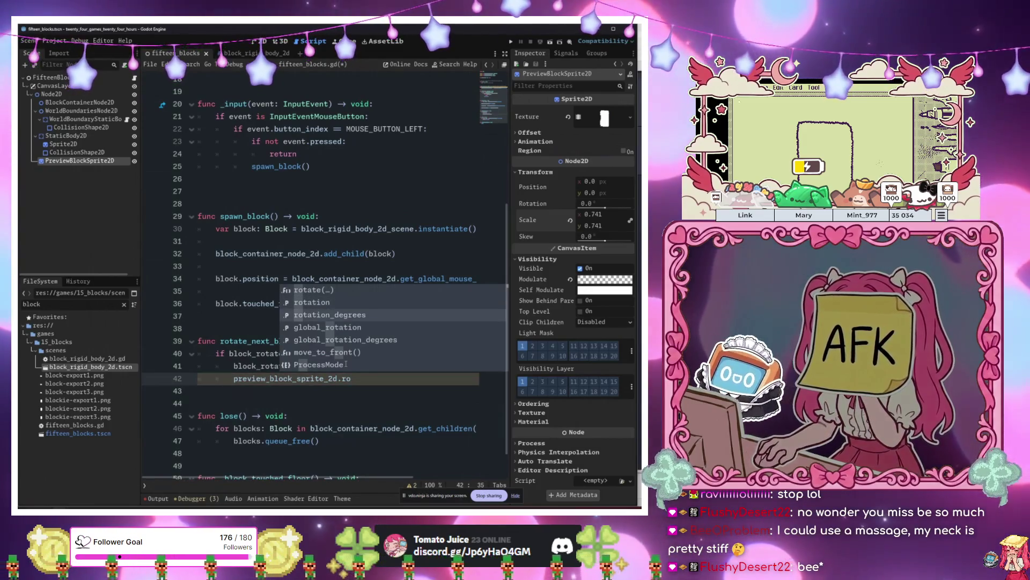
pyautogui.press('Return')
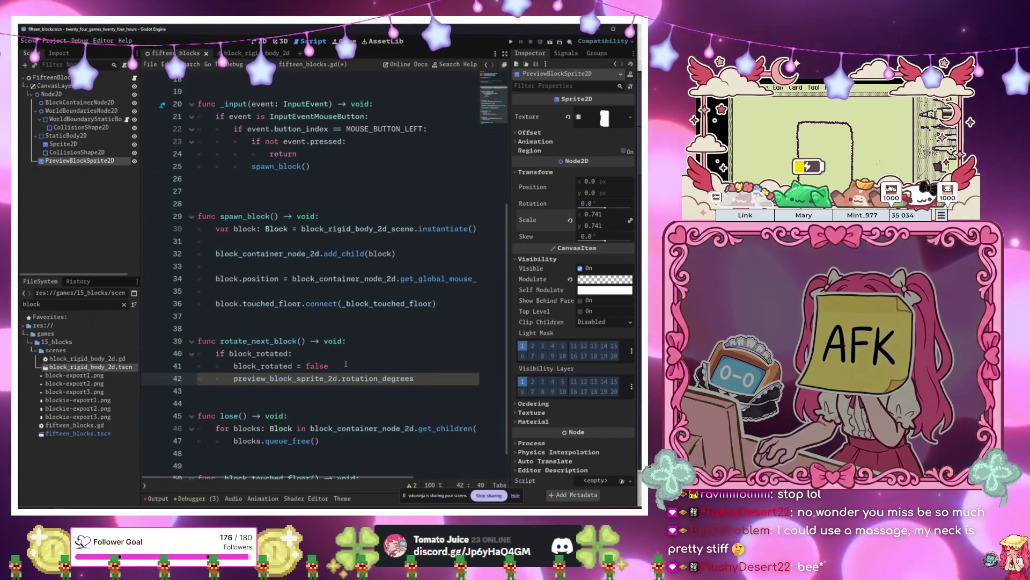
pyautogui.write('+= 90')
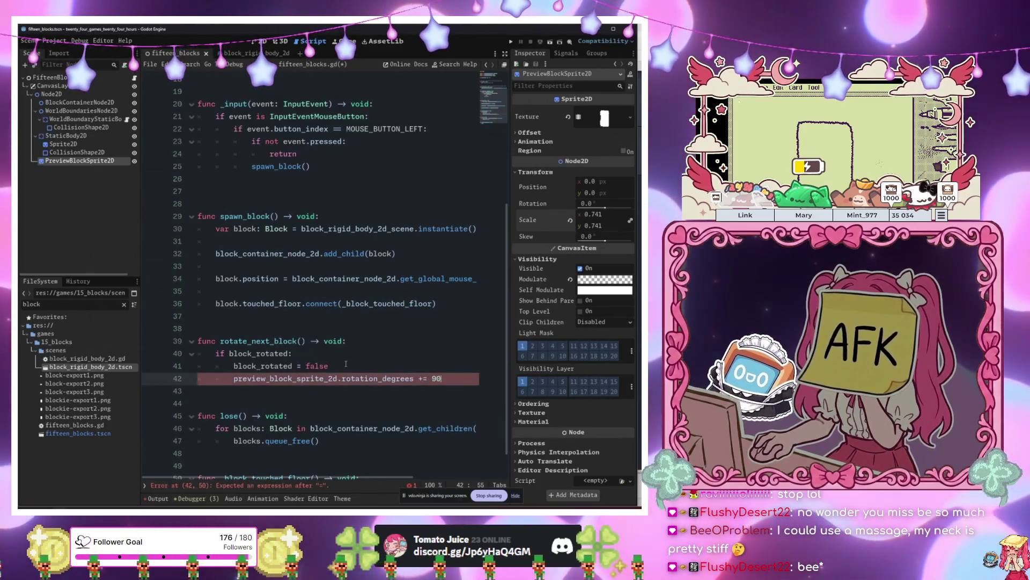
pyautogui.press('Return')
# Add an else branch setting block_rotated = true and subtracting 90 from the preview's rotation_degrees.
pyautogui.press('BackSpace')
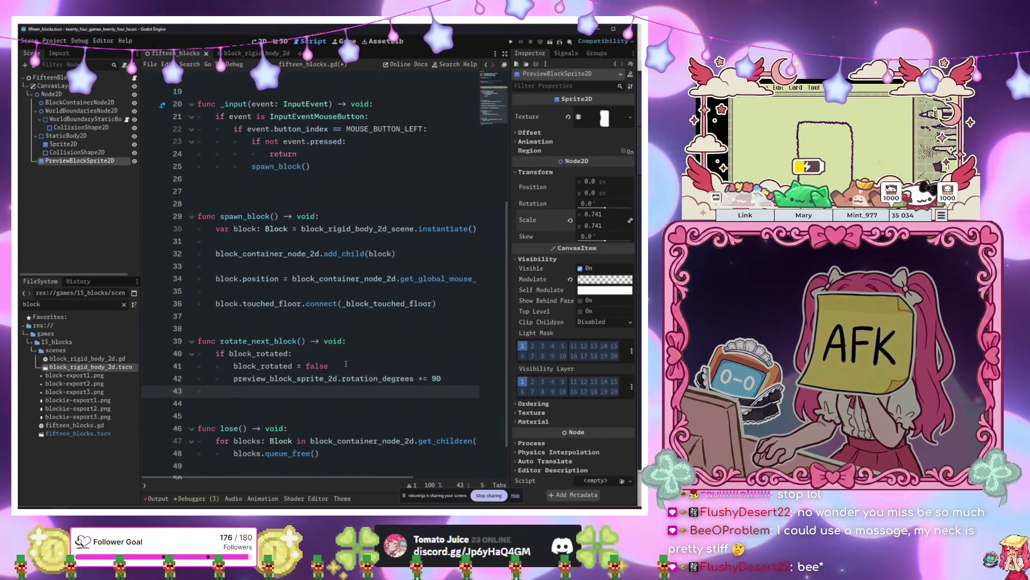
pyautogui.write('else:')
pyautogui.press('Return')
pyautogui.write('blo')
pyautogui.press('Down')
pyautogui.press('Down')
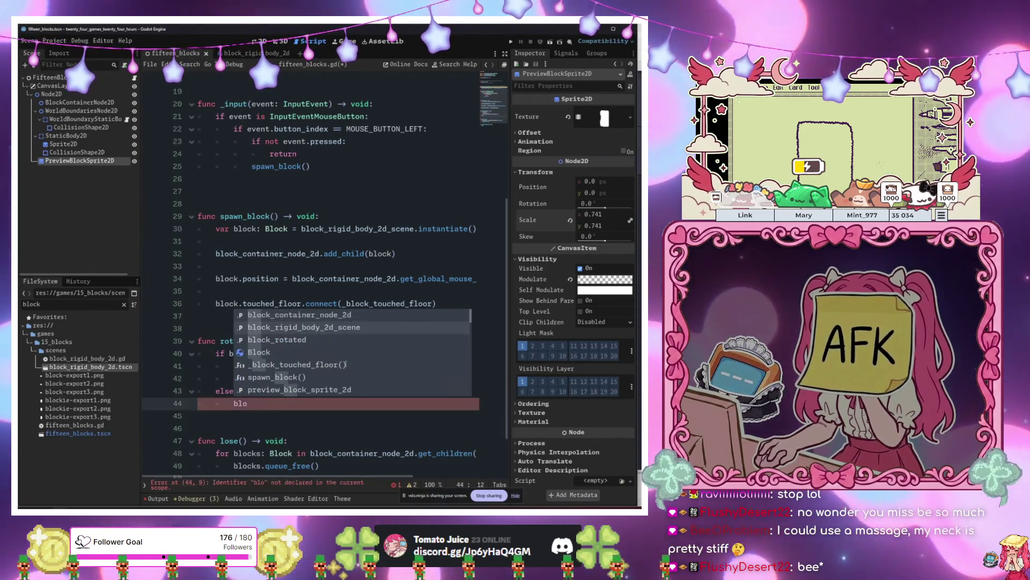
pyautogui.press('Return')
pyautogui.write('= true')
pyautogui.press('Return')
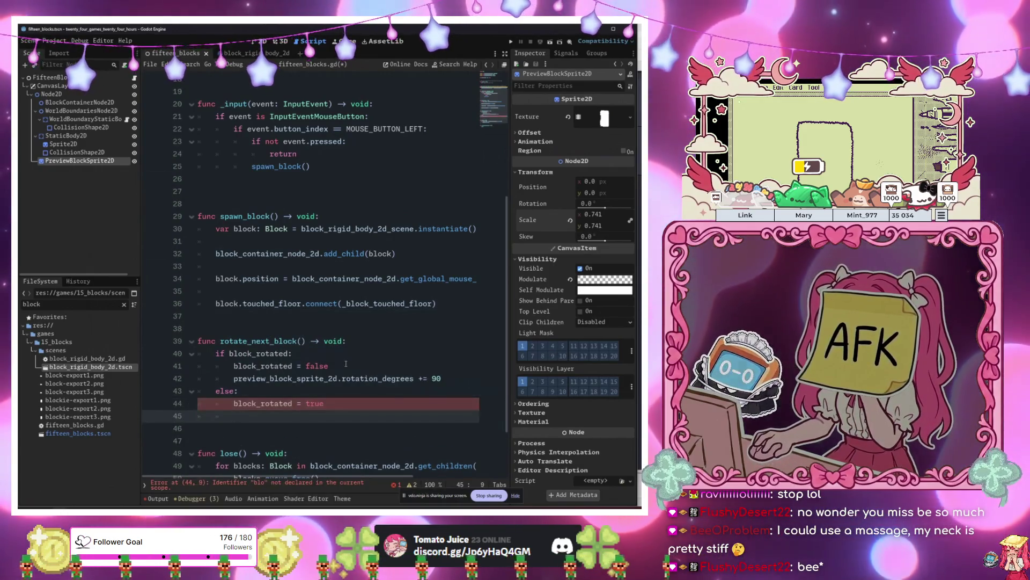
pyautogui.write('pr')
pyautogui.press('Return')
pyautogui.write('.rot')
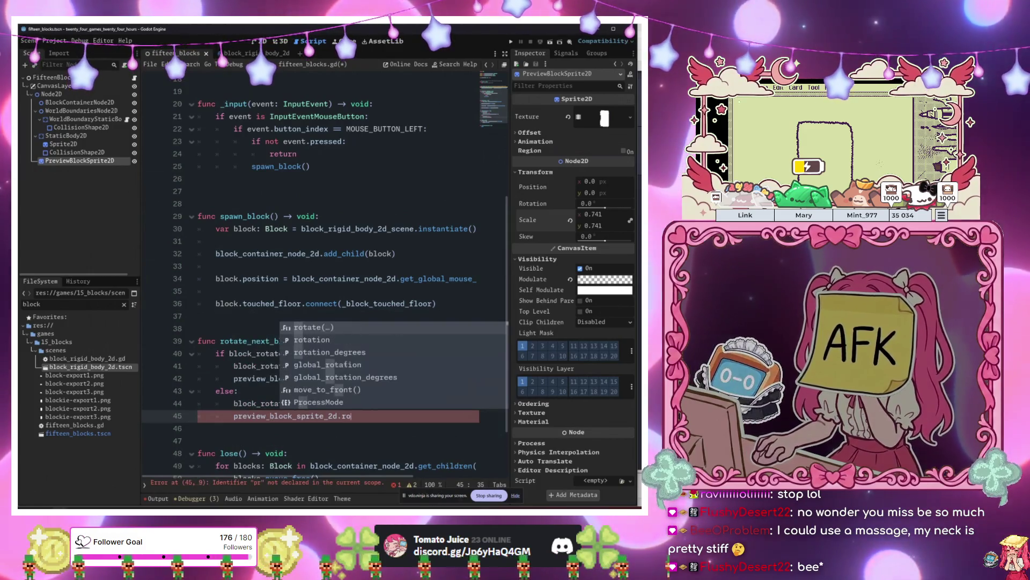
pyautogui.press('Return')
pyautogui.write('-= 90')
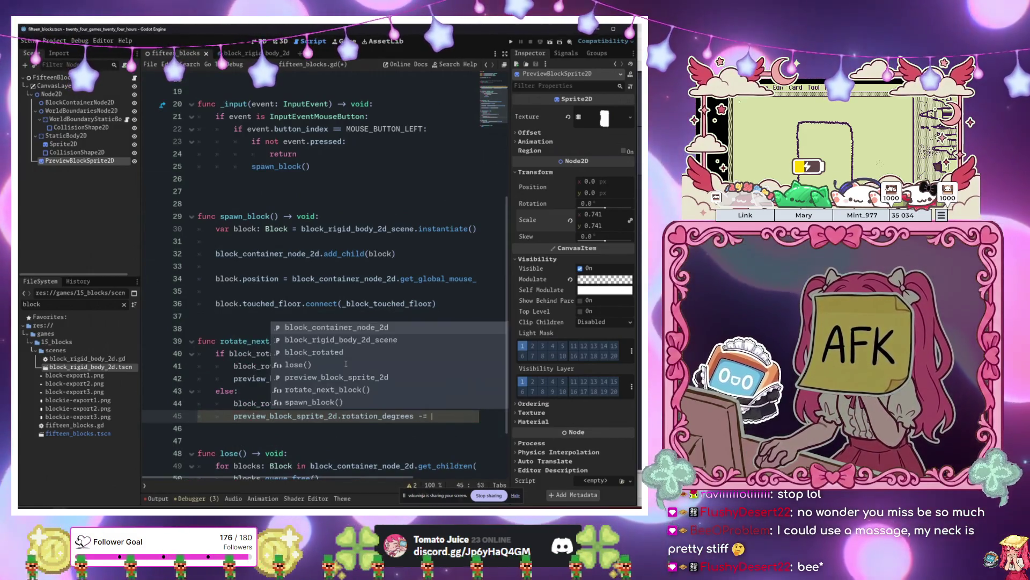
pyautogui.press('Up')
pyautogui.press('Up')
pyautogui.press('Up')
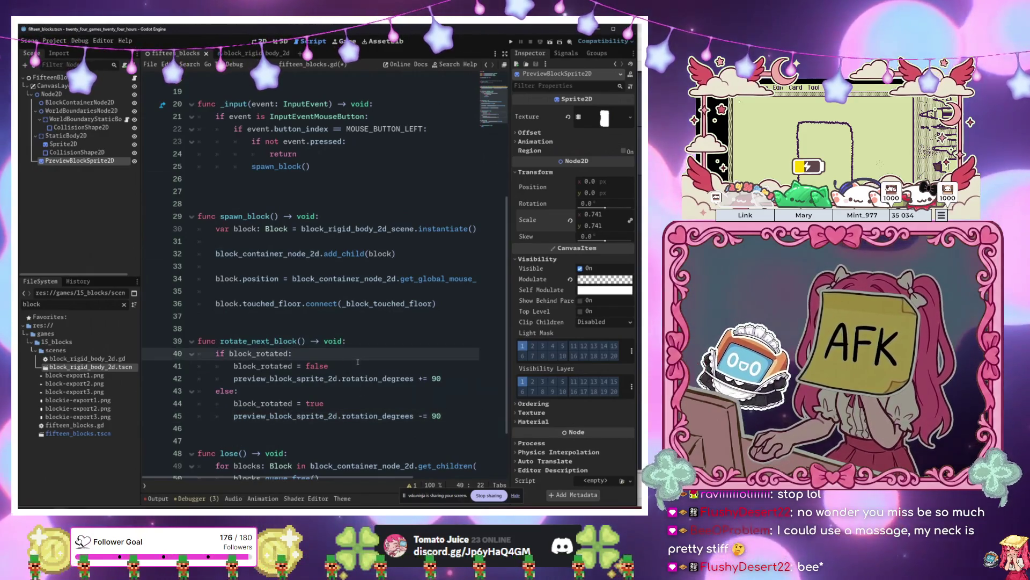
pyautogui.click(358, 363)
pyautogui.scroll(2, 300, 322)
pyautogui.scroll(-4, 250, 280)
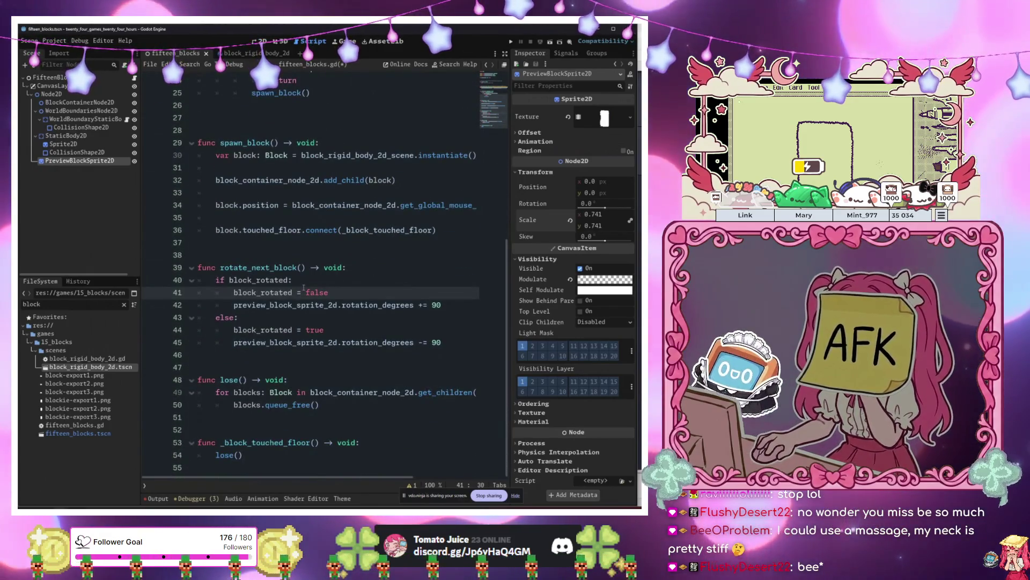
pyautogui.scroll(4, 379, 261)
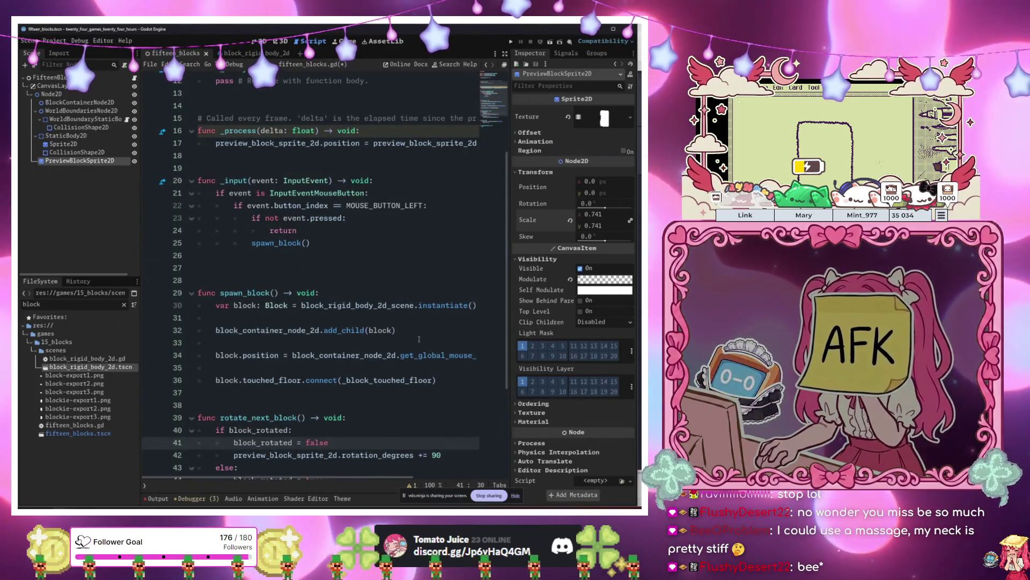
# In spawn_block add 'if block_rotated: block.rotation_degrees += 90' and save the script.
pyautogui.click(421, 342)
pyautogui.press('Down')
pyautogui.press('End')
pyautogui.press('Return')
pyautogui.press('Return')
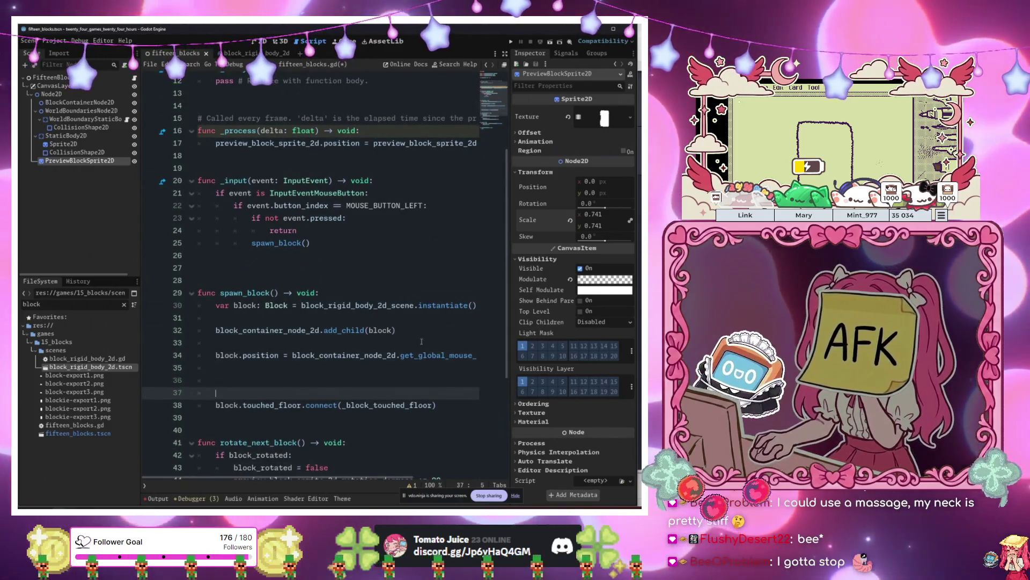
pyautogui.write('if block_rotated:')
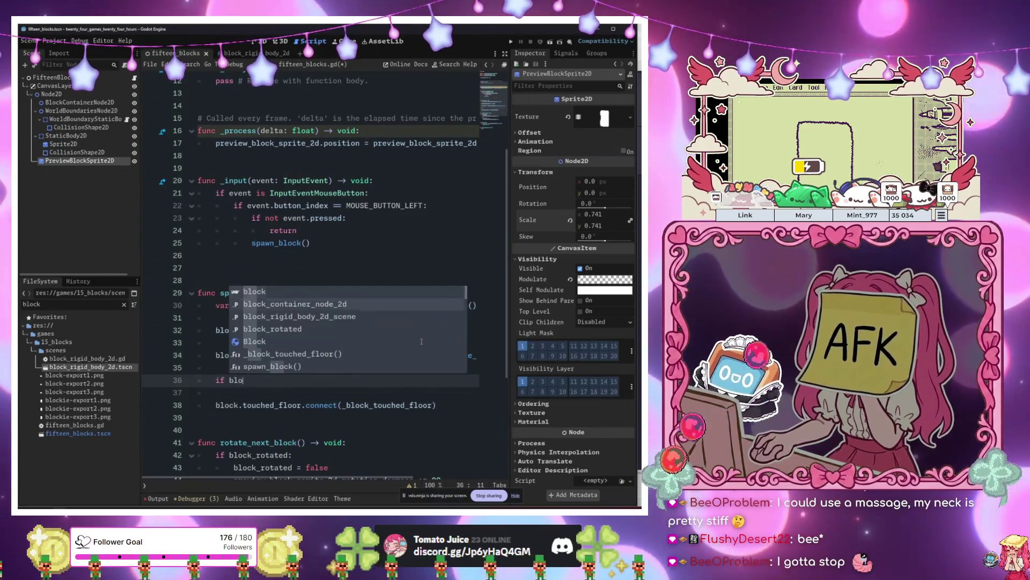
pyautogui.press('Return')
pyautogui.write('blo')
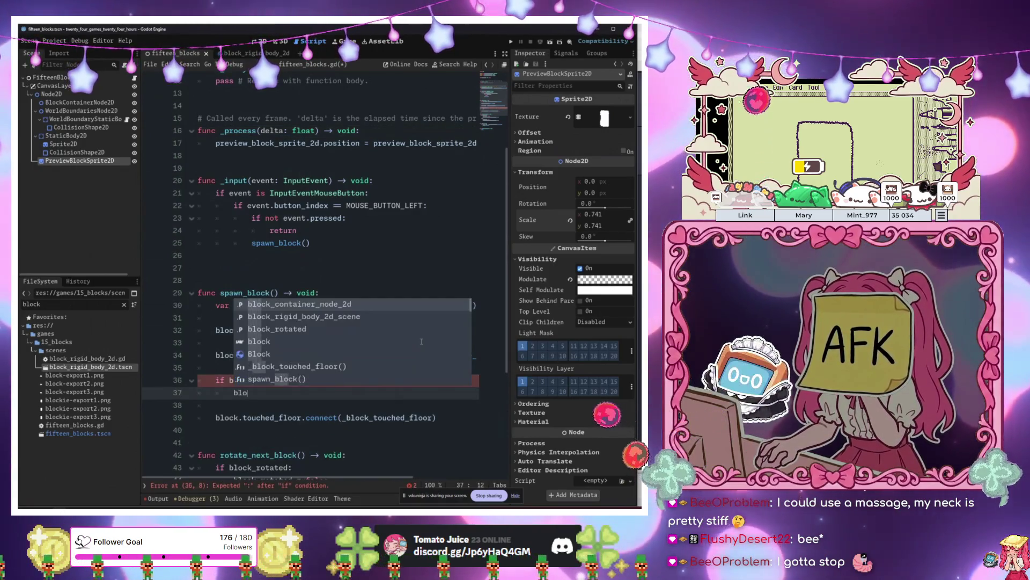
pyautogui.press('Return')
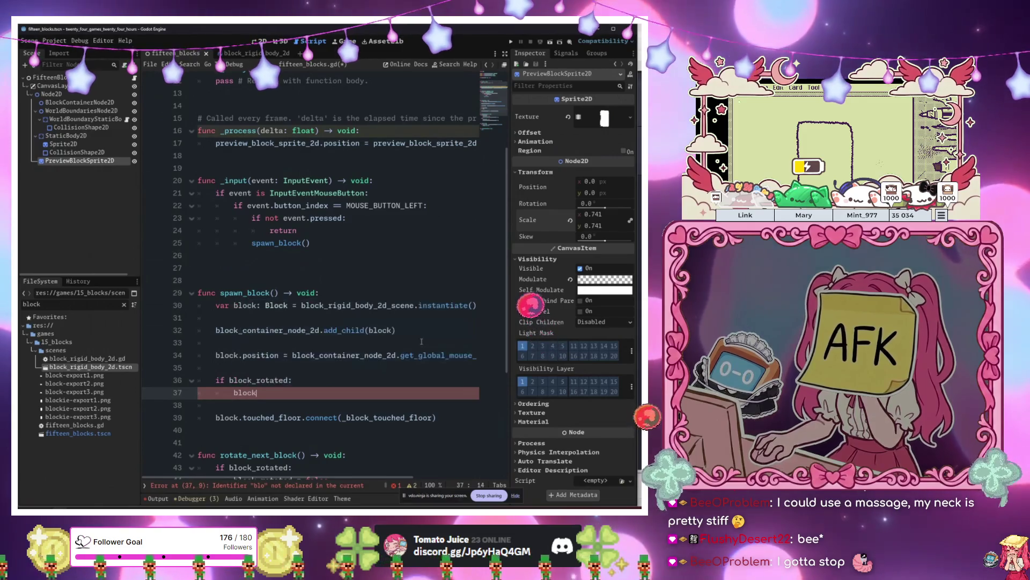
pyautogui.write('.rotation_d')
pyautogui.press('Return')
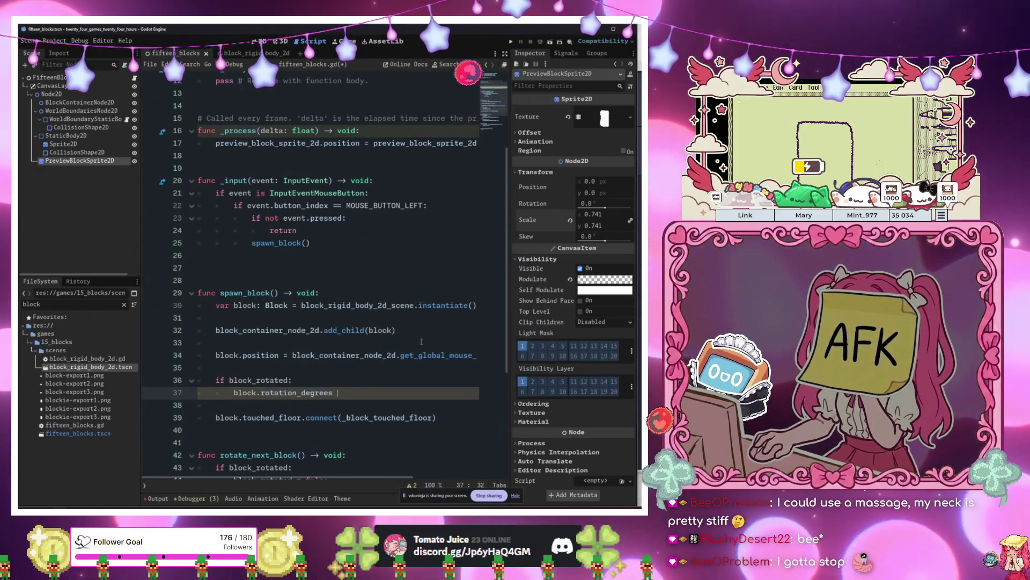
pyautogui.write('%')
pyautogui.press('BackSpace')
pyautogui.hotkey('ctrl', 's')
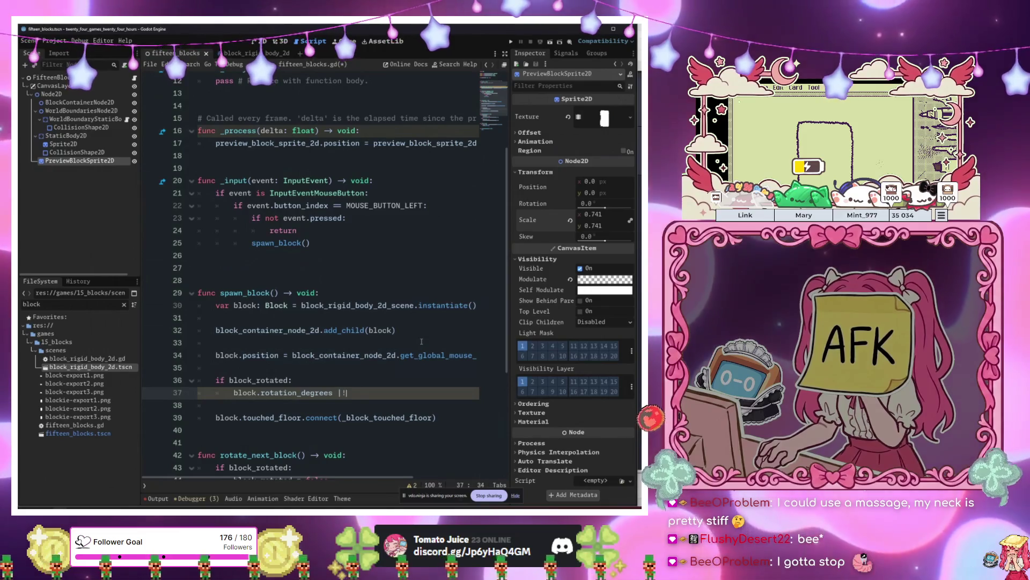
pyautogui.write('+= ')
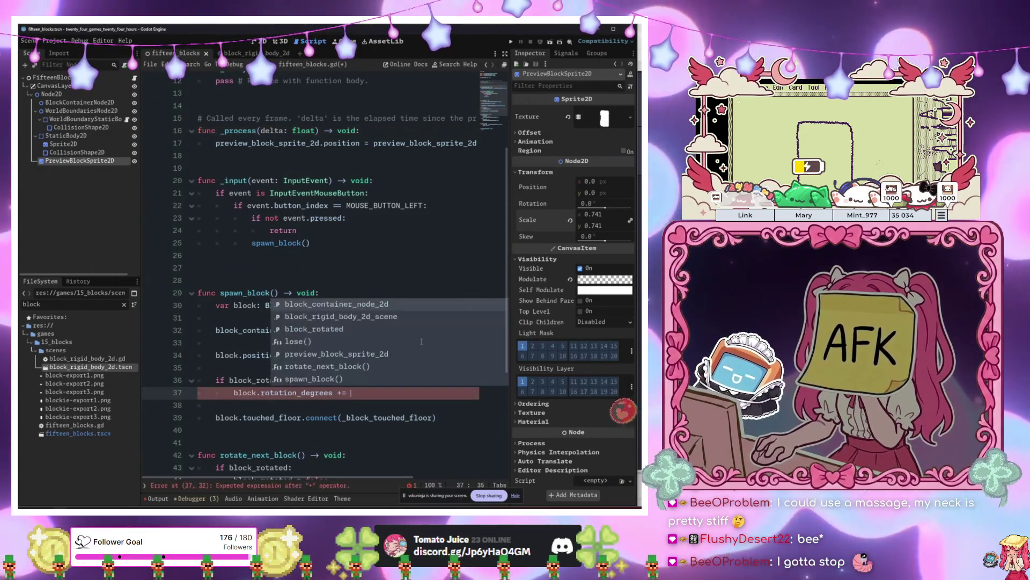
pyautogui.write('90')
pyautogui.click(421, 341)
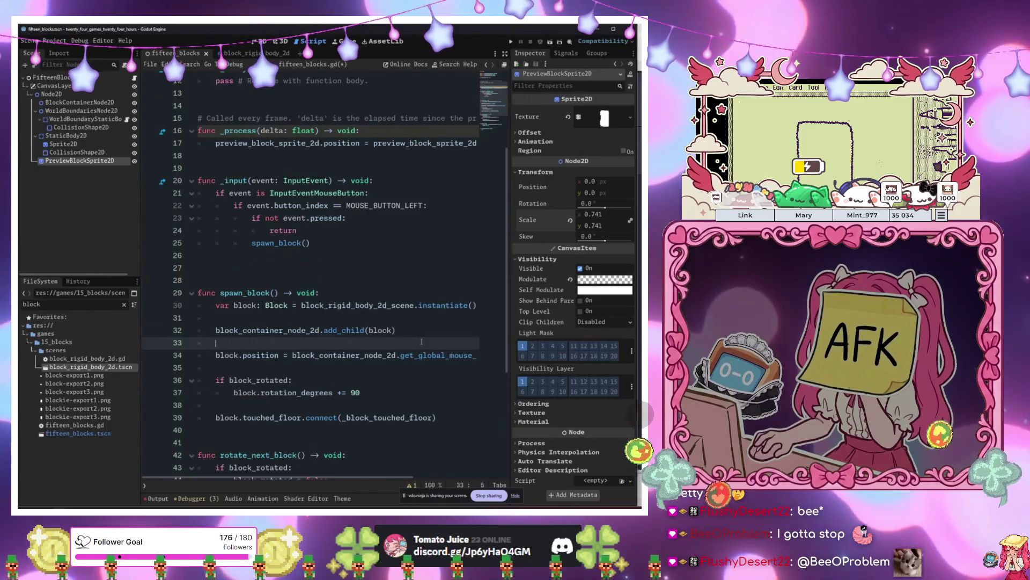
# Run the game, spawn four blocks onto the stack, then close the game window.
pyautogui.press('F5')
pyautogui.click(403, 277)
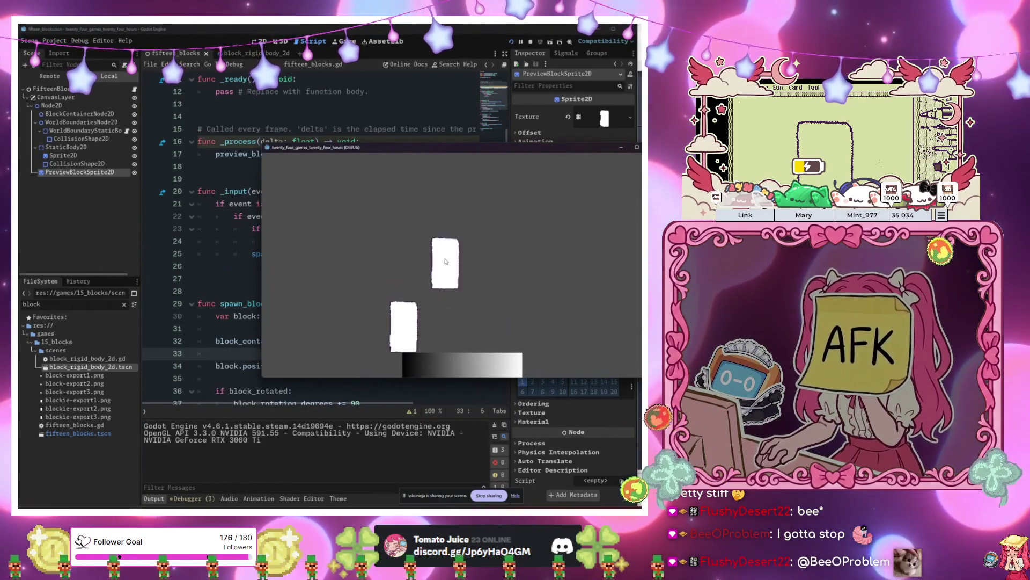
pyautogui.click(445, 263)
pyautogui.click(483, 258)
pyautogui.click(425, 229)
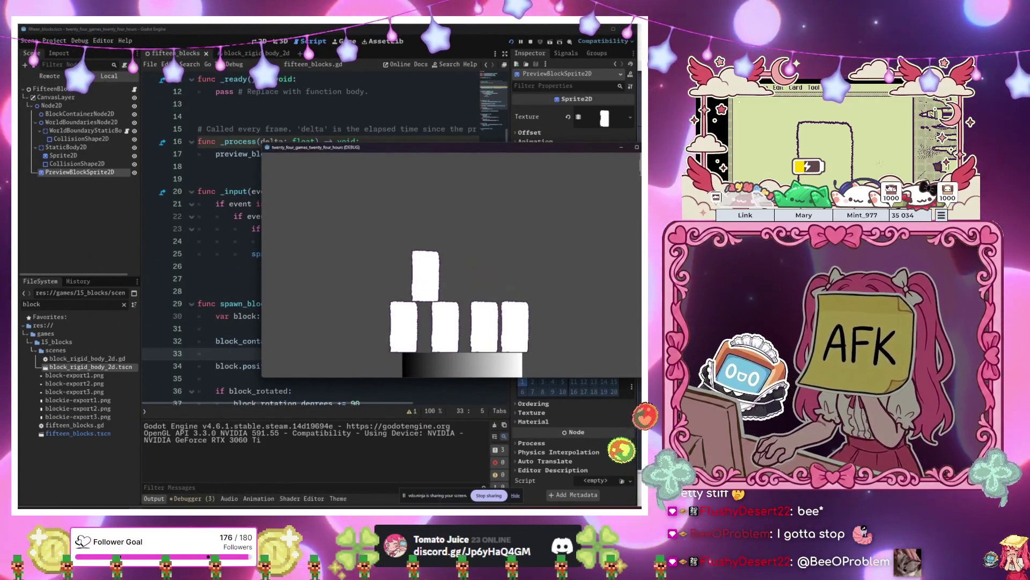
pyautogui.click(637, 146)
pyautogui.click(258, 267)
pyautogui.scroll(-4, 258, 267)
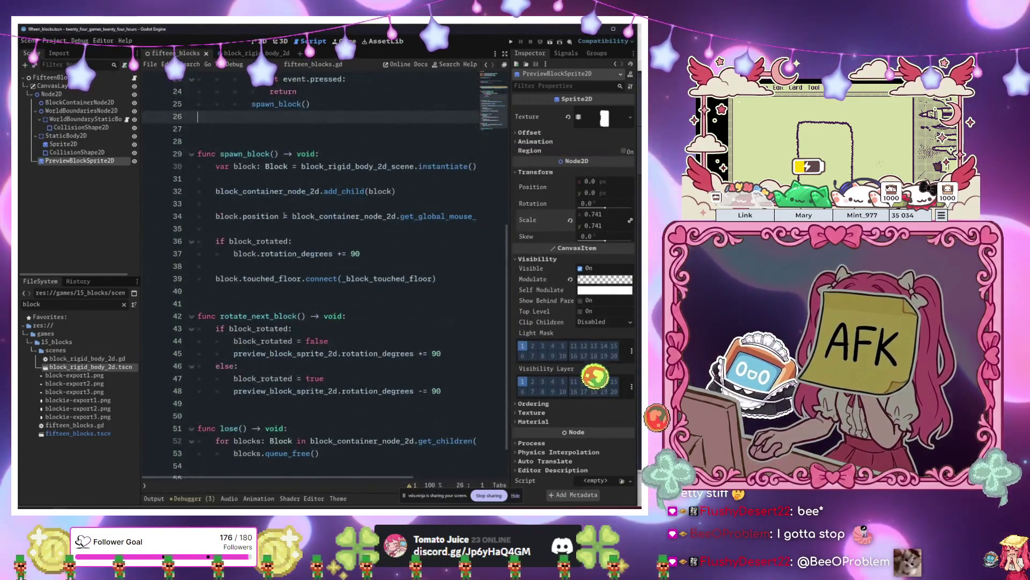
# Below the touched_floor connect line, write a randi_range(0, 1) condition ending with a colon.
pyautogui.scroll(2, 285, 216)
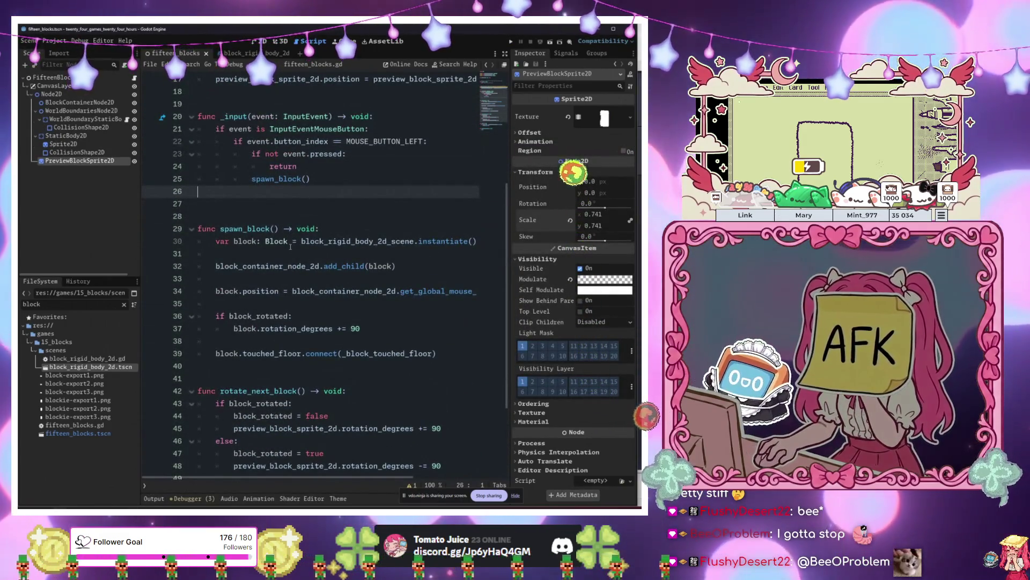
pyautogui.click(440, 353)
pyautogui.scroll(-3, 409, 346)
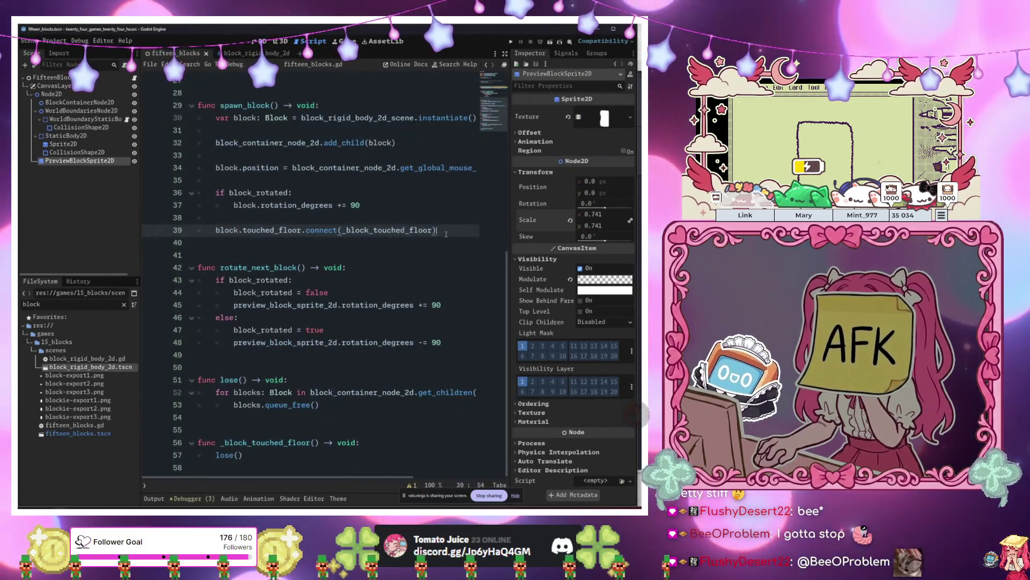
pyautogui.press('Return')
pyautogui.press('Return')
pyautogui.write('if ')
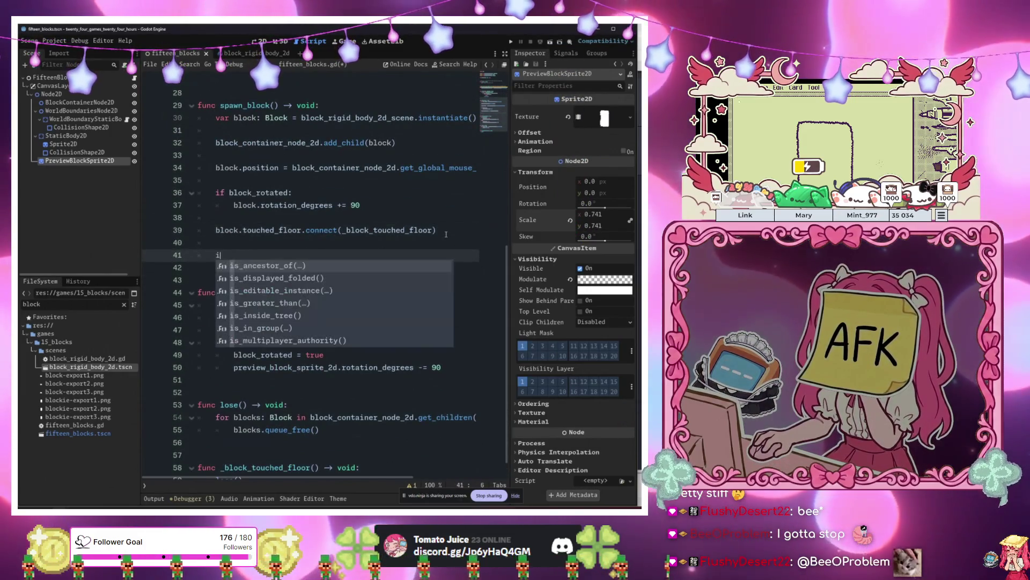
pyautogui.write('ra')
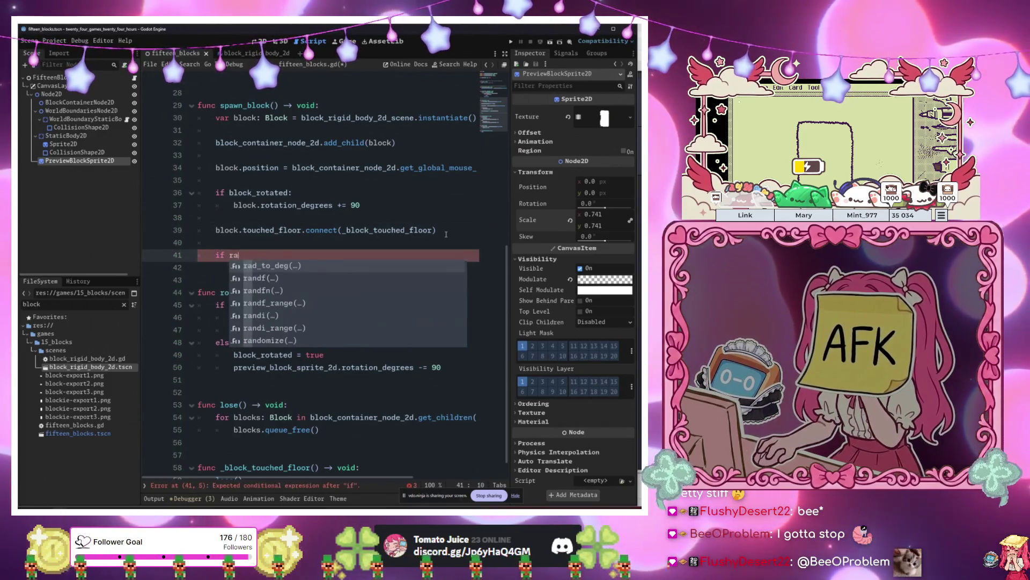
pyautogui.press('BackSpace')
pyautogui.press('BackSpace')
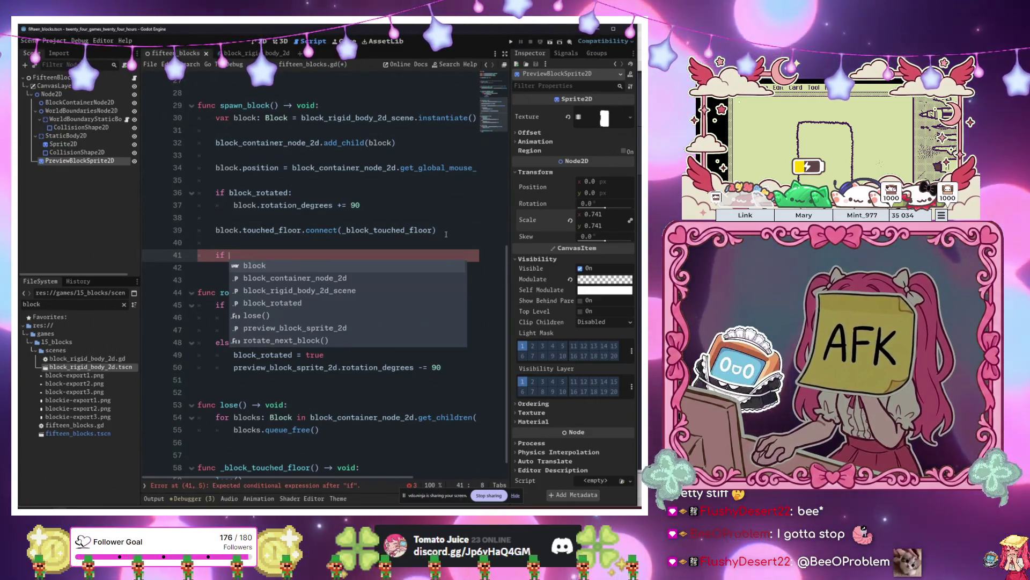
pyautogui.write('coin_flip: ')
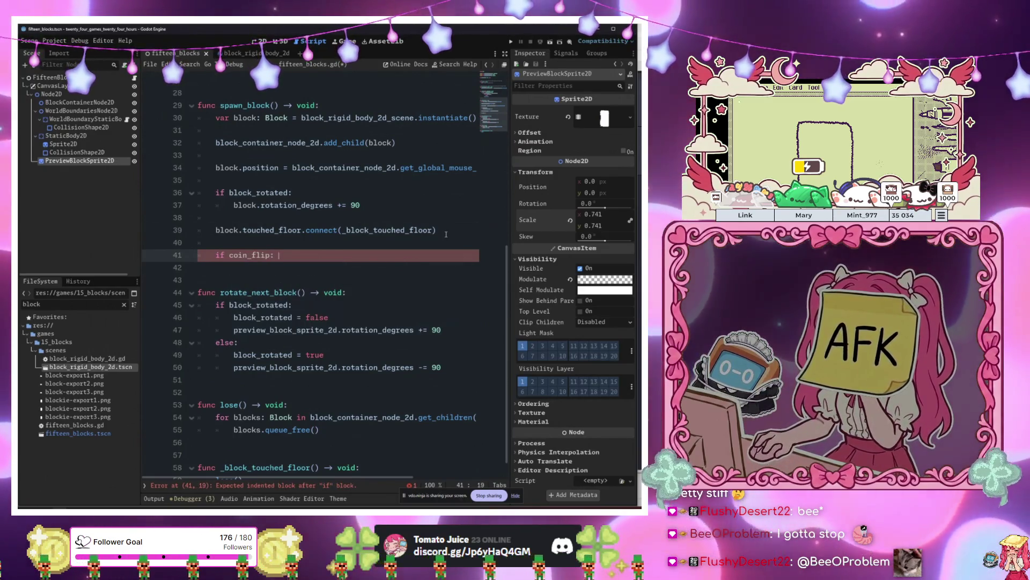
pyautogui.write('int ')
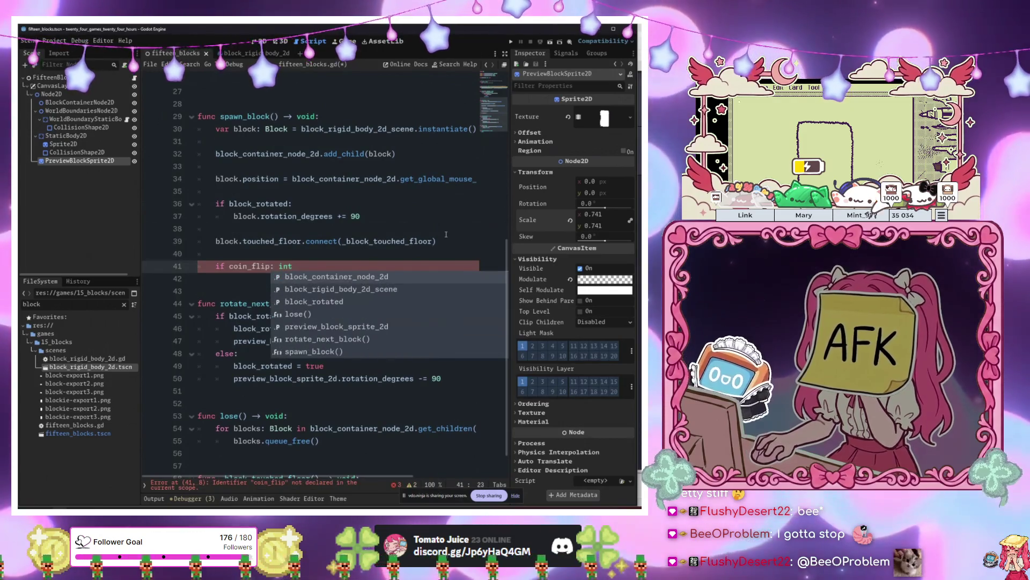
pyautogui.write('= ran')
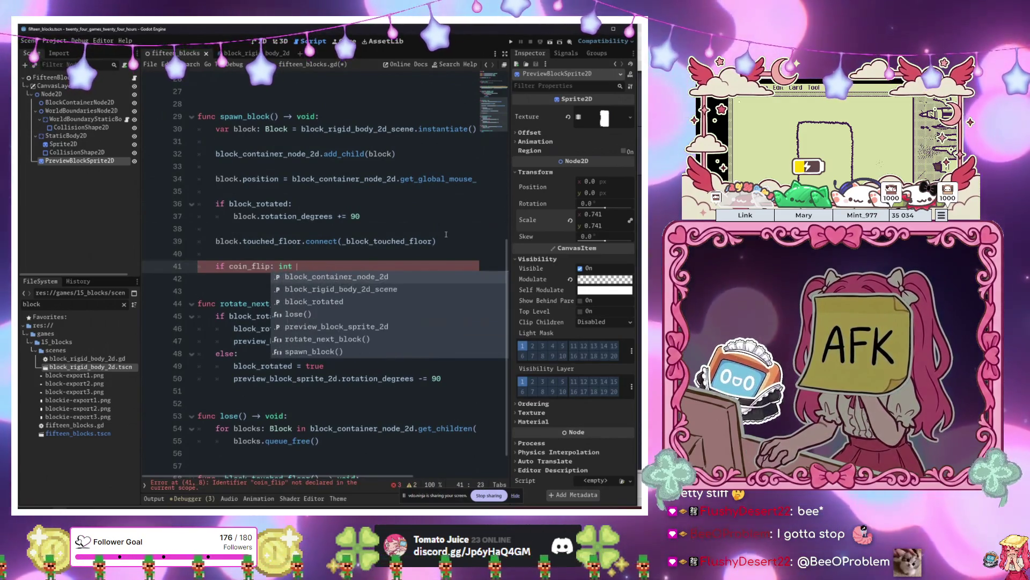
pyautogui.press('Down')
pyautogui.press('Down')
pyautogui.press('Down')
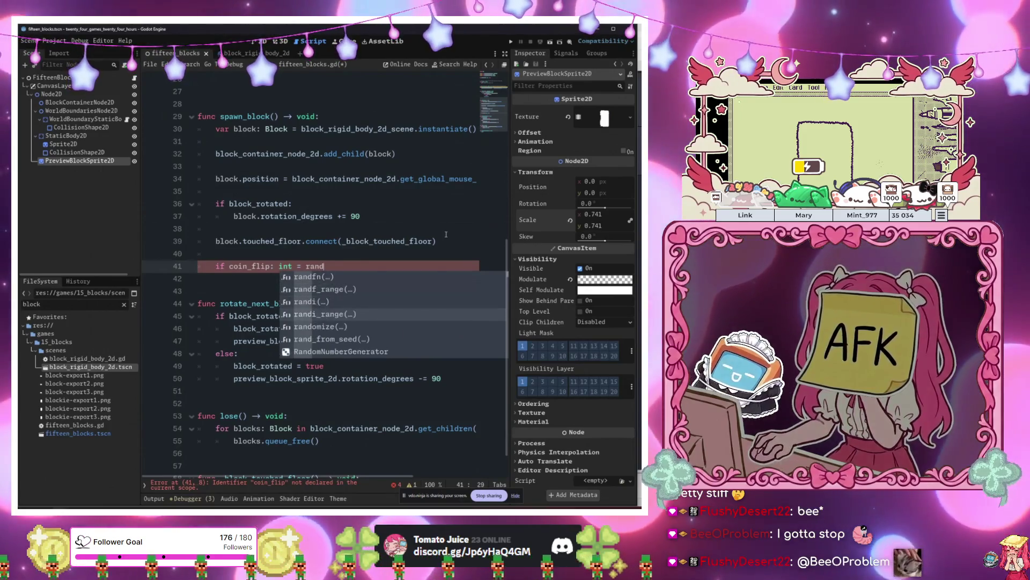
pyautogui.press('Return')
pyautogui.write('0, 1)')
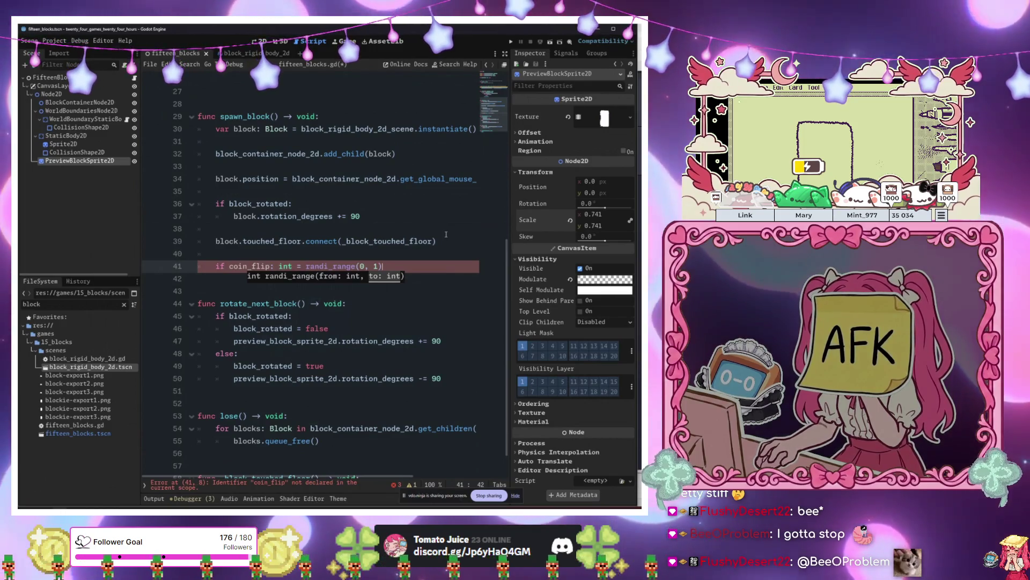
pyautogui.press('Return')
pyautogui.press('BackSpace')
pyautogui.press('BackSpace')
pyautogui.write(':')
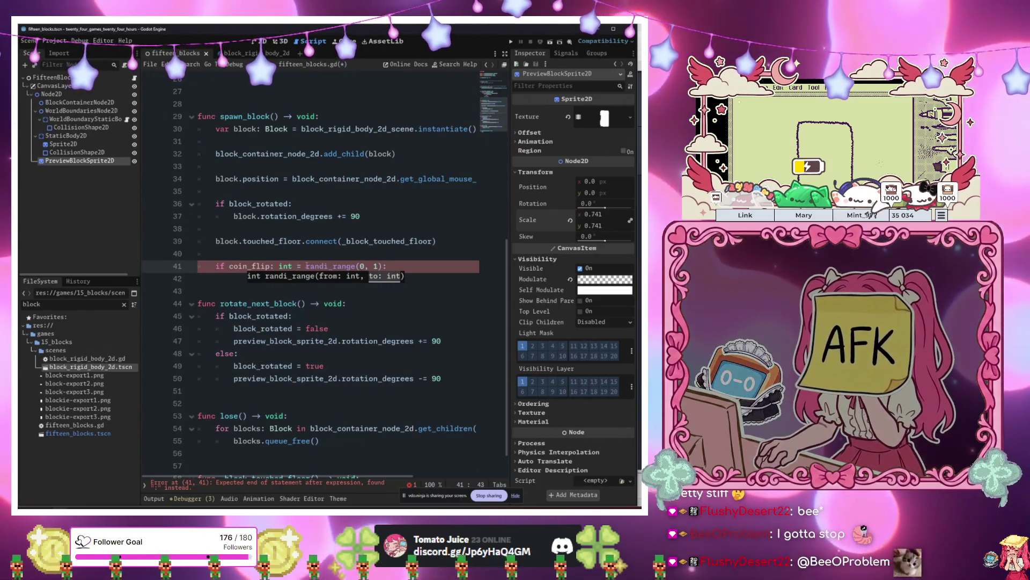
# Delete 'coin_flip: int =' from the condition, call rotate_next_block() beneath it, and run the scene.
pyautogui.moveTo(306, 265); pyautogui.dragTo(247, 266)
pyautogui.press('BackSpace')
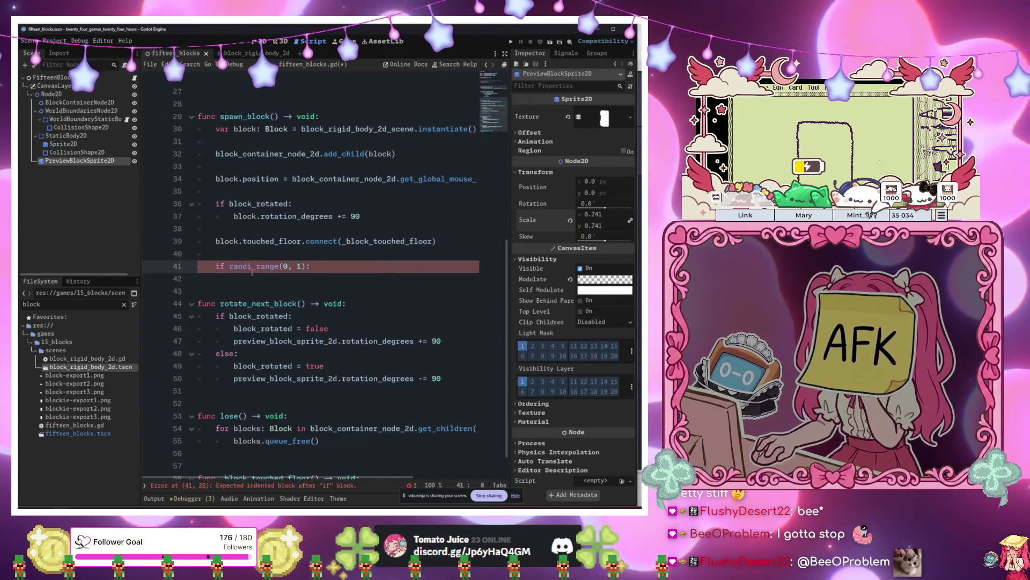
pyautogui.press('Down')
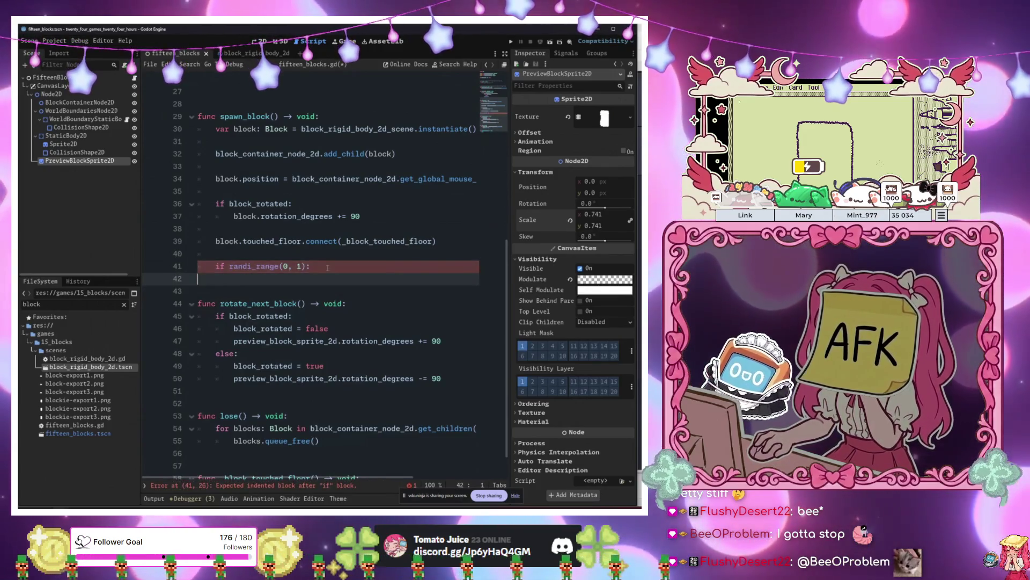
pyautogui.write('rot')
pyautogui.press('Return')
pyautogui.click(289, 267)
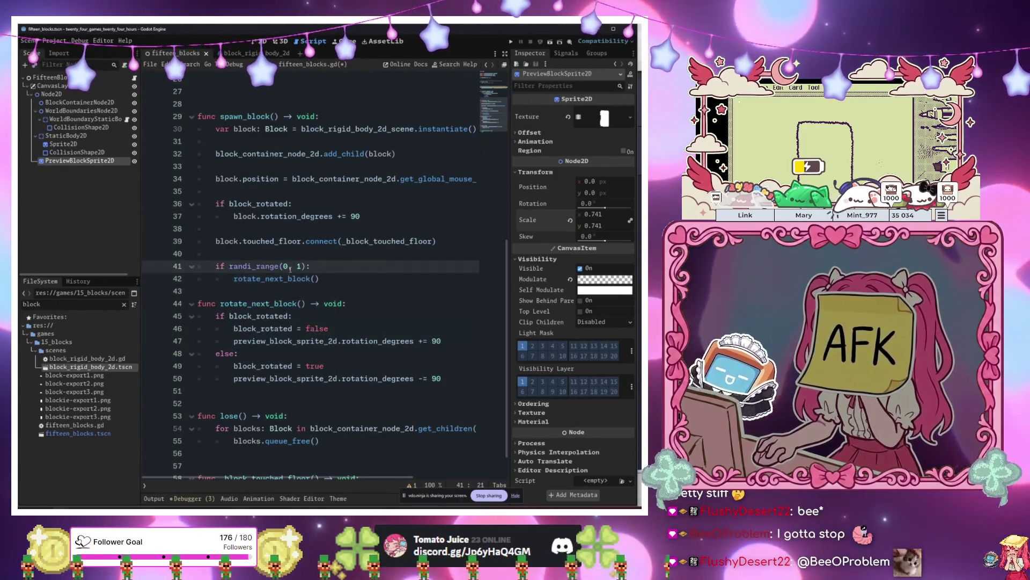
pyautogui.click(322, 278)
pyautogui.press('F6')
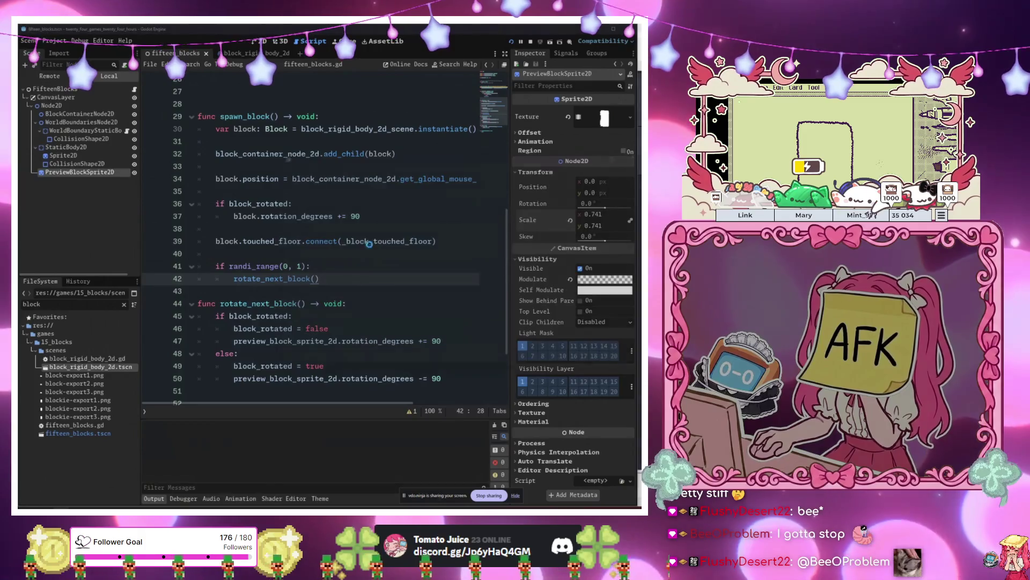
# Drop eleven upright and flat blocks into a tower until one falls and resets the game.
pyautogui.click(446, 256)
pyautogui.click(437, 225)
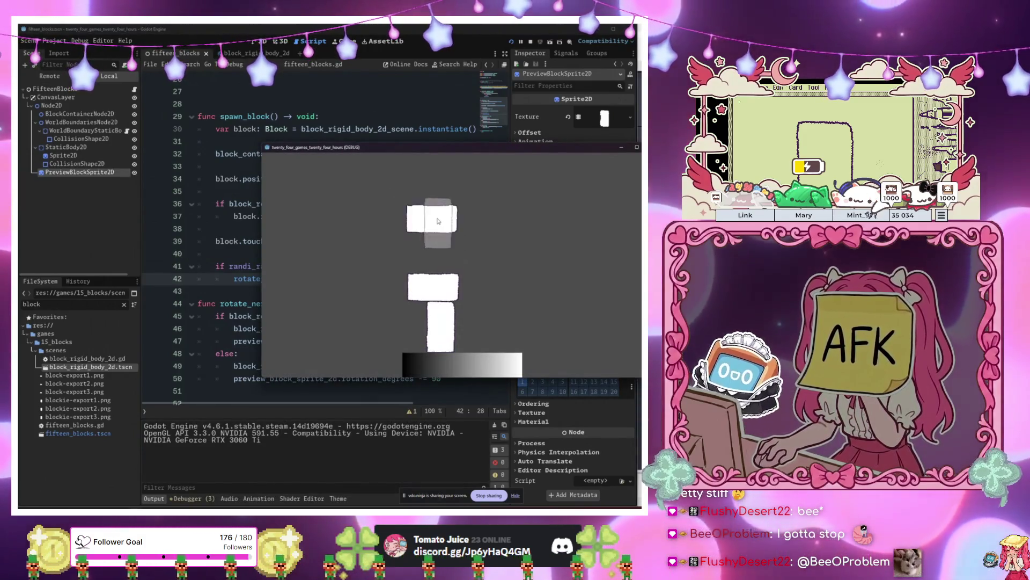
pyautogui.click(446, 212)
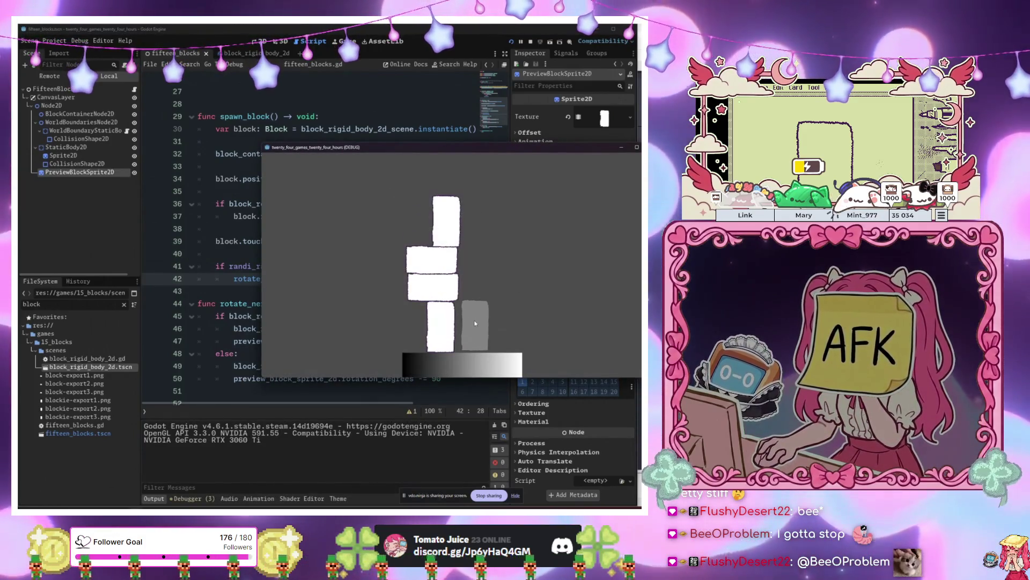
pyautogui.click(469, 322)
pyautogui.click(497, 323)
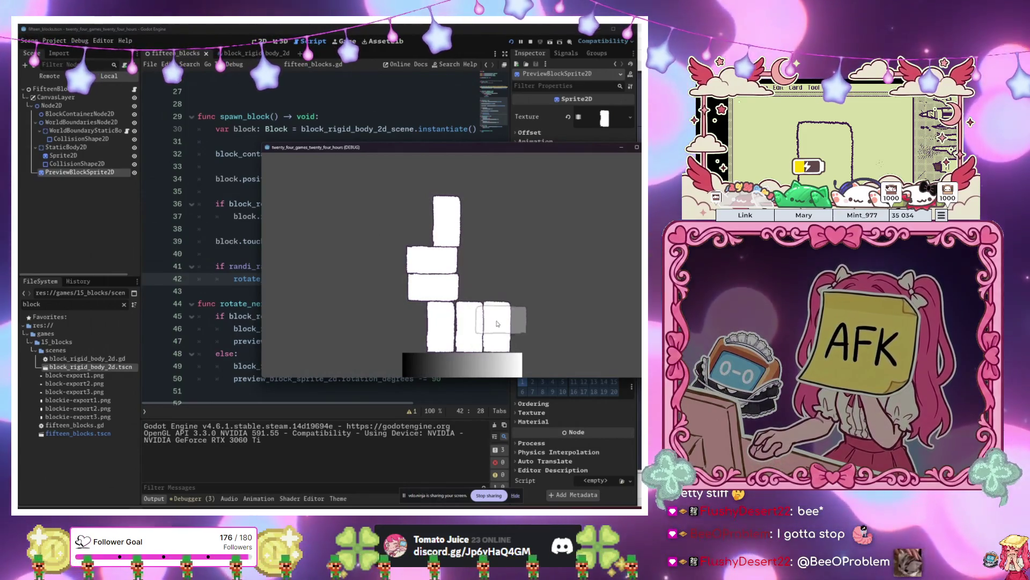
pyautogui.click(485, 285)
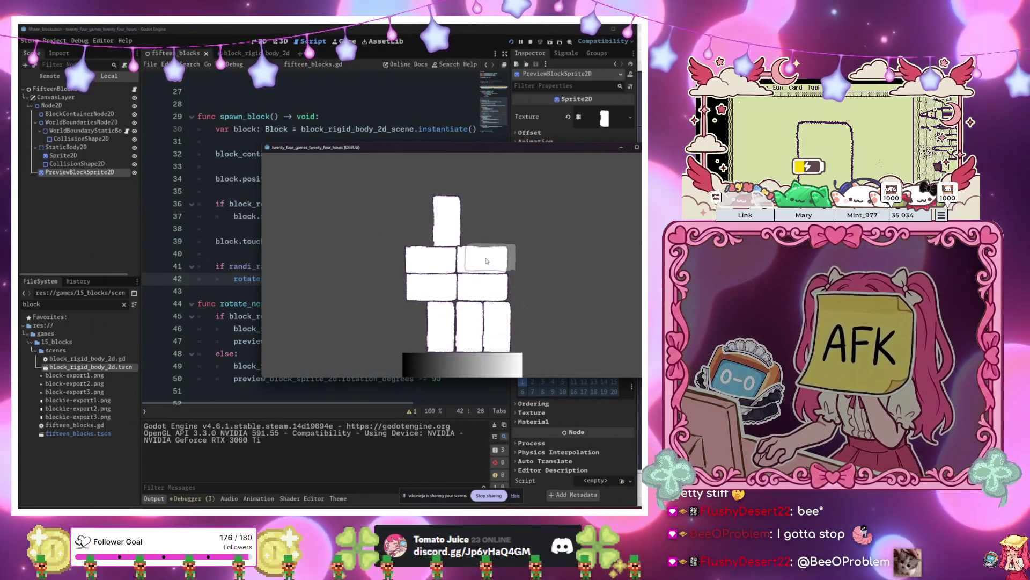
pyautogui.click(439, 177)
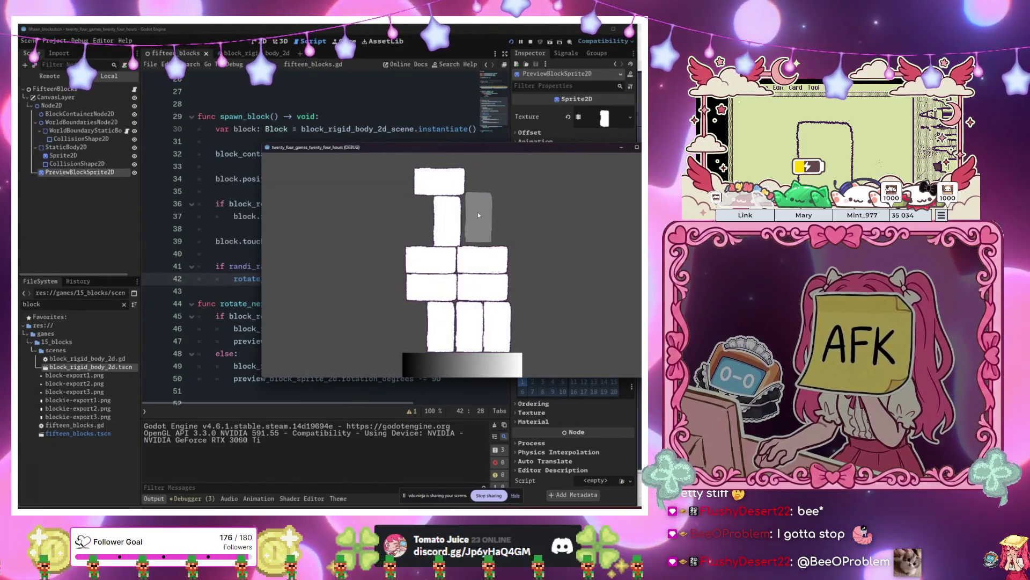
pyautogui.click(479, 215)
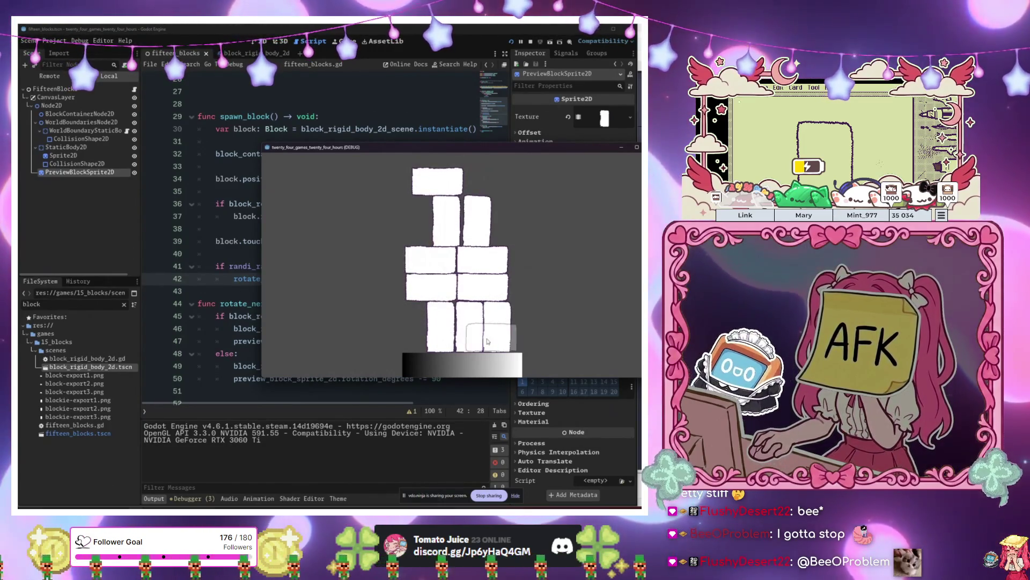
pyautogui.click(480, 322)
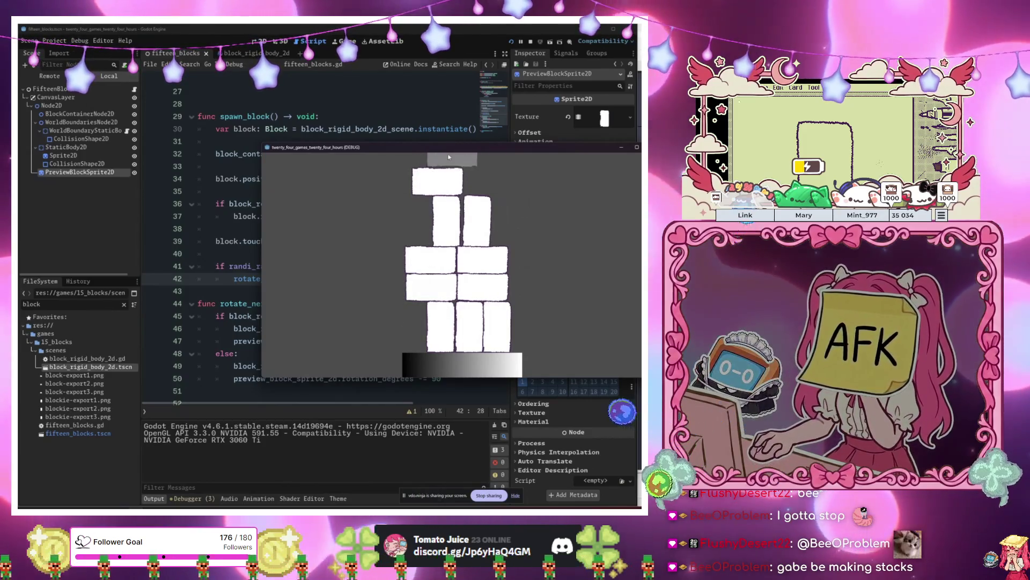
pyautogui.click(426, 157)
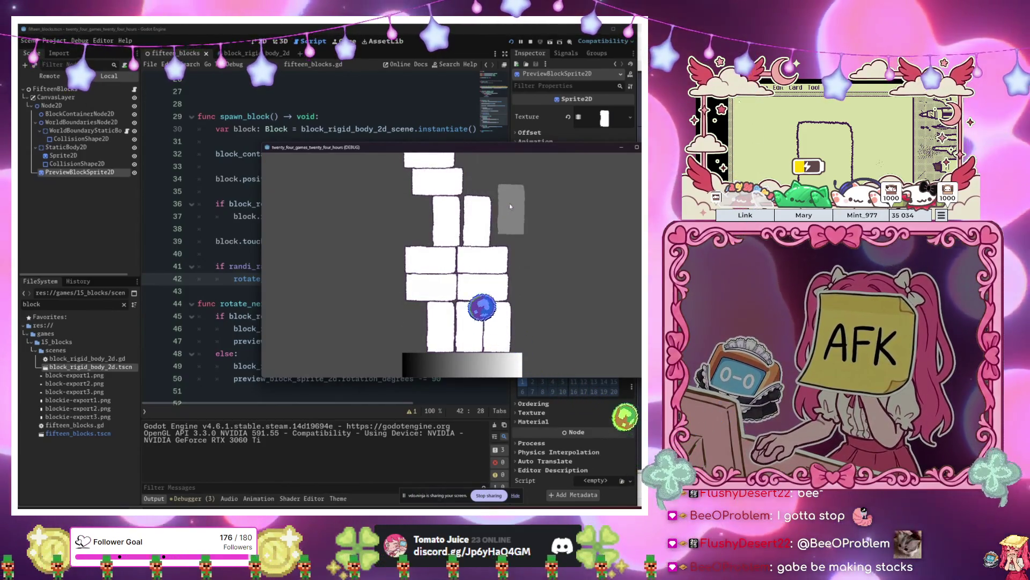
pyautogui.click(411, 327)
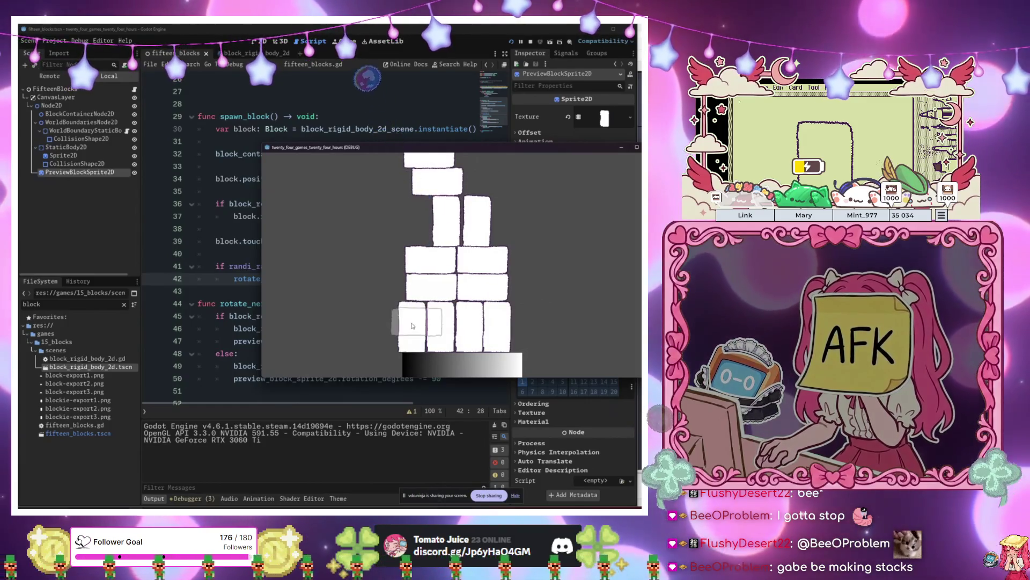
pyautogui.click(403, 235)
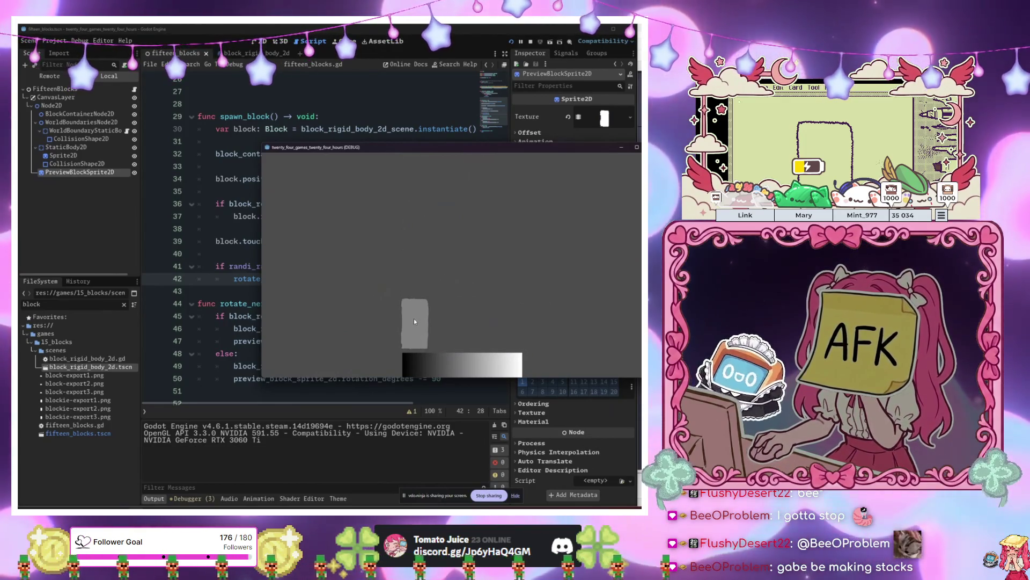
# Build a new stack from seven upright and flat blocks.
pyautogui.click(405, 321)
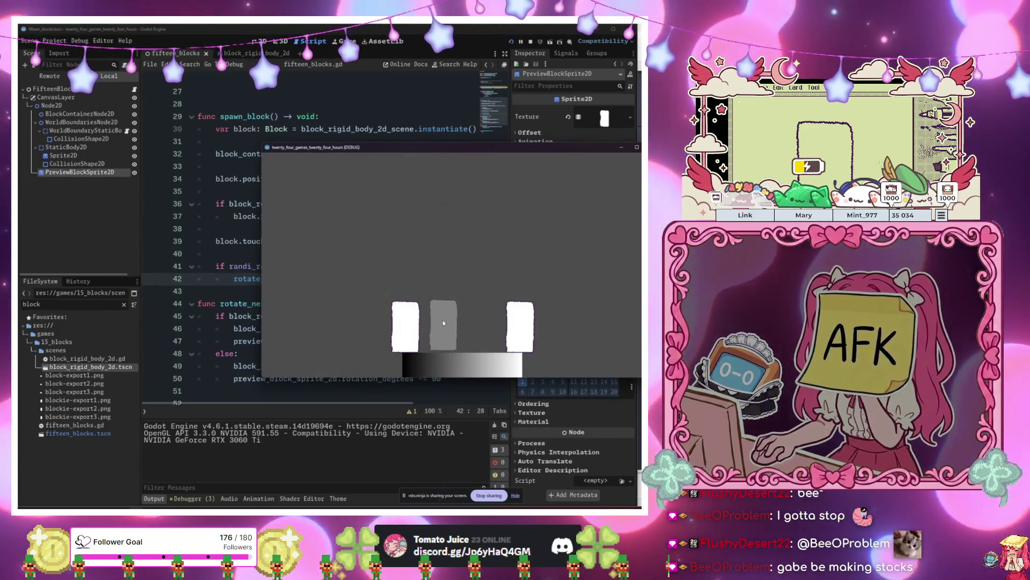
pyautogui.click(435, 325)
pyautogui.click(470, 325)
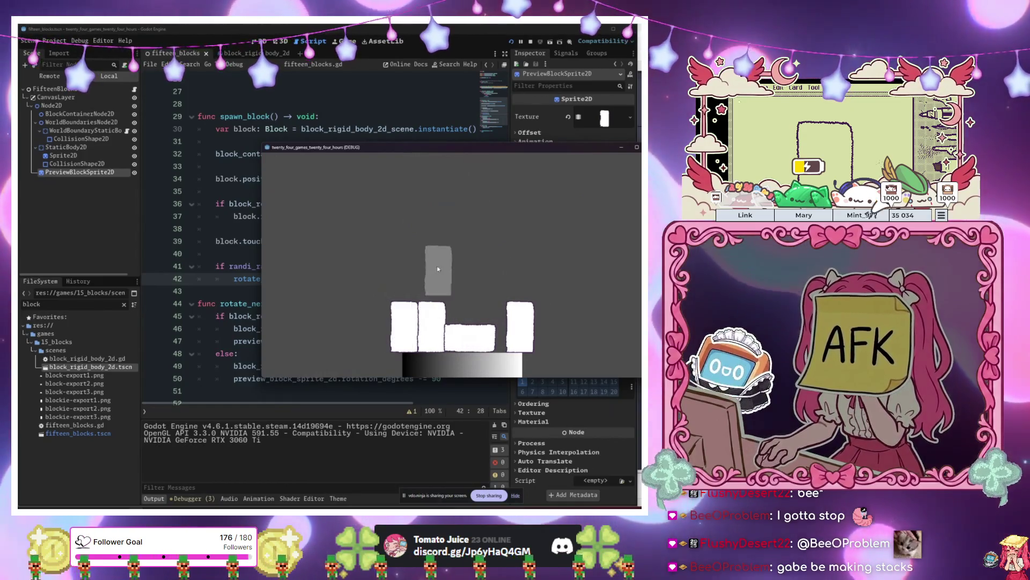
pyautogui.click(518, 268)
pyautogui.click(470, 307)
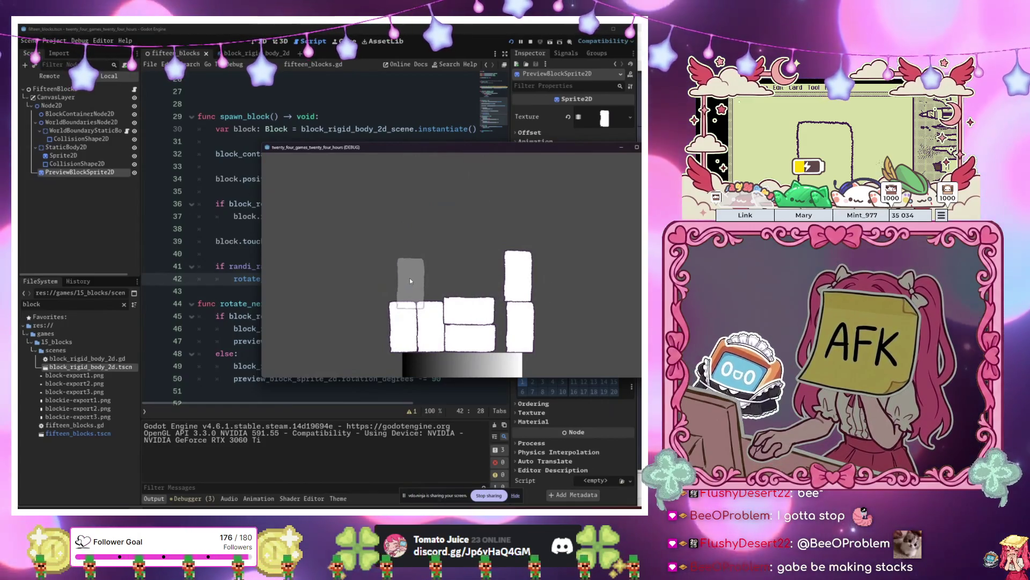
pyautogui.click(484, 268)
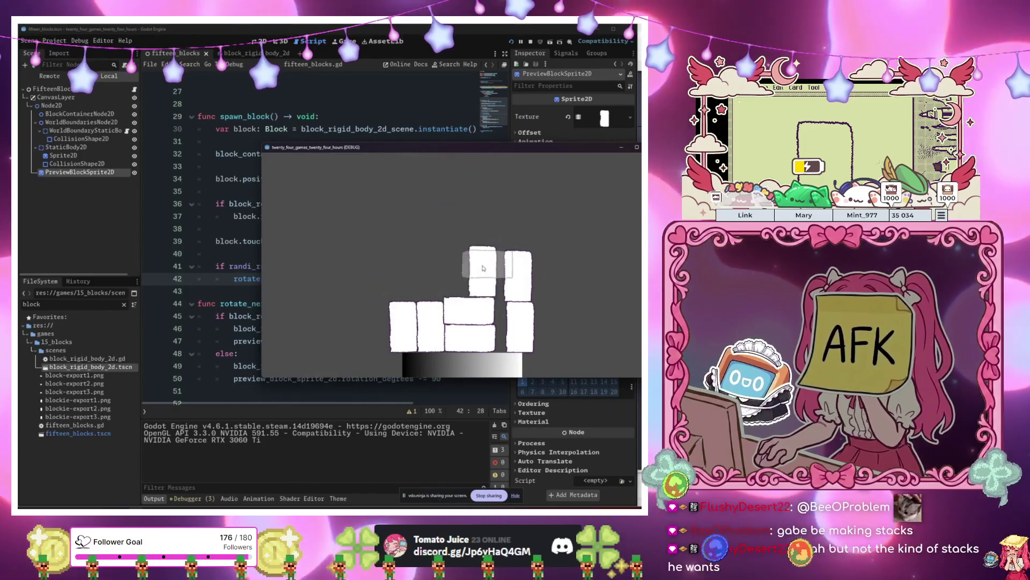
pyautogui.click(403, 290)
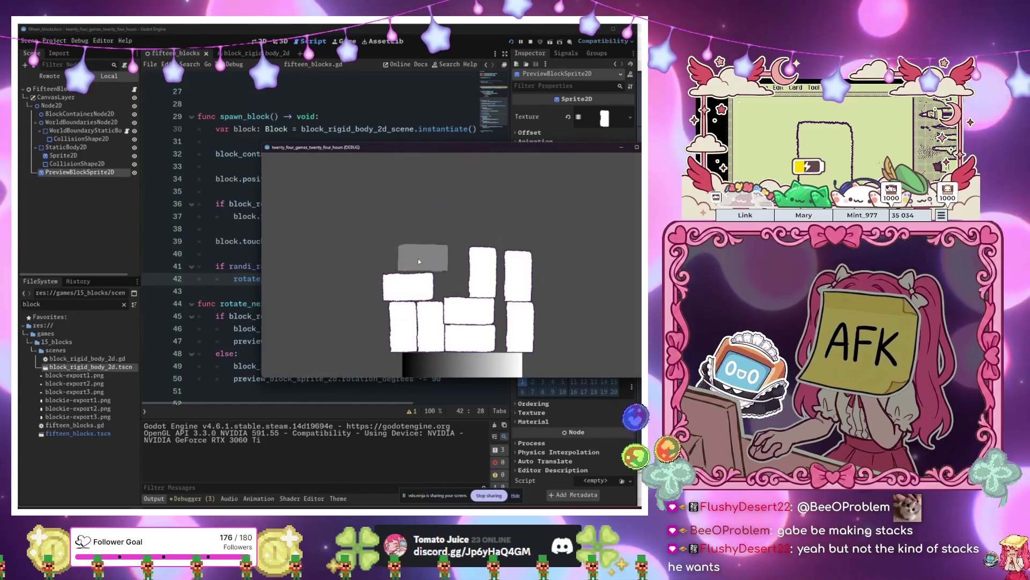
# Move the game window aside to view the script, then bring it back.
pyautogui.moveTo(370, 150); pyautogui.dragTo(558, 181)
pyautogui.scroll(-3, 376, 241)
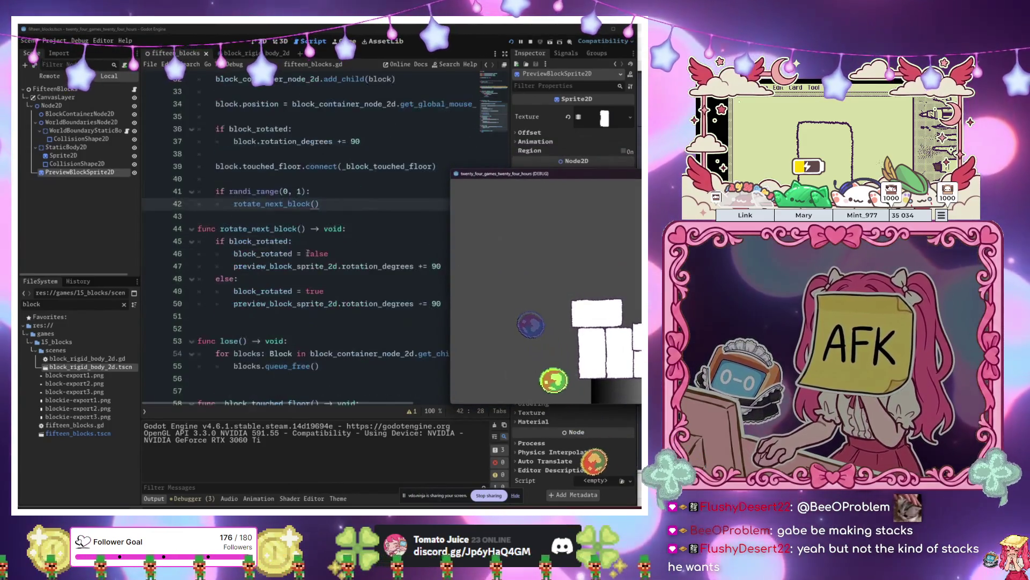
pyautogui.scroll(2, 397, 240)
pyautogui.scroll(1, 397, 240)
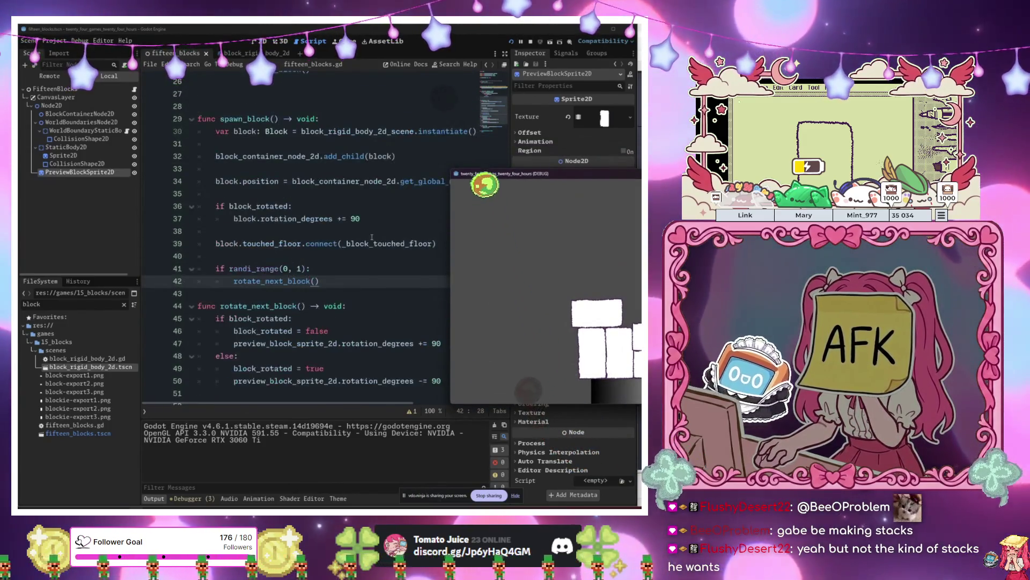
pyautogui.moveTo(542, 173); pyautogui.dragTo(287, 175)
# Drop six more blocks higher onto the tower, then close the running game.
pyautogui.click(330, 281)
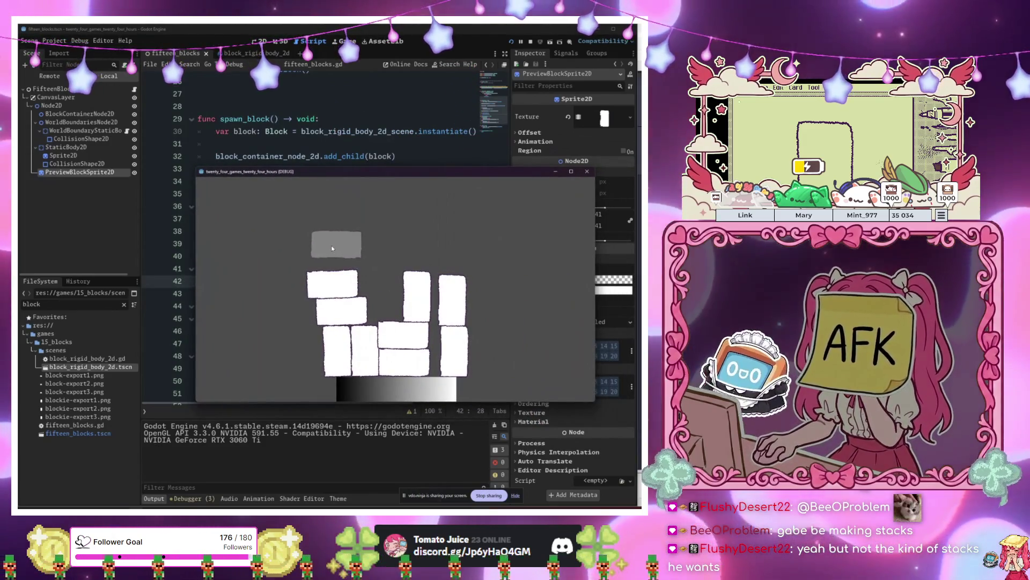
pyautogui.click(330, 246)
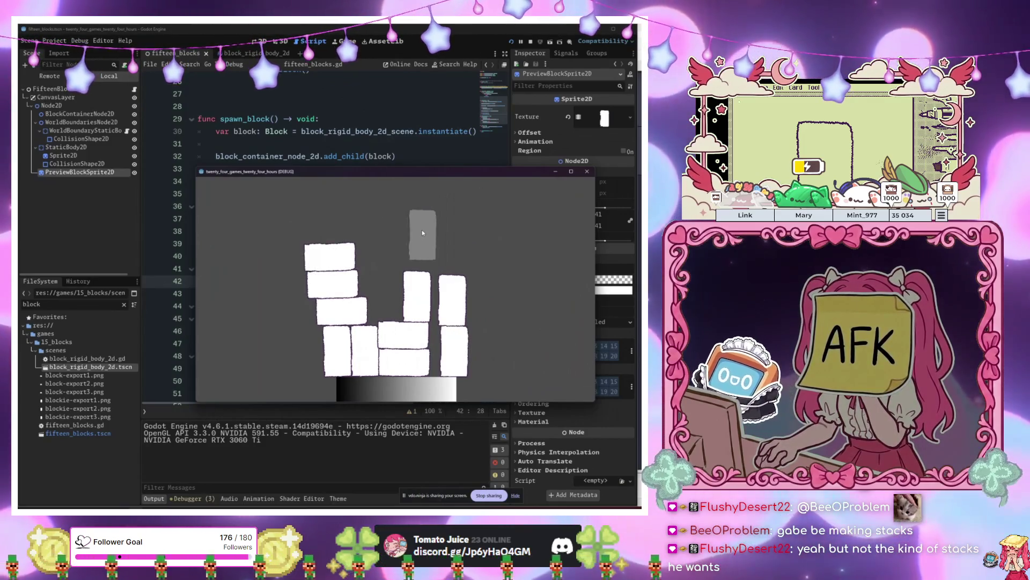
pyautogui.click(385, 278)
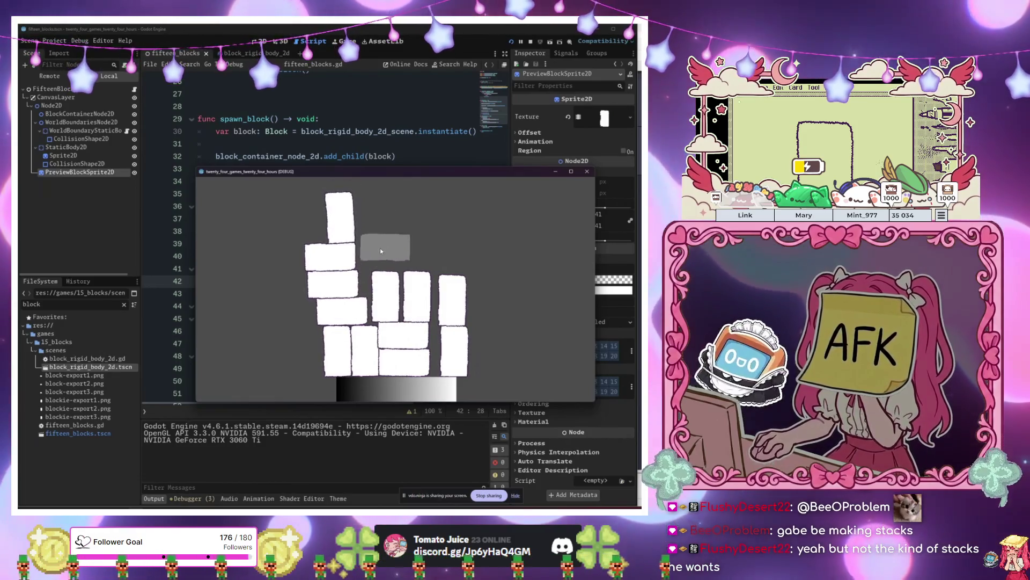
pyautogui.click(389, 258)
pyautogui.click(380, 230)
pyautogui.click(386, 221)
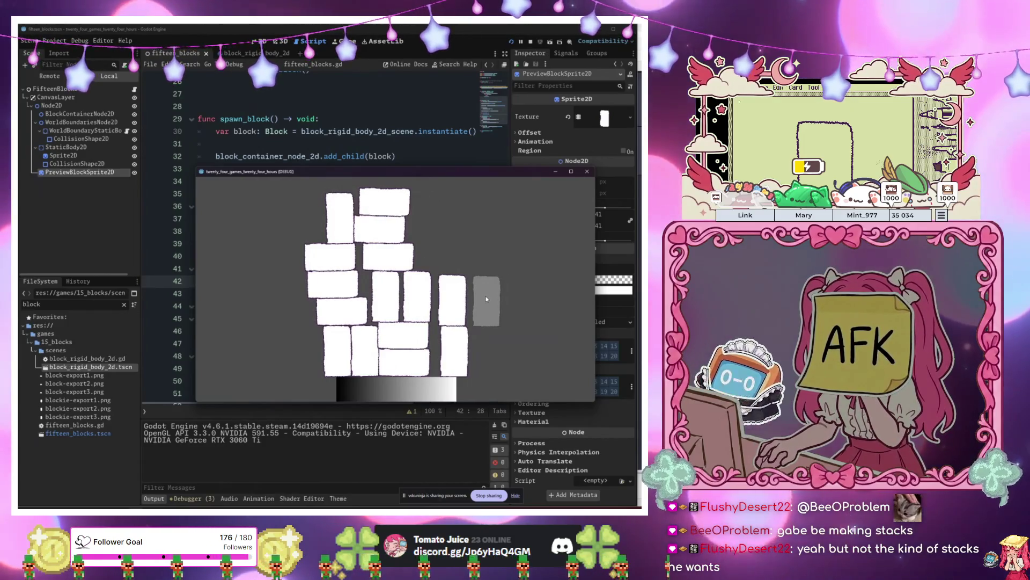
pyautogui.click(588, 171)
pyautogui.scroll(8, 363, 208)
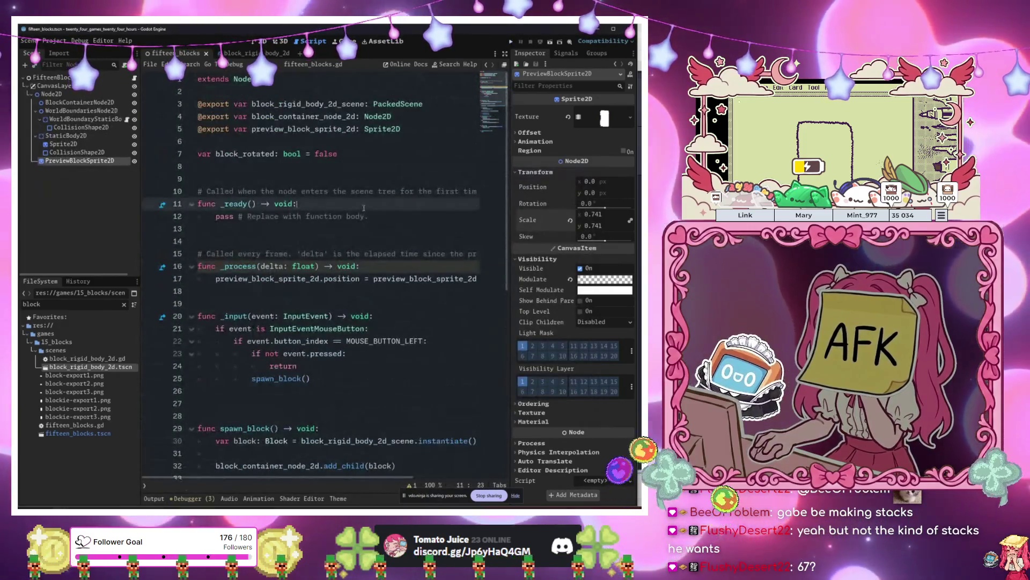
pyautogui.click(232, 90)
pyautogui.press('Return')
pyautogui.press('Return')
pyautogui.press('Return')
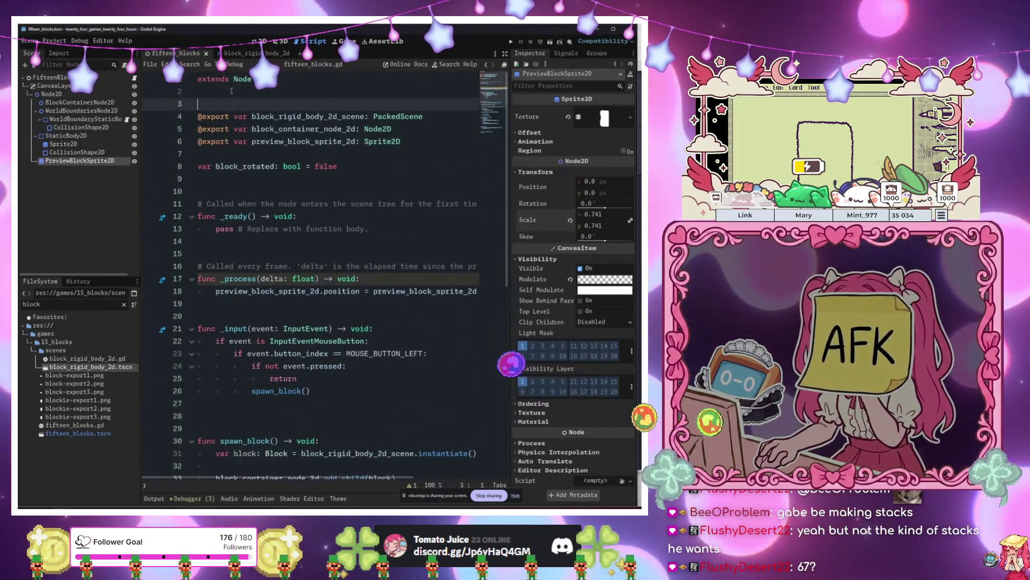
pyautogui.press('Up')
pyautogui.press('Up')
pyautogui.write('@export var')
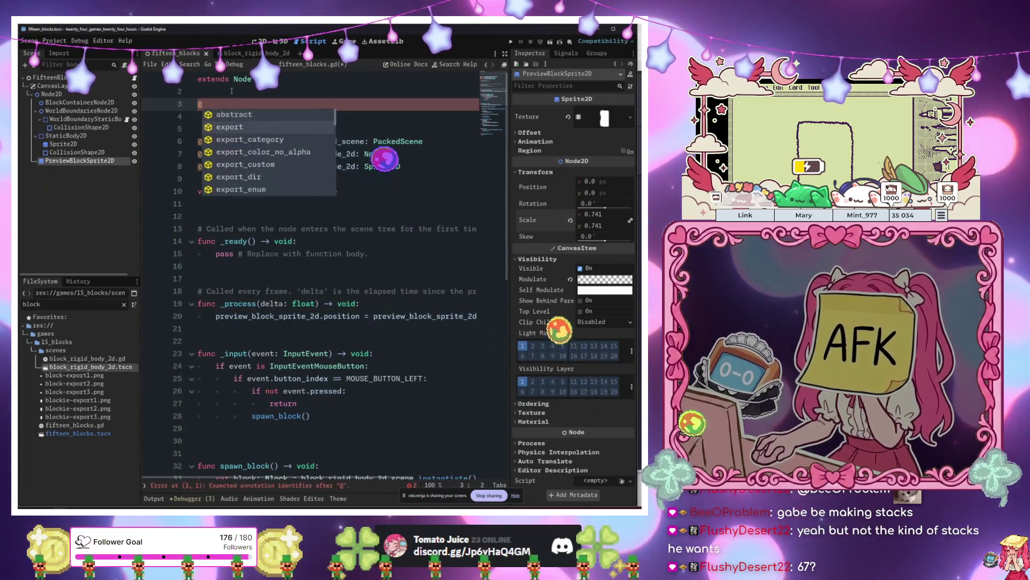
pyautogui.write(' blocks_t')
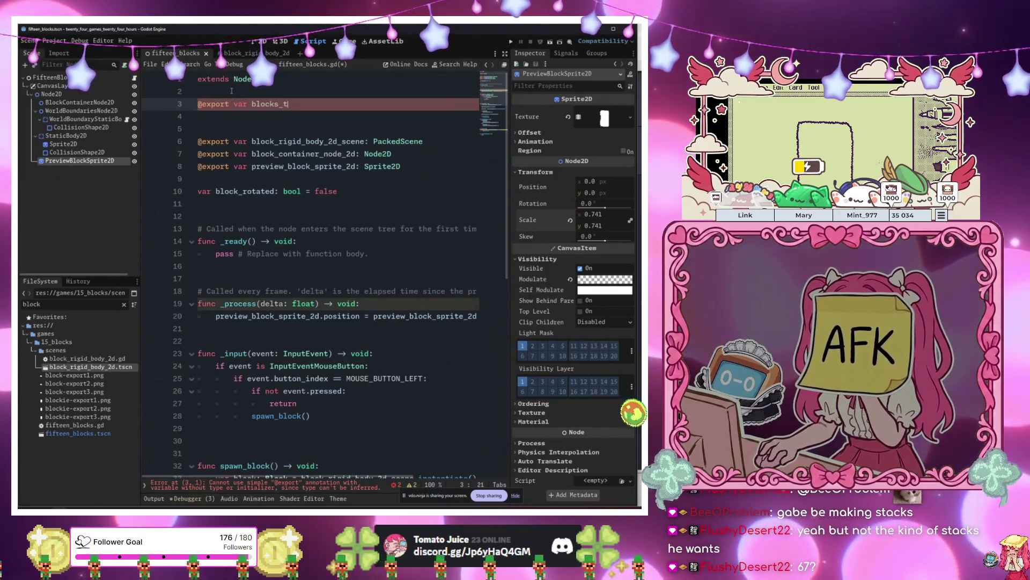
pyautogui.press('BackSpace')
pyautogui.press('BackSpace')
pyautogui.write('stack_to_')
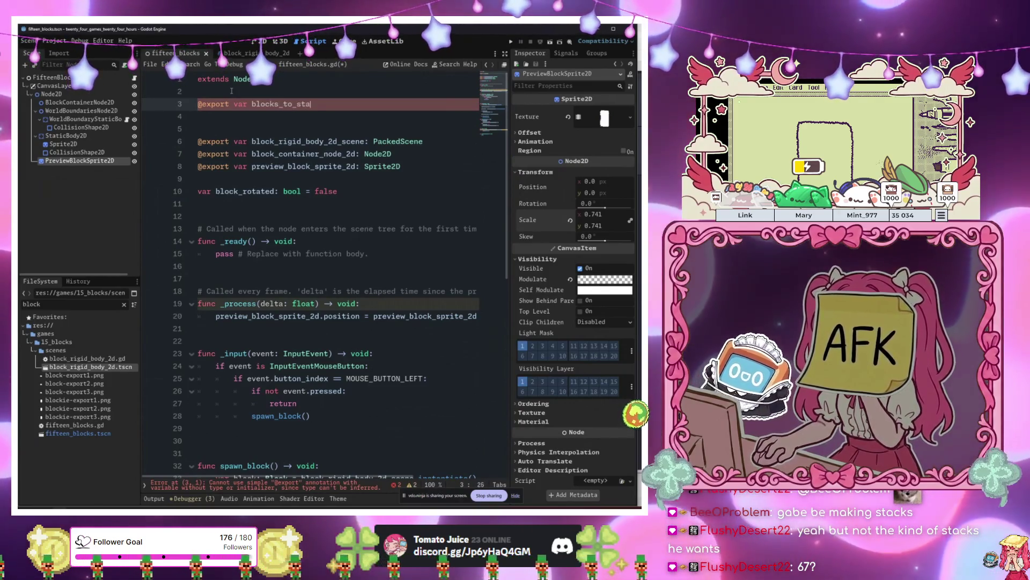
pyautogui.write('win: int ')
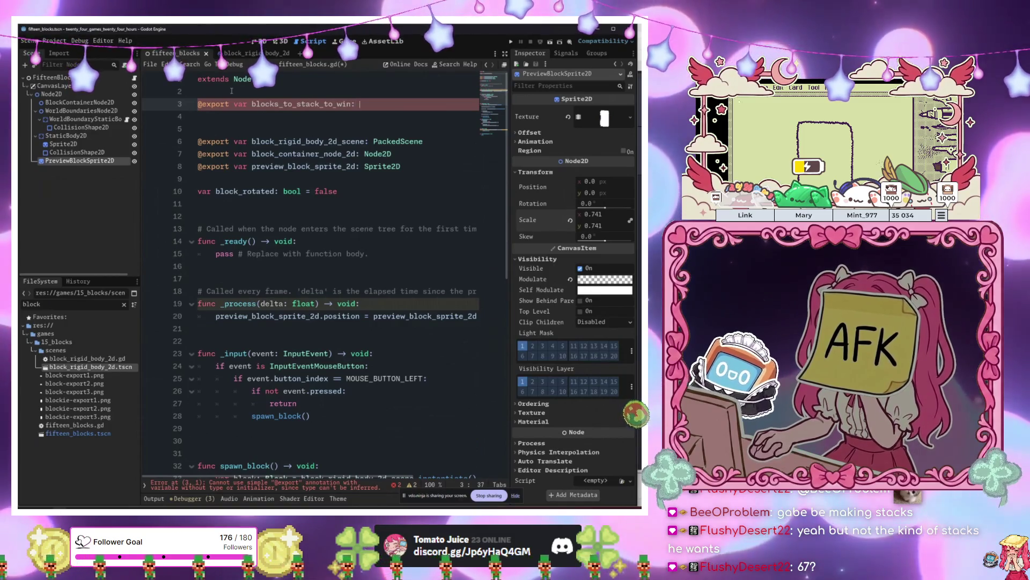
pyautogui.write('= 15')
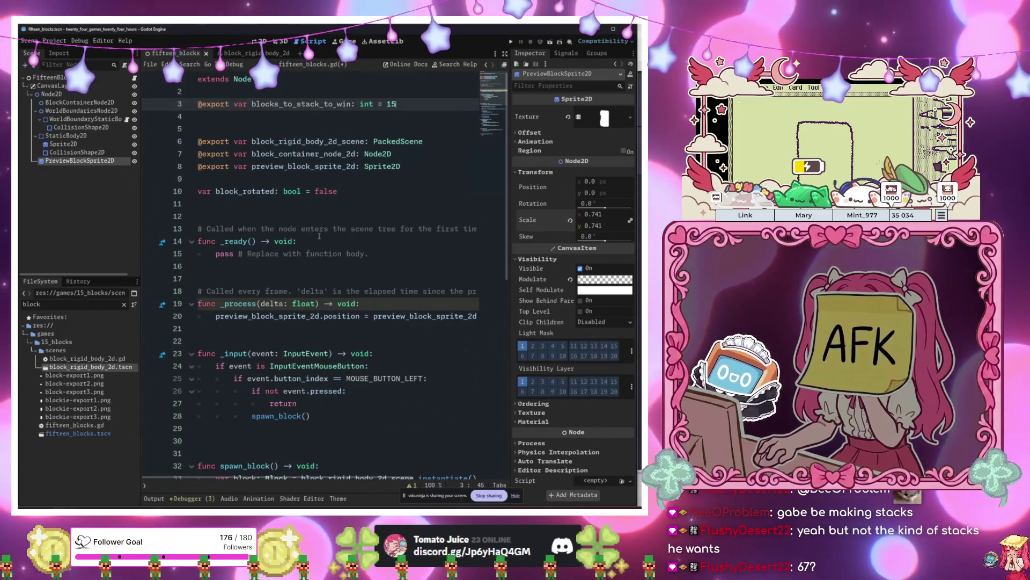
# Remove the extra blank line before spawn_block.
pyautogui.scroll(-10, 318, 236)
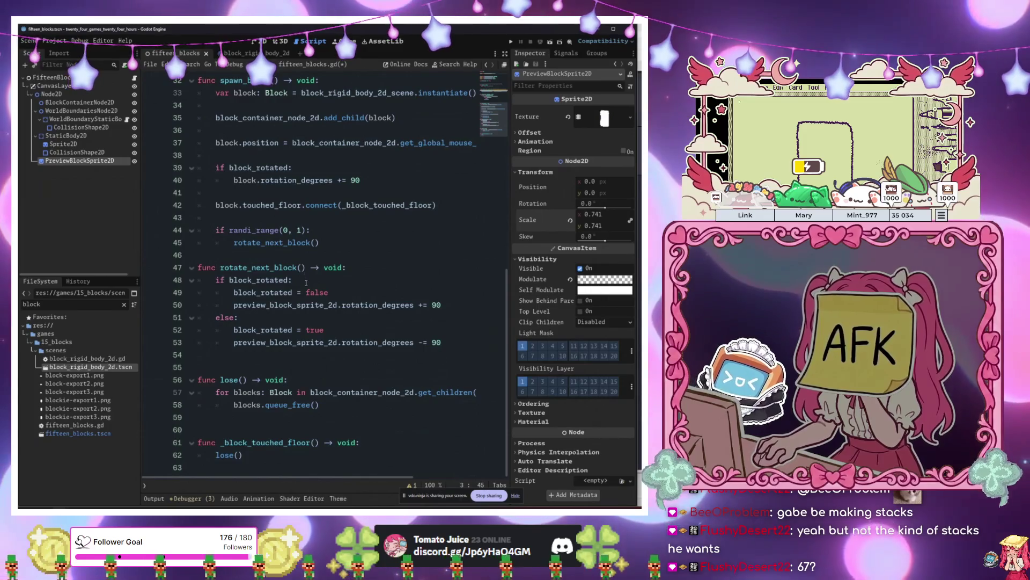
pyautogui.scroll(3, 330, 234)
pyautogui.click(261, 374)
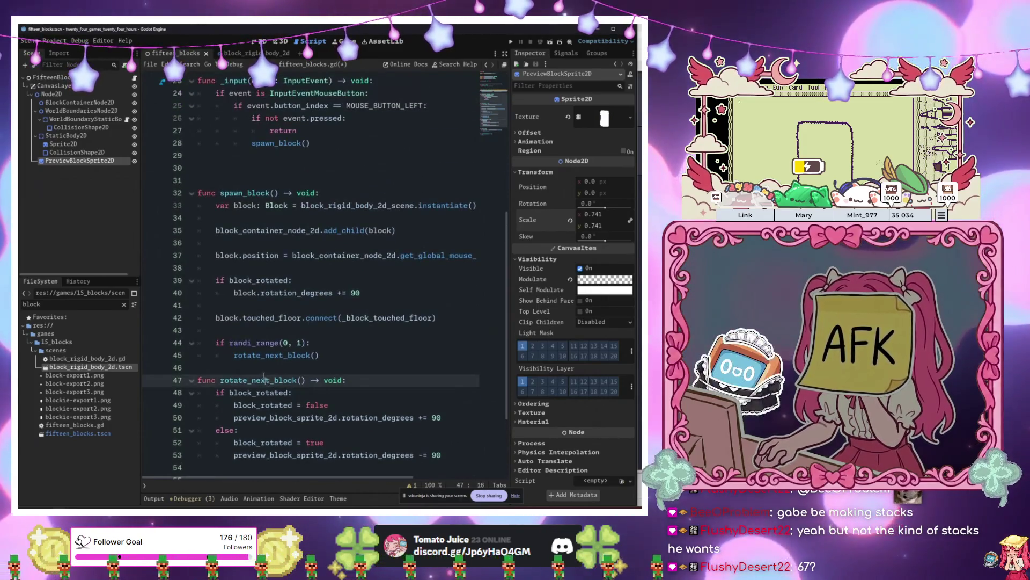
pyautogui.click(249, 146)
pyautogui.click(254, 168)
pyautogui.press('BackSpace')
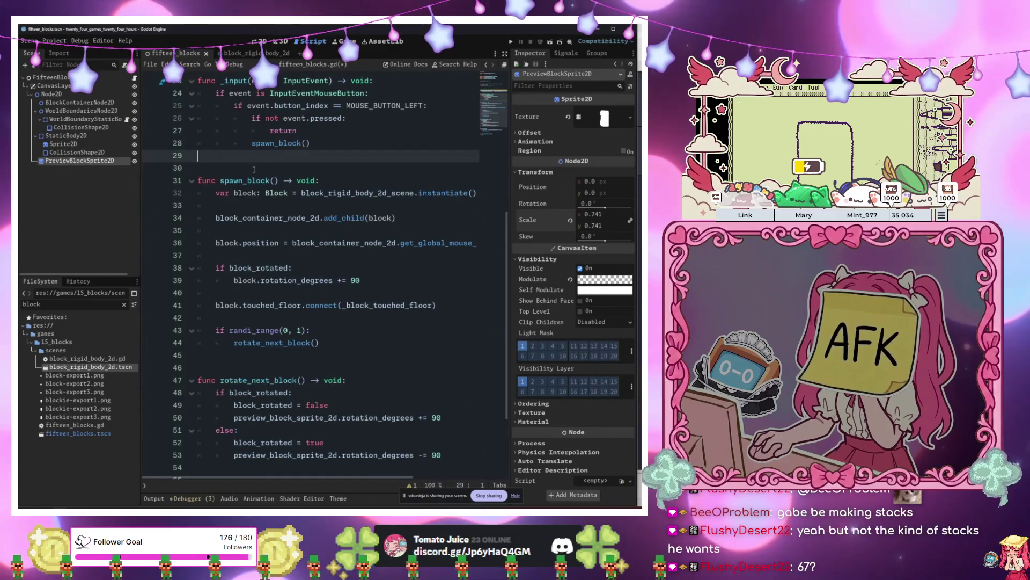
# Delete the unused _ready() stub and switch to the block_rigid_body_2d scene.
pyautogui.scroll(-3, 336, 302)
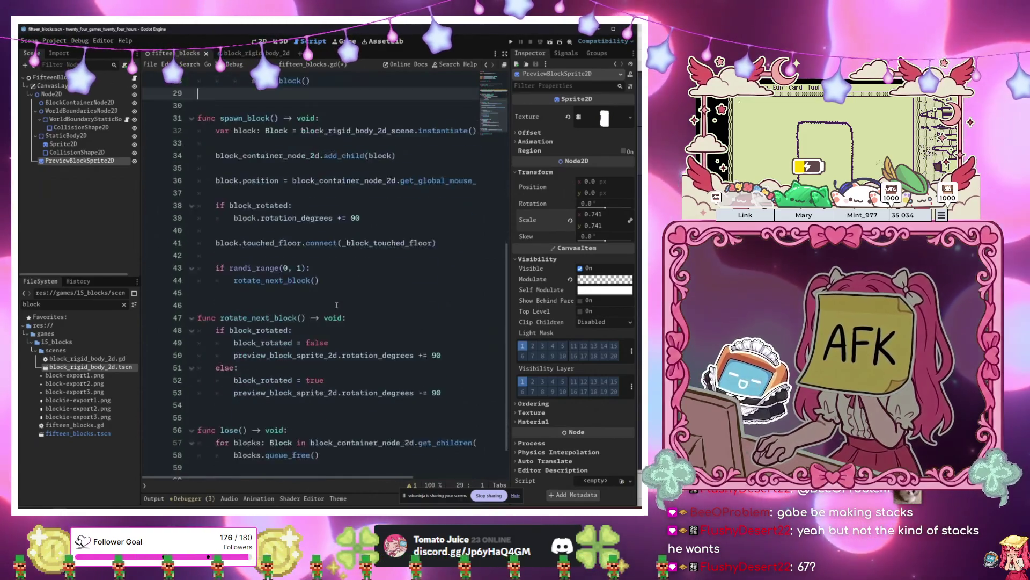
pyautogui.click(317, 355)
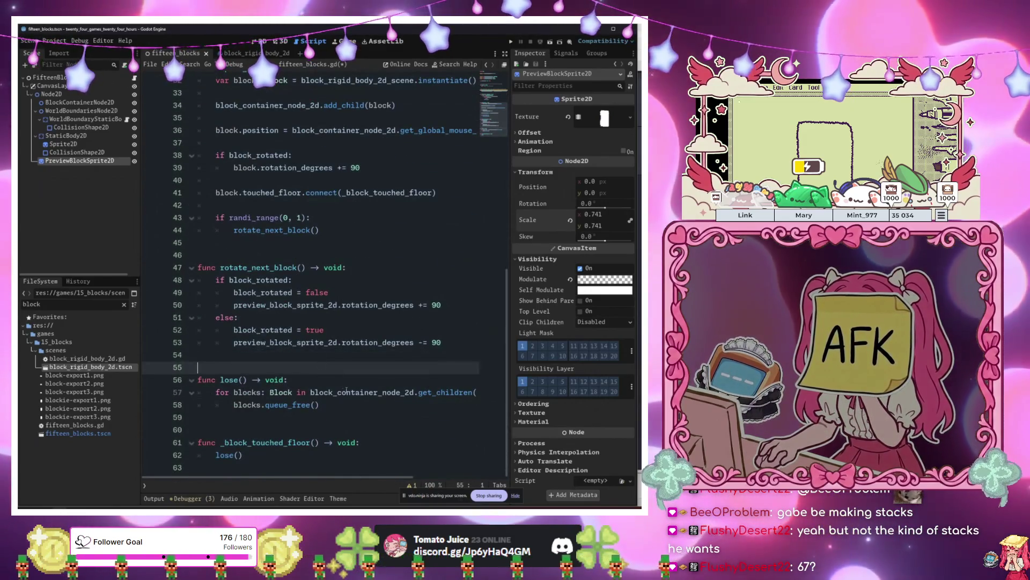
pyautogui.scroll(8, 376, 312)
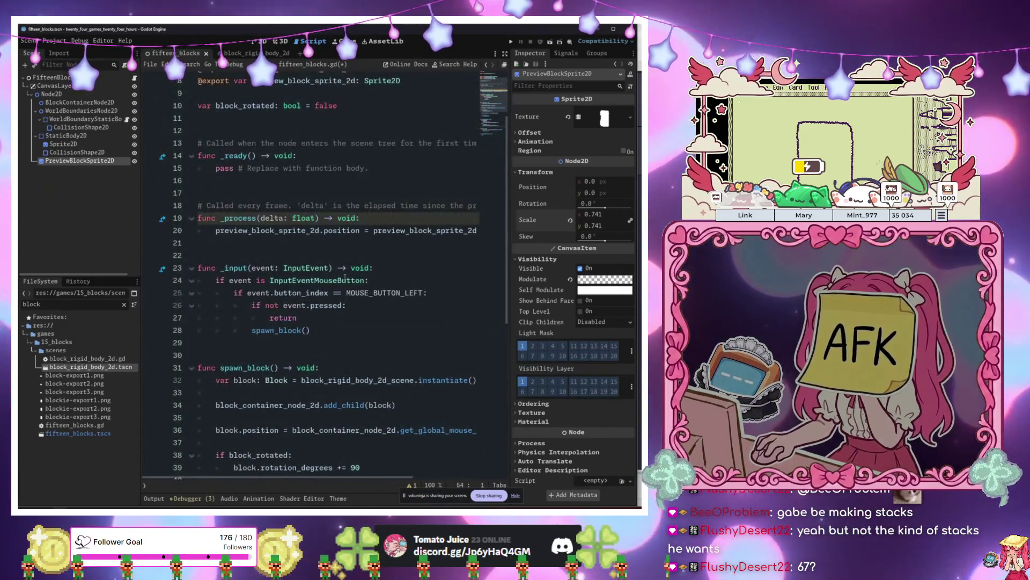
pyautogui.moveTo(204, 181); pyautogui.dragTo(194, 139)
pyautogui.press('BackSpace')
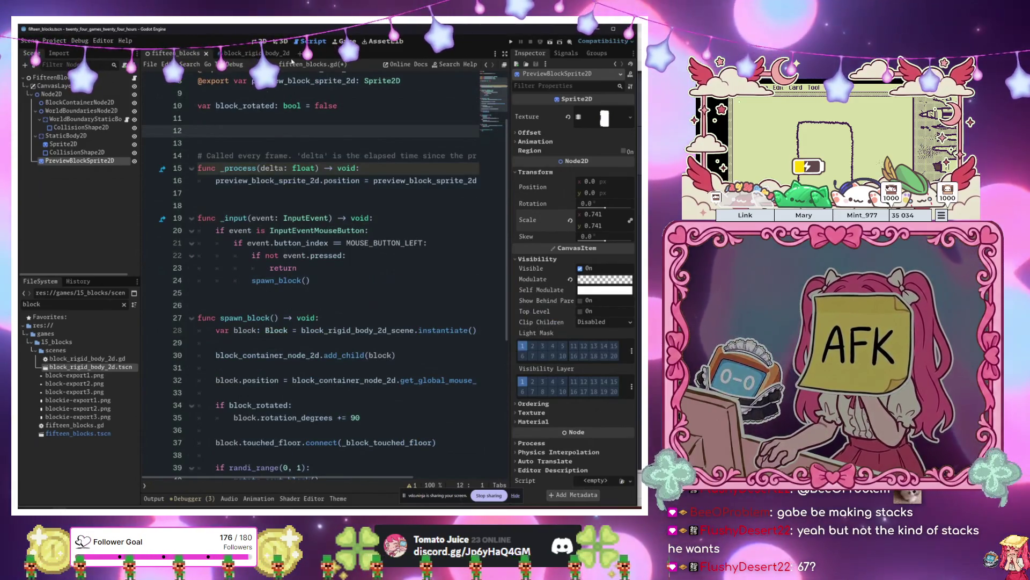
pyautogui.click(251, 53)
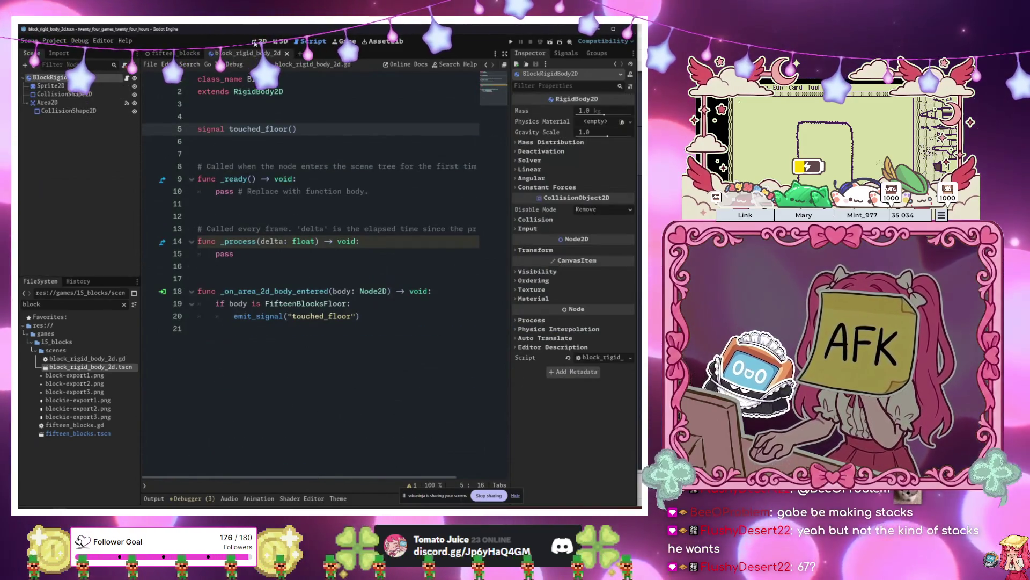
pyautogui.click(260, 41)
pyautogui.scroll(3, 408, 279)
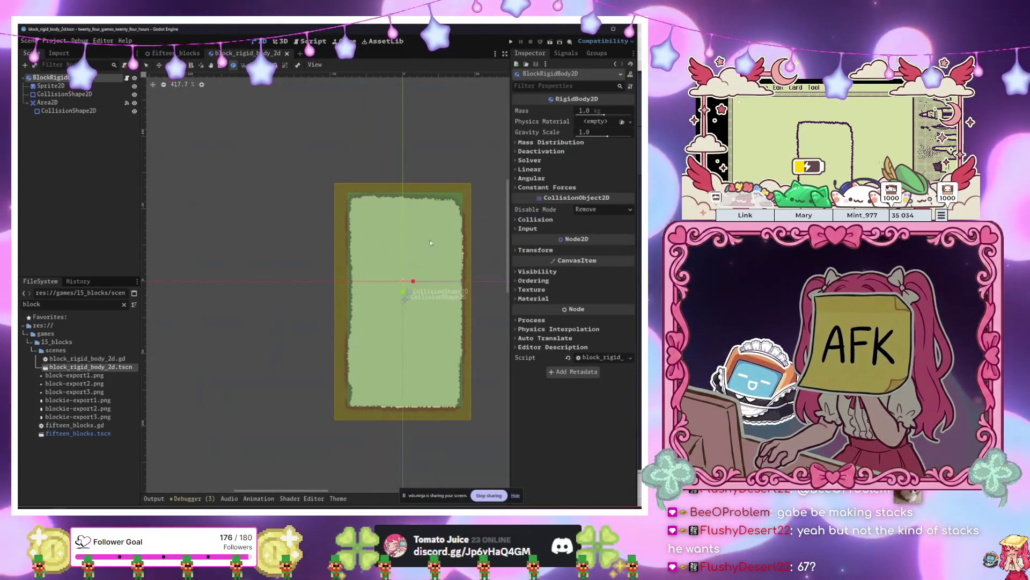
pyautogui.click(65, 94)
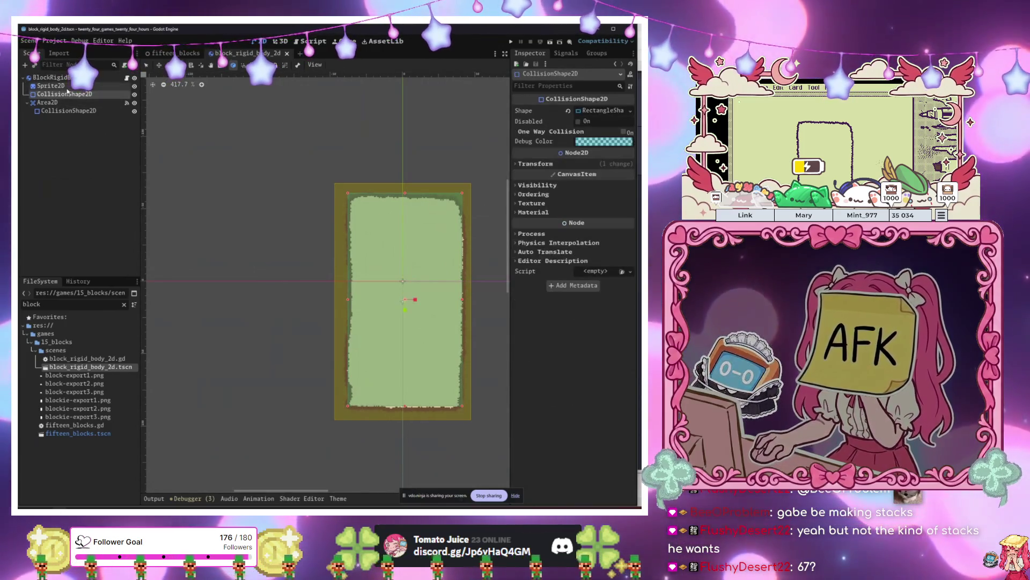
pyautogui.keyDown('ctrl'); pyautogui.click(51, 86); pyautogui.keyUp('ctrl')
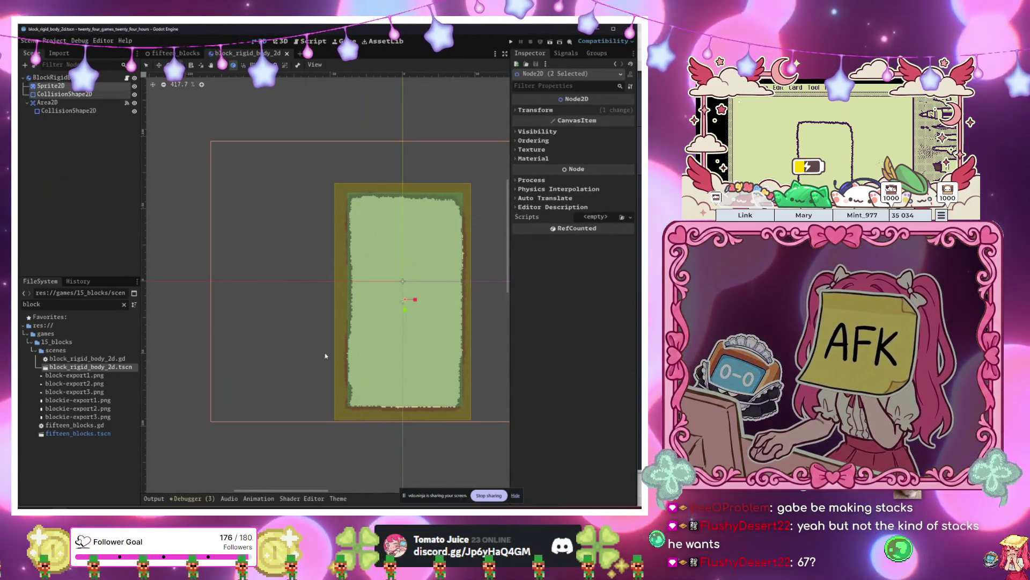
pyautogui.click(65, 88)
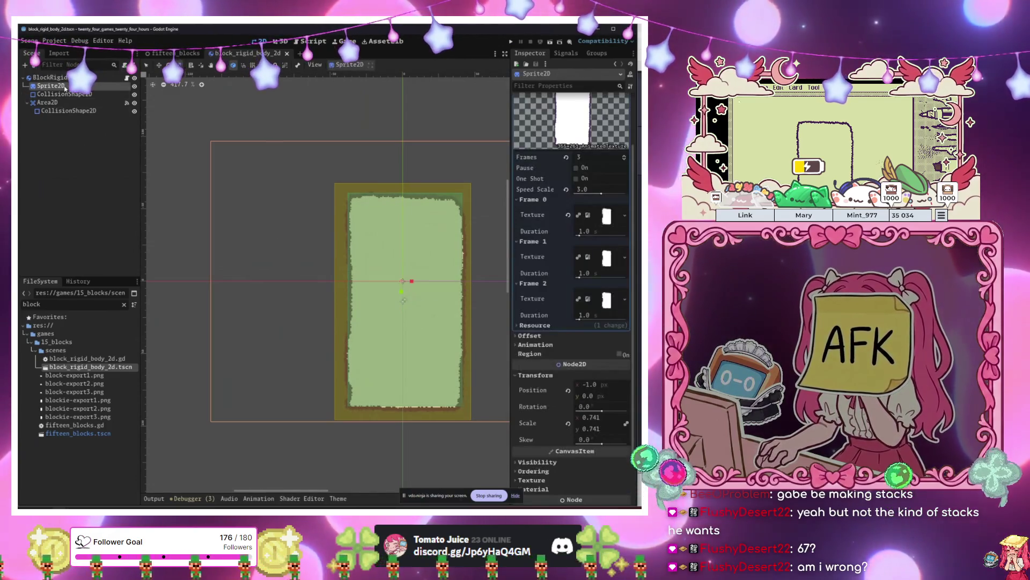
pyautogui.keyDown('ctrl'); pyautogui.click(64, 93); pyautogui.keyUp('ctrl')
pyautogui.keyDown('ctrl'); pyautogui.click(64, 94); pyautogui.keyUp('ctrl')
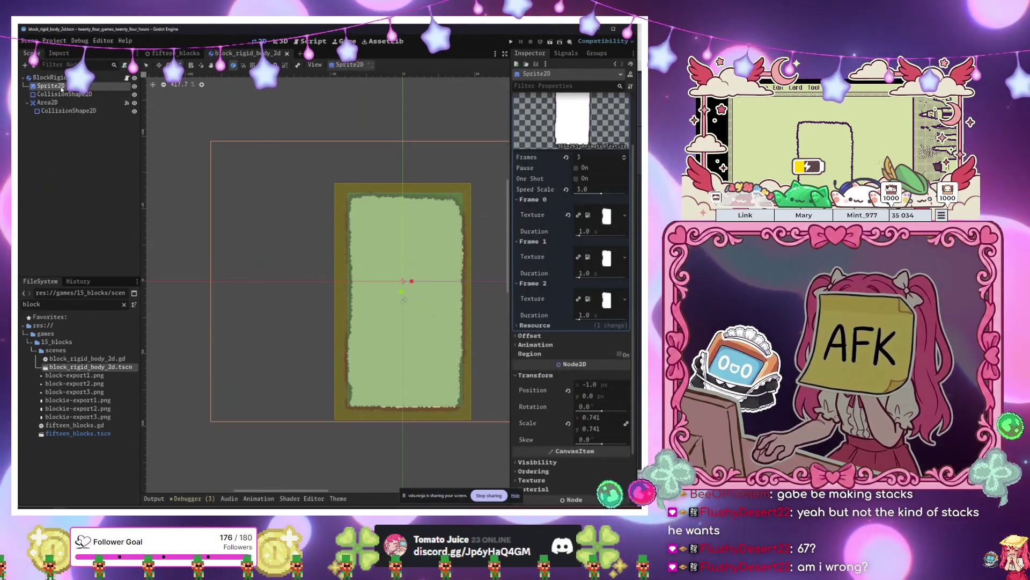
pyautogui.scroll(-4, 235, 196)
pyautogui.scroll(10, 395, 314)
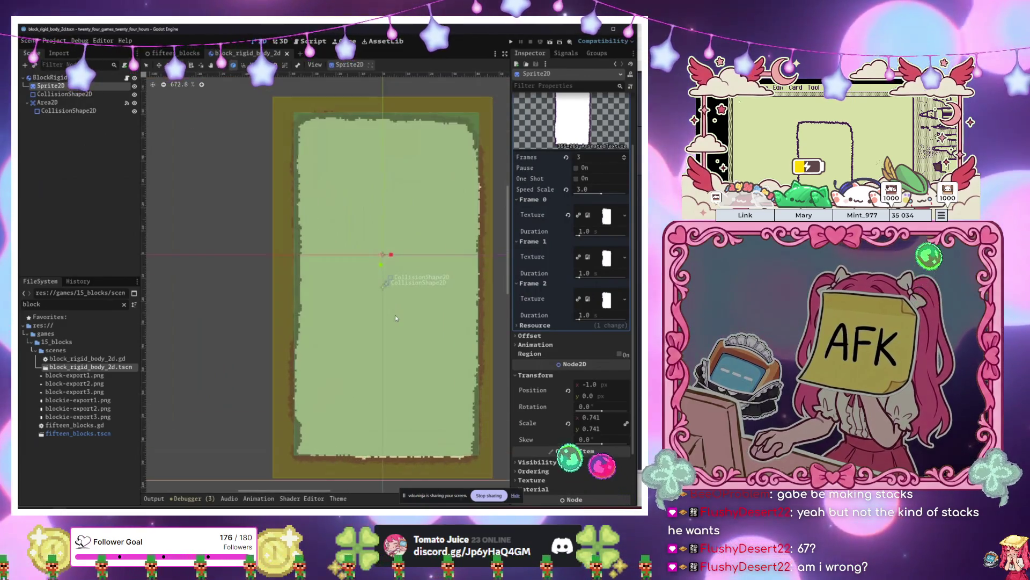
pyautogui.scroll(-8, 395, 314)
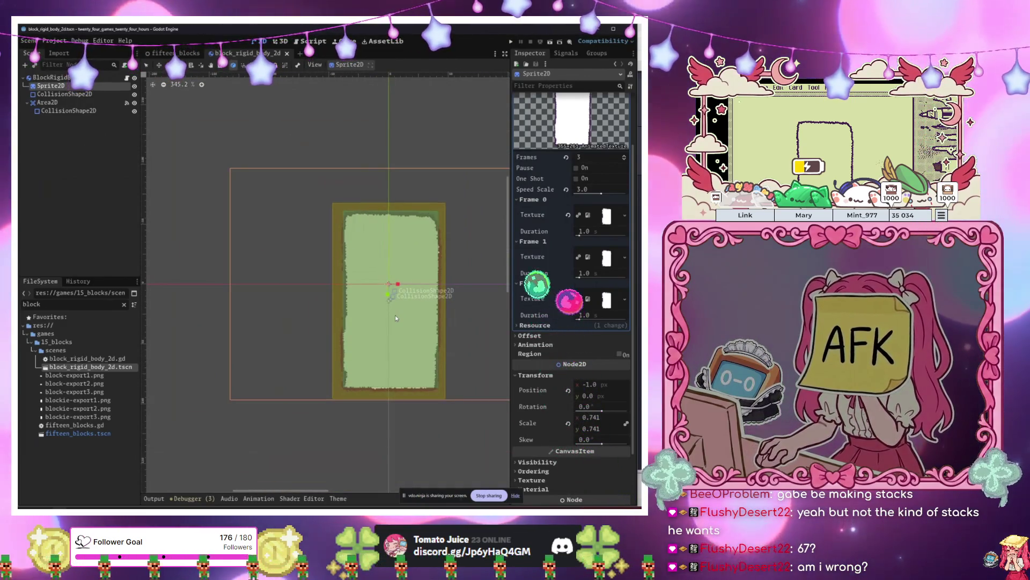
pyautogui.click(175, 55)
pyautogui.scroll(5, 330, 256)
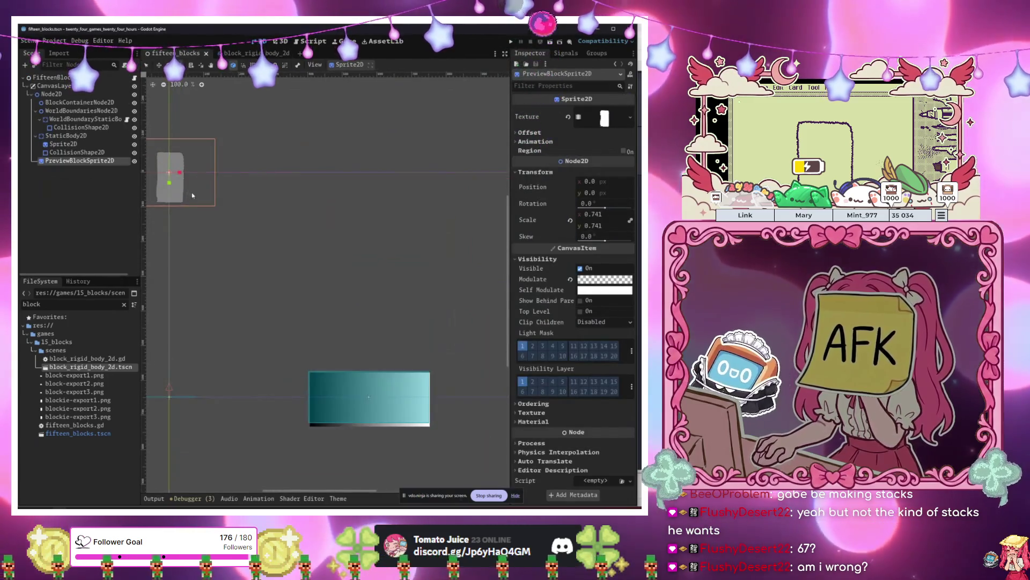
pyautogui.moveTo(329, 256); pyautogui.dragTo(357, 309)
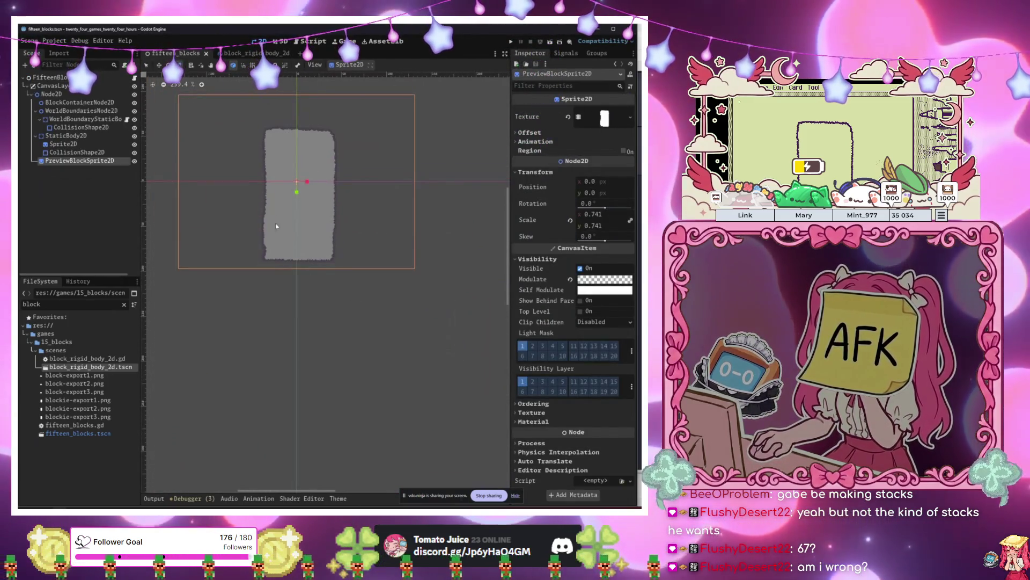
pyautogui.hotkey('ctrl', 'Tab')
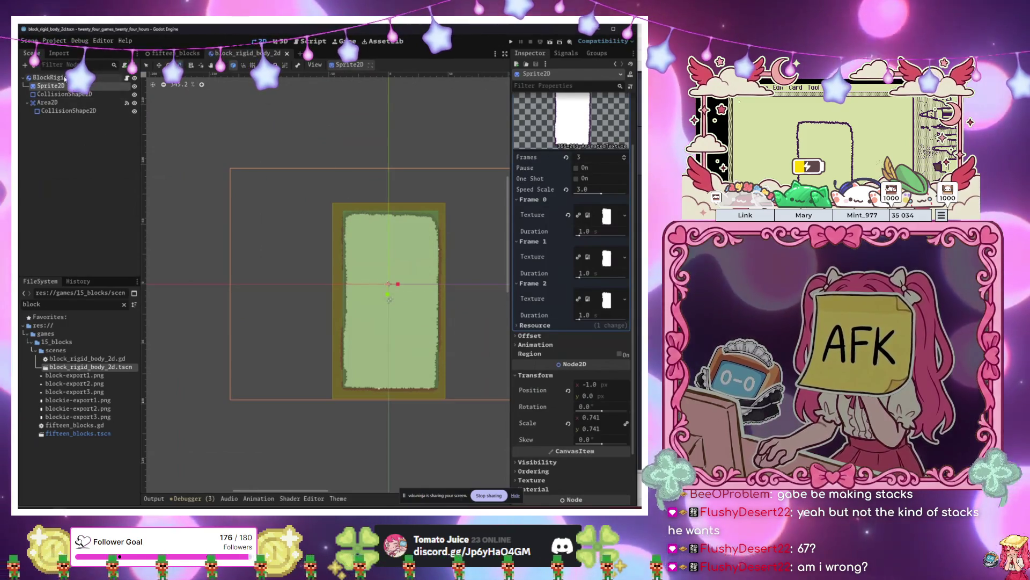
pyautogui.click(53, 77)
pyautogui.click(53, 86)
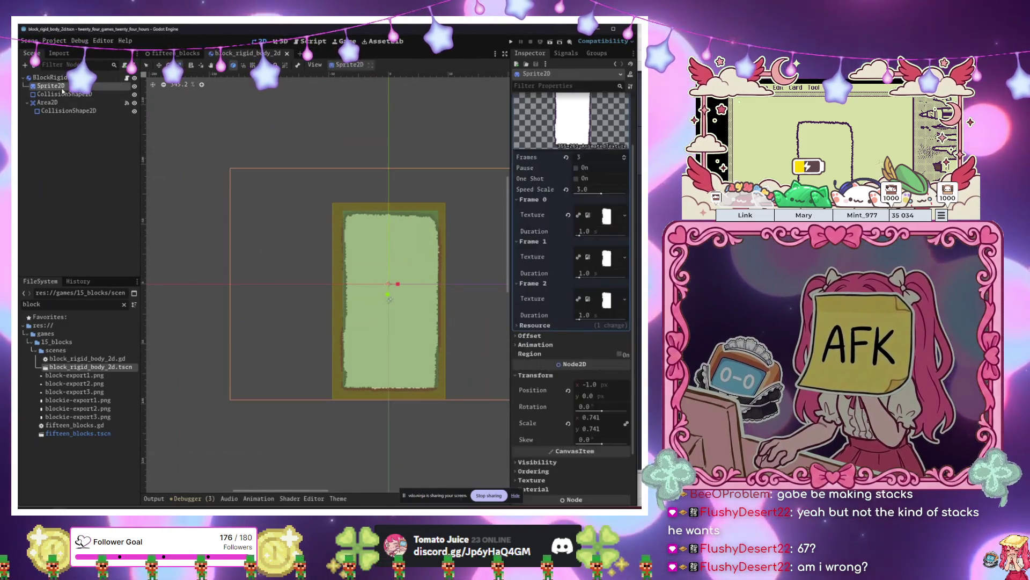
pyautogui.click(59, 94)
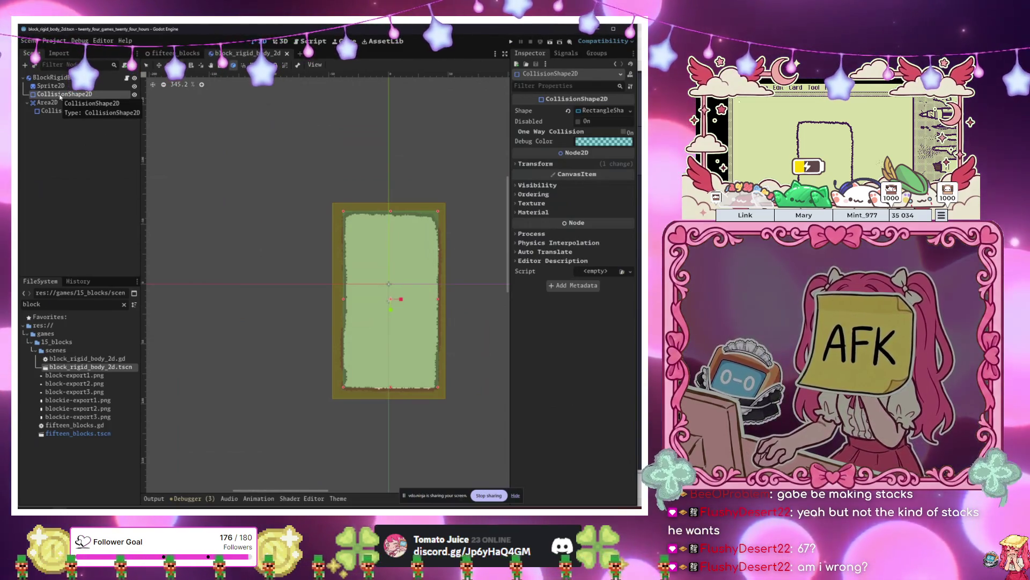
pyautogui.click(48, 102)
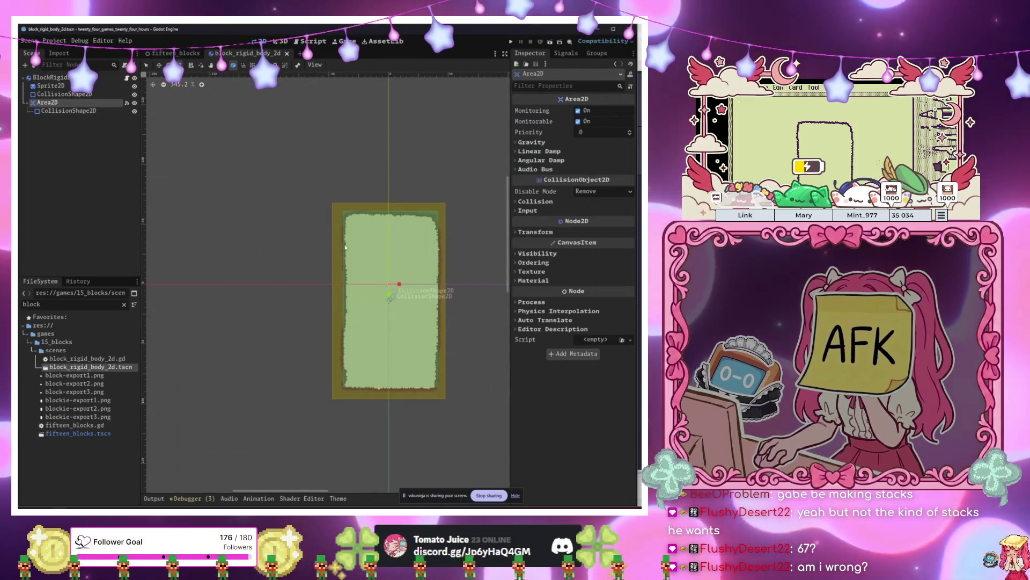
pyautogui.scroll(3, 399, 271)
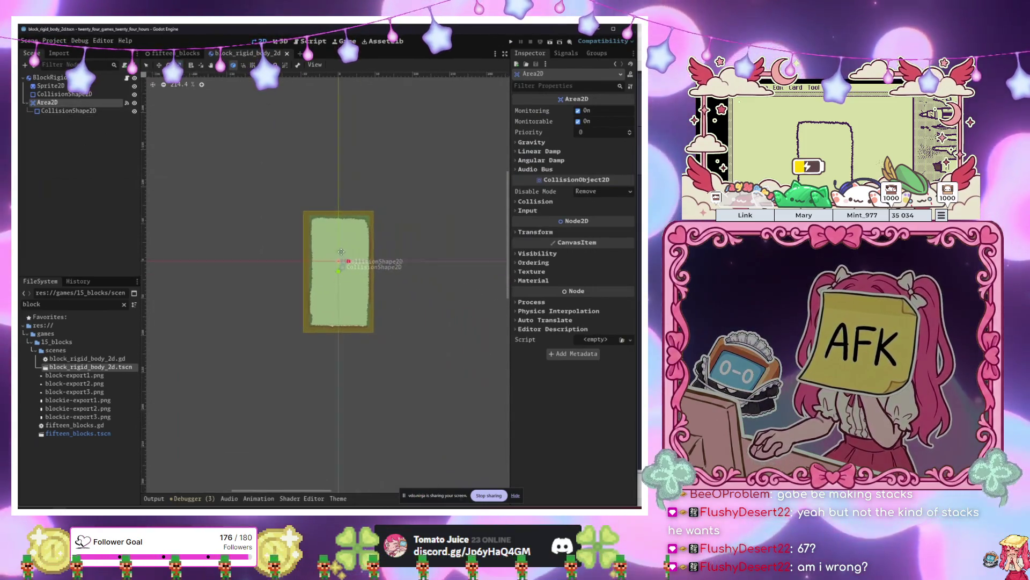
pyautogui.scroll(-8, 350, 276)
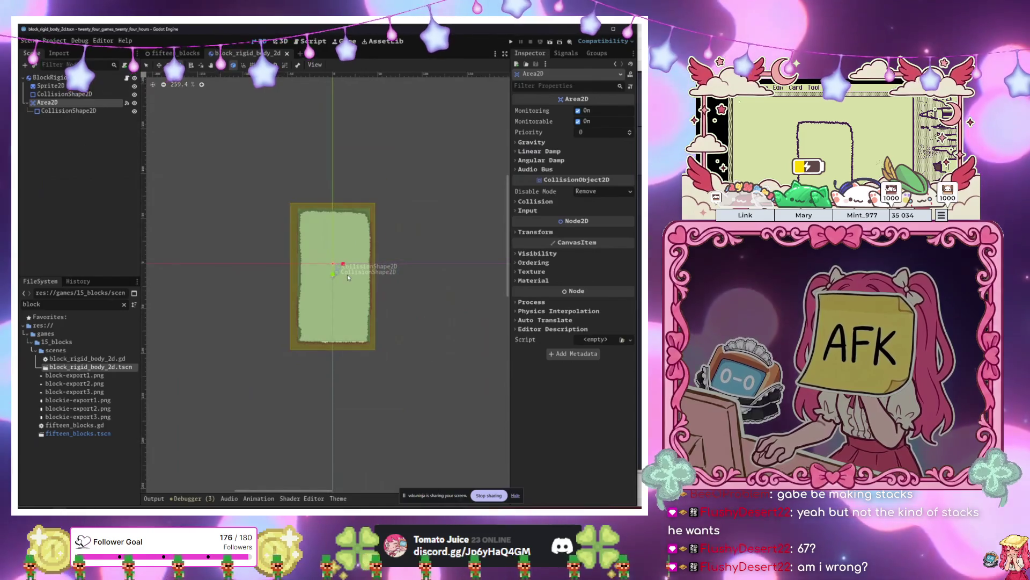
pyautogui.click(51, 77)
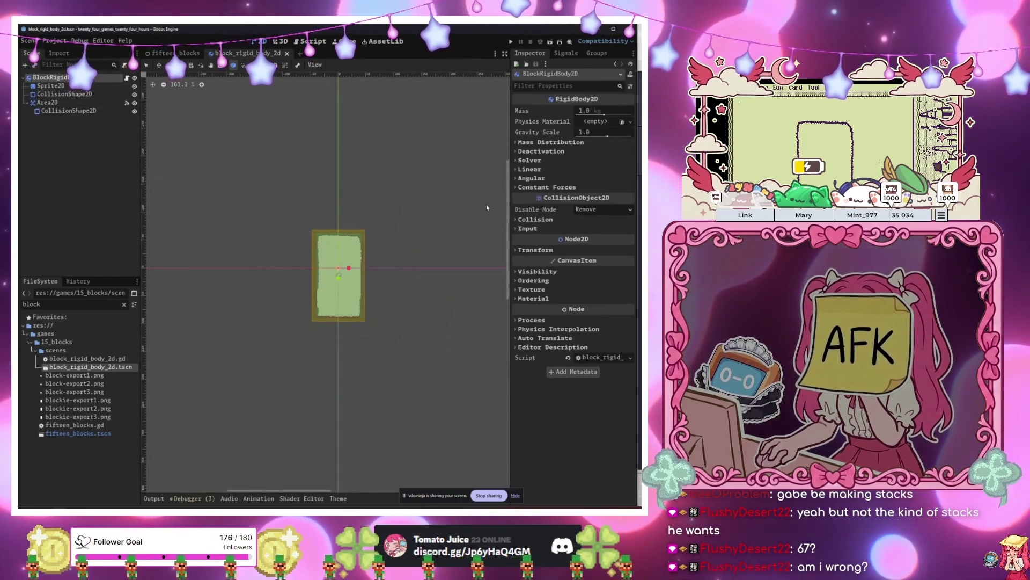
pyautogui.click(537, 250)
pyautogui.moveTo(600, 291); pyautogui.dragTo(614, 290)
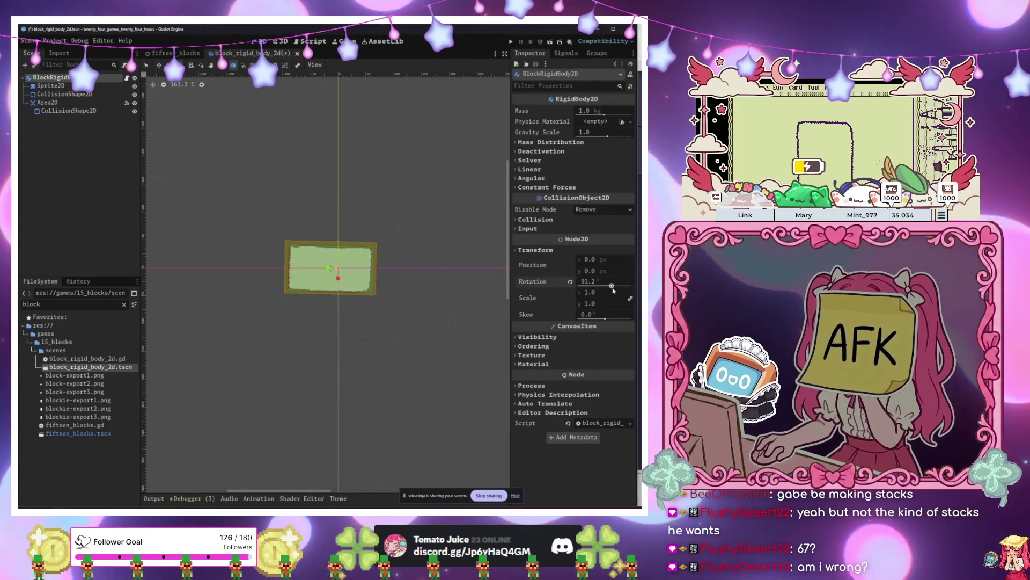
pyautogui.hotkey('ctrl', 'z')
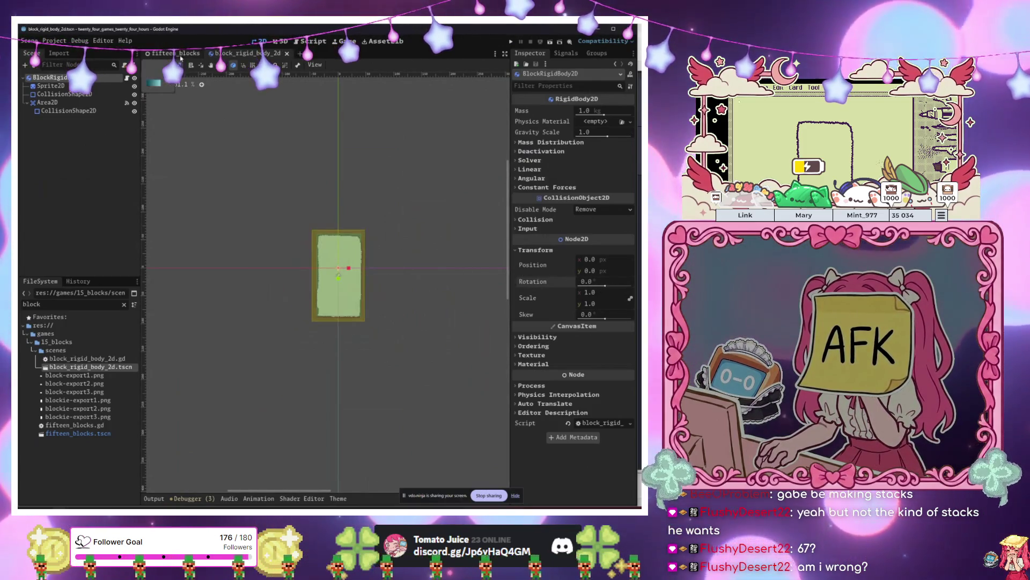
pyautogui.click(175, 53)
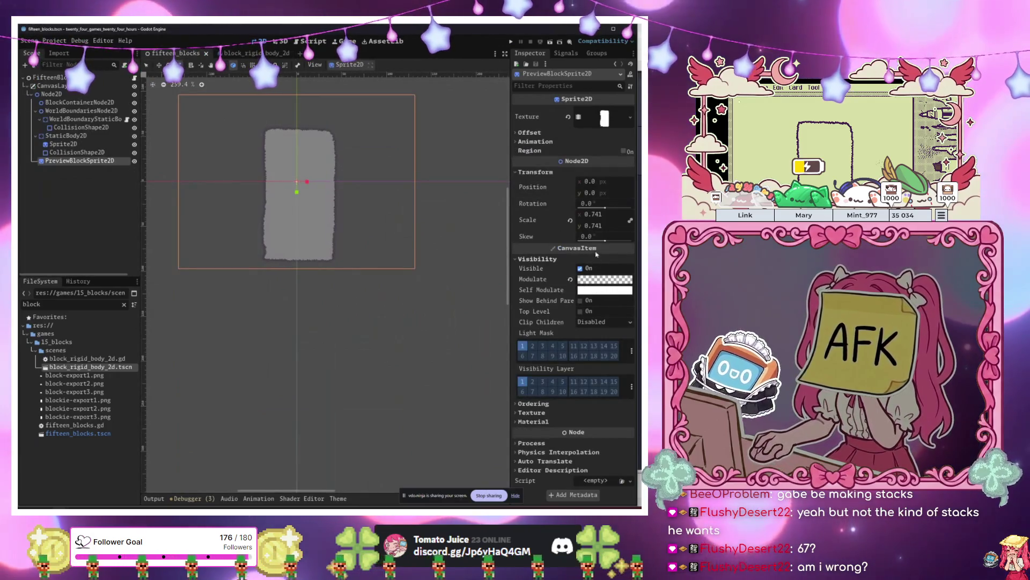
pyautogui.moveTo(593, 209); pyautogui.dragTo(613, 208)
pyautogui.hotkey('ctrl', 'z')
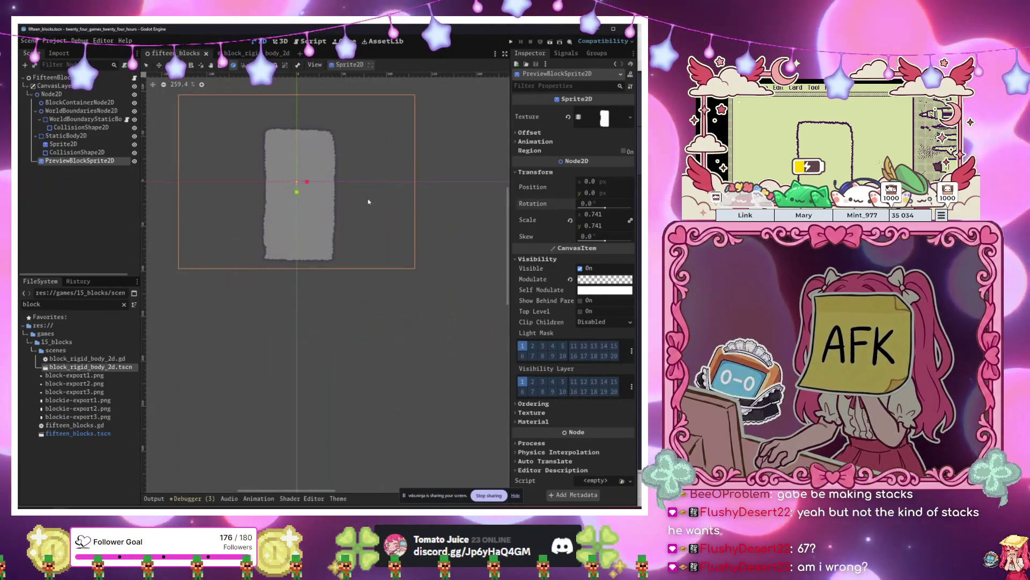
pyautogui.click(253, 55)
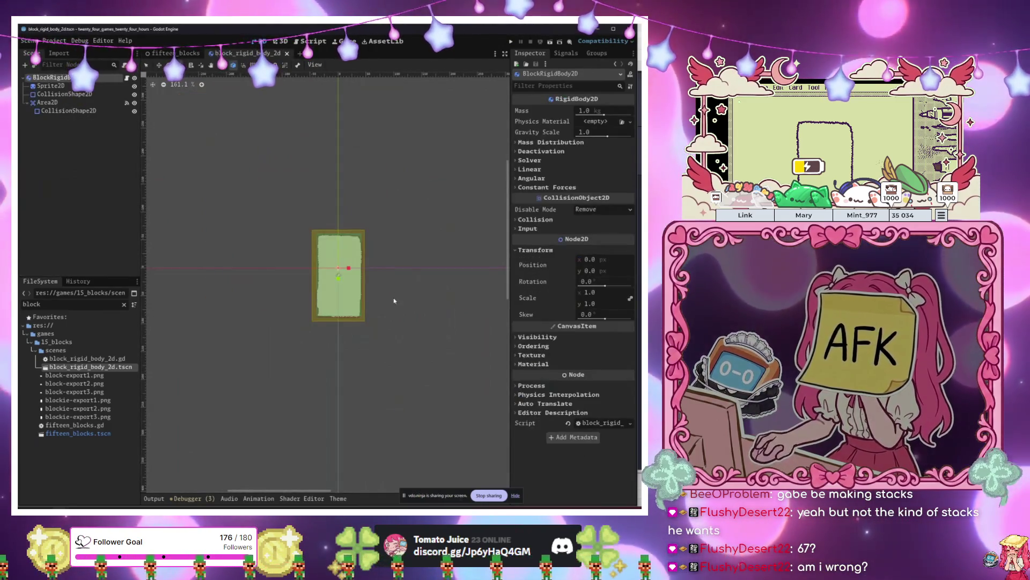
pyautogui.scroll(5, 377, 300)
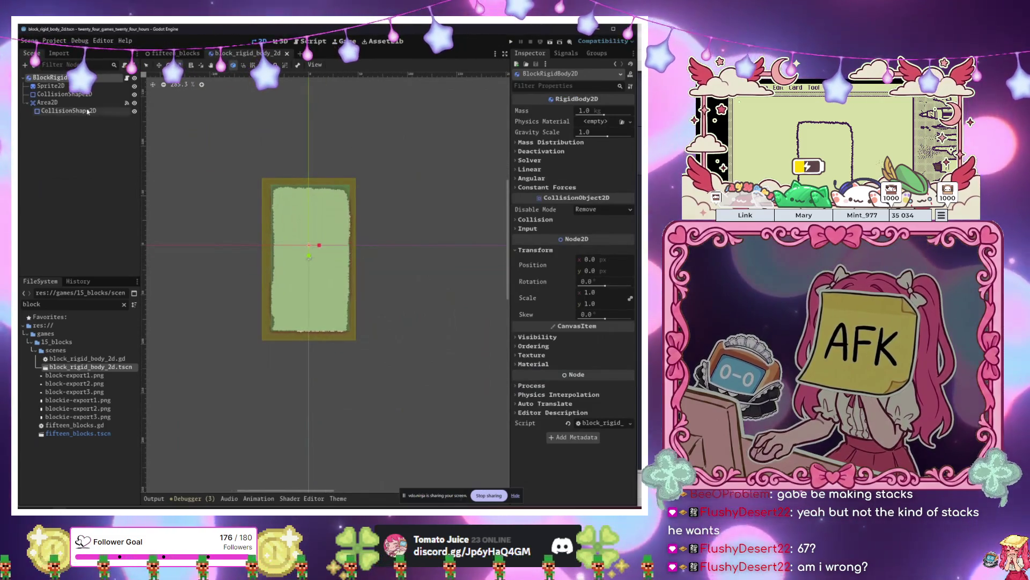
pyautogui.click(65, 94)
pyautogui.scroll(-4, 247, 246)
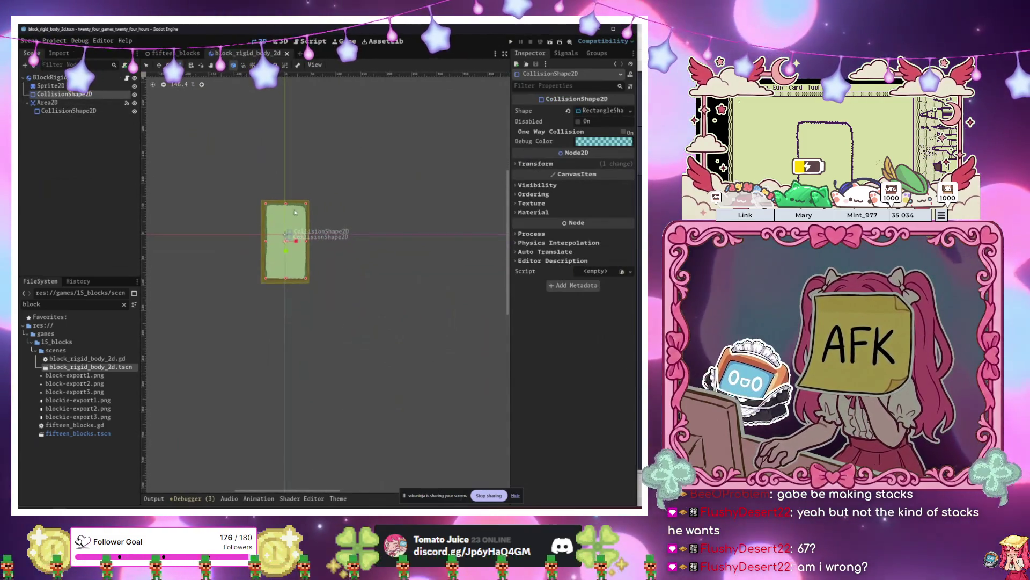
pyautogui.moveTo(339, 217); pyautogui.dragTo(410, 244)
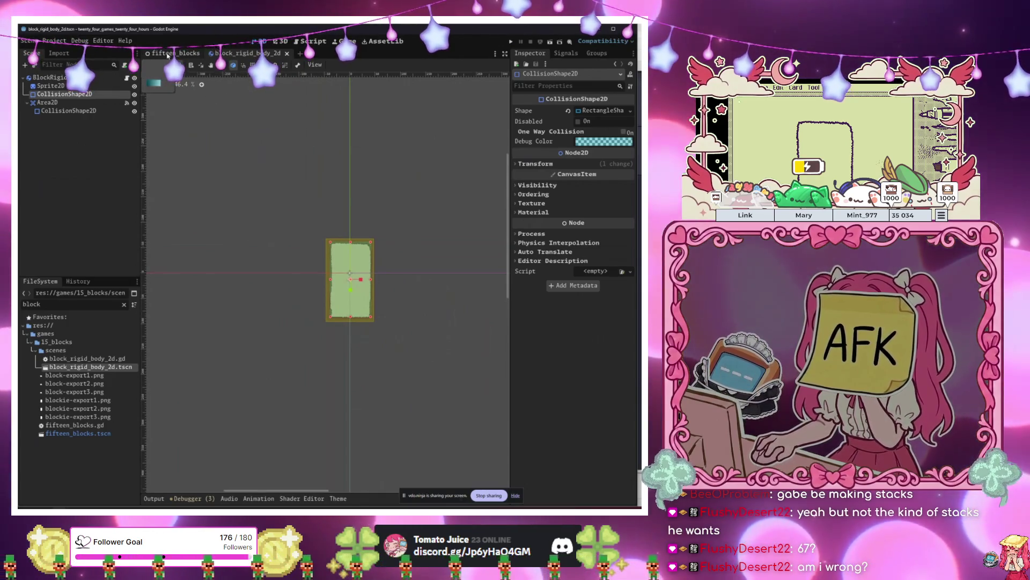
pyautogui.scroll(6, 359, 280)
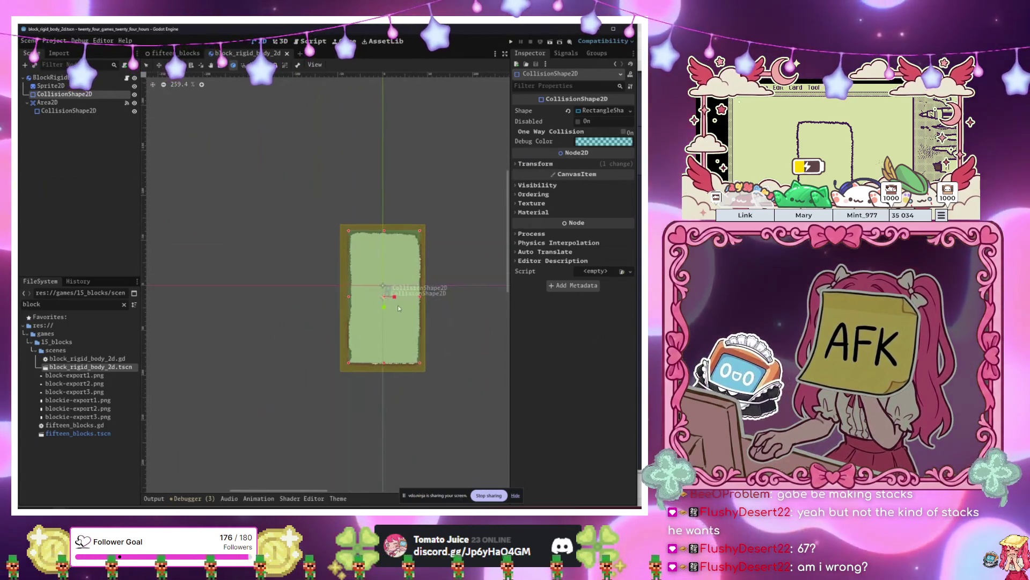
pyautogui.hotkey('ctrl', 'Tab')
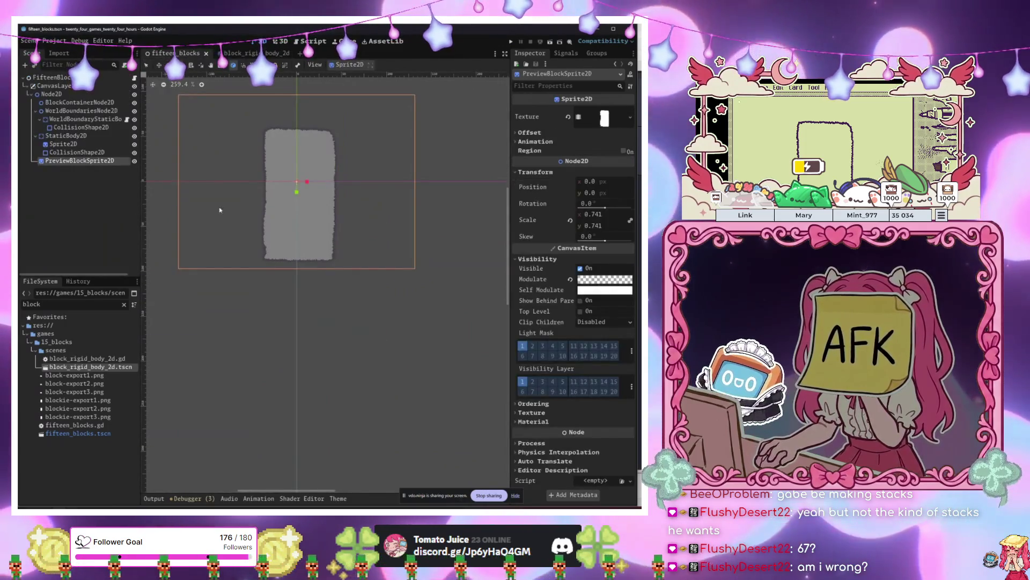
pyautogui.click(82, 152)
pyautogui.click(81, 136)
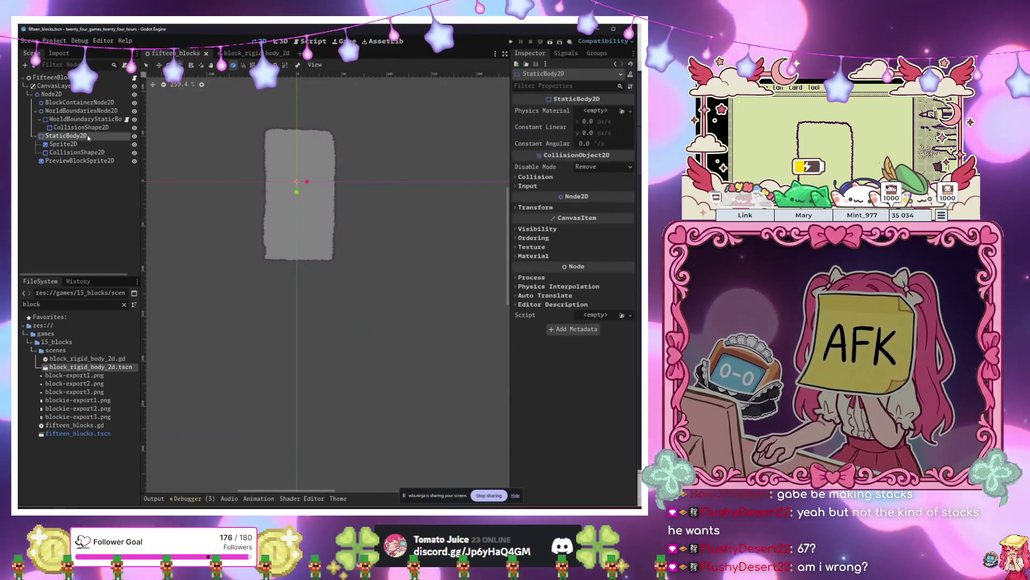
pyautogui.click(80, 153)
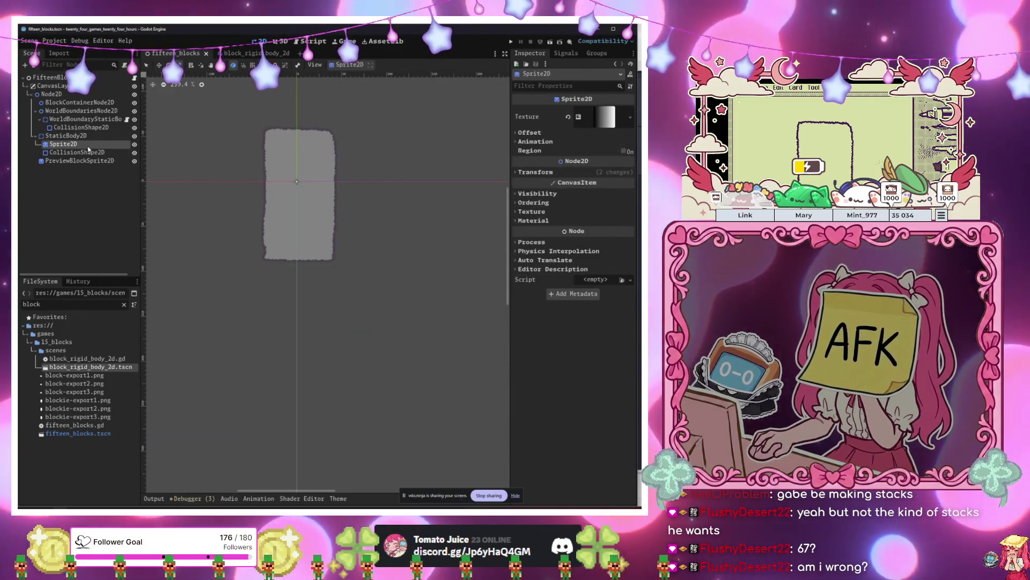
pyautogui.click(80, 161)
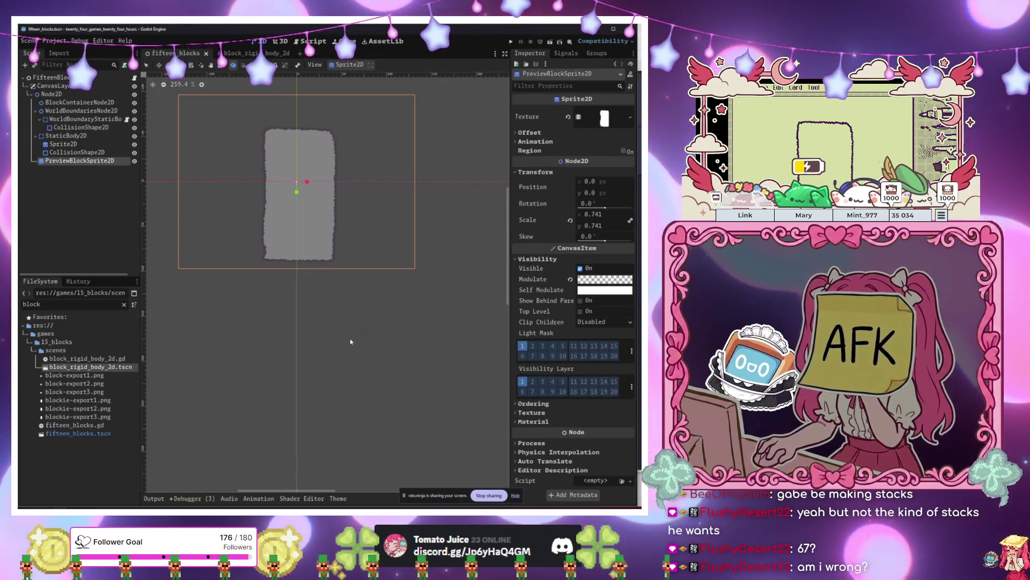
pyautogui.scroll(-5, 350, 341)
pyautogui.moveTo(308, 291)
pyautogui.mouseDown()
pyautogui.moveTo(278, 260)
pyautogui.moveTo(319, 276)
pyautogui.mouseUp()
# Open fifteen_blocks.gd and declare 'var points: int = 0' on line 12.
pyautogui.click(135, 78)
pyautogui.scroll(-5, 337, 268)
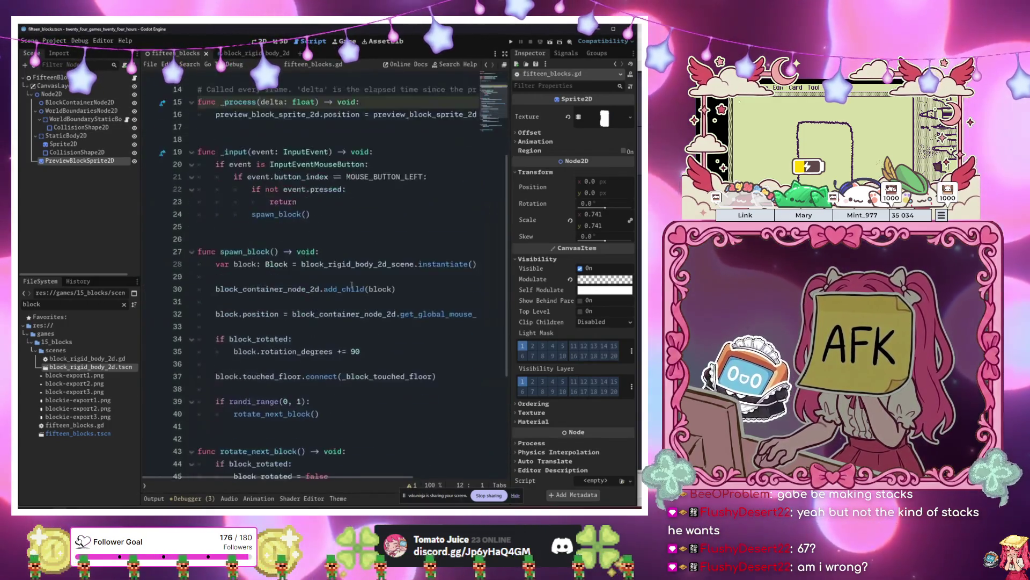
pyautogui.scroll(5, 337, 268)
pyautogui.click(325, 218)
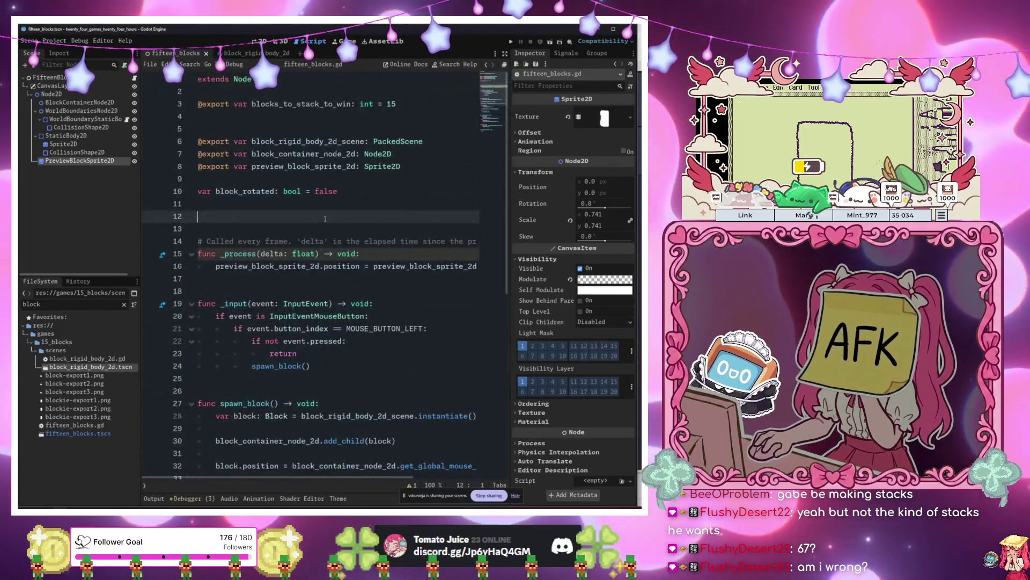
pyautogui.write('var poin')
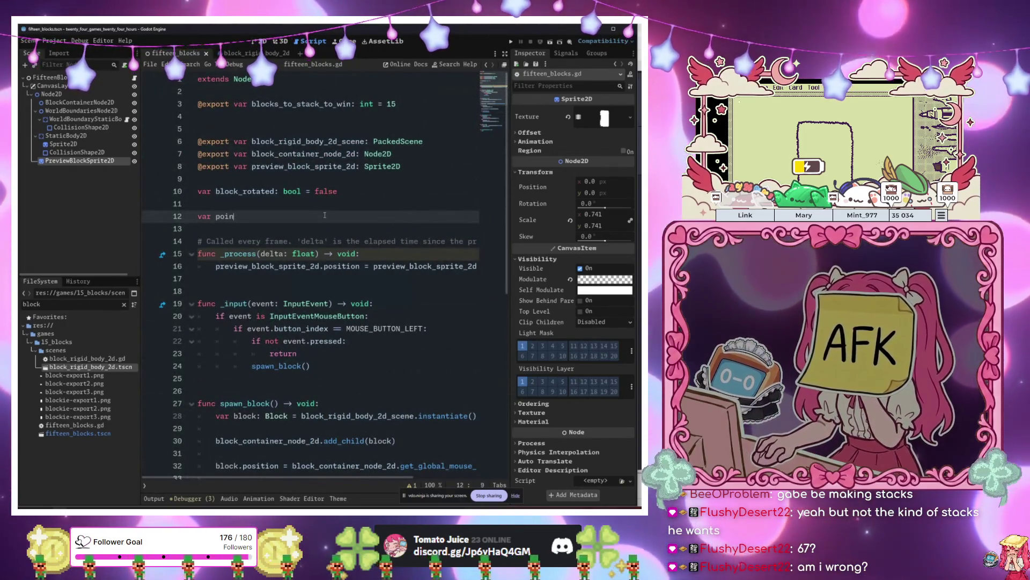
pyautogui.write('ts: int = 0')
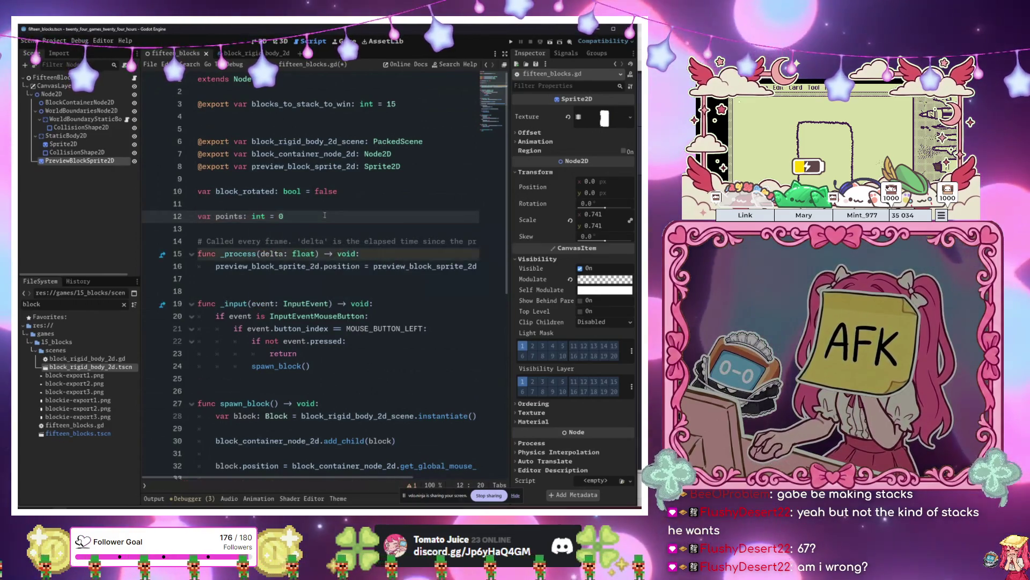
# Add 'points += 1' after the rotate_next_block call in spawn_block.
pyautogui.scroll(-5, 370, 322)
pyautogui.click(370, 365)
pyautogui.click(375, 380)
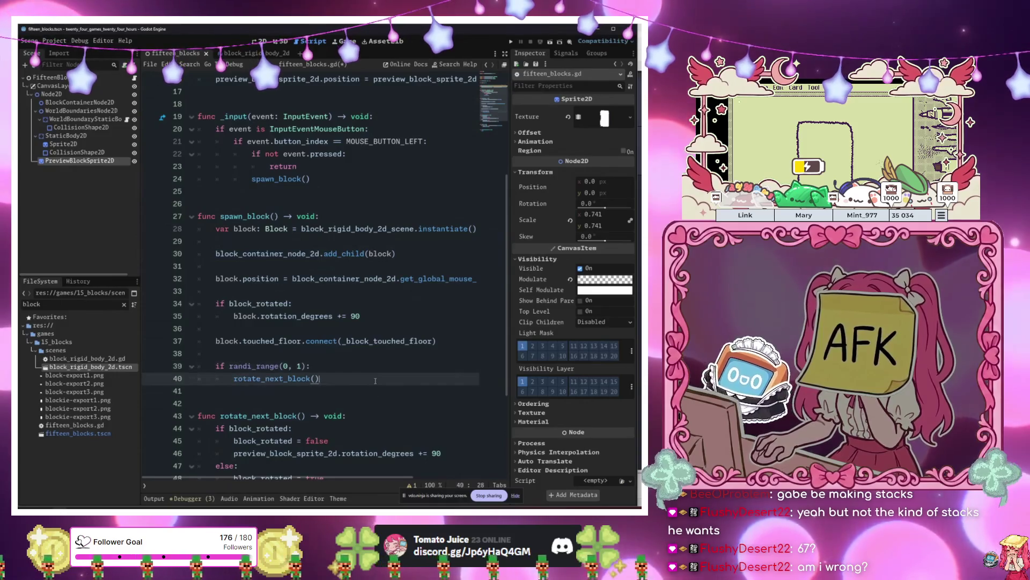
pyautogui.press('Return')
pyautogui.press('Return')
pyautogui.press('BackSpace')
pyautogui.write('p')
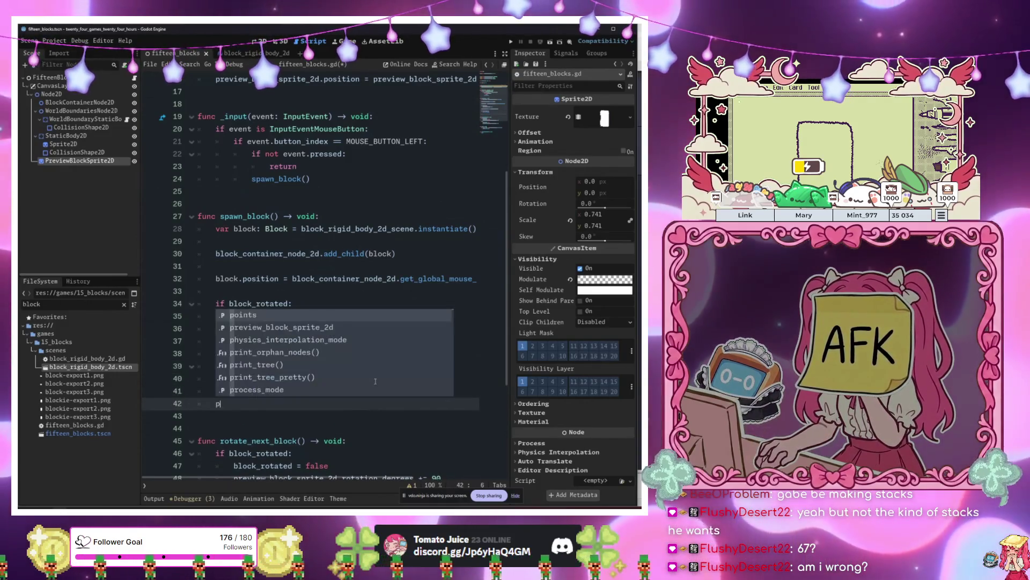
pyautogui.press('Return')
pyautogui.write('+')
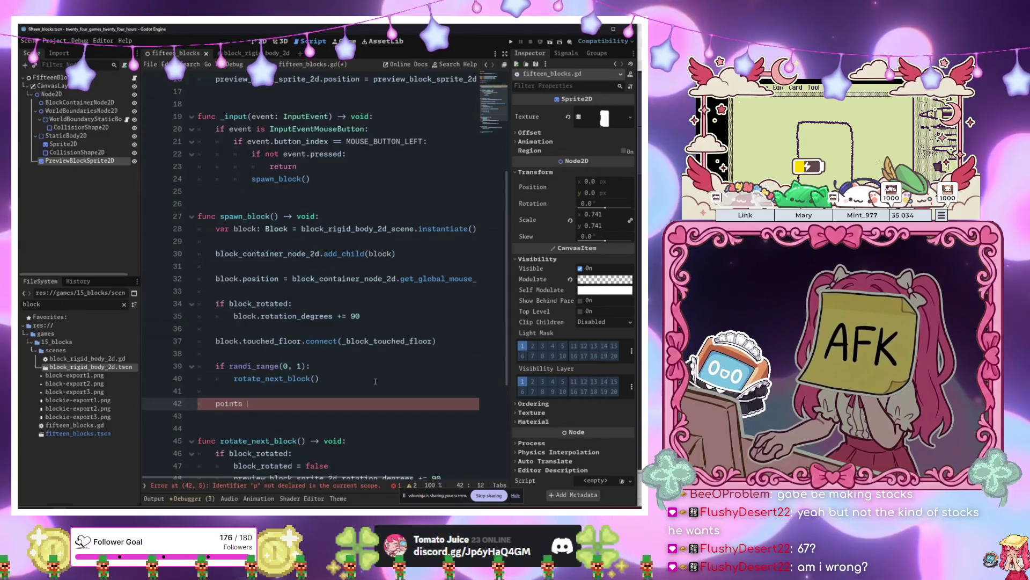
pyautogui.press('Escape')
pyautogui.press('Return')
pyautogui.press('Return')
# Add 'if points == blocks_to_stack_to_win: start_winning()' to spawn_block.
pyautogui.write('if poi')
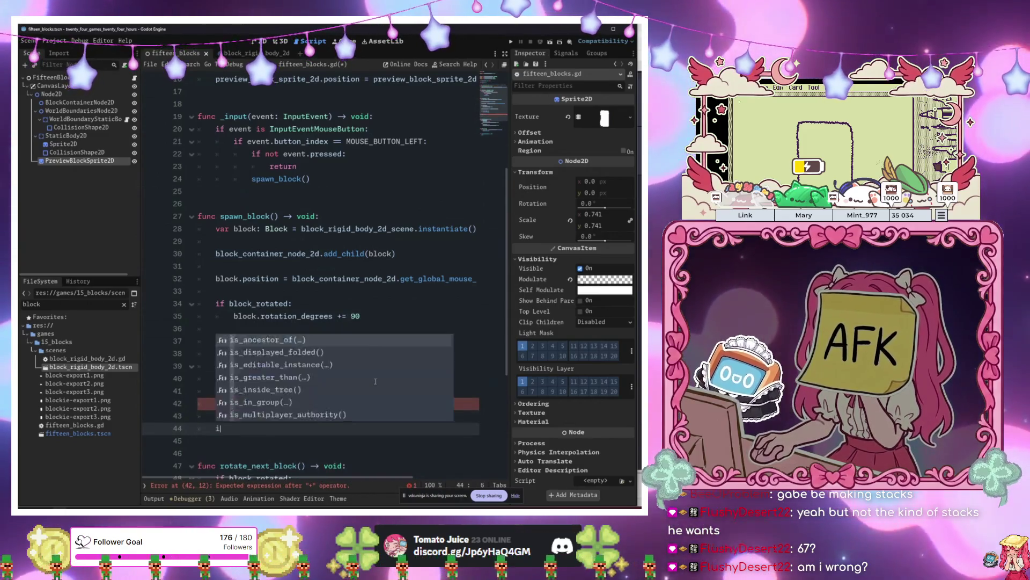
pyautogui.press('Return')
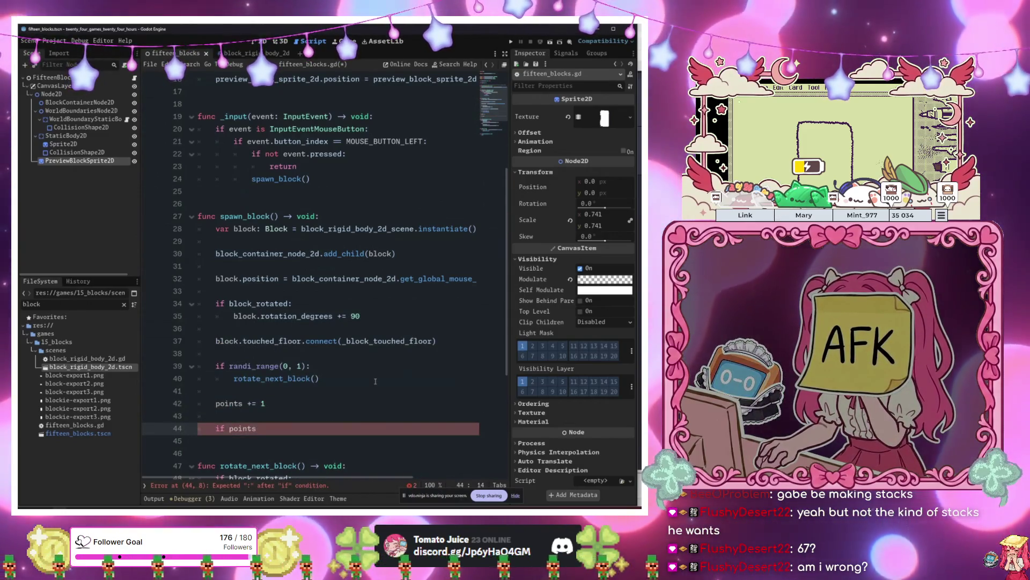
pyautogui.write('== ')
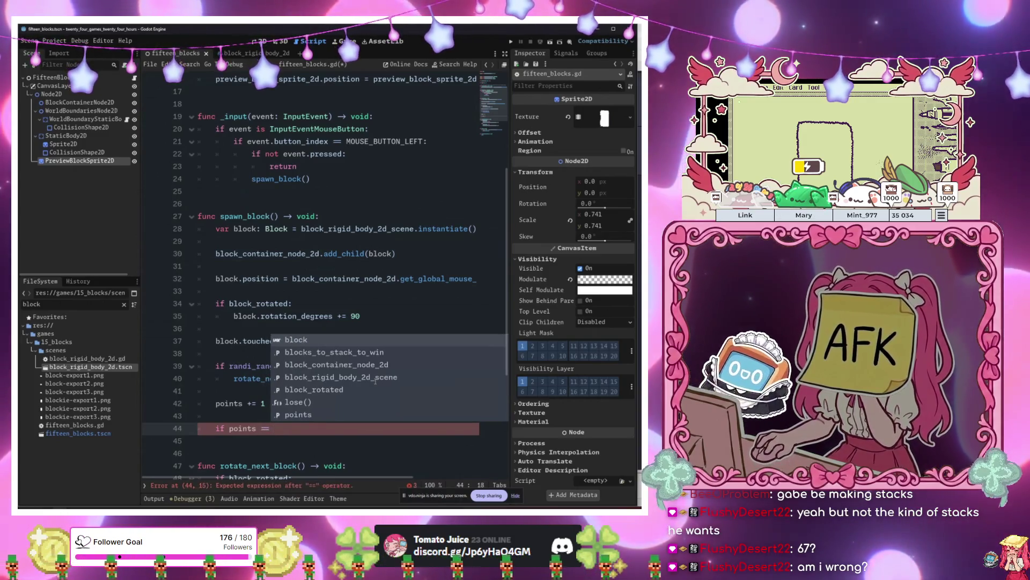
pyautogui.write('15')
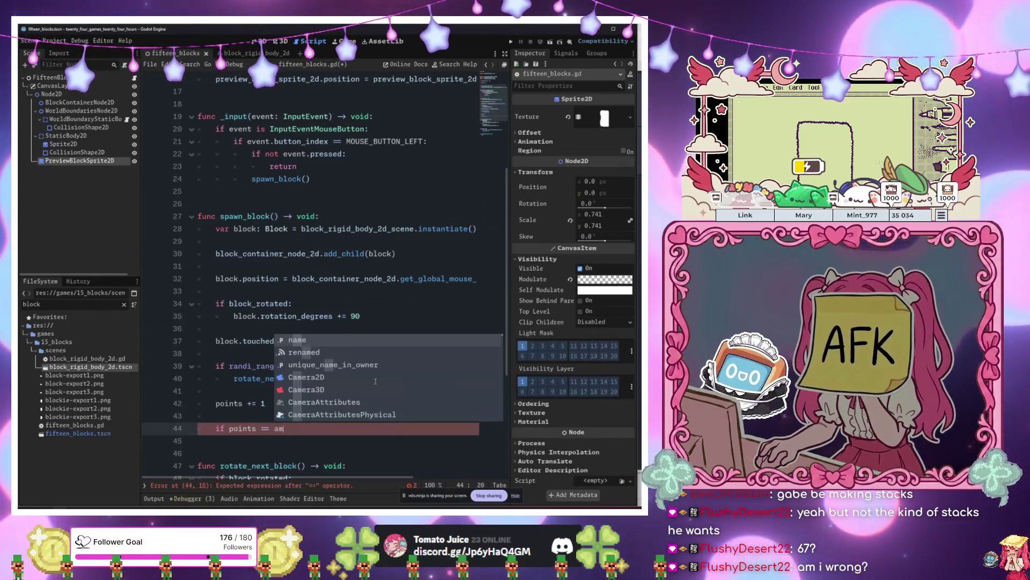
pyautogui.scroll(3, 378, 348)
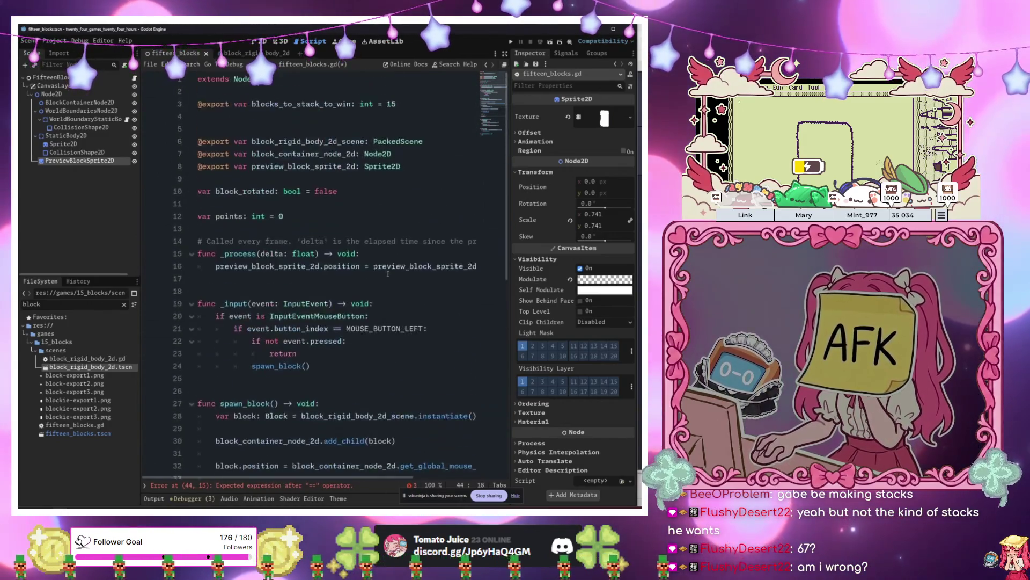
pyautogui.scroll(-4, 384, 290)
pyautogui.write('blocks_to_stack_to_win:')
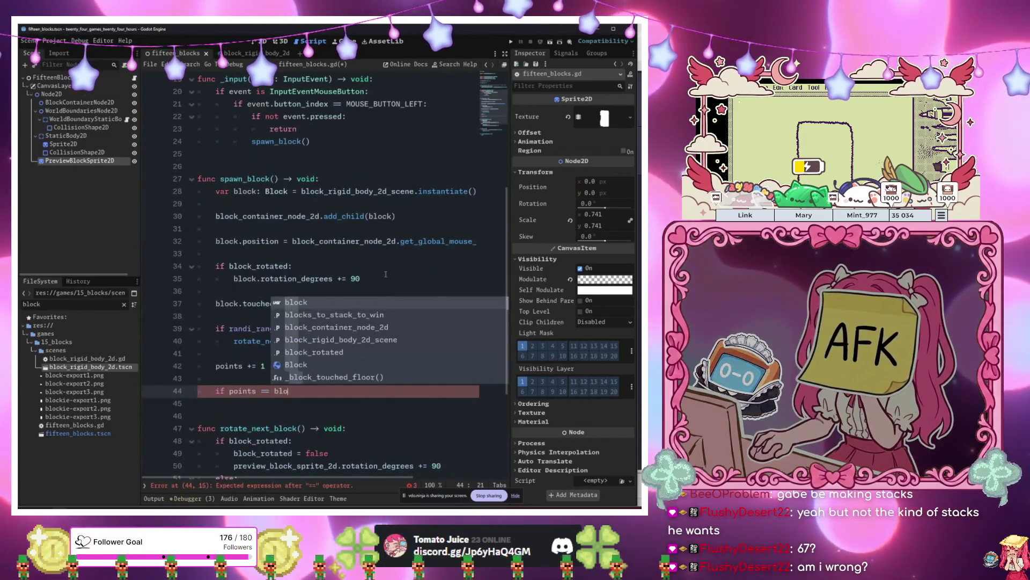
pyautogui.press('Return')
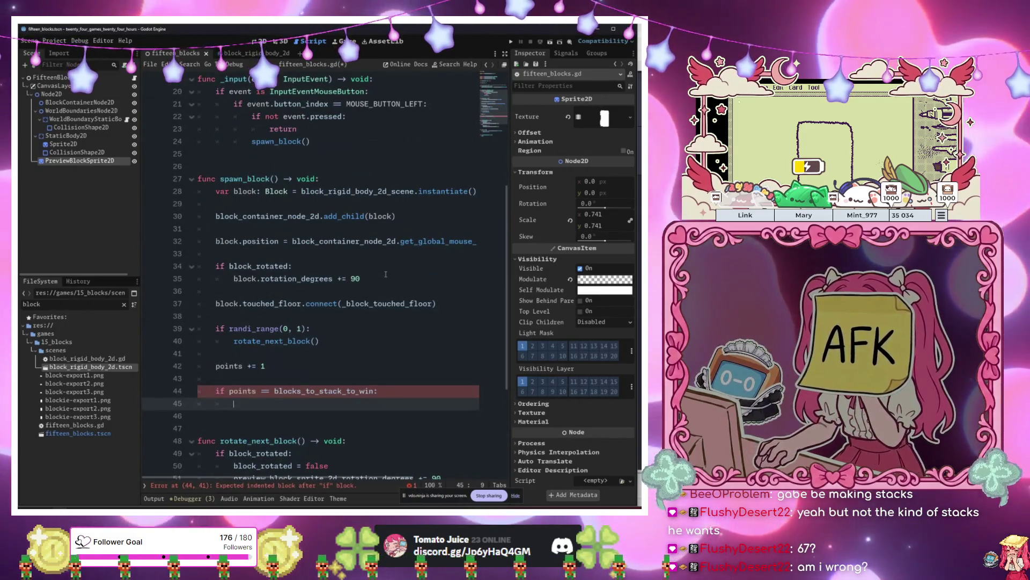
pyautogui.write('start_winning(')
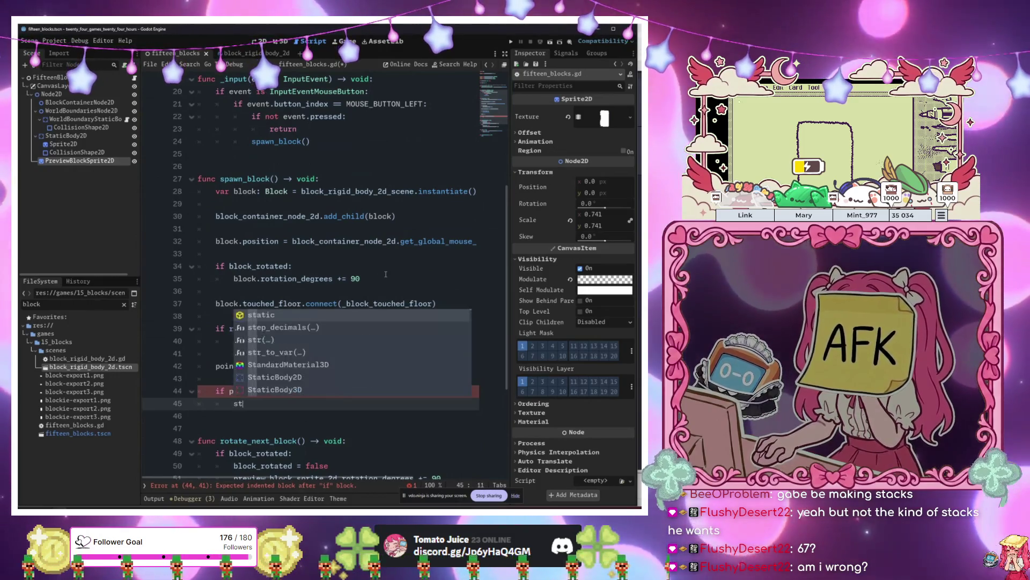
pyautogui.write(')')
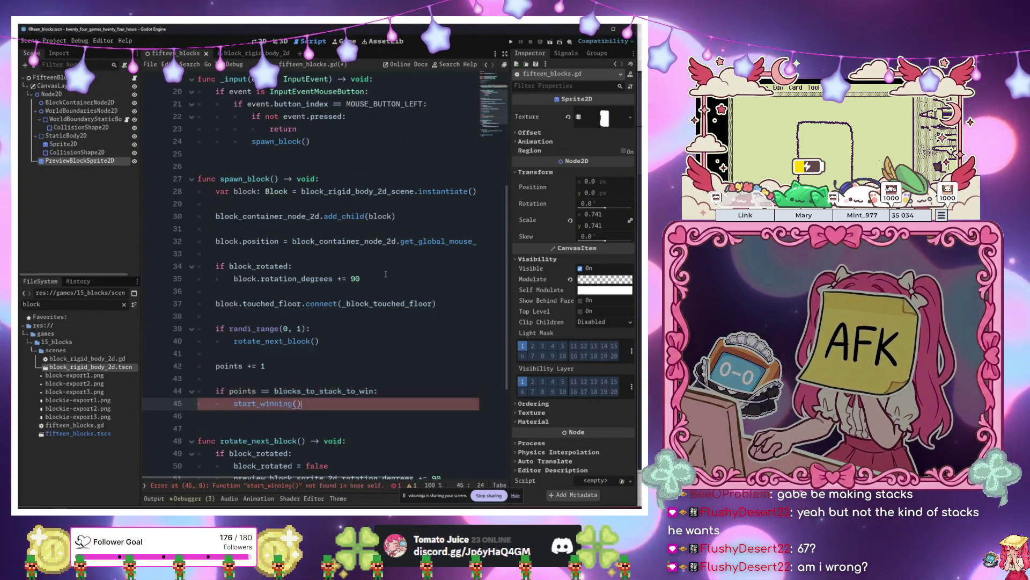
pyautogui.click(351, 165)
pyautogui.press('Return')
pyautogui.press('Return')
pyautogui.press('Return')
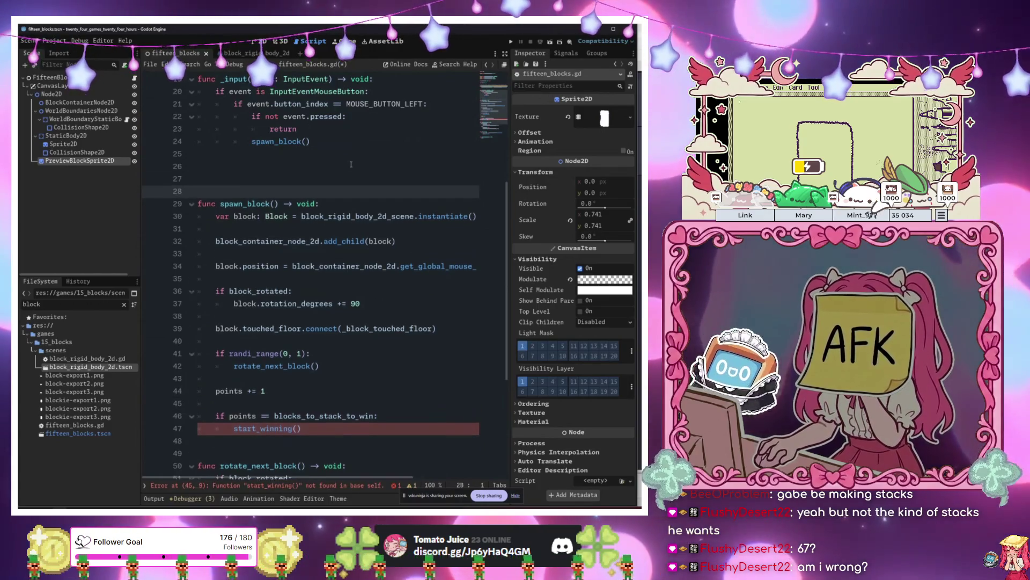
# Declare an empty 'func start_winning() -> void:' above spawn_block.
pyautogui.press('Up')
pyautogui.press('Up')
pyautogui.write('func start_wi')
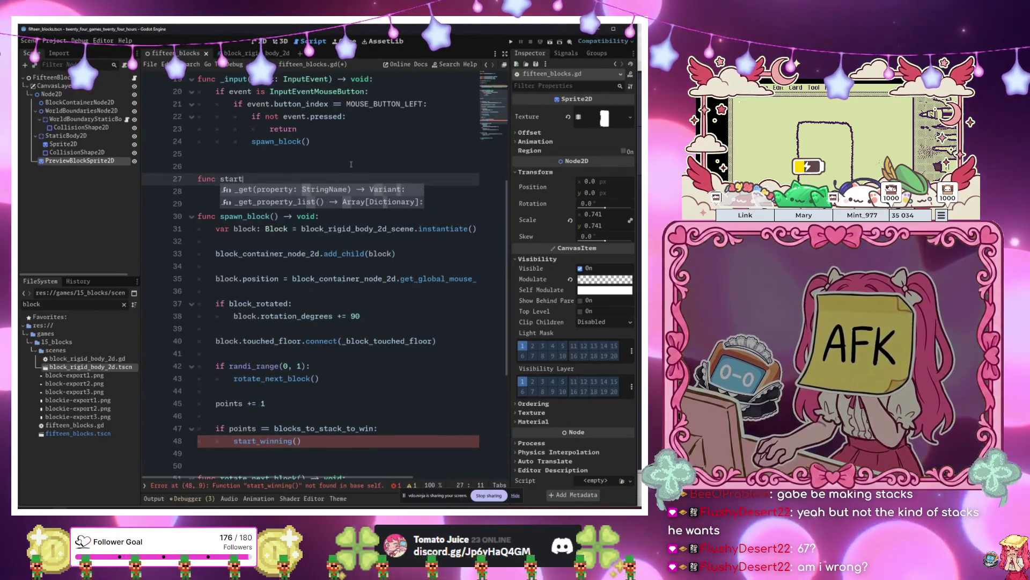
pyautogui.write('nning')
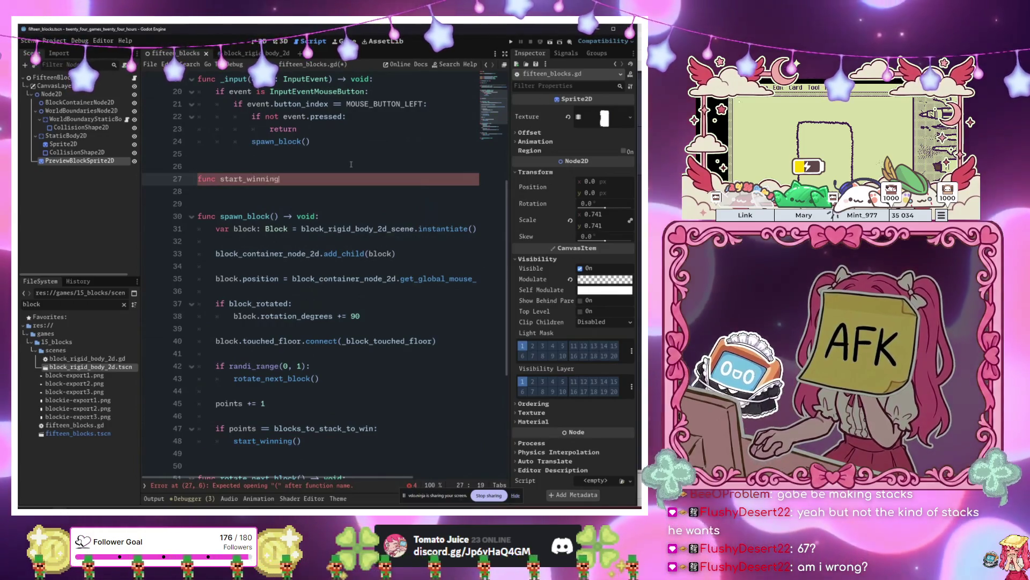
pyautogui.write('() -> ')
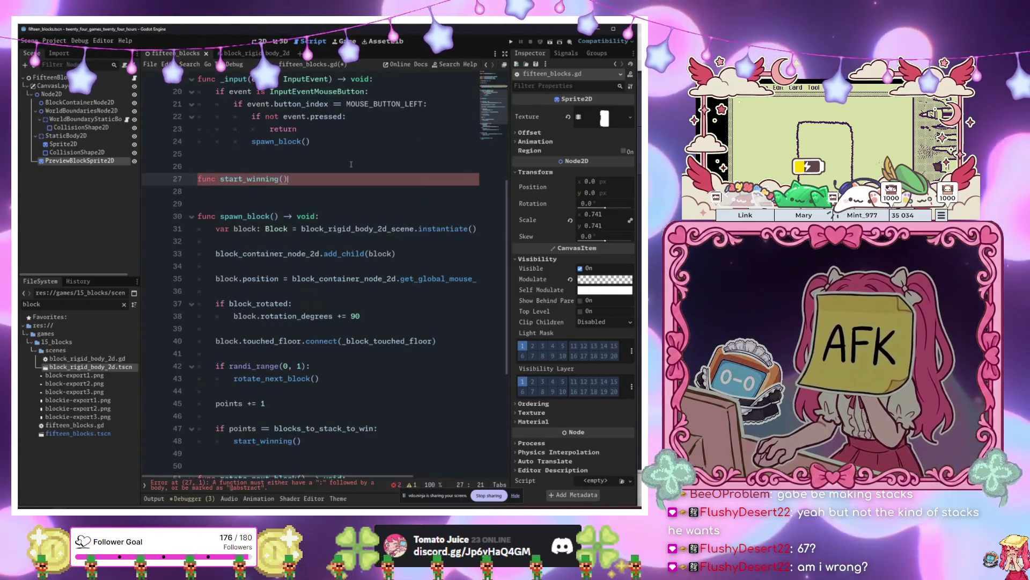
pyautogui.write('void:')
pyautogui.press('Return')
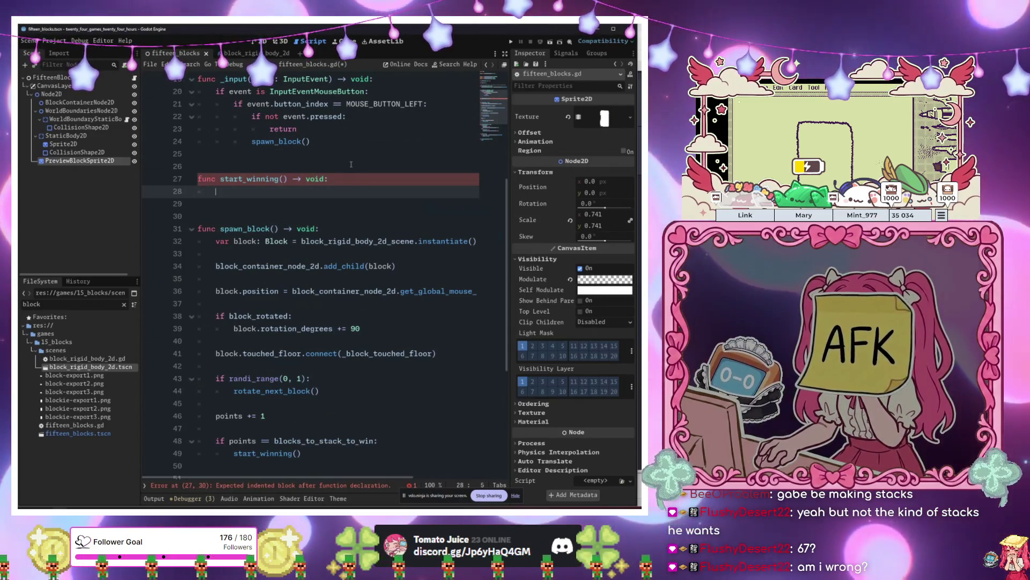
pyautogui.press('Return')
pyautogui.press('Return')
pyautogui.press('Up')
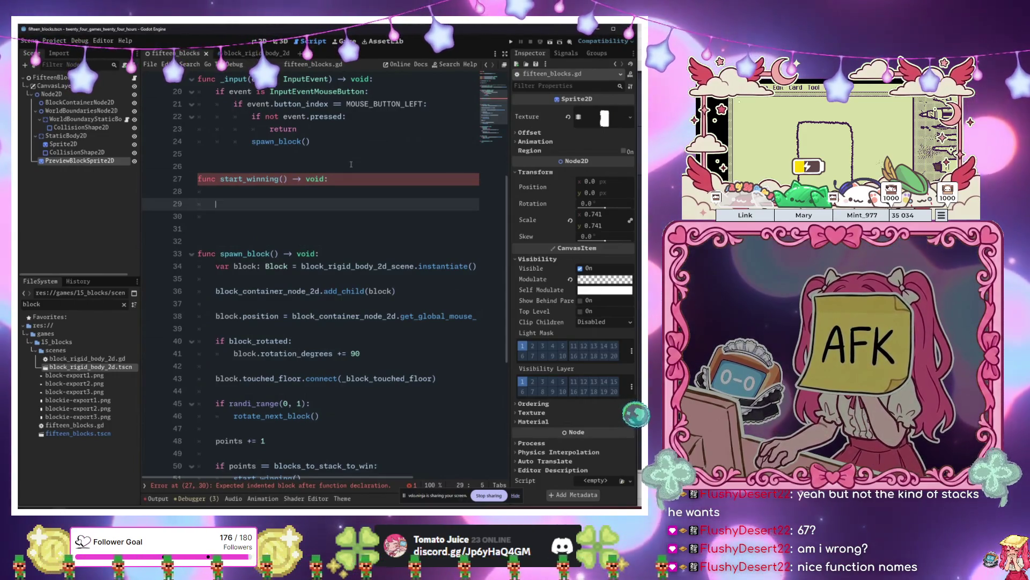
# Add 'points = 0' after the block-clearing loop in lose().
pyautogui.scroll(-7, 351, 163)
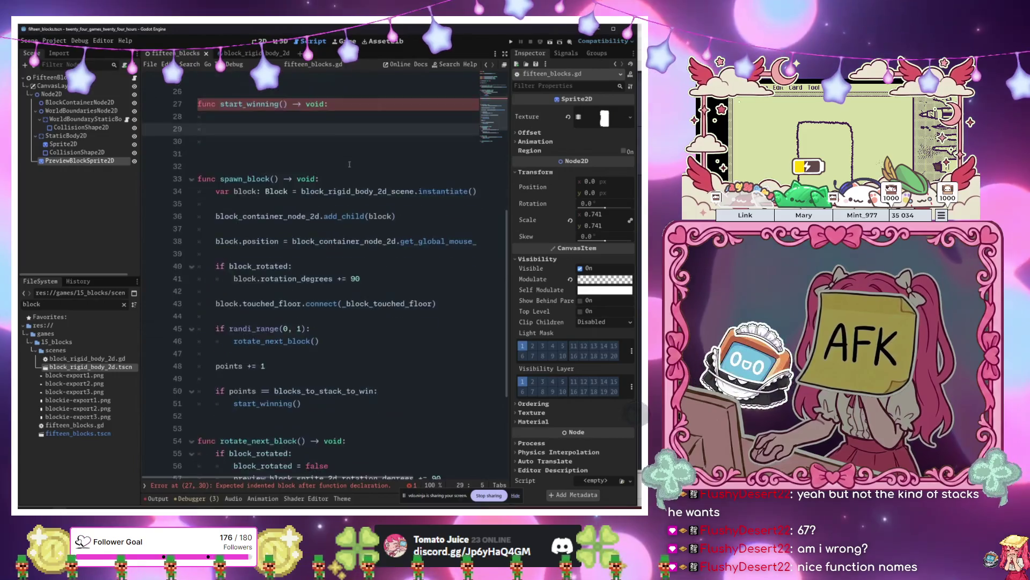
pyautogui.click(334, 407)
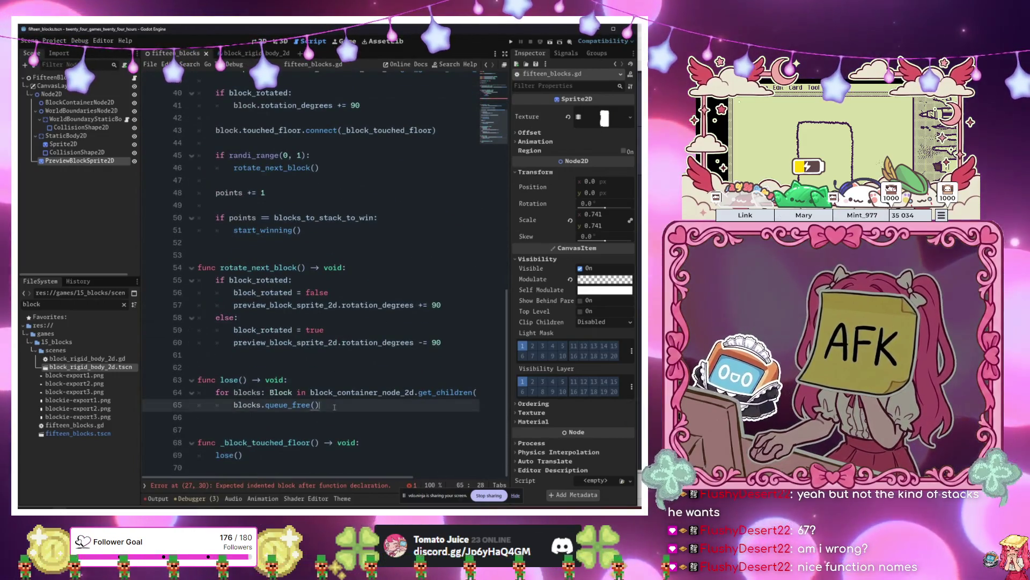
pyautogui.press('Return')
pyautogui.press('Return')
pyautogui.press('BackSpace')
pyautogui.write('po')
pyautogui.press('Return')
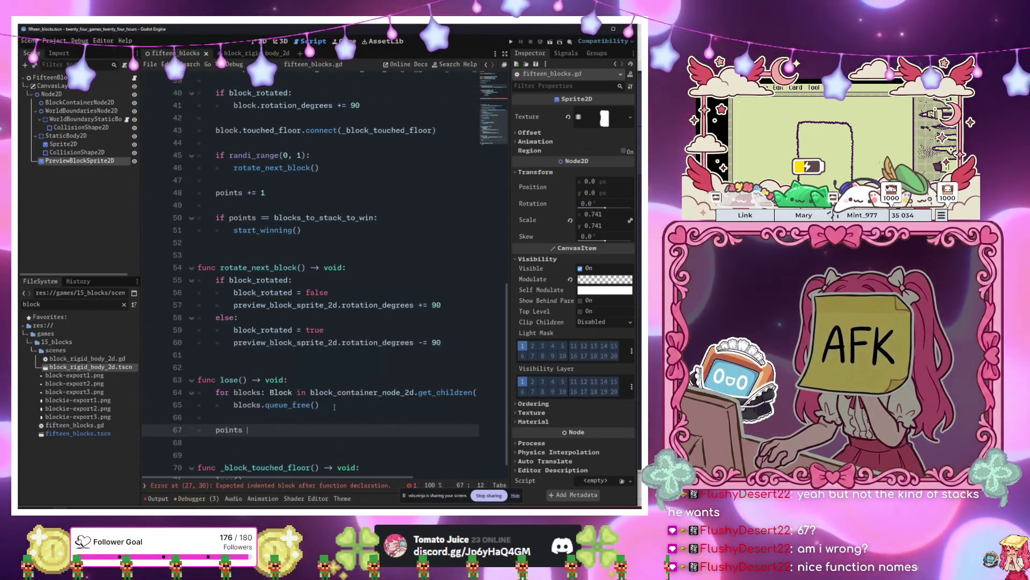
pyautogui.write('= 0')
# Try an 'await get_tree()' line in the start_winning body.
pyautogui.scroll(7, 334, 406)
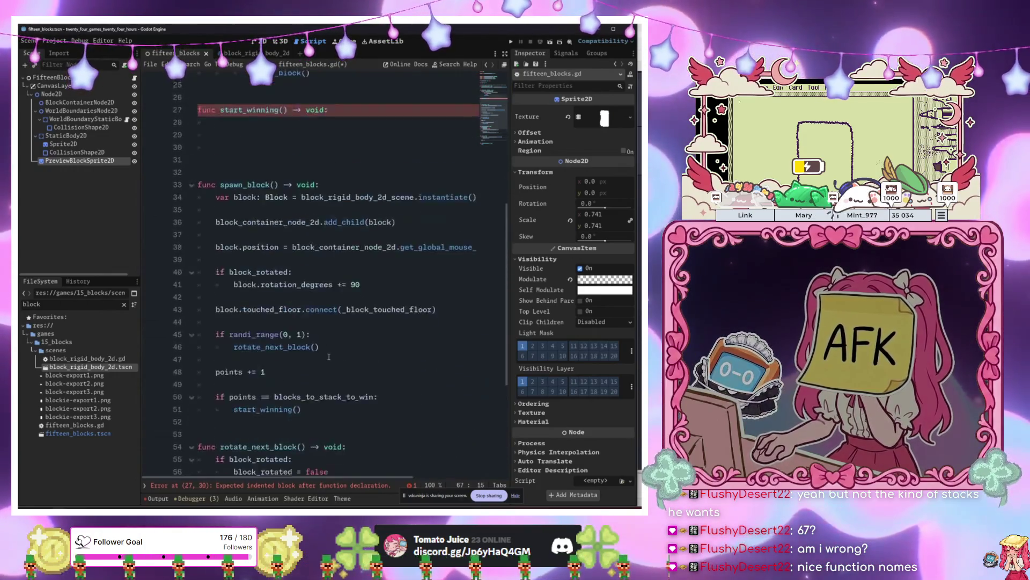
pyautogui.click(289, 217)
pyautogui.write('await get_tre')
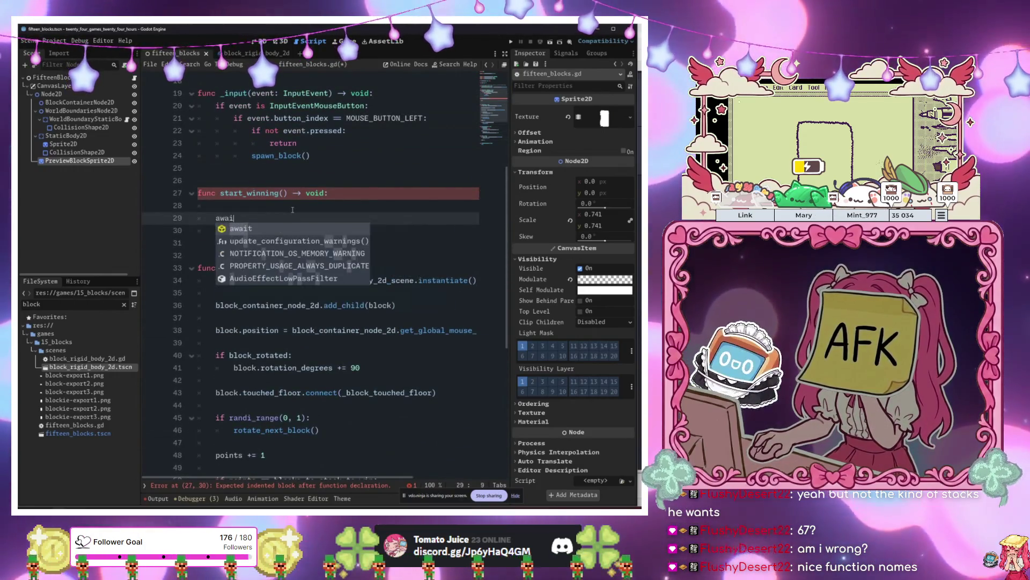
pyautogui.press('Return')
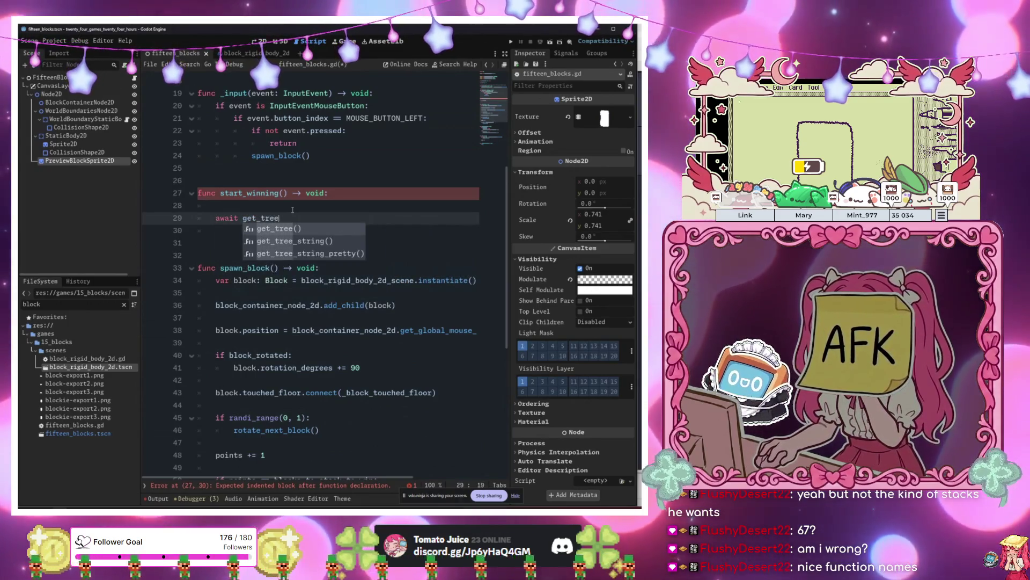
pyautogui.write('.')
pyautogui.press('BackSpace')
pyautogui.press('BackSpace')
pyautogui.press('BackSpace')
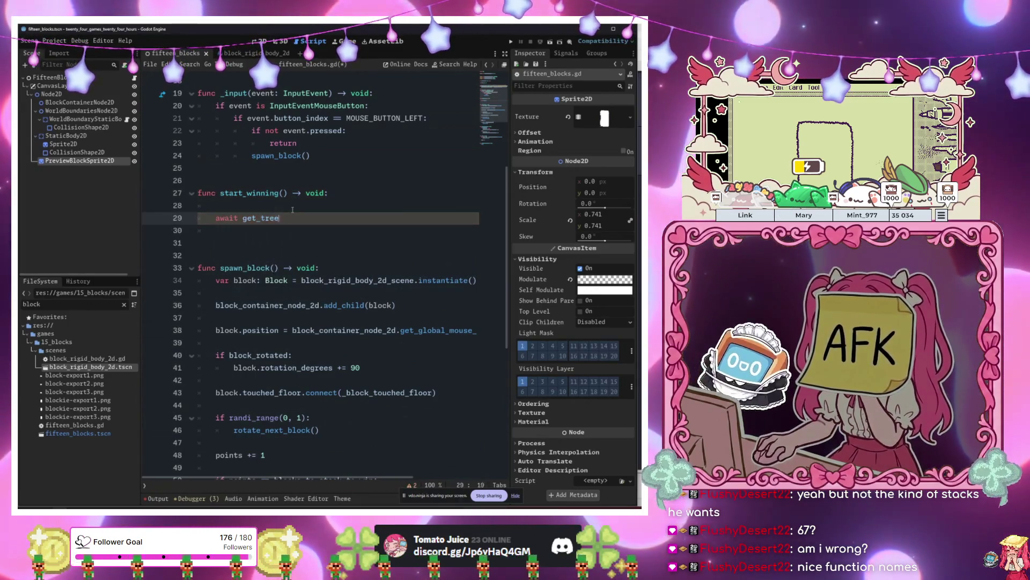
pyautogui.click(51, 77)
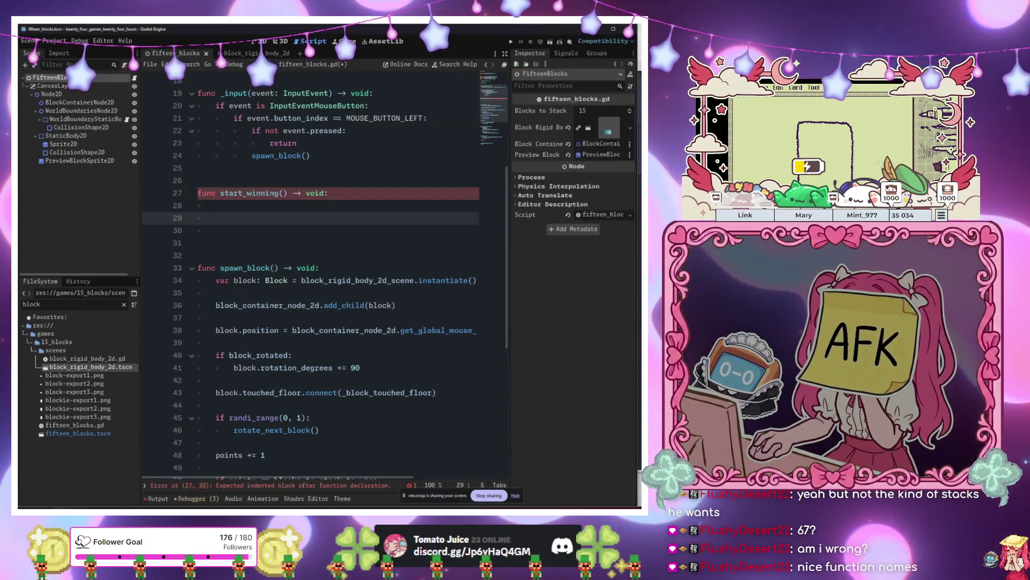
# Add a Timer child node, WinningTimer, under FifteenBlocks.
pyautogui.hotkey('ctrl', 'a')
pyautogui.write('timer')
pyautogui.press('Return')
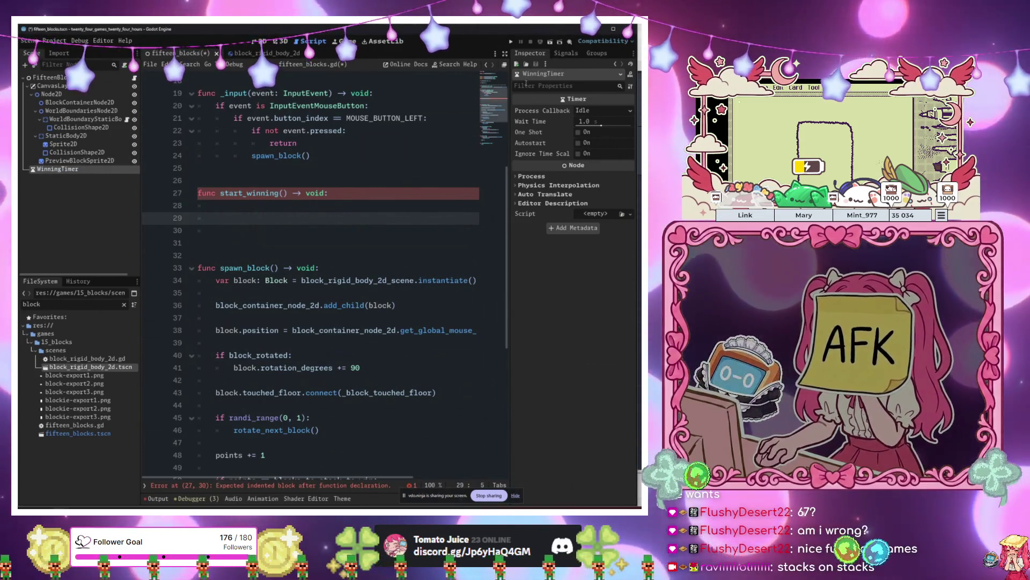
# Connect WinningTimer's timeout signal to a new handler in the script.
pyautogui.click(575, 55)
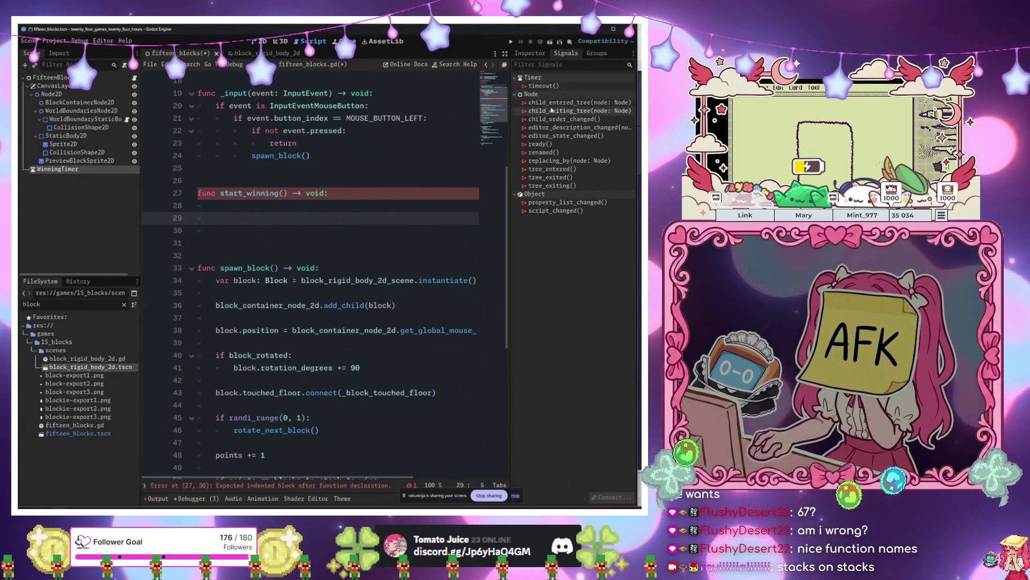
pyautogui.doubleClick(550, 86)
pyautogui.click(431, 351)
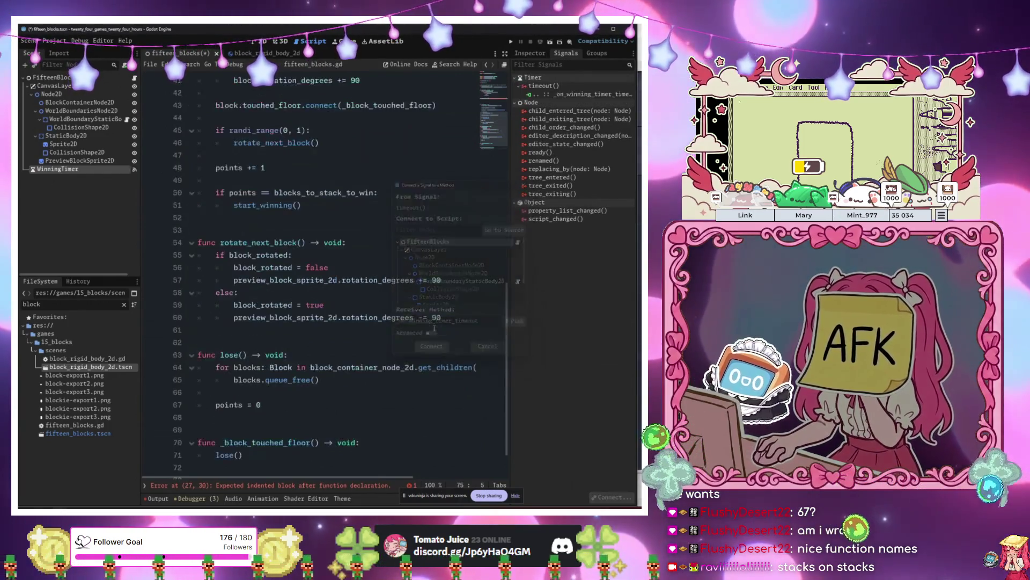
pyautogui.moveTo(384, 454); pyautogui.dragTo(215, 455)
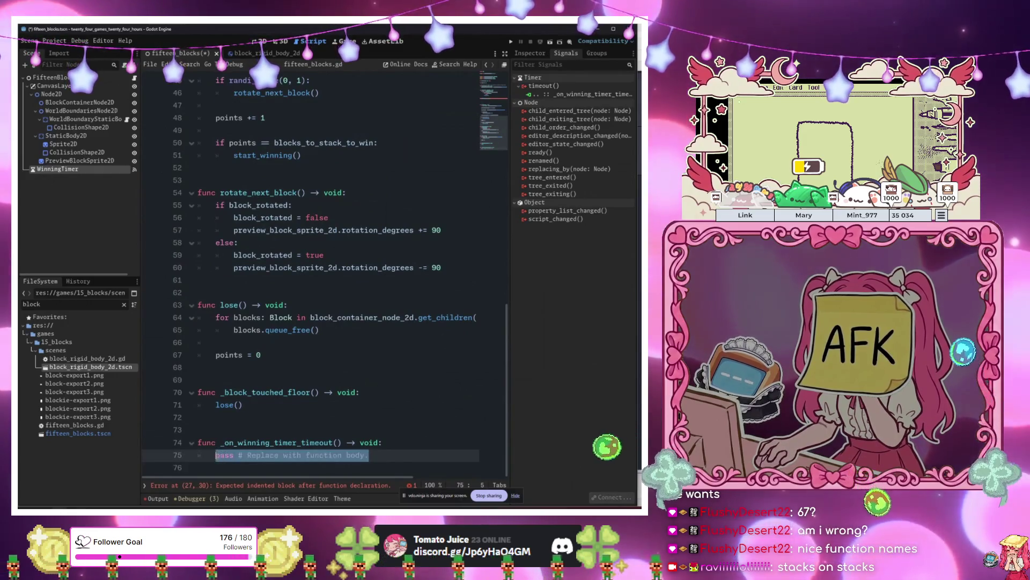
# Delete the generated _on_winning_timer_timeout handler and its pass line.
pyautogui.press('BackSpace')
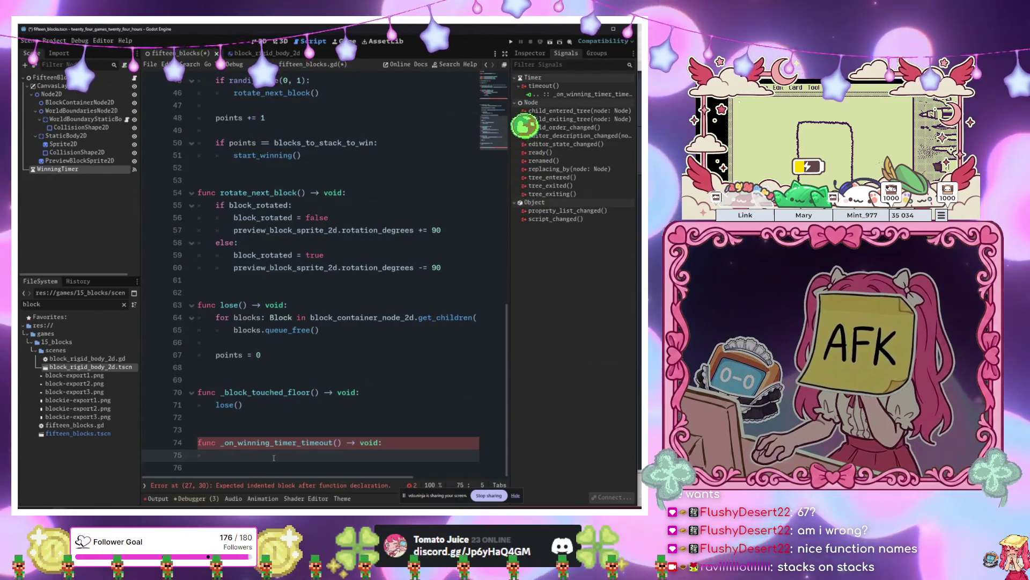
pyautogui.write('p')
pyautogui.press('BackSpace')
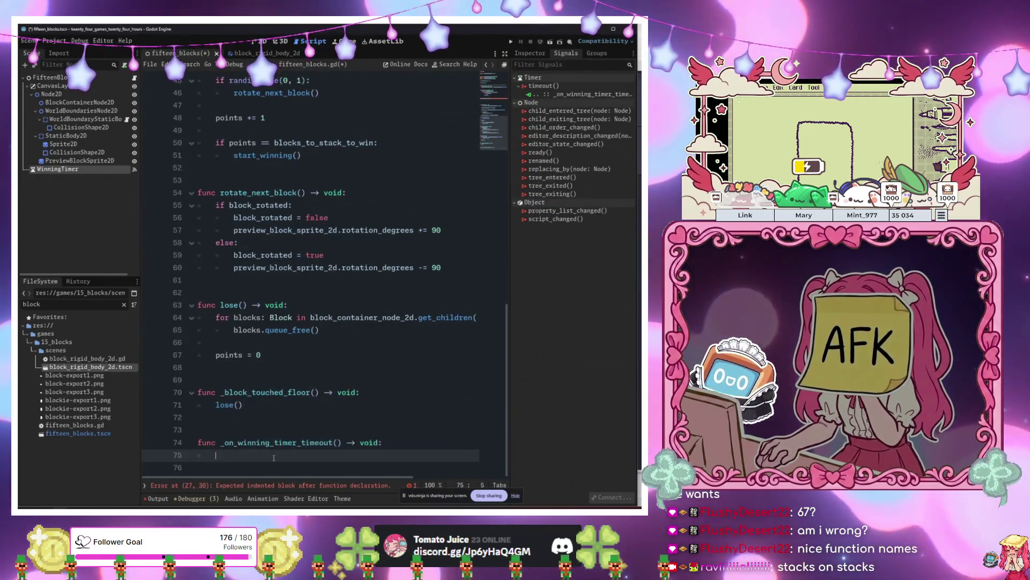
pyautogui.moveTo(216, 455); pyautogui.dragTo(195, 434)
pyautogui.press('BackSpace')
# Drag WinningTimer into the script and write 'winning_timer.start()' in start_winning.
pyautogui.scroll(10, 290, 285)
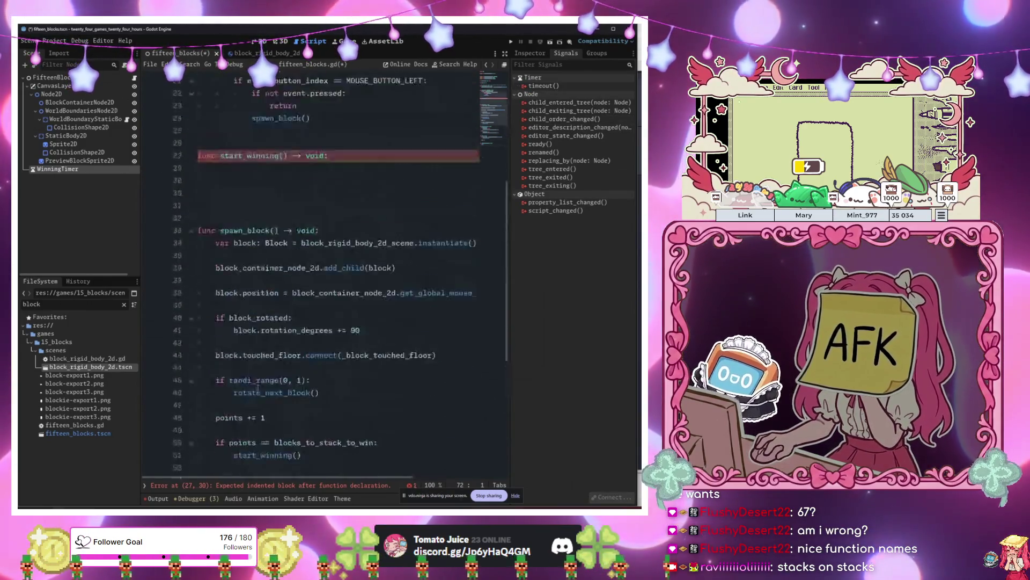
pyautogui.click(290, 285)
pyautogui.scroll(4, 290, 285)
pyautogui.moveTo(59, 169); pyautogui.dragTo(242, 179)
pyautogui.scroll(-5, 256, 239)
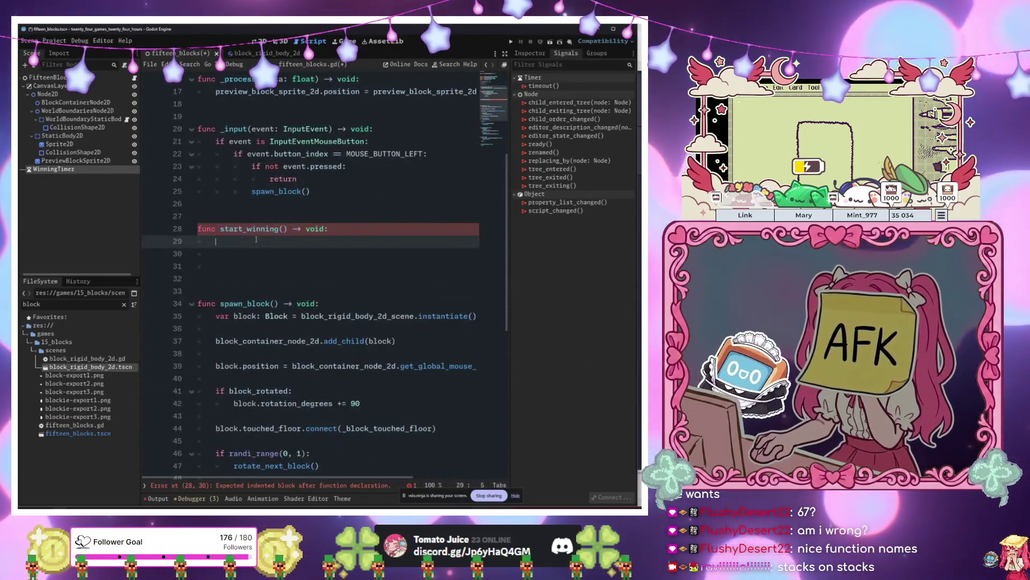
pyautogui.write('wuinning_timer.sta')
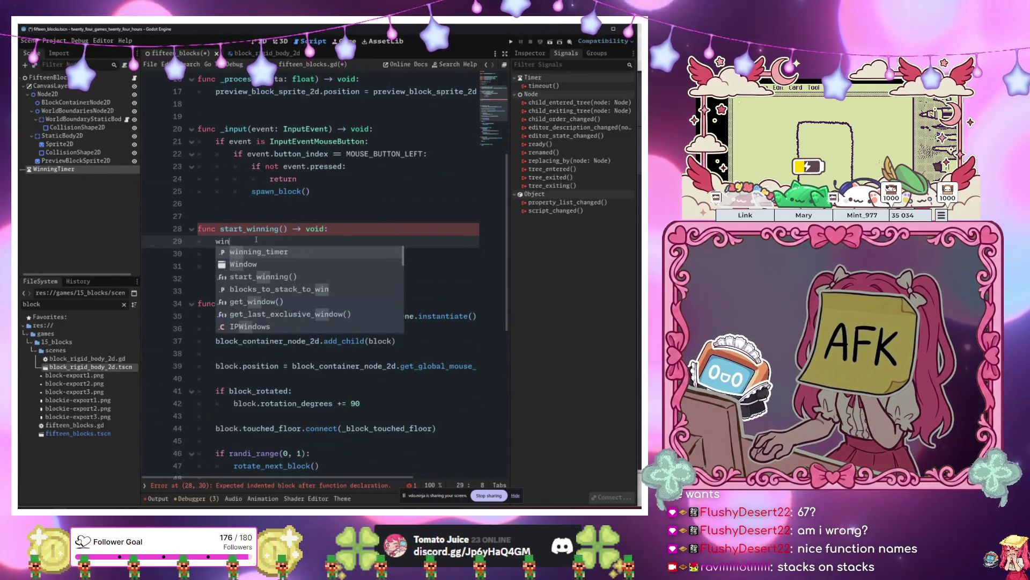
pyautogui.press('Return')
pyautogui.write('.start(')
pyautogui.press('Return')
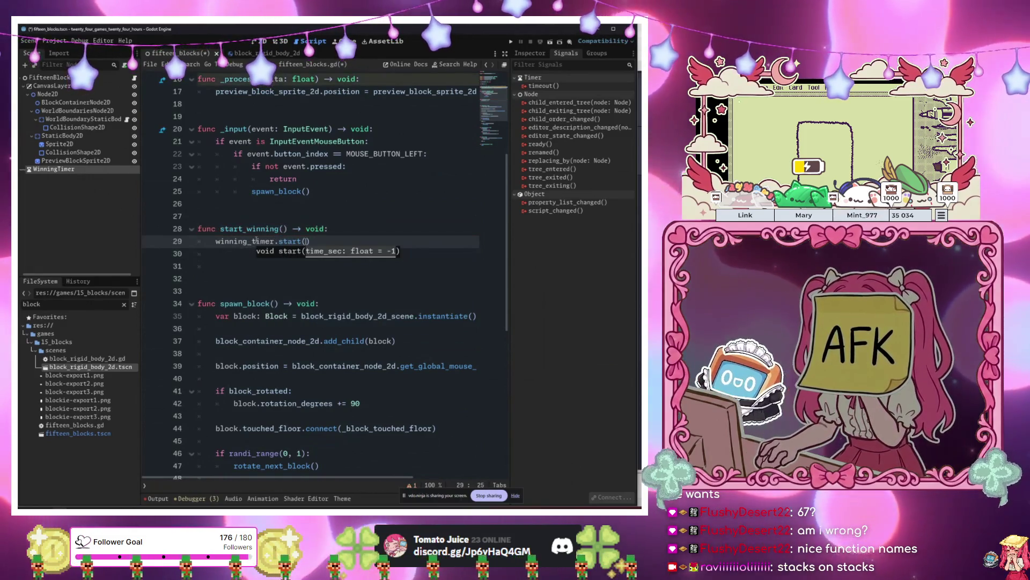
# Add 'await winning_timer.timeout' after the timer start.
pyautogui.press('Return')
pyautogui.press('Return')
pyautogui.write('aw')
pyautogui.press('Return')
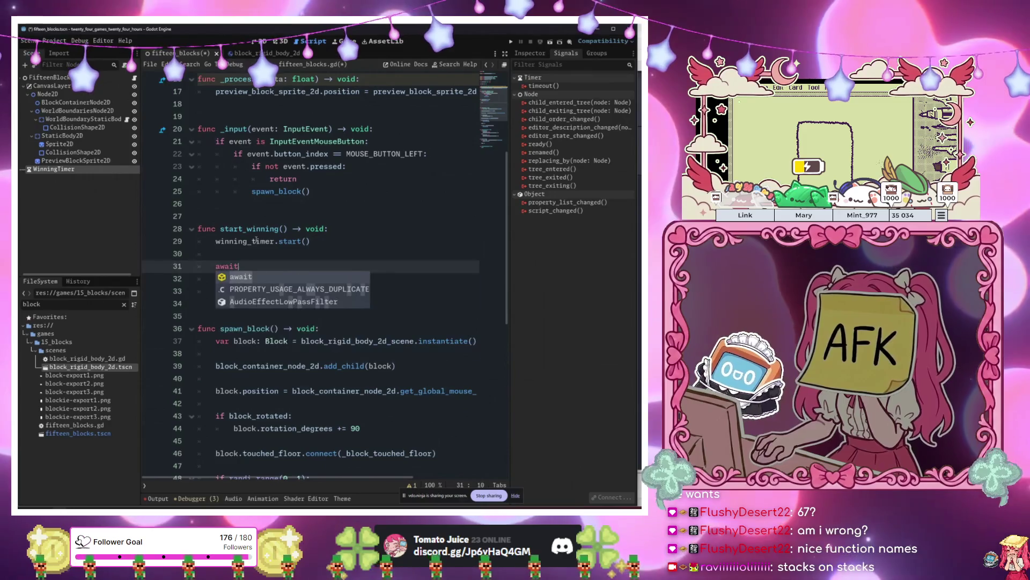
pyautogui.write('wi')
pyautogui.press('Return')
pyautogui.write('.fi')
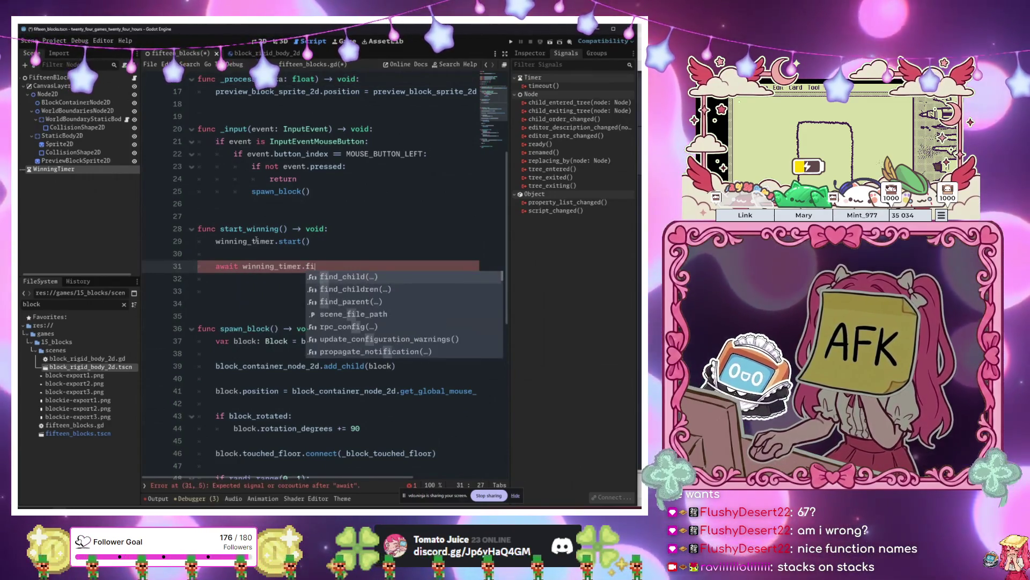
pyautogui.write('ni')
pyautogui.press('BackSpace')
pyautogui.press('BackSpace')
pyautogui.press('BackSpace')
pyautogui.write('tim')
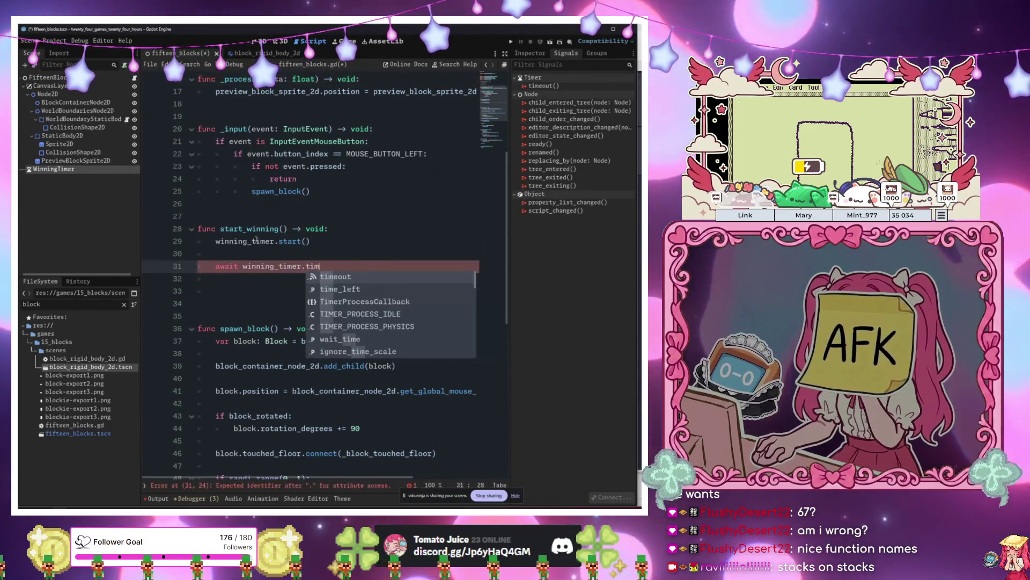
pyautogui.press('Return')
# Add 'if points == blocks_to_stack_to_win: win()' after the await.
pyautogui.press('Return')
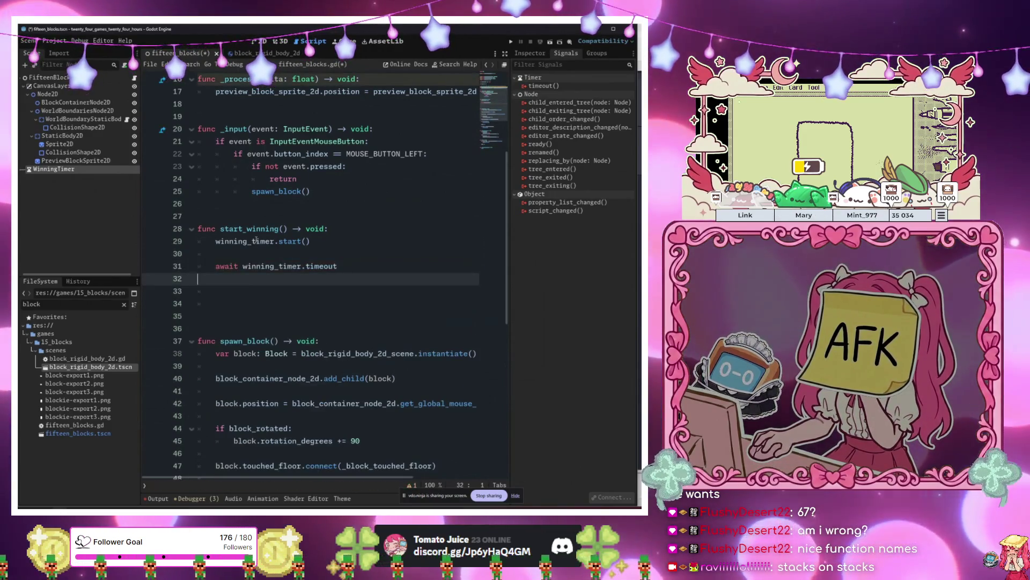
pyautogui.press('Return')
pyautogui.press('Tab')
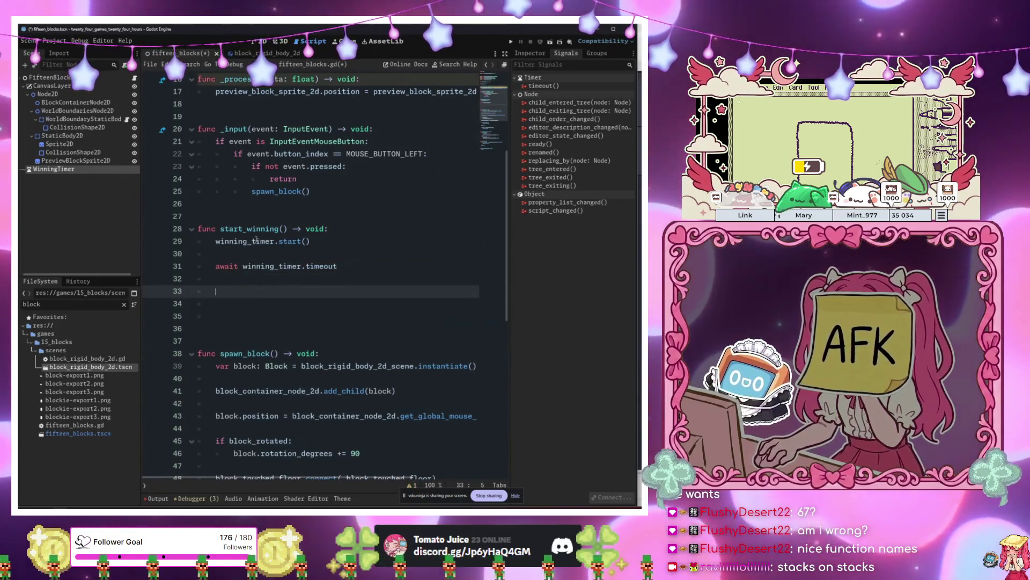
pyautogui.write('if points')
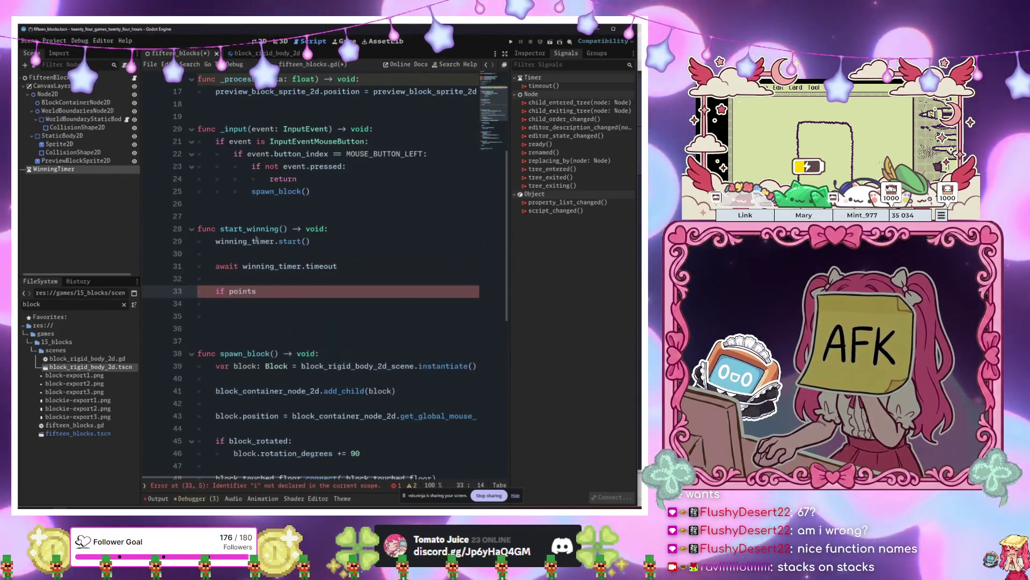
pyautogui.write(' ==')
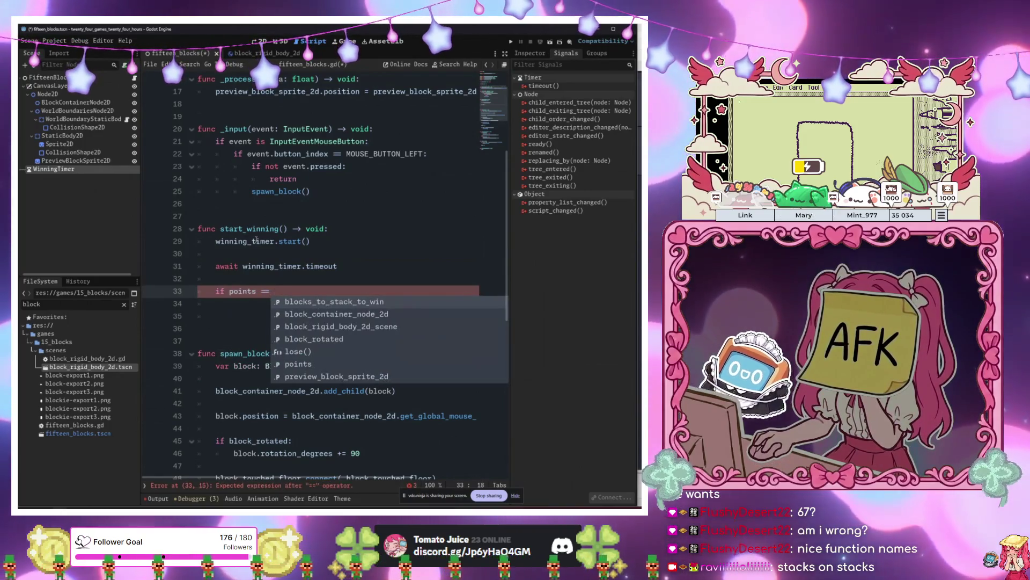
pyautogui.press('Return')
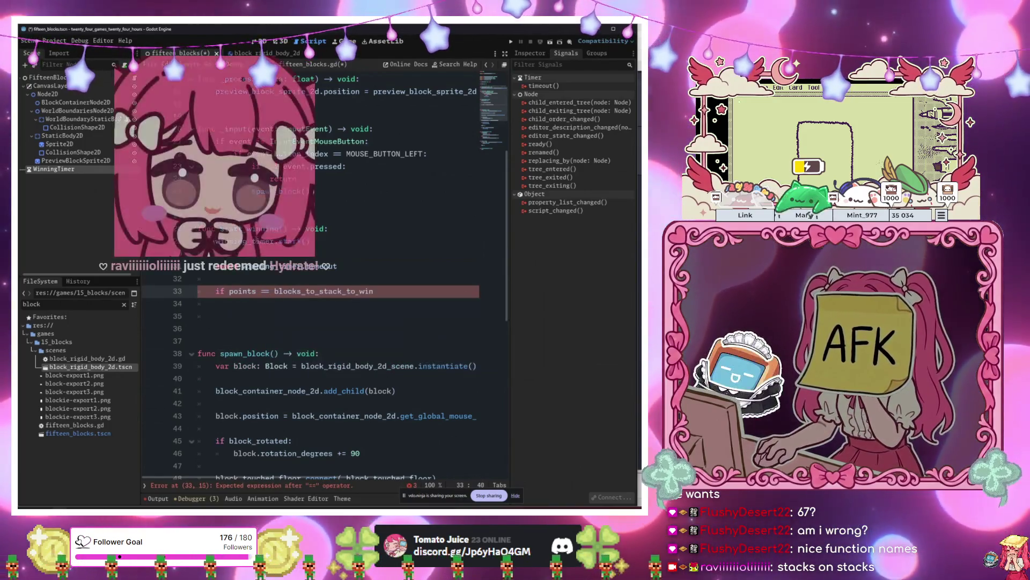
pyautogui.write(':')
pyautogui.press('Return')
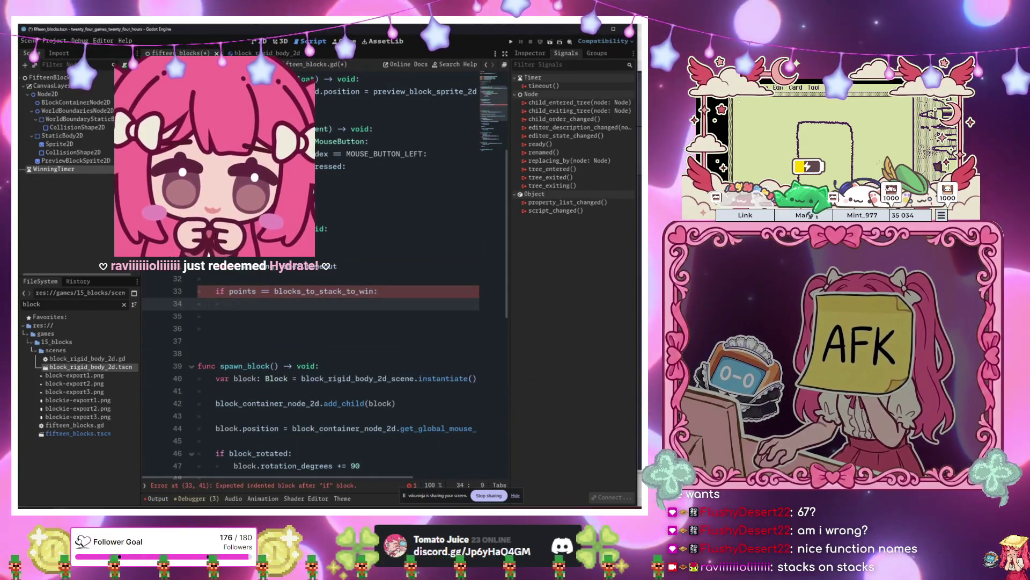
pyautogui.write('wi')
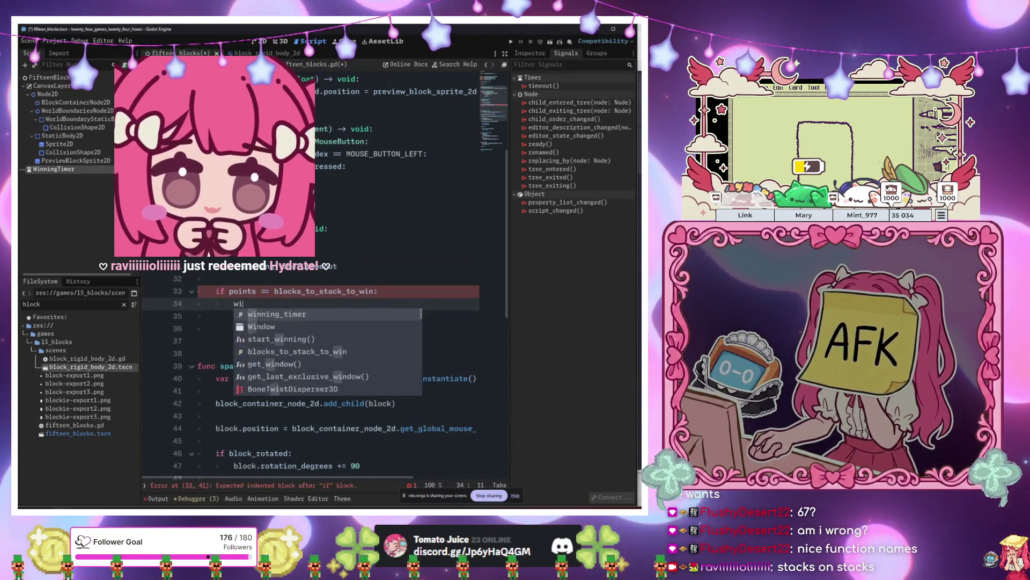
pyautogui.write('n()')
pyautogui.click(256, 291)
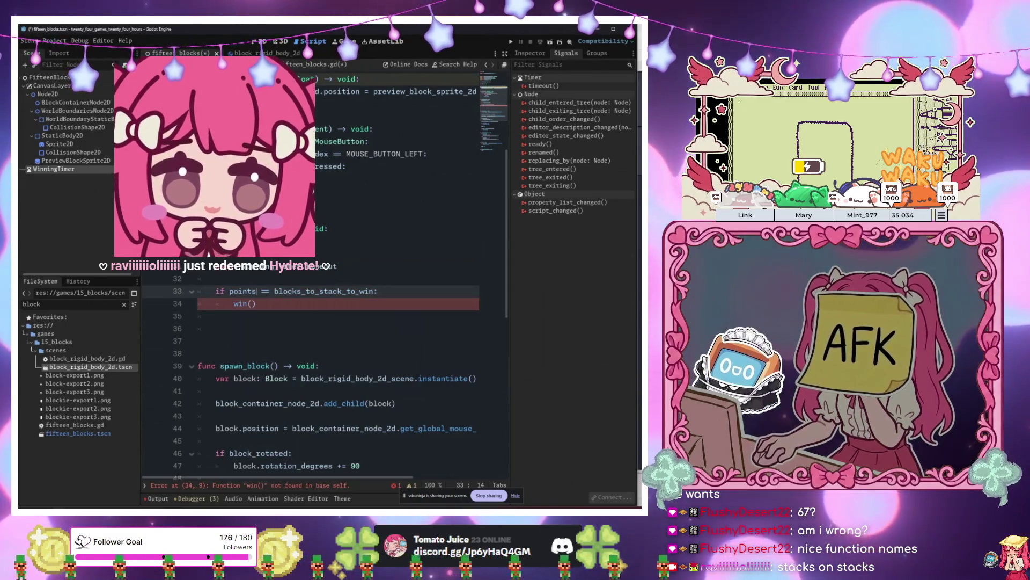
# Declare a new empty 'func win() -> void:' function.
pyautogui.click(207, 217)
pyautogui.write('fu')
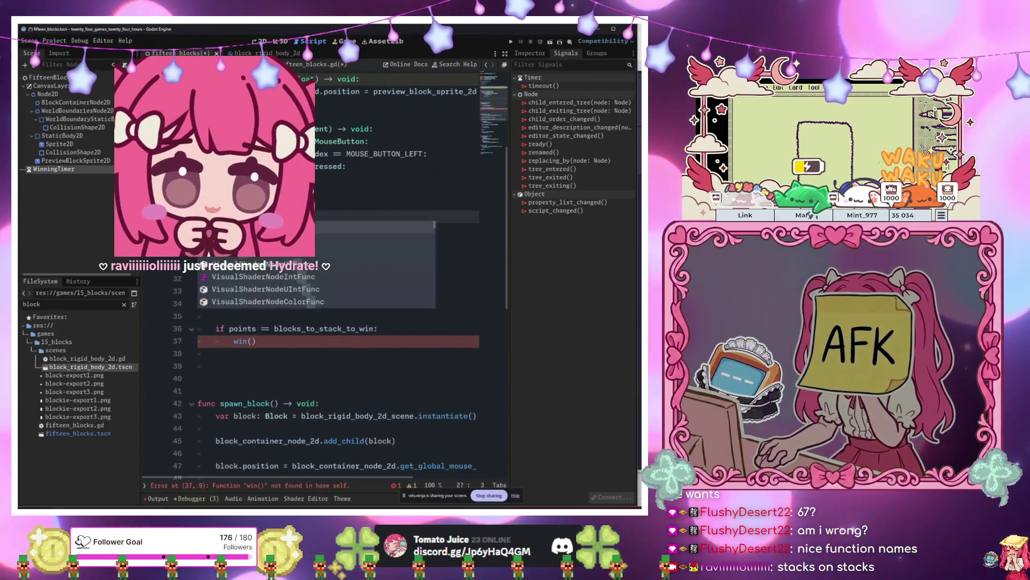
pyautogui.write('nc win() -')
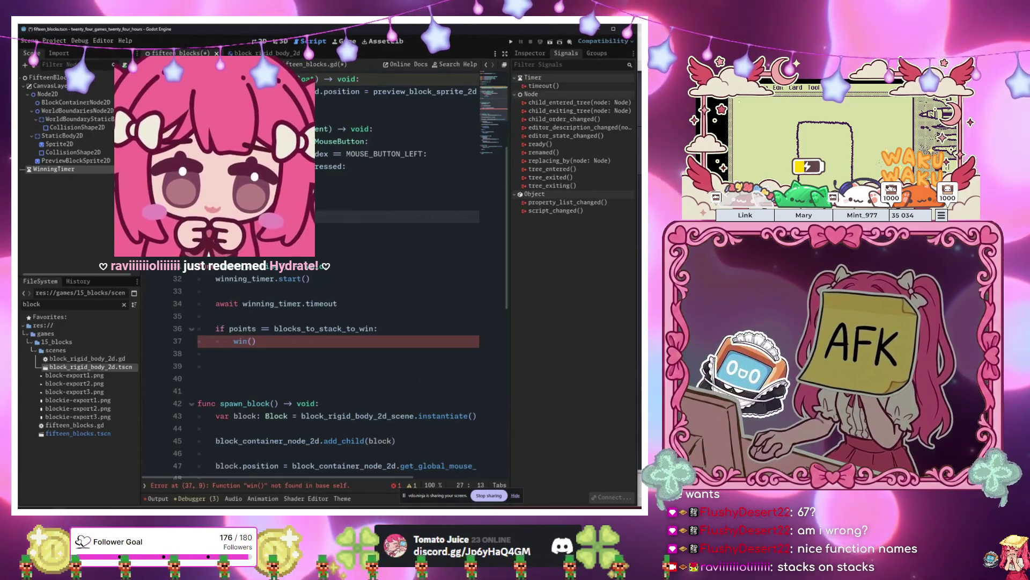
pyautogui.write('> void:')
pyautogui.press('Return')
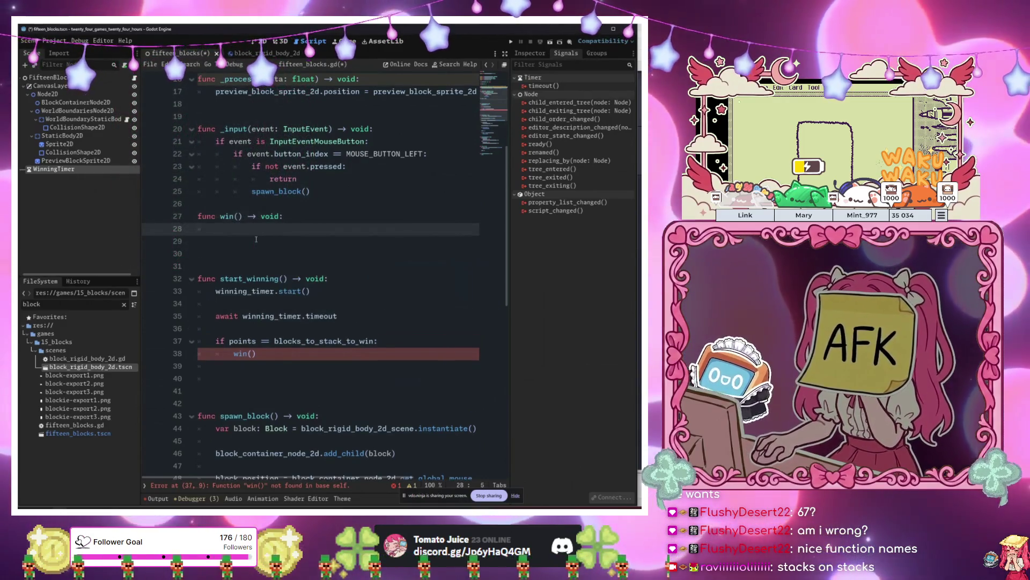
# Add print("Yay") inside win() and remove the extra blank line after it.
pyautogui.write('print("Ya')
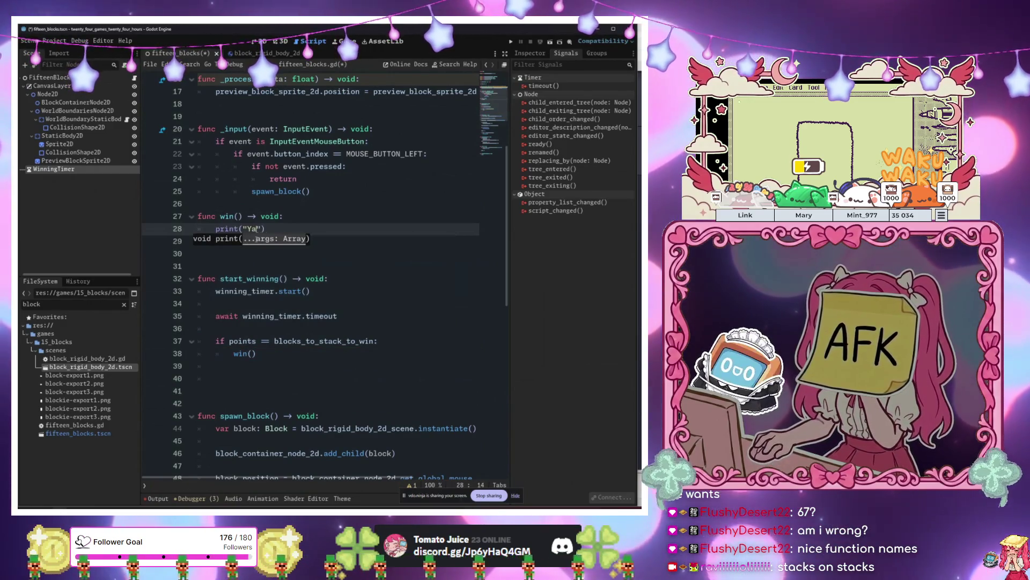
pyautogui.click(305, 304)
pyautogui.press('Down')
pyautogui.press('Down')
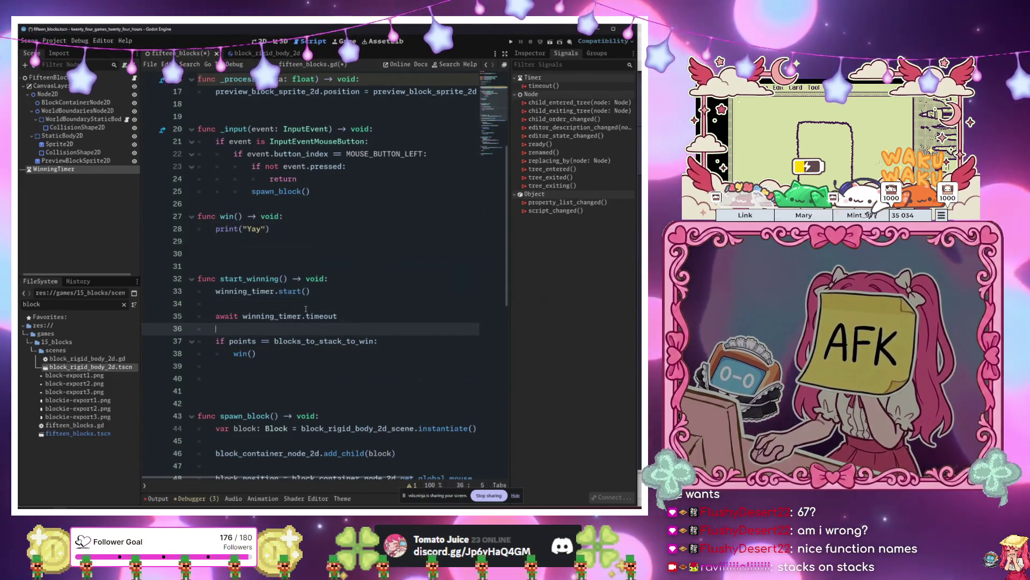
pyautogui.click(318, 234)
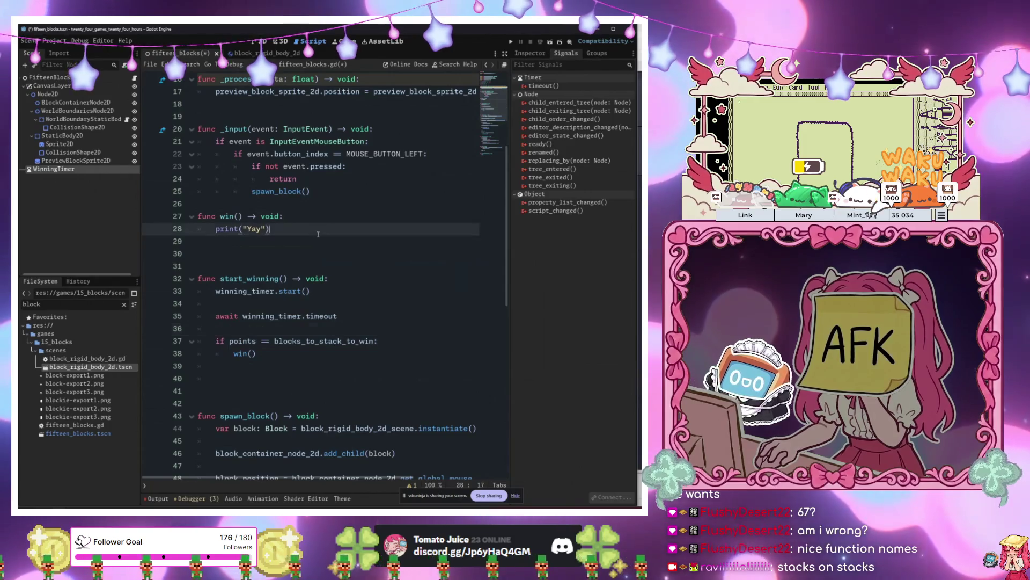
pyautogui.click(315, 252)
pyautogui.press('BackSpace')
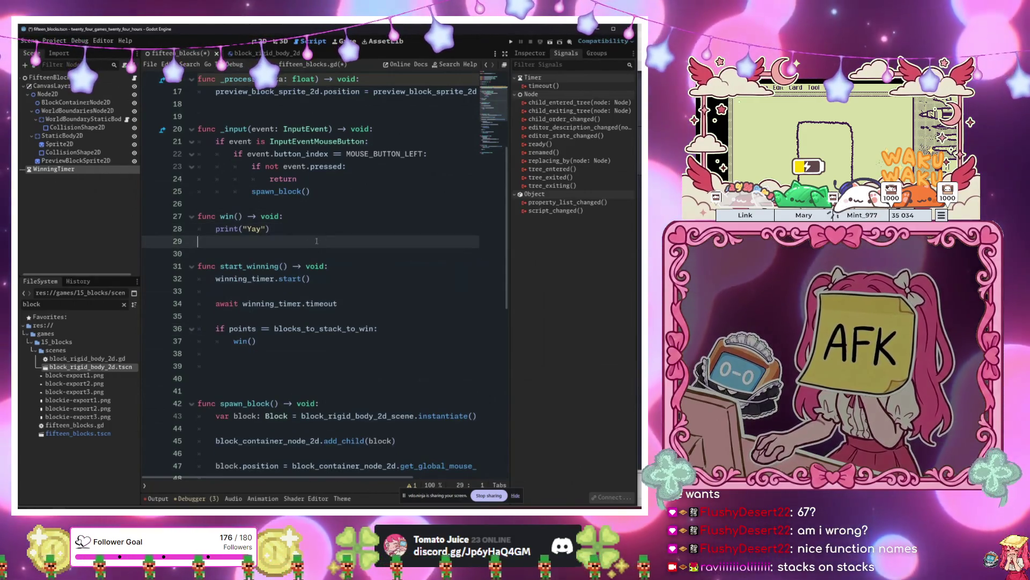
pyautogui.scroll(-3, 317, 241)
pyautogui.click(293, 328)
pyautogui.scroll(6, 298, 256)
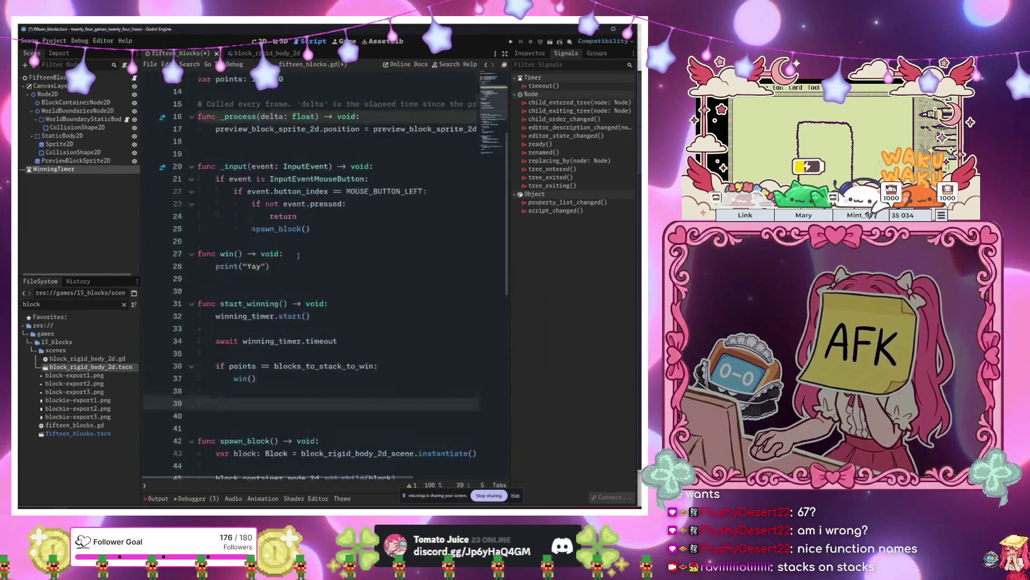
pyautogui.click(304, 367)
pyautogui.click(302, 378)
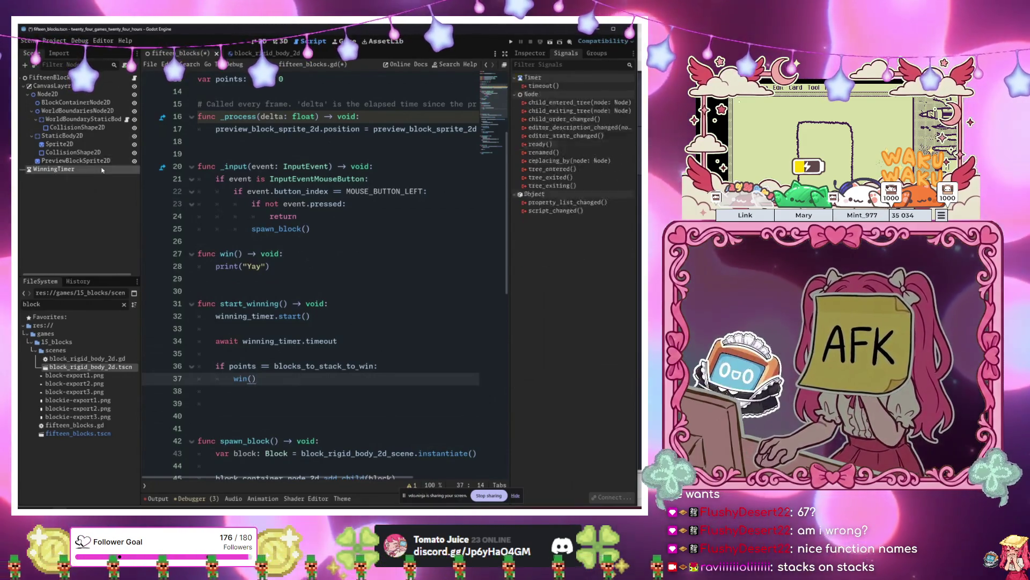
# Make start_winning() call winning_timer.start(6) so the timer runs 6 seconds.
pyautogui.click(533, 55)
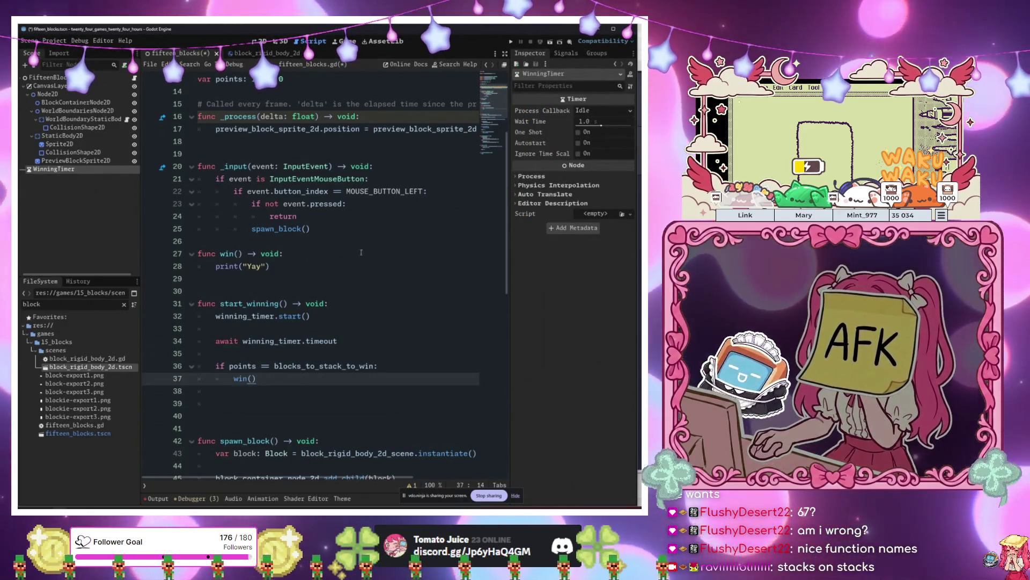
pyautogui.click(308, 316)
pyautogui.write('6')
pyautogui.click(331, 304)
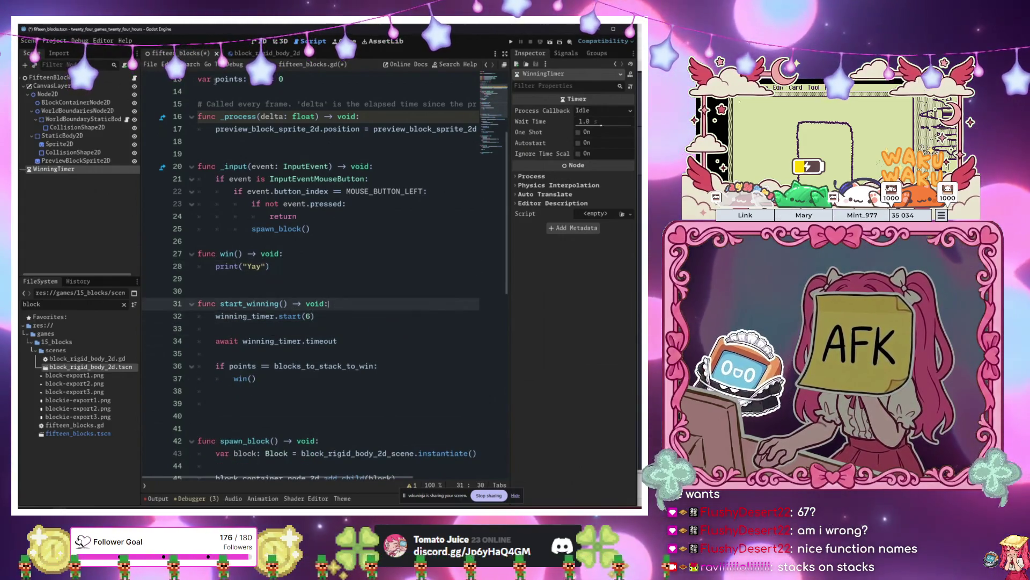
# Return to the 2D fifteen_blocks scene with the WinningTimer node selected.
pyautogui.click(303, 147)
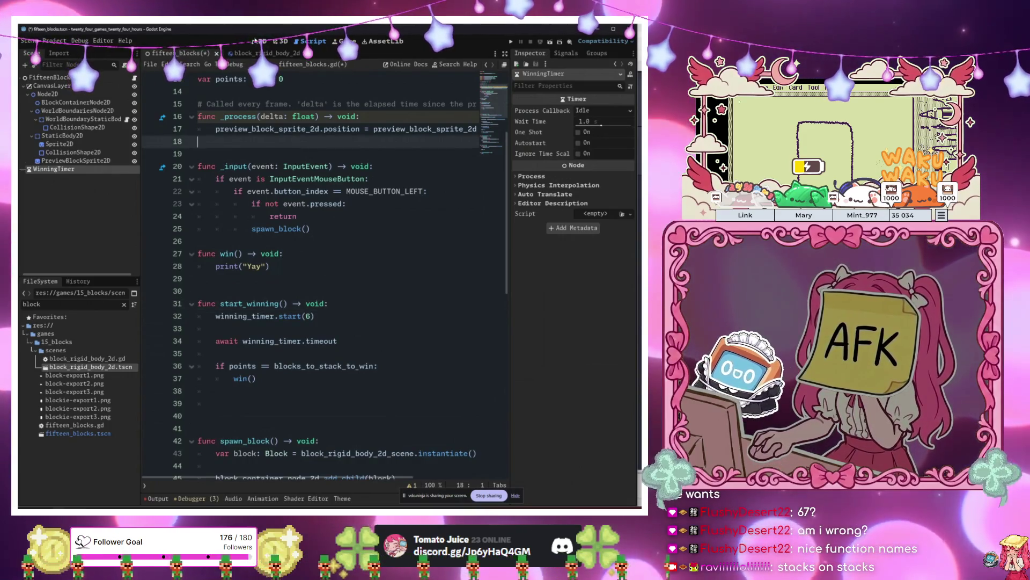
pyautogui.click(256, 41)
pyautogui.click(107, 170)
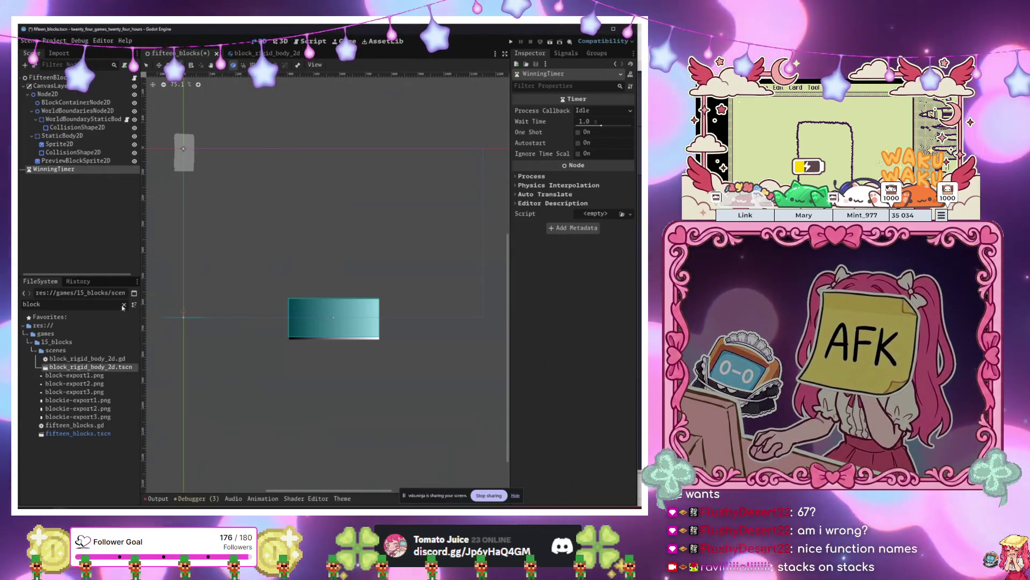
# Add a ColorRect under the root, above CanvasLayer, stretched to Full Rect.
pyautogui.click(48, 77)
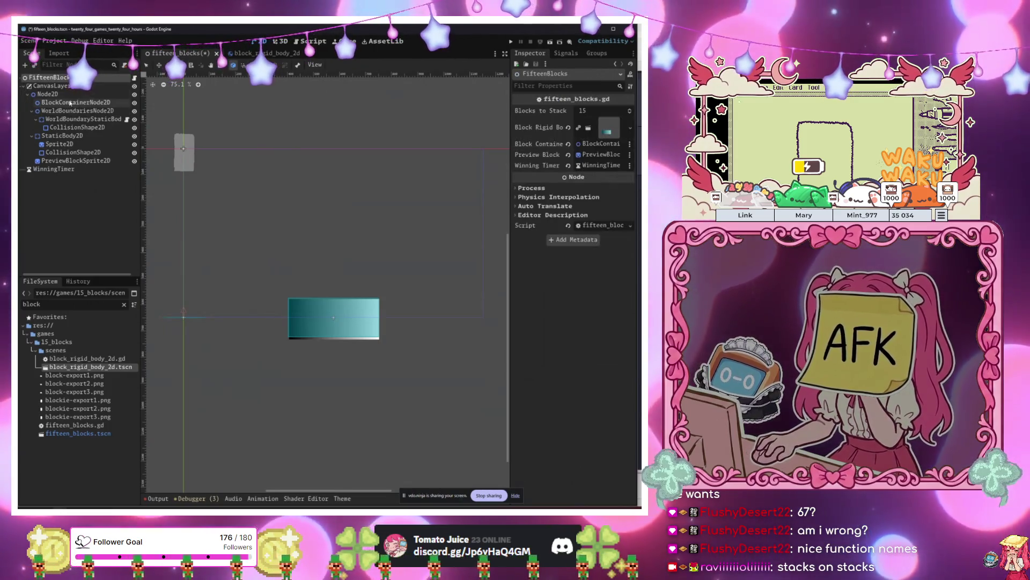
pyautogui.hotkey('ctrl', 'a')
pyautogui.write('color')
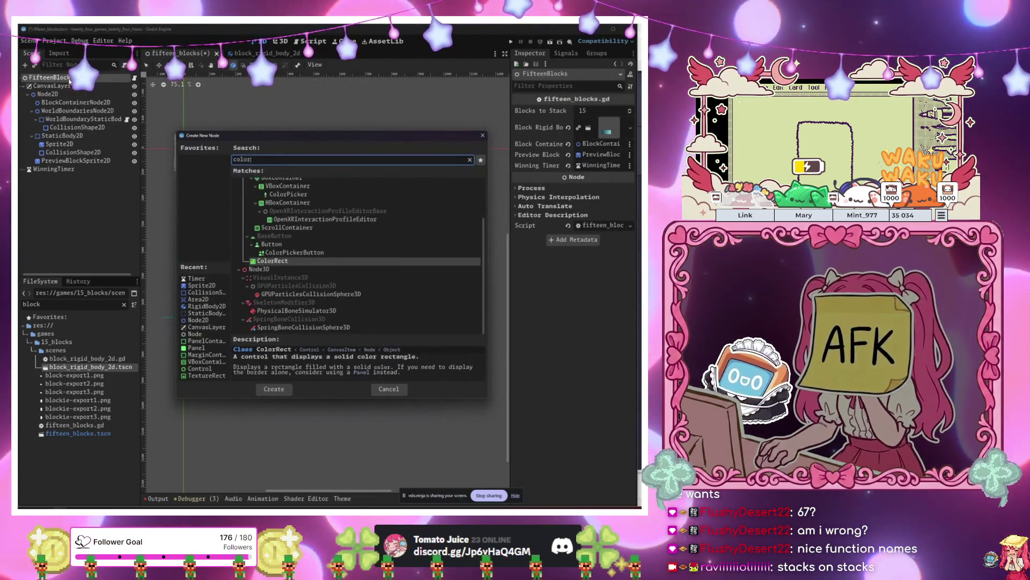
pyautogui.press('Return')
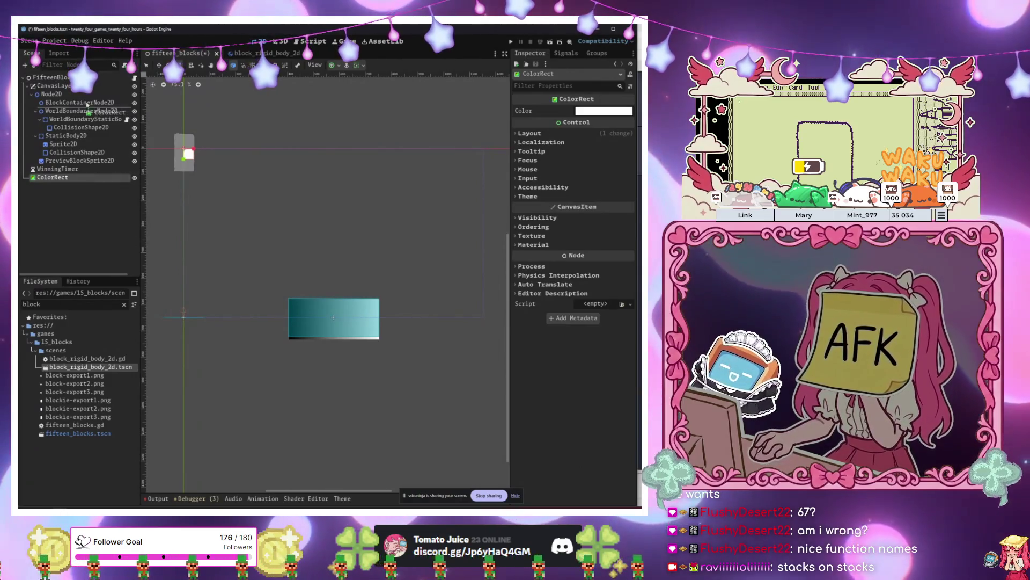
pyautogui.moveTo(85, 86); pyautogui.dragTo(85, 84)
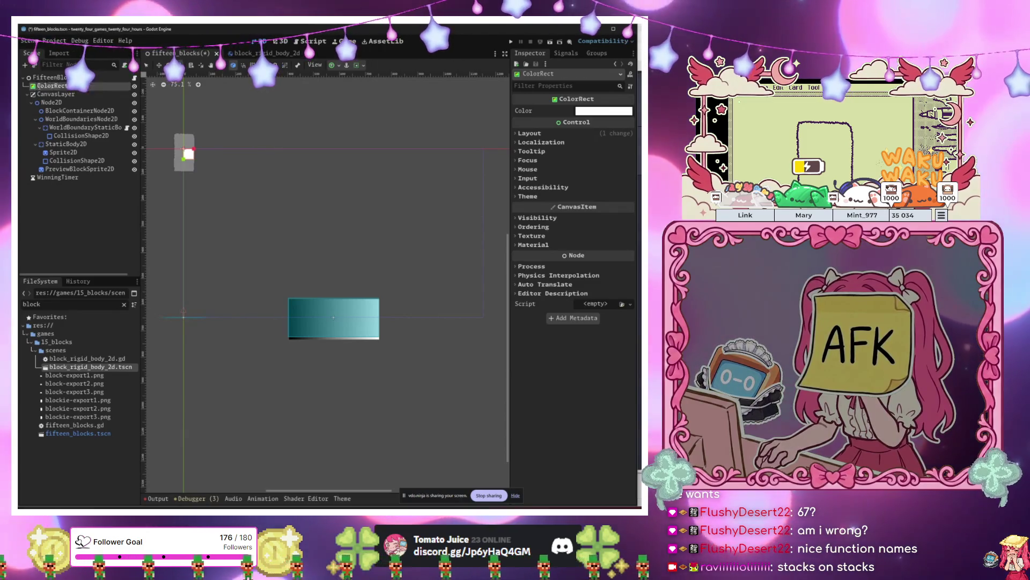
pyautogui.click(333, 65)
pyautogui.click(385, 129)
# Instance the palette_sprite_2d scene under the FifteenBlocks root.
pyautogui.click(51, 77)
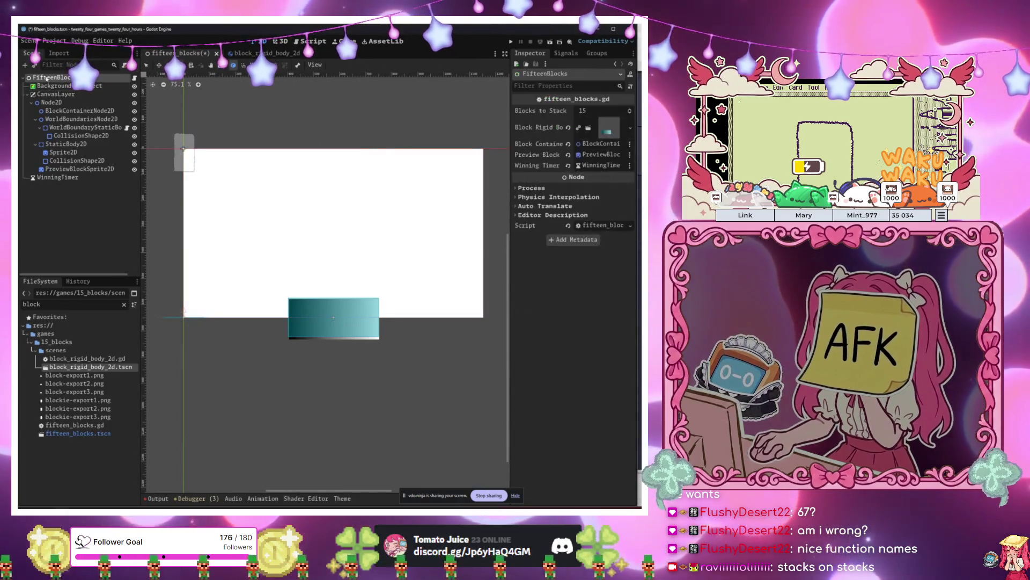
pyautogui.click(34, 64)
pyautogui.write('pale')
pyautogui.press('Return')
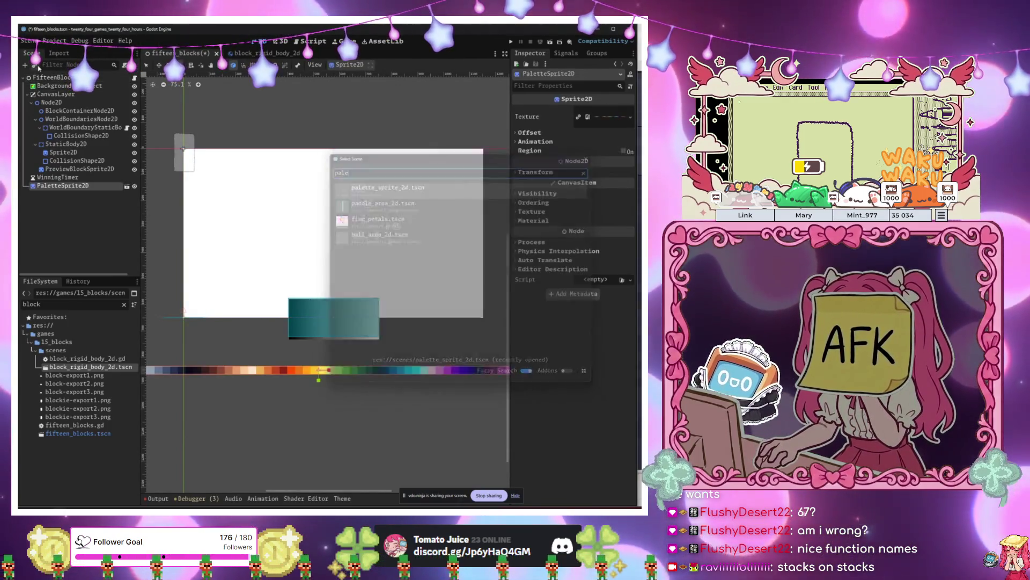
# Eyedrop the palette's green (1e6f50) into BackgroundColorRect's Color and recentre the canvas.
pyautogui.click(54, 86)
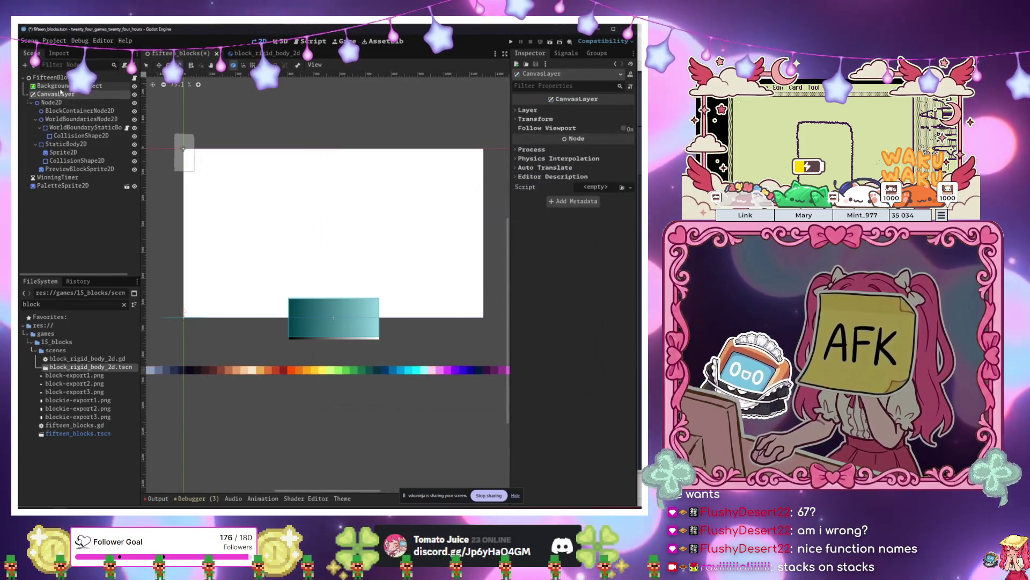
pyautogui.click(604, 110)
pyautogui.click(559, 214)
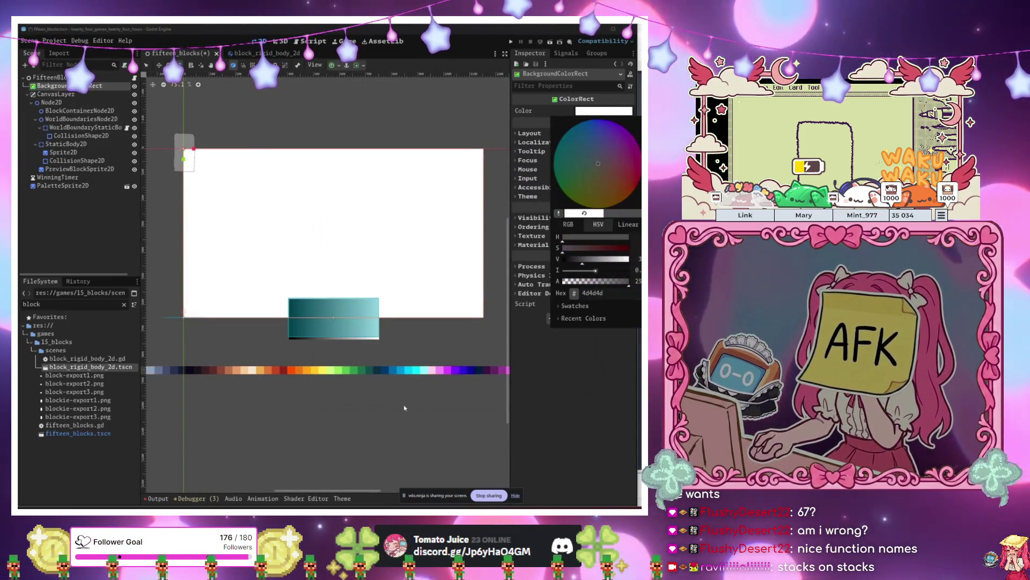
pyautogui.click(360, 374)
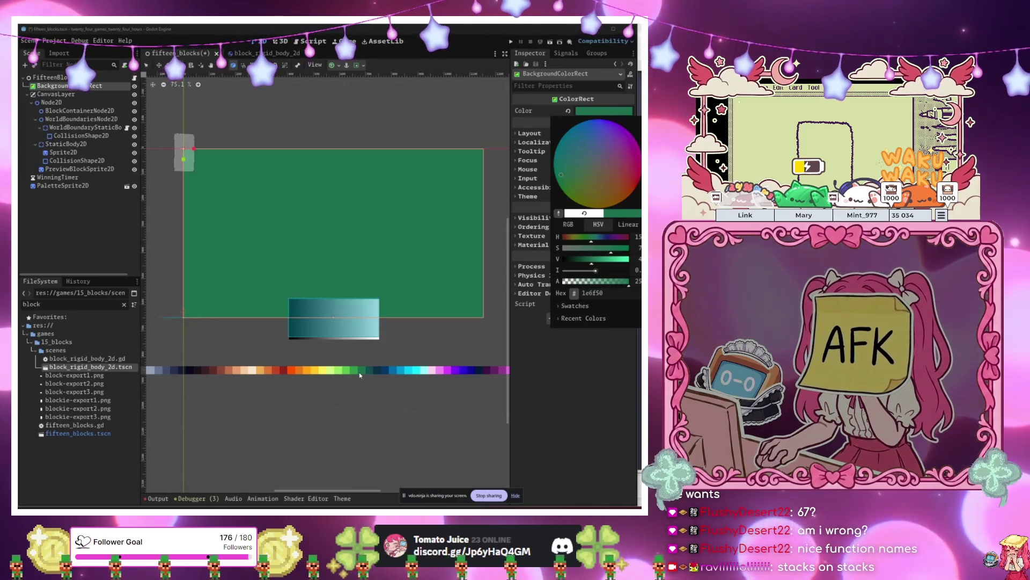
pyautogui.click(360, 374)
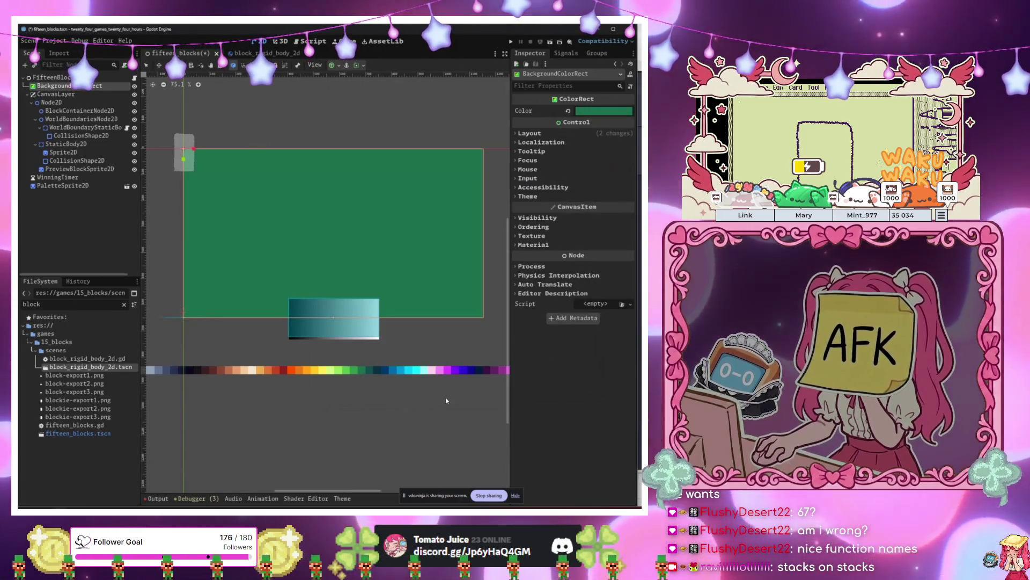
pyautogui.scroll(-2, 365, 381)
pyautogui.scroll(-2, 368, 385)
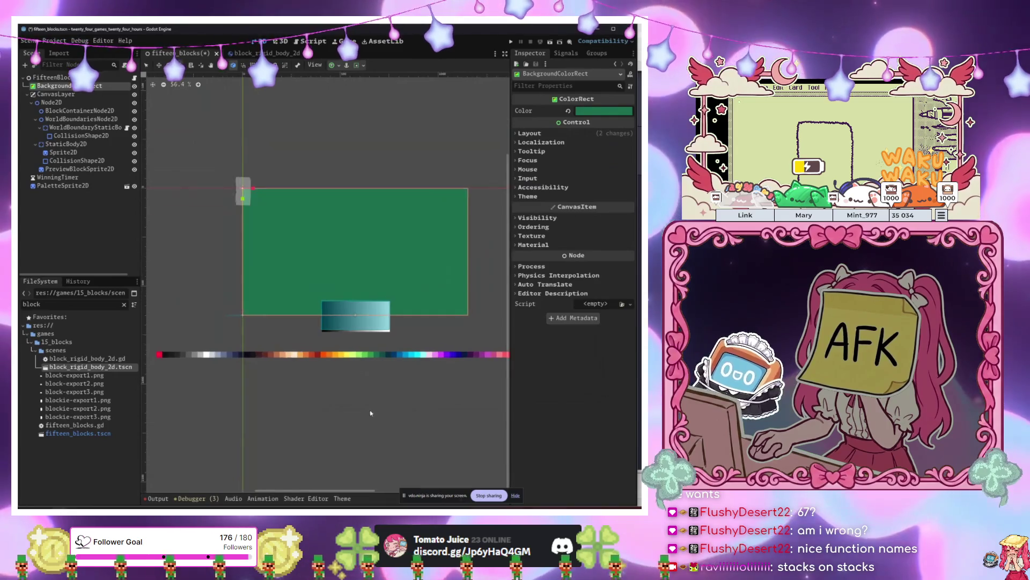
pyautogui.hscroll(3, 359, 387)
pyautogui.moveTo(259, 399); pyautogui.dragTo(329, 395)
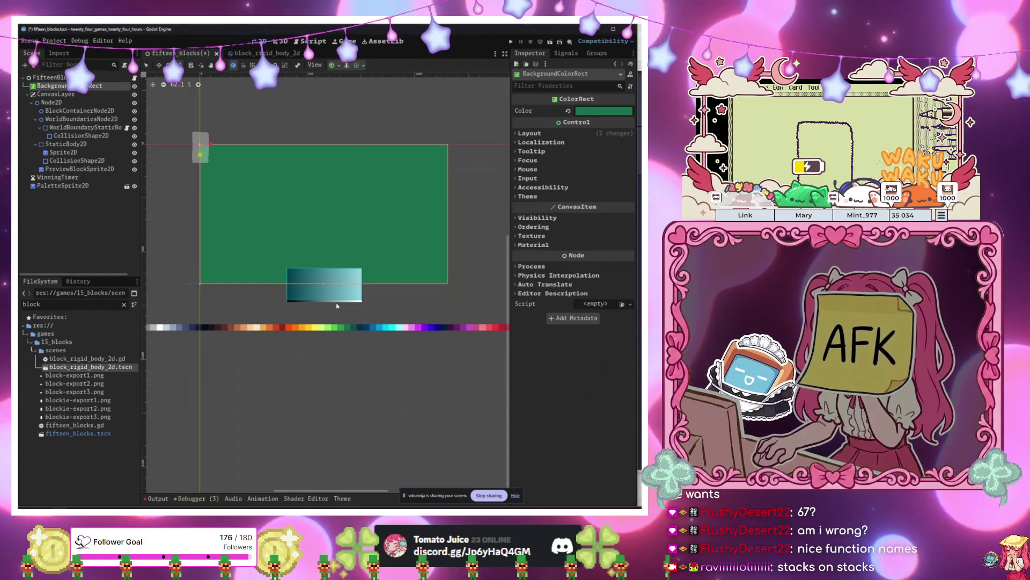
pyautogui.click(81, 135)
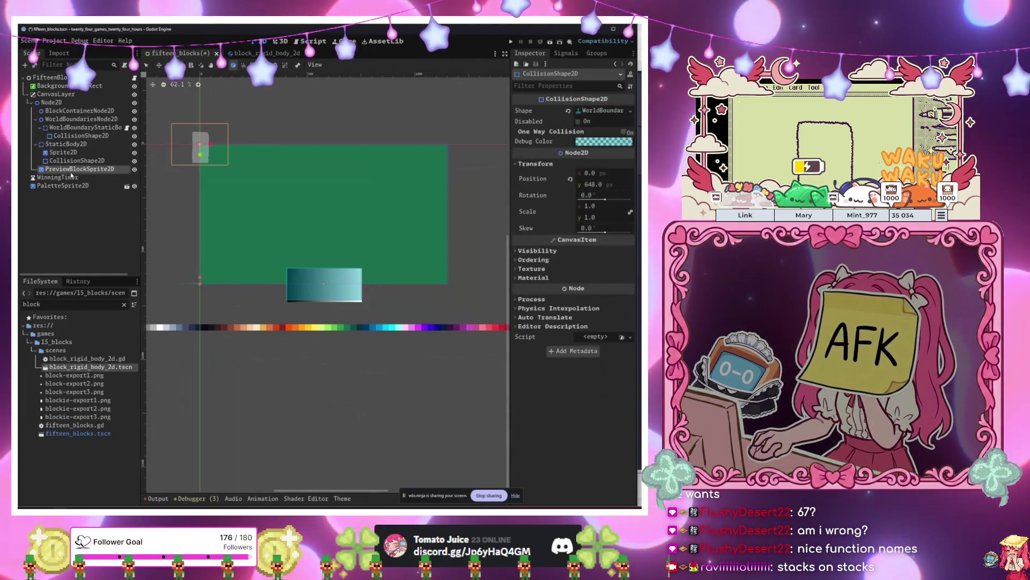
# Find and open thirdteen_balloons.tscn from the 13_balloons folder in FileSystem.
pyautogui.click(66, 143)
pyautogui.click(61, 79)
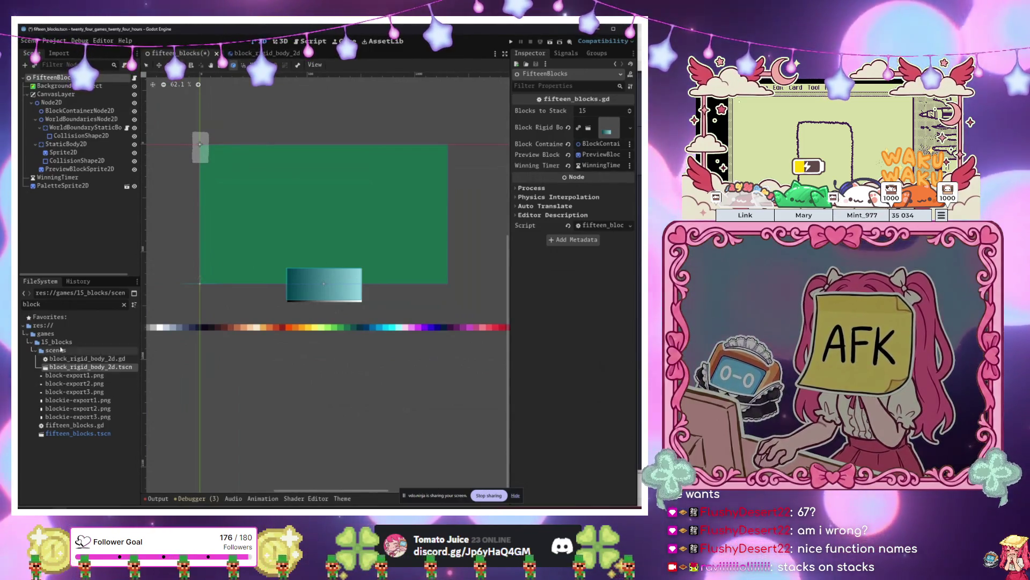
pyautogui.click(72, 306)
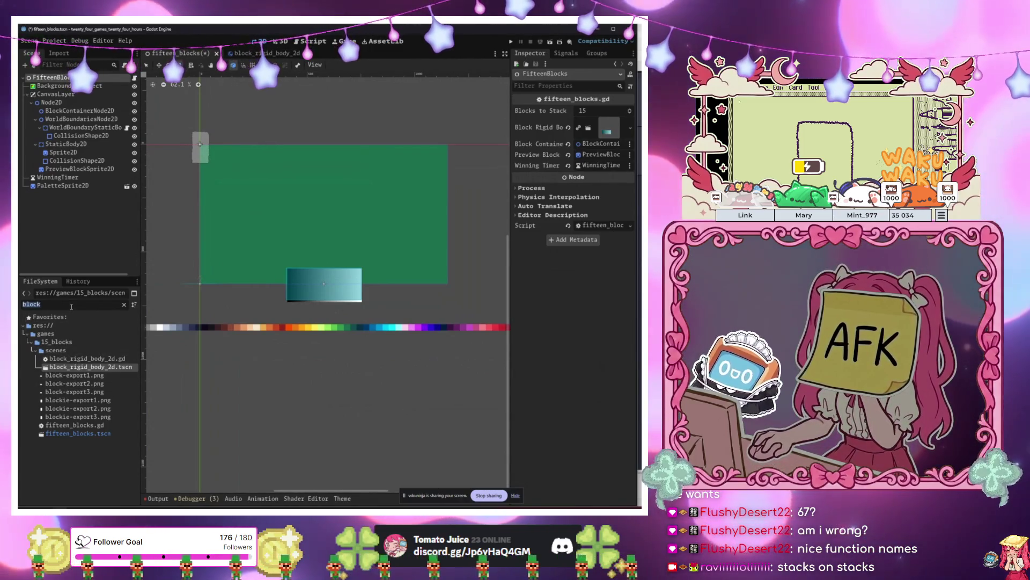
pyautogui.write('13')
pyautogui.click(60, 342)
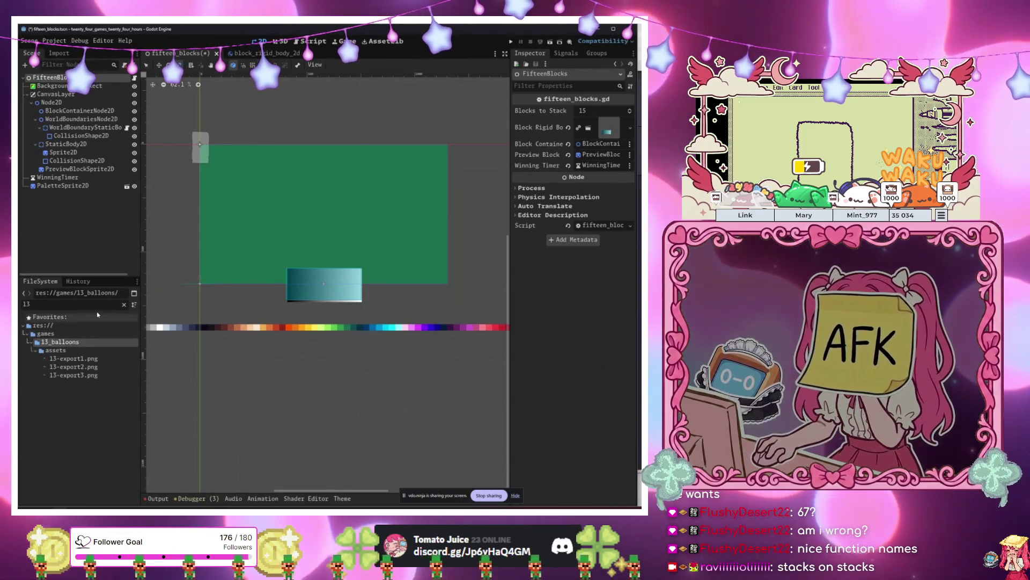
pyautogui.click(124, 304)
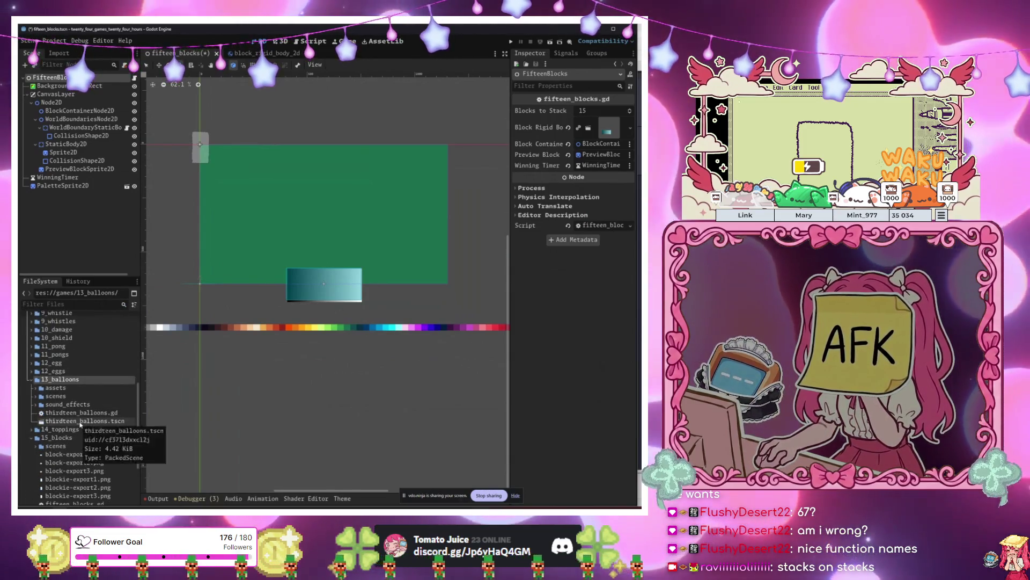
pyautogui.doubleClick(81, 422)
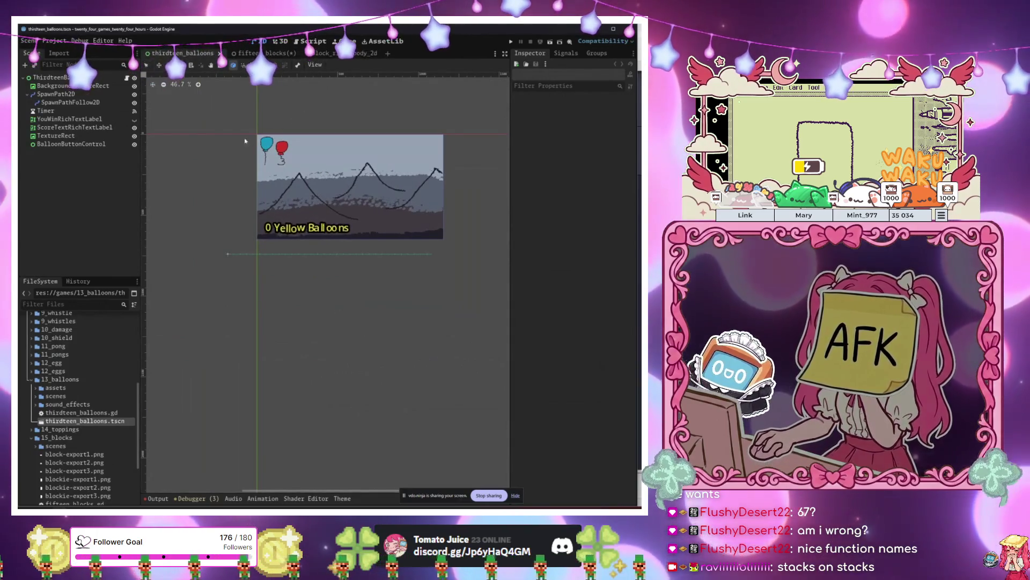
# Copy YouWinRichTextLabel and ScoreTextRichTextLabel and paste them into the fifteen_blocks scene.
pyautogui.click(72, 128)
pyautogui.keyDown('ctrl'); pyautogui.click(72, 119); pyautogui.keyUp('ctrl')
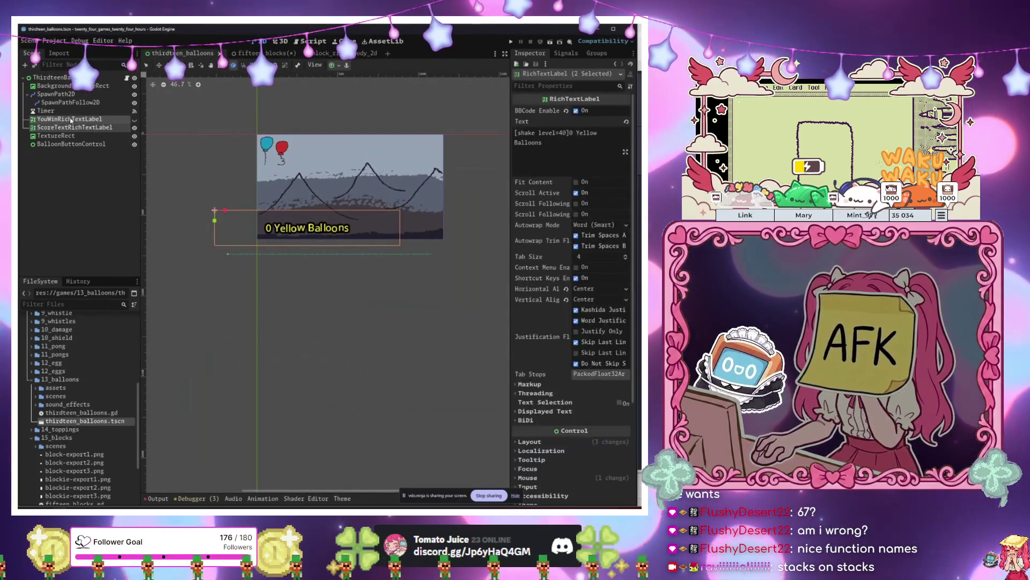
pyautogui.click(278, 54)
pyautogui.hotkey('ctrl', 'v')
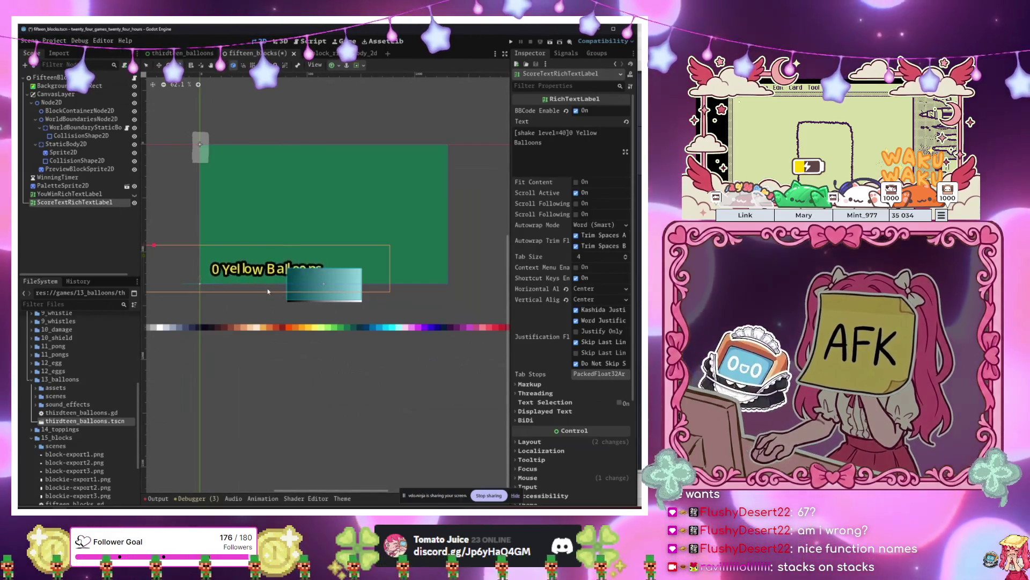
# Change the score label's text to [shake level=40]0.
pyautogui.moveTo(266, 289); pyautogui.dragTo(273, 256)
pyautogui.hotkey('ctrl', 'z')
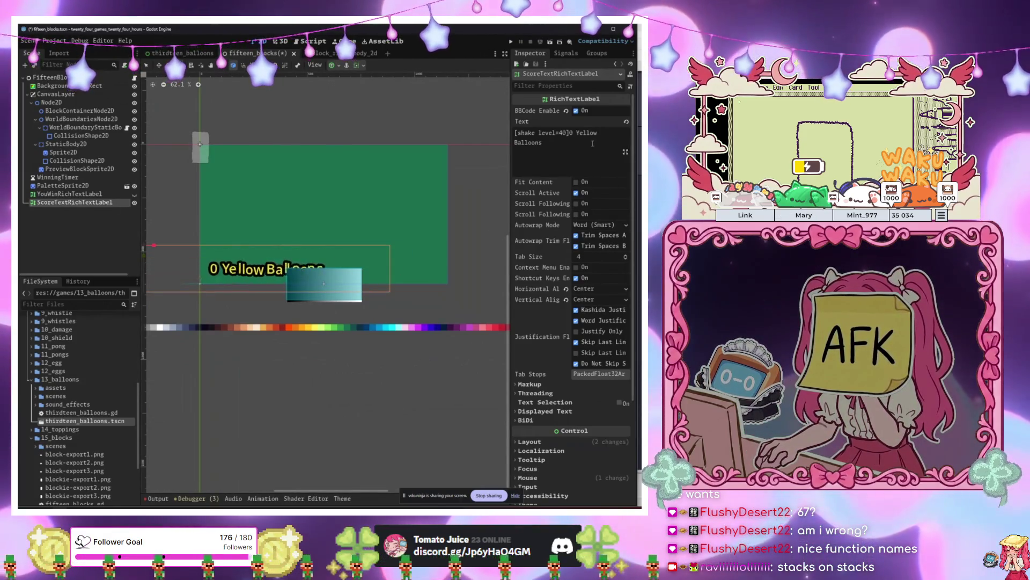
pyautogui.click(573, 144)
pyautogui.press('BackSpace')
pyautogui.press('BackSpace')
pyautogui.press('BackSpace')
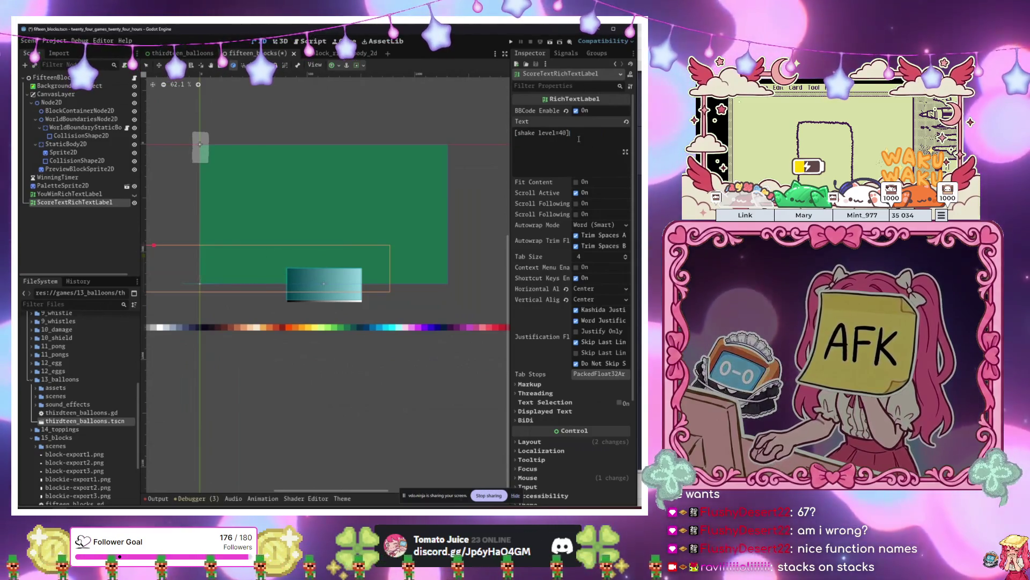
pyautogui.write('0')
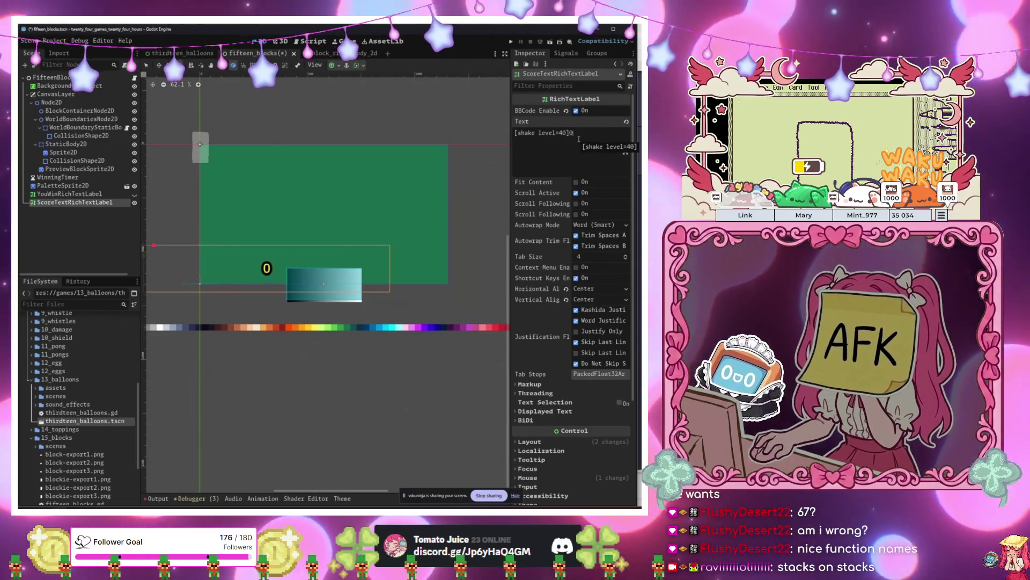
# Tint the score label's Modulate a dark grey by desaturating 494405.
pyautogui.scroll(-5, 539, 346)
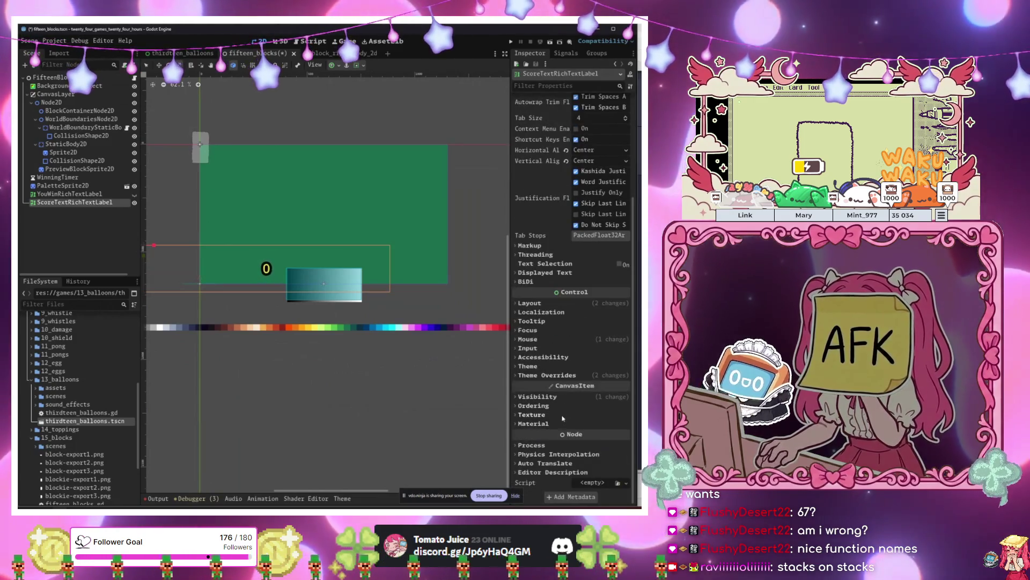
pyautogui.click(538, 396)
pyautogui.click(589, 418)
pyautogui.write('494405')
pyautogui.press('Return')
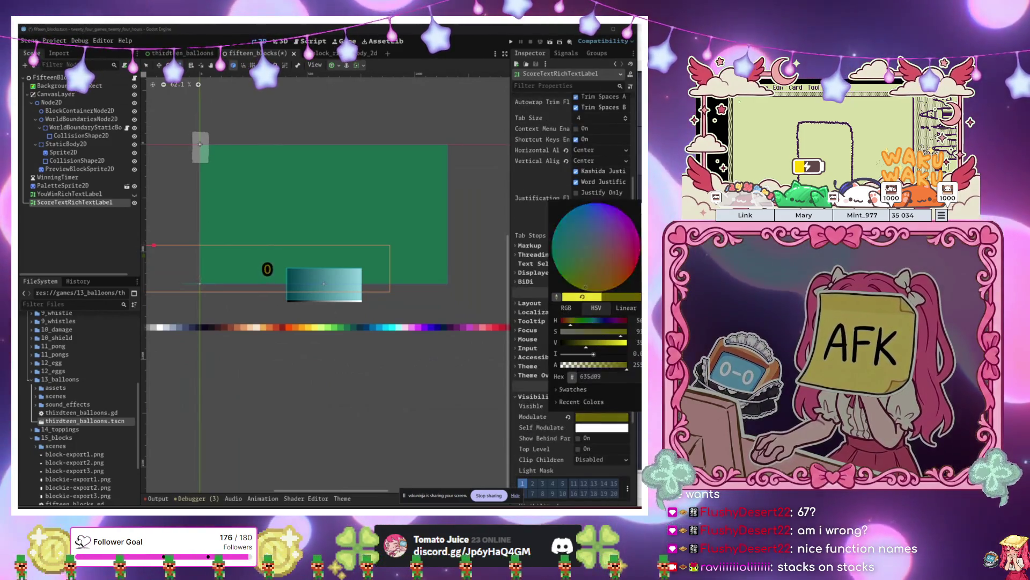
pyautogui.moveTo(591, 332); pyautogui.dragTo(560, 332)
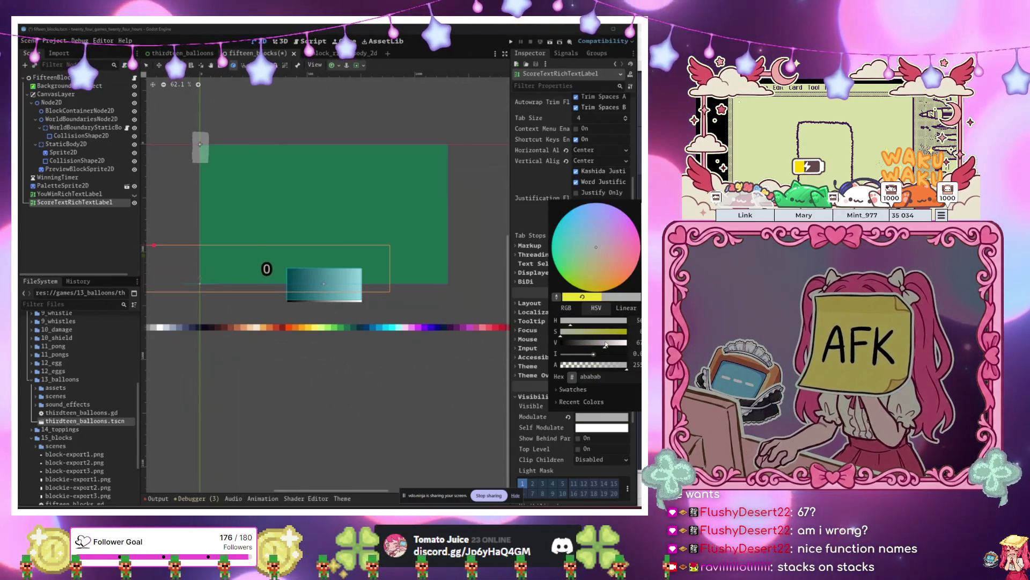
pyautogui.click(336, 400)
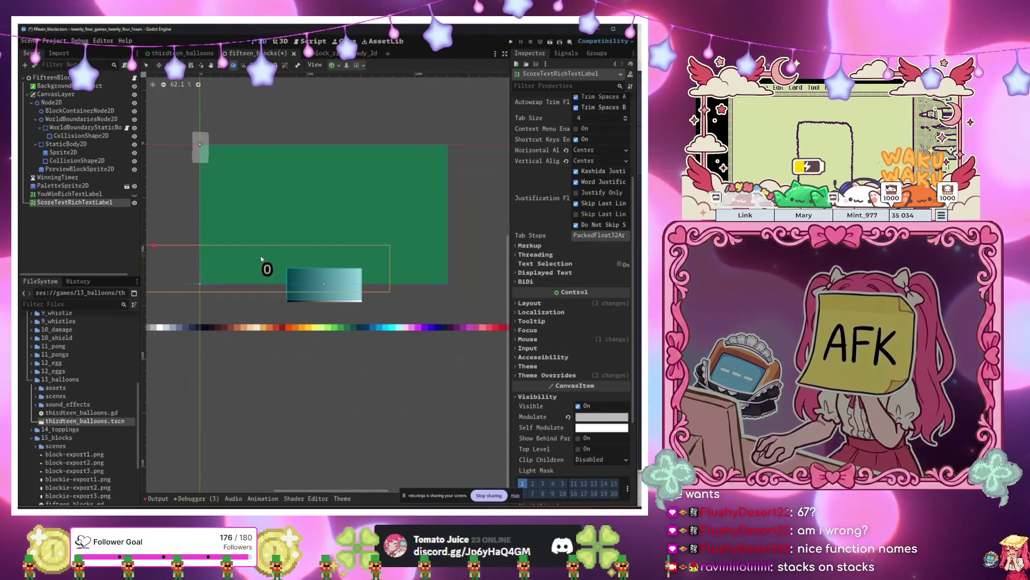
# Shift the score label left, then select YouWinRichTextLabel and view its signals.
pyautogui.moveTo(297, 267); pyautogui.dragTo(250, 261)
pyautogui.press('Up')
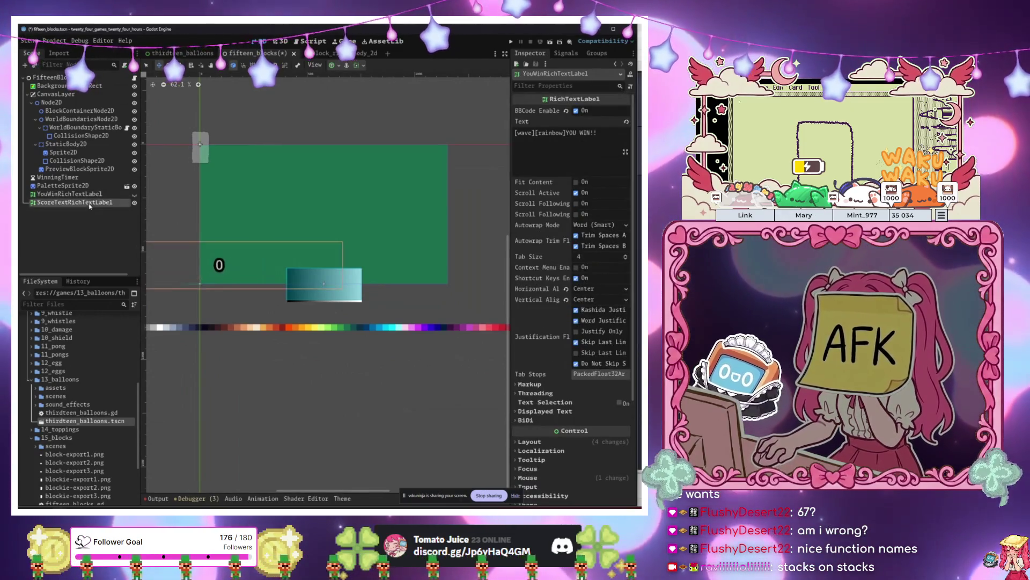
pyautogui.click(575, 54)
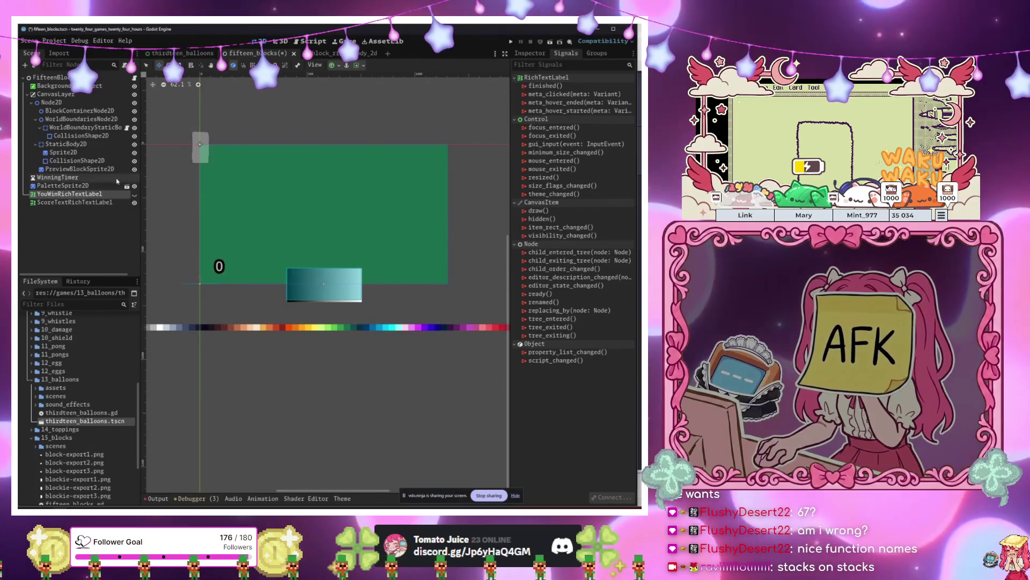
pyautogui.hotkey('ctrl', 'F3')
# Export a you_win_rich_text_label variable and call you_win_rich_text_label.show() in win().
pyautogui.scroll(6, 291, 212)
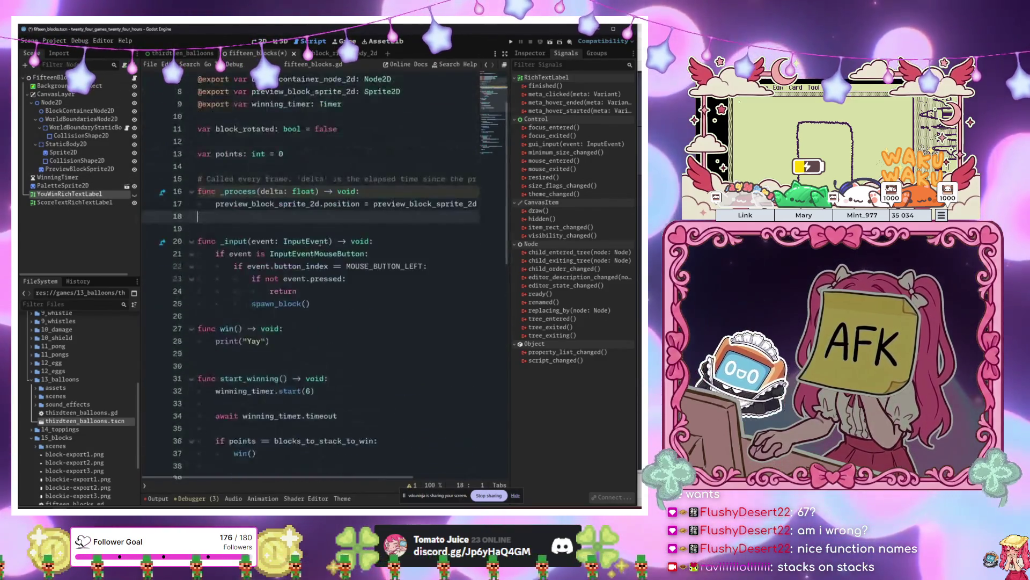
pyautogui.click(281, 192)
pyautogui.hotkey('ctrl', 'Return')
pyautogui.scroll(-2, 281, 192)
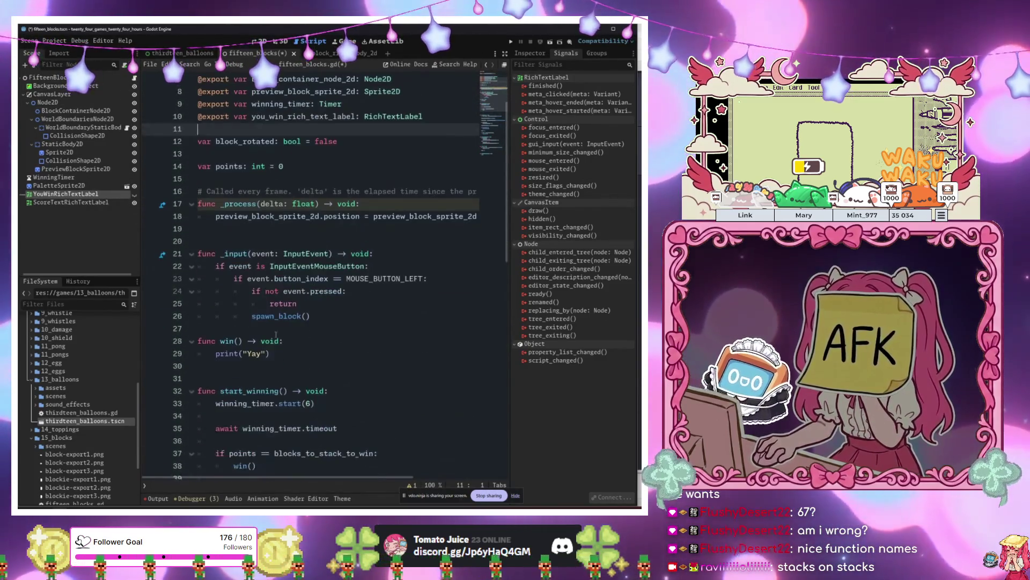
pyautogui.click(272, 352)
pyautogui.press('Return')
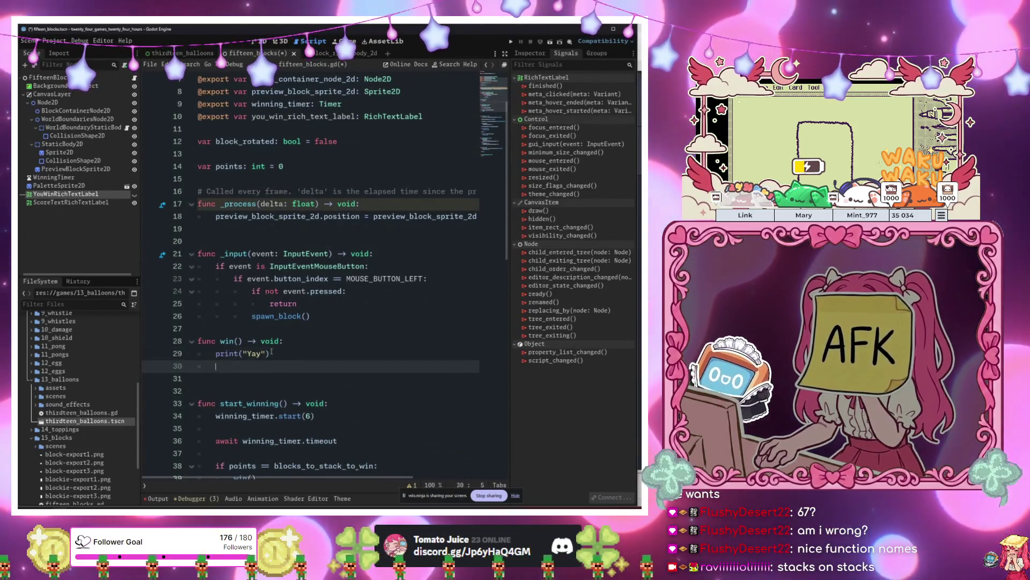
pyautogui.write('yoyu')
pyautogui.press('BackSpace')
pyautogui.write('u')
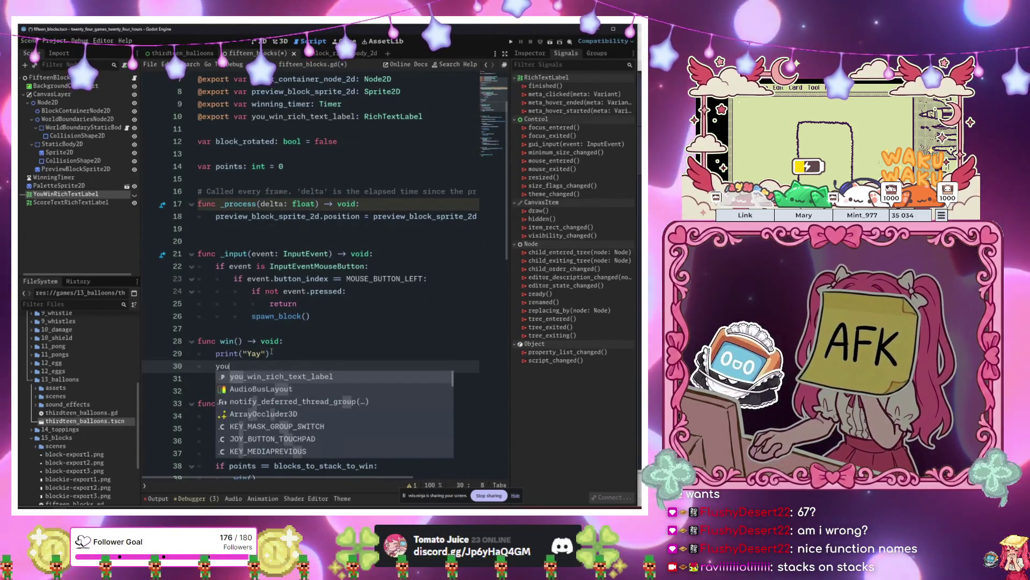
pyautogui.press('Return')
pyautogui.write('.sh')
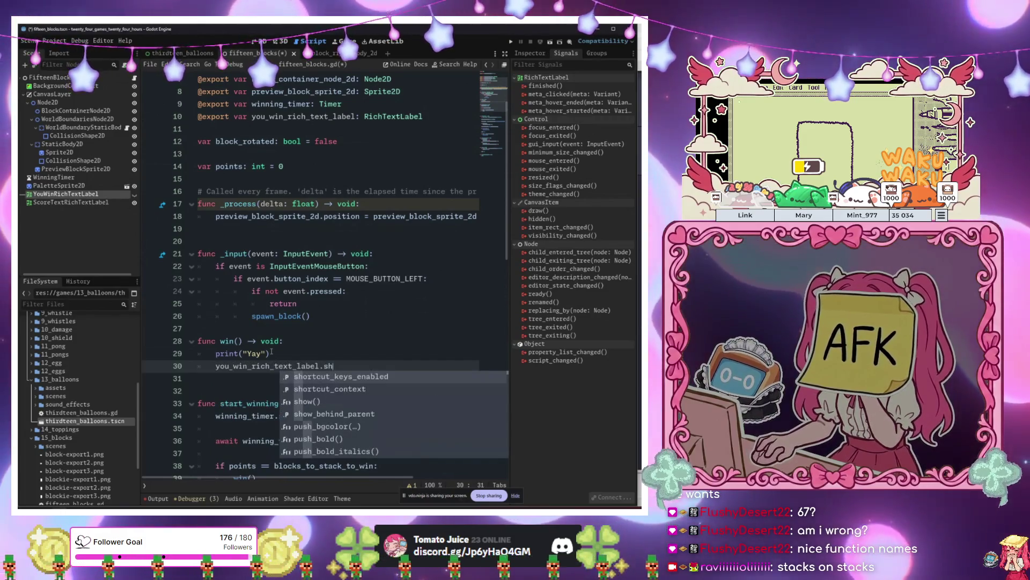
pyautogui.press('Return')
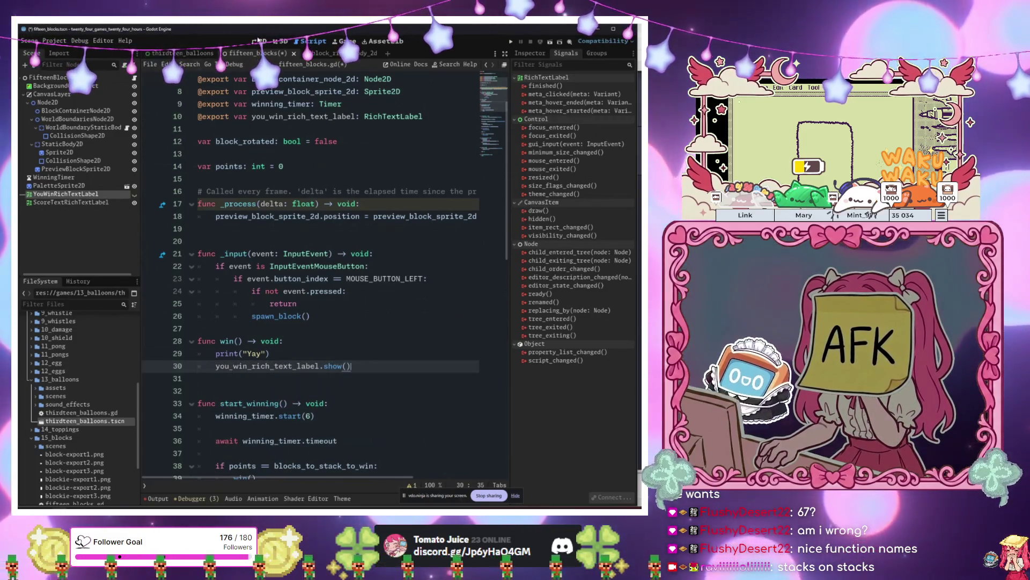
# Hide the YOU WIN!! label in the Scene dock by toggling its eye icon off.
pyautogui.click(260, 41)
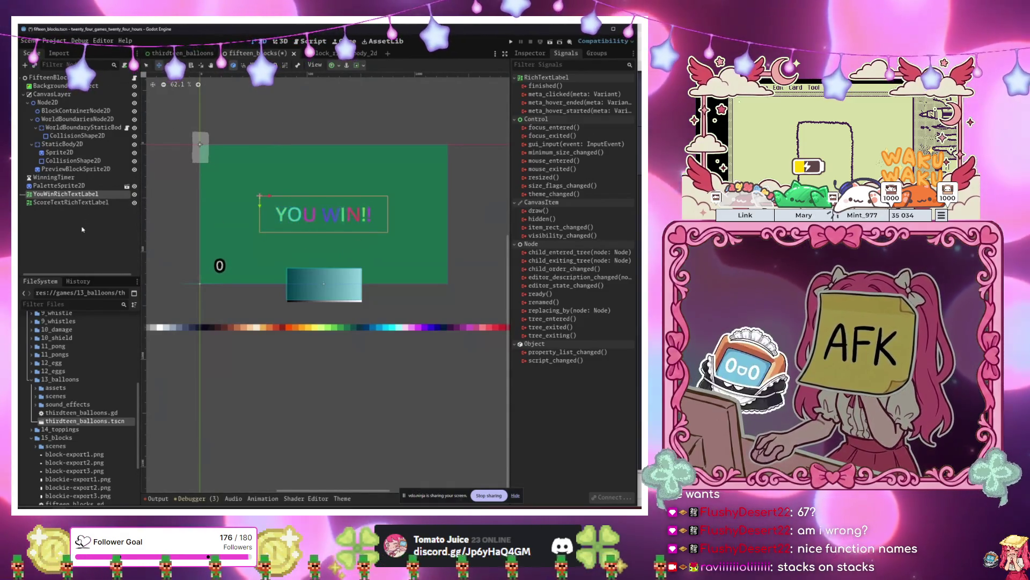
pyautogui.click(134, 194)
pyautogui.click(116, 204)
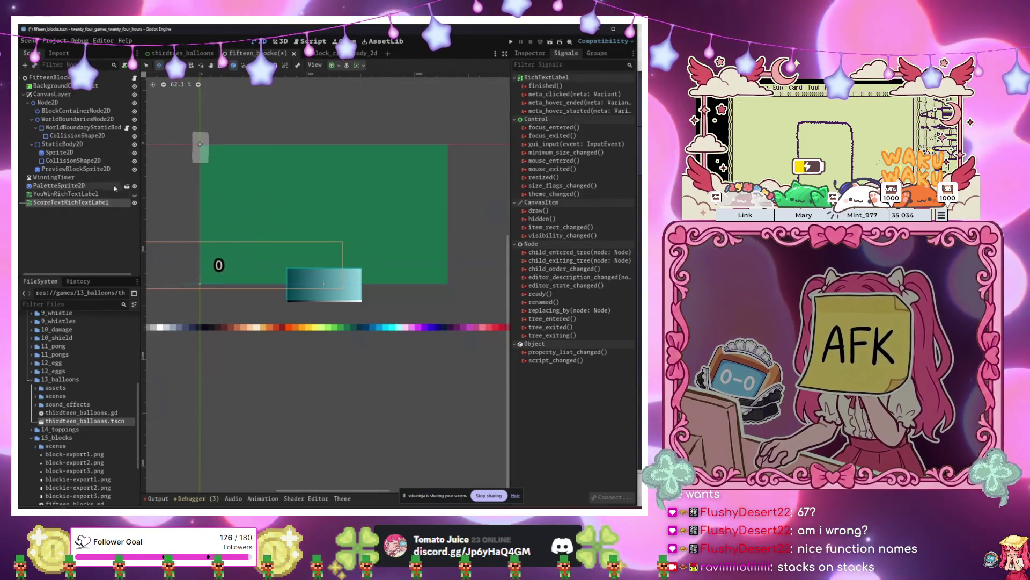
pyautogui.click(135, 79)
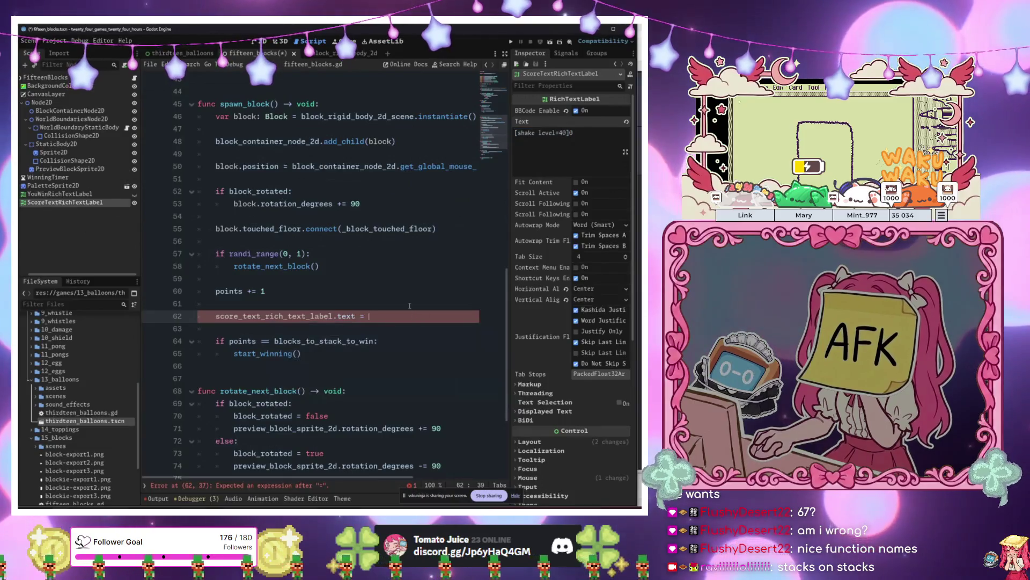
# Set score_text_rich_text_label.text to "[shake level=40]" + str(points) in spawn_block() and lose(), then playtest.
pyautogui.write('[shake level=40]" + ')
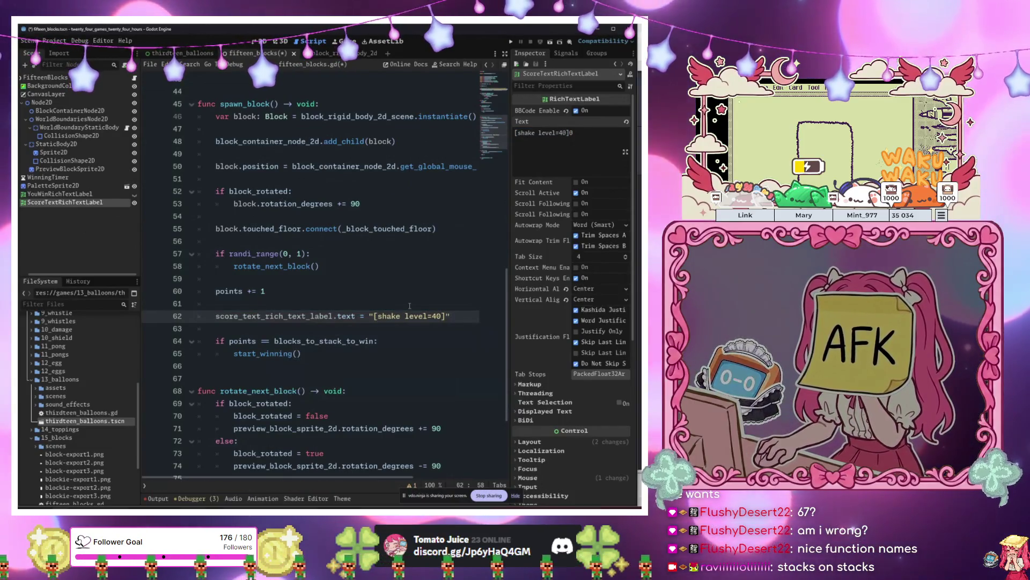
pyautogui.write('str(points)')
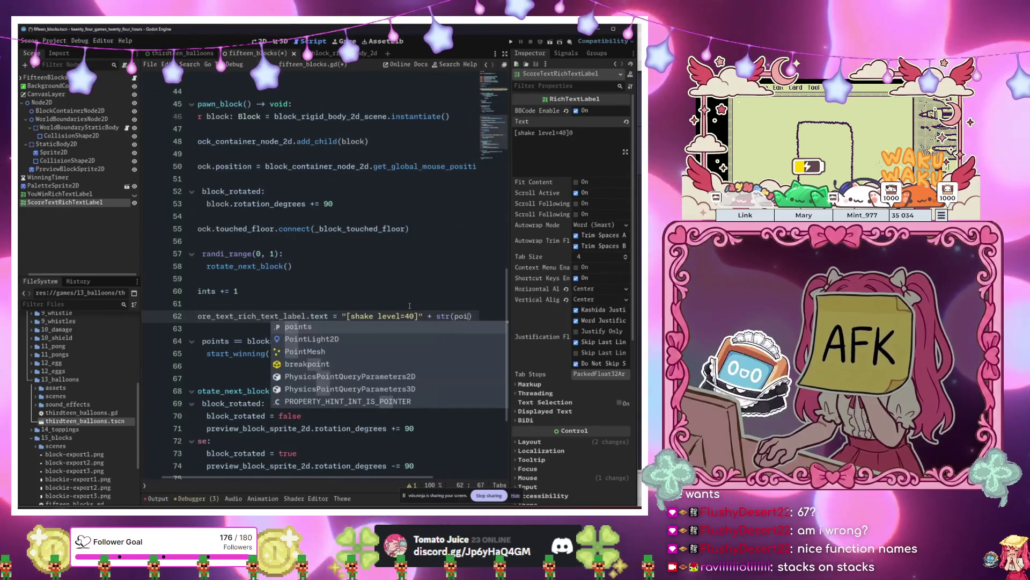
pyautogui.scroll(-4, 348, 322)
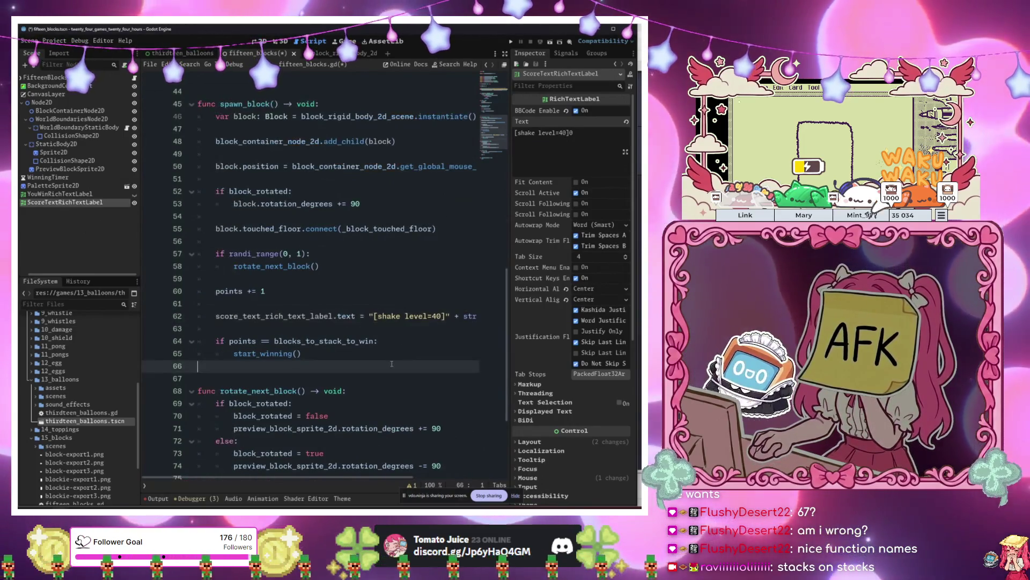
pyautogui.click(308, 399)
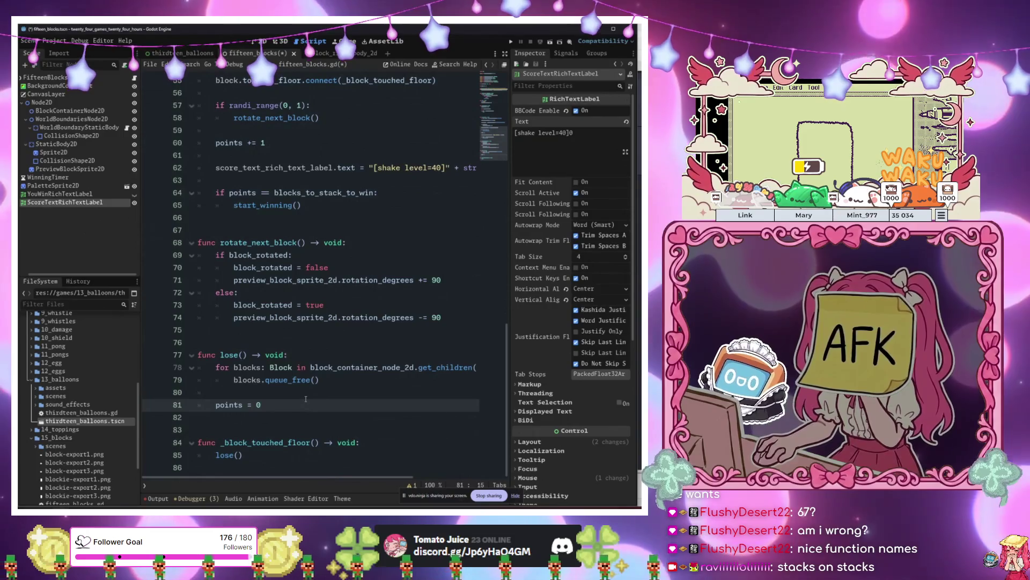
pyautogui.press('Return')
pyautogui.hotkey('ctrl', 'v')
pyautogui.click(306, 398)
pyautogui.press('F6')
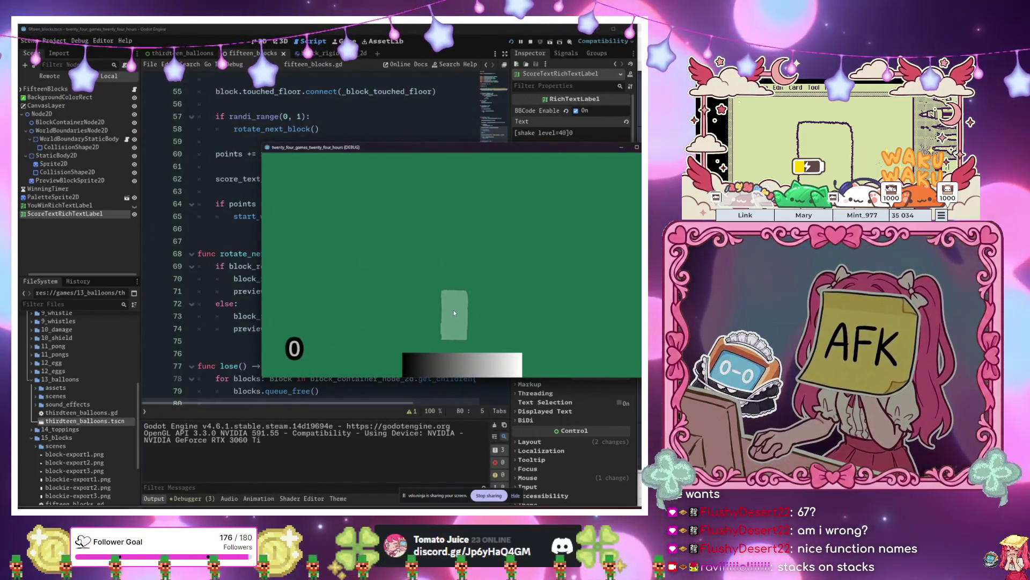
# Drop thirteen blocks in rows and columns onto the tower, raising the shaking score to 14.
pyautogui.click(454, 313)
pyautogui.click(420, 314)
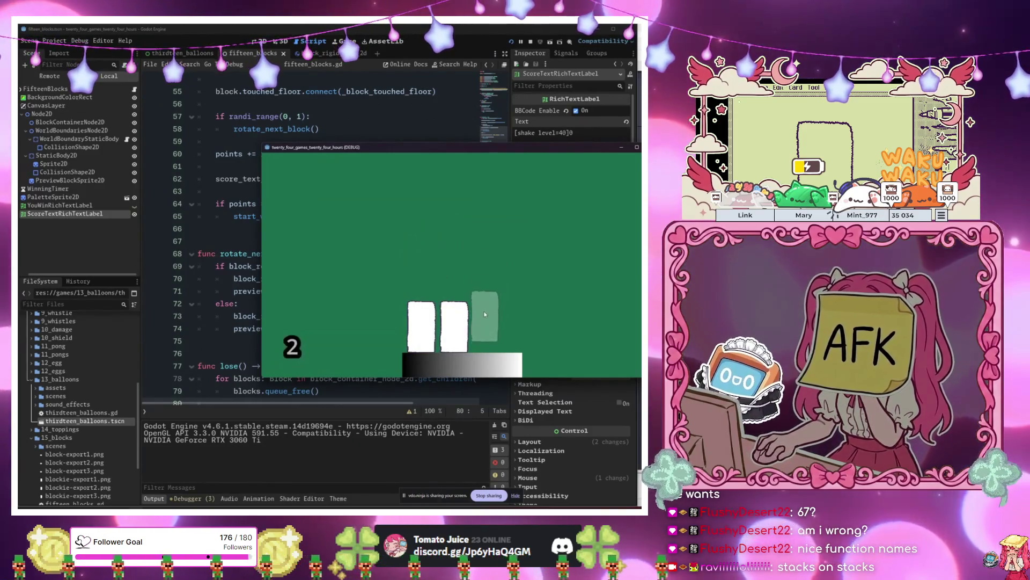
pyautogui.click(484, 313)
pyautogui.click(511, 324)
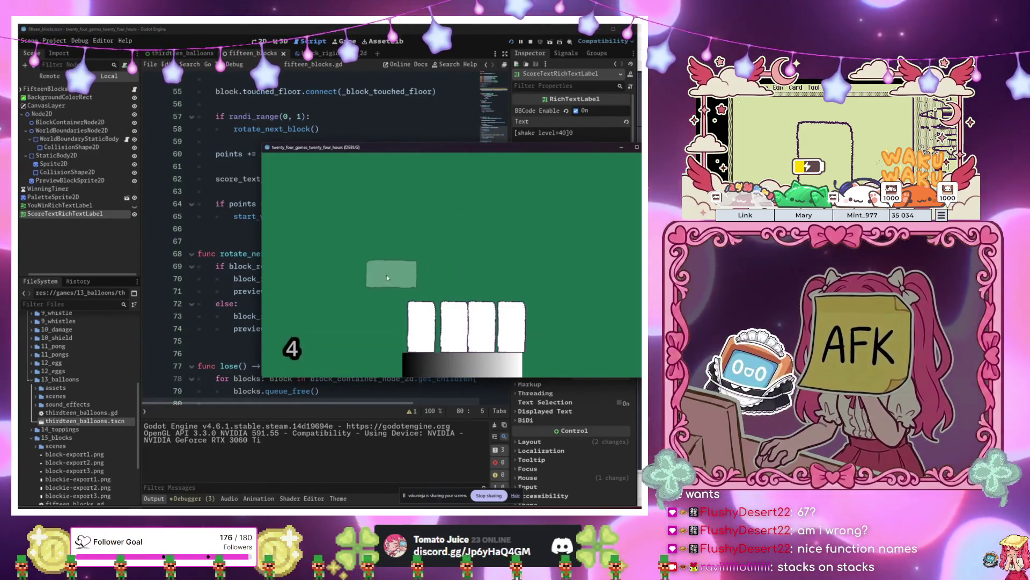
pyautogui.click(417, 286)
pyautogui.click(460, 275)
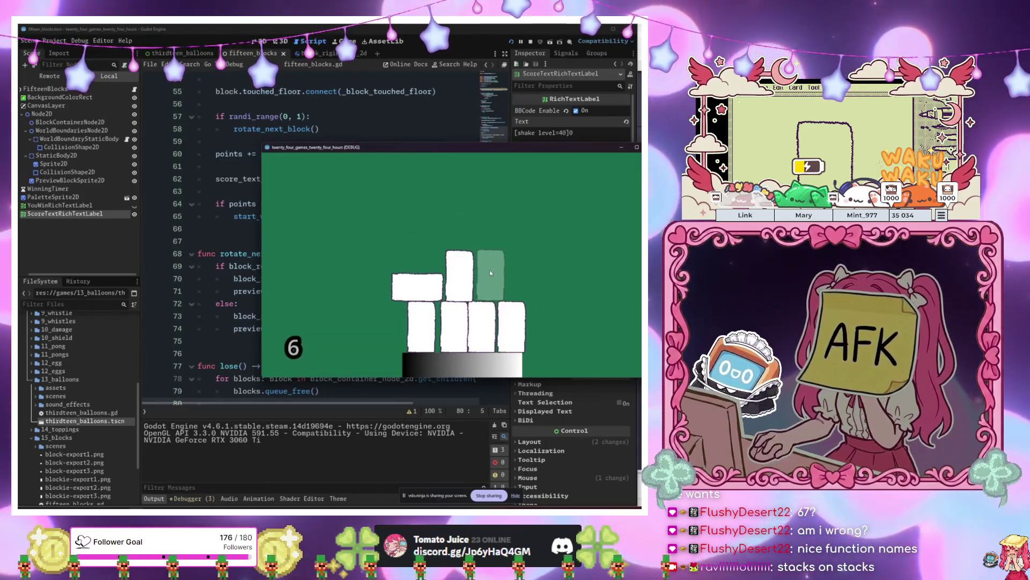
pyautogui.click(489, 272)
pyautogui.click(403, 263)
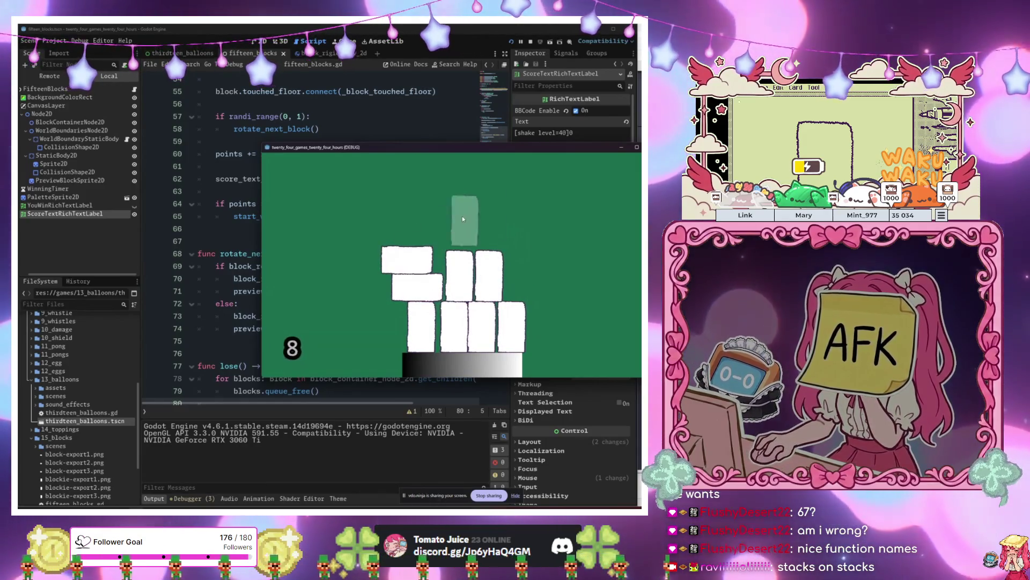
pyautogui.click(516, 279)
pyautogui.click(504, 226)
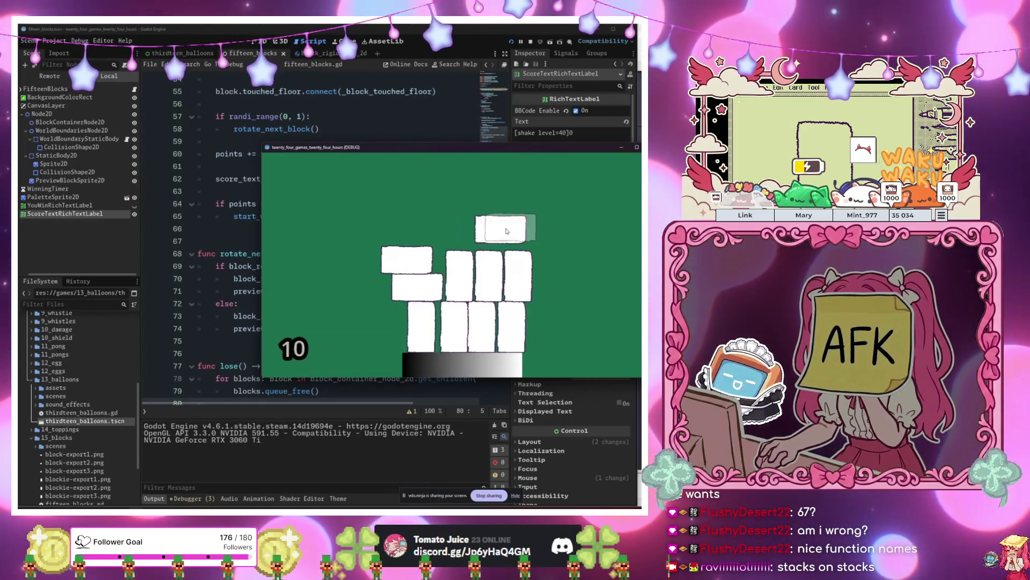
pyautogui.click(498, 204)
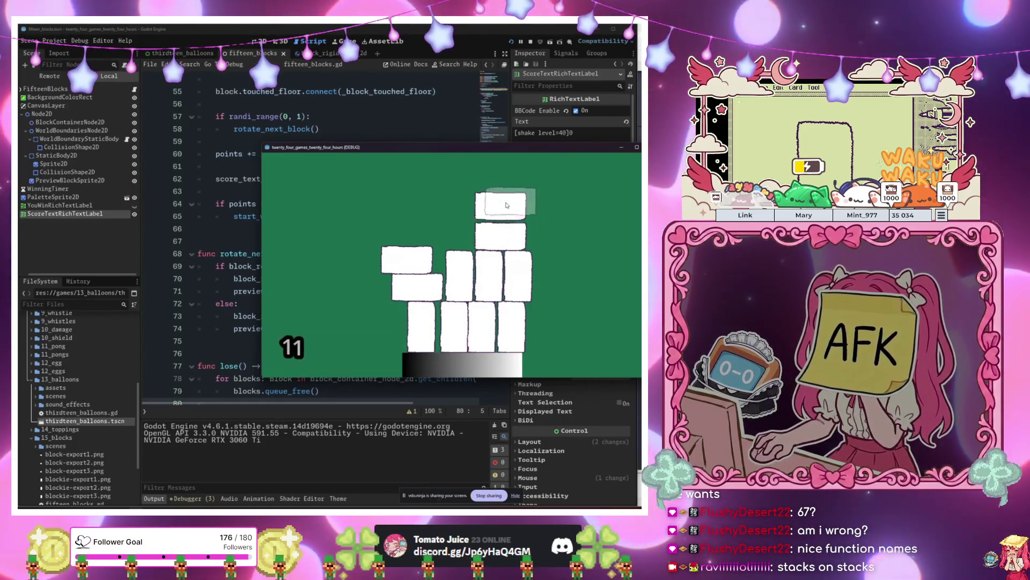
pyautogui.click(432, 225)
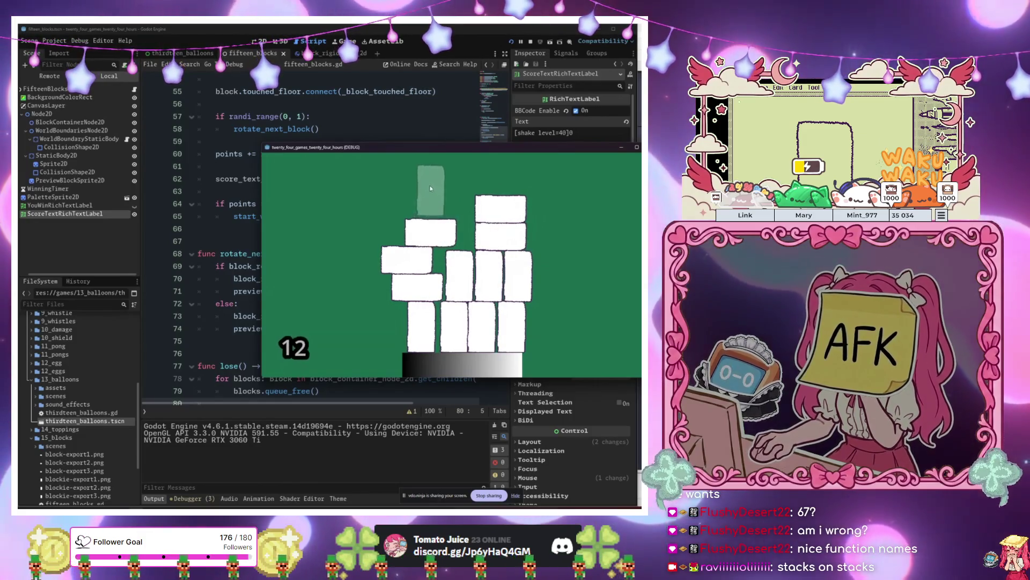
pyautogui.click(482, 184)
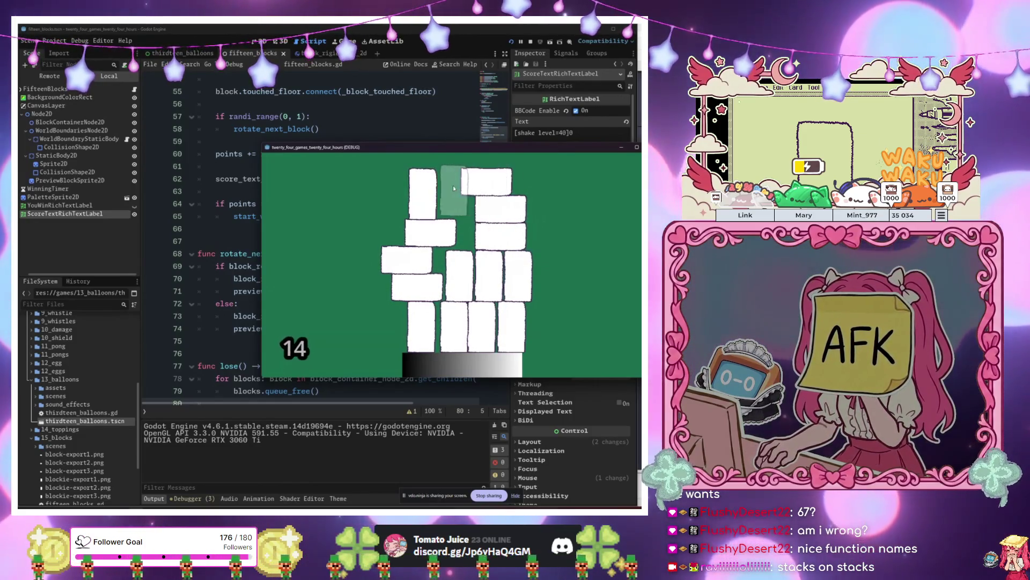
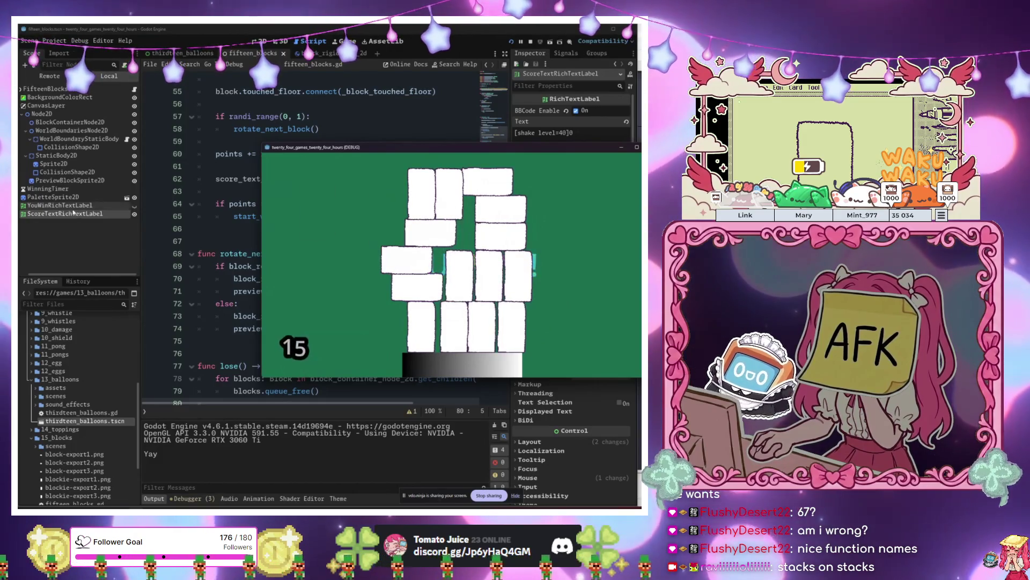
# Add a new CanvasLayer2 under FifteenBlocks with a Control node as its child.
pyautogui.click(61, 238)
pyautogui.click(61, 238)
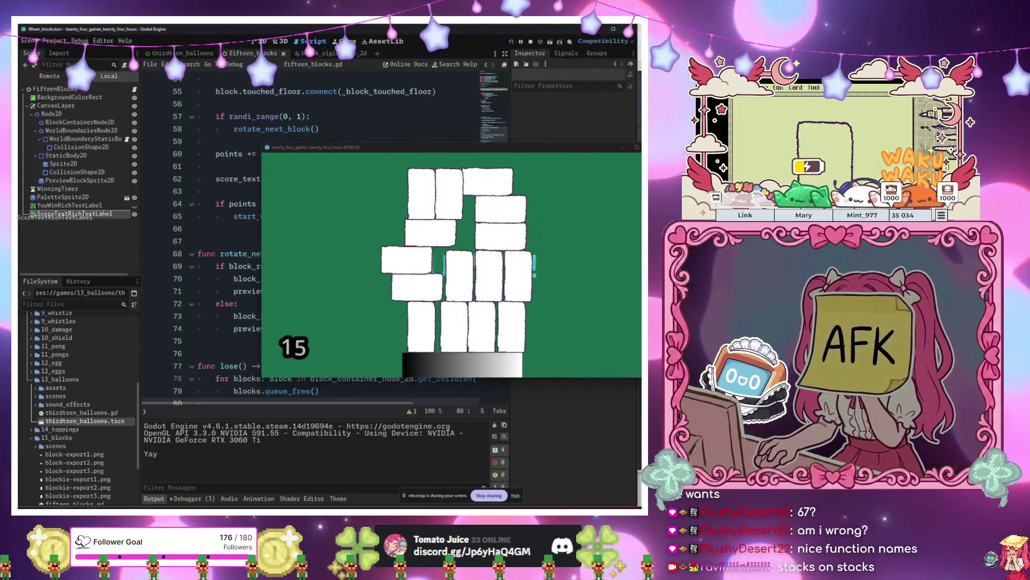
pyautogui.click(57, 106)
pyautogui.click(54, 89)
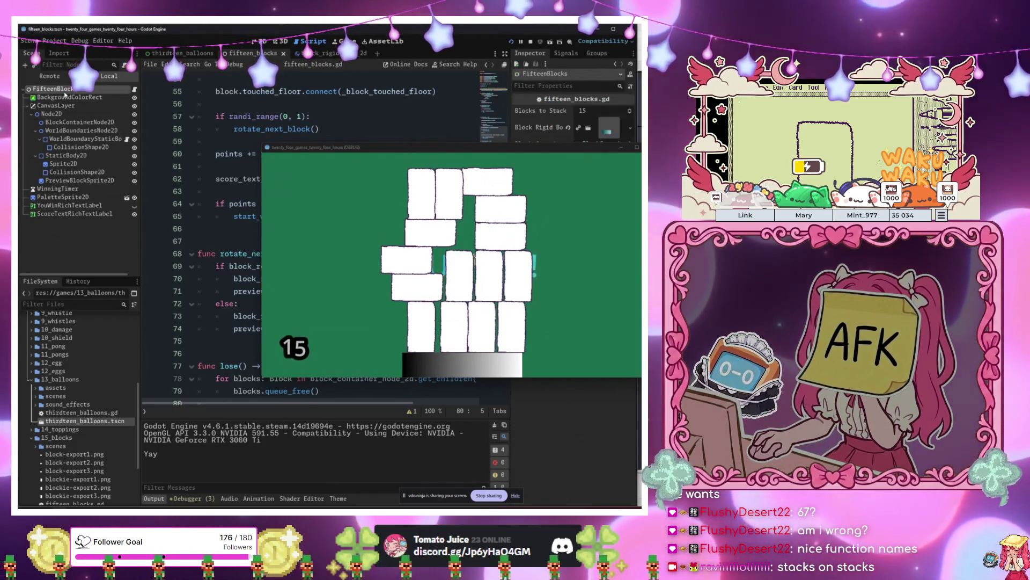
pyautogui.hotkey('ctrl', 'a')
pyautogui.write('can')
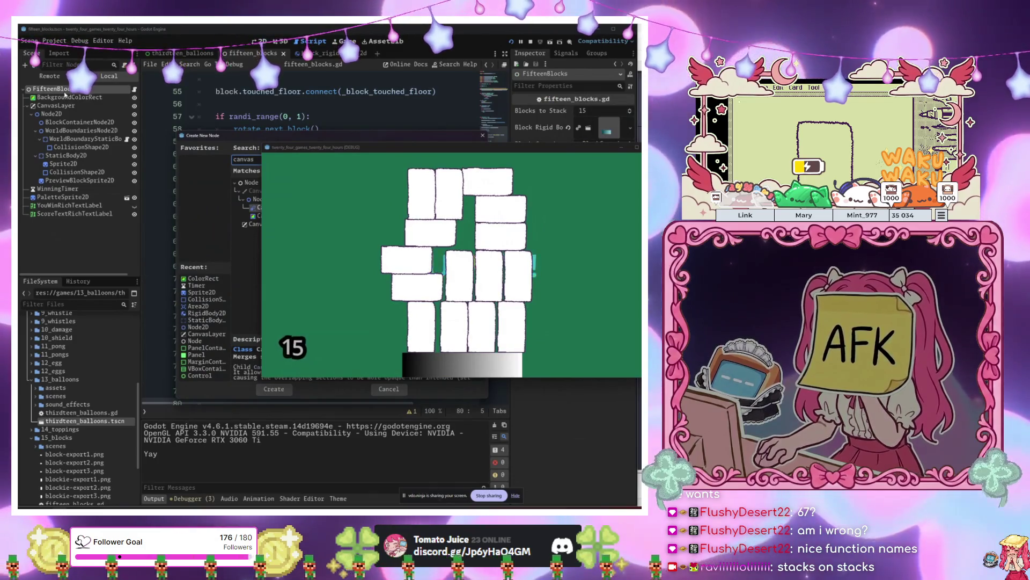
pyautogui.press('Return')
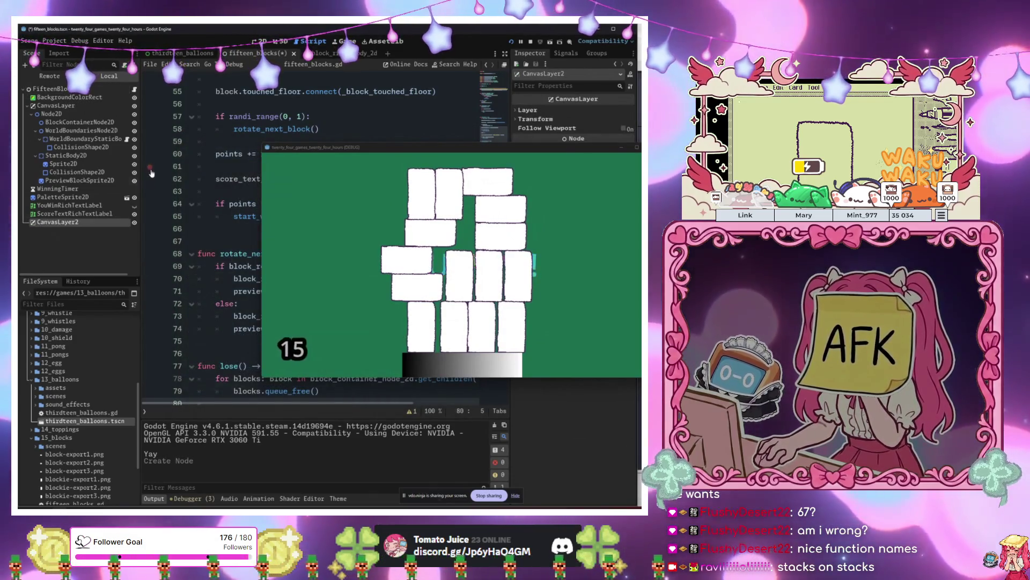
pyautogui.hotkey('ctrl', 'a')
pyautogui.write('control')
pyautogui.press('Return')
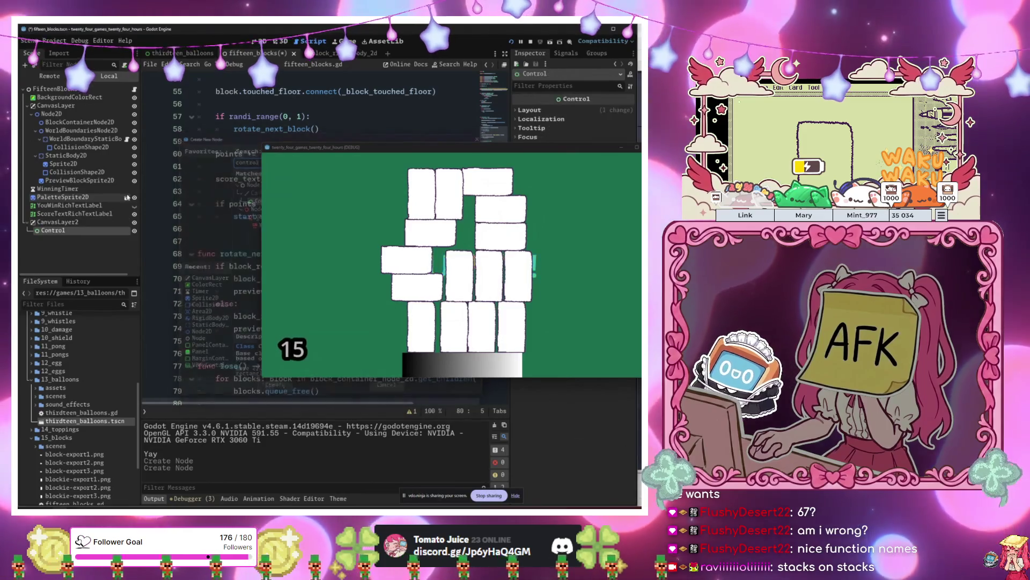
# Move the YouWin and score labels under the Control node.
pyautogui.click(70, 205)
pyautogui.keyDown('shift'); pyautogui.click(75, 213); pyautogui.keyUp('shift')
pyautogui.moveTo(76, 213); pyautogui.dragTo(85, 223)
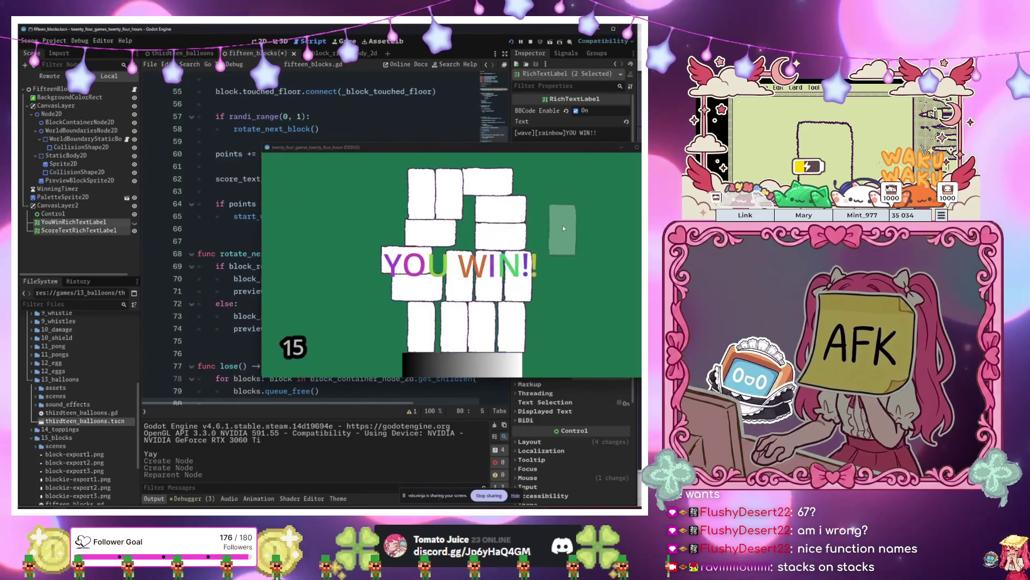
pyautogui.click(621, 148)
# Duplicate the score label and rename the copy WinningTimerTextRichTextLabel.
pyautogui.click(68, 232)
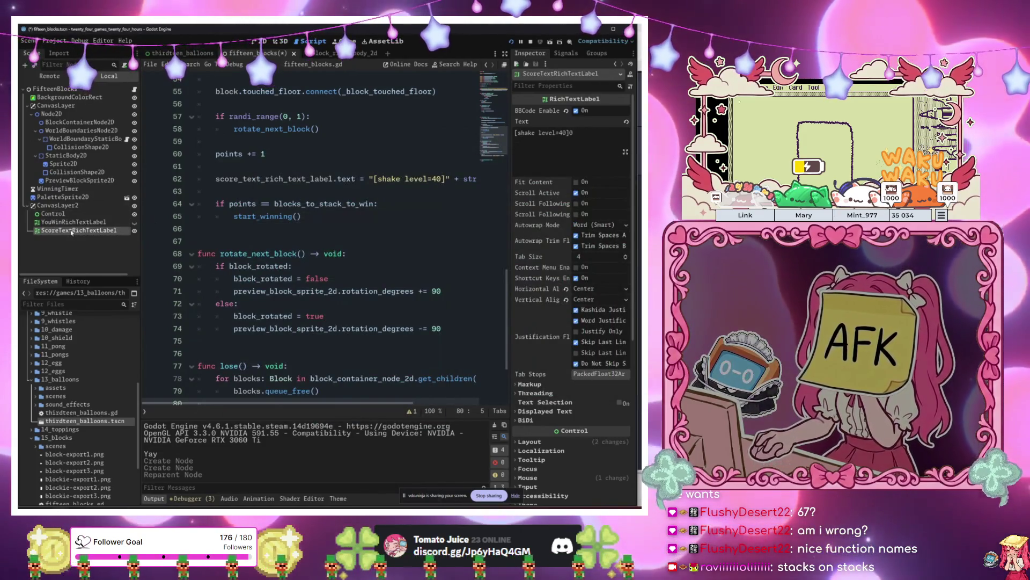
pyautogui.hotkey('ctrl', 'd')
pyautogui.doubleClick(73, 241)
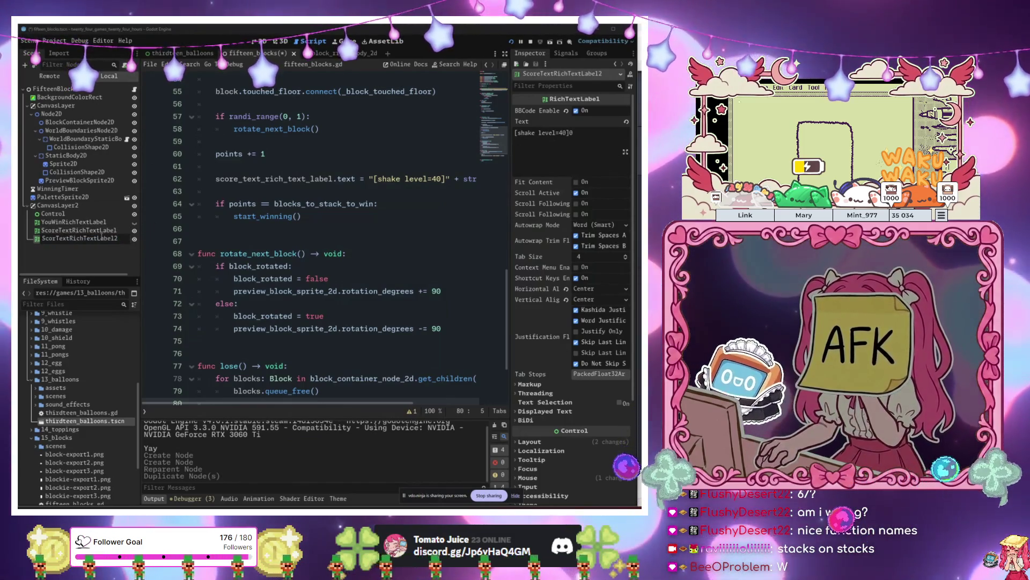
pyautogui.write('Timer')
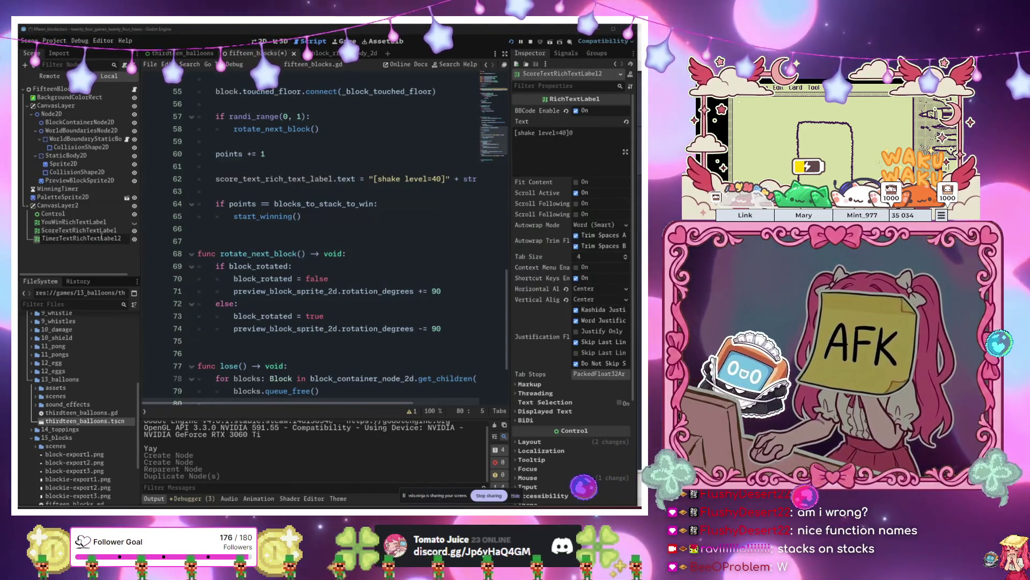
pyautogui.press('Home')
pyautogui.write('Winning')
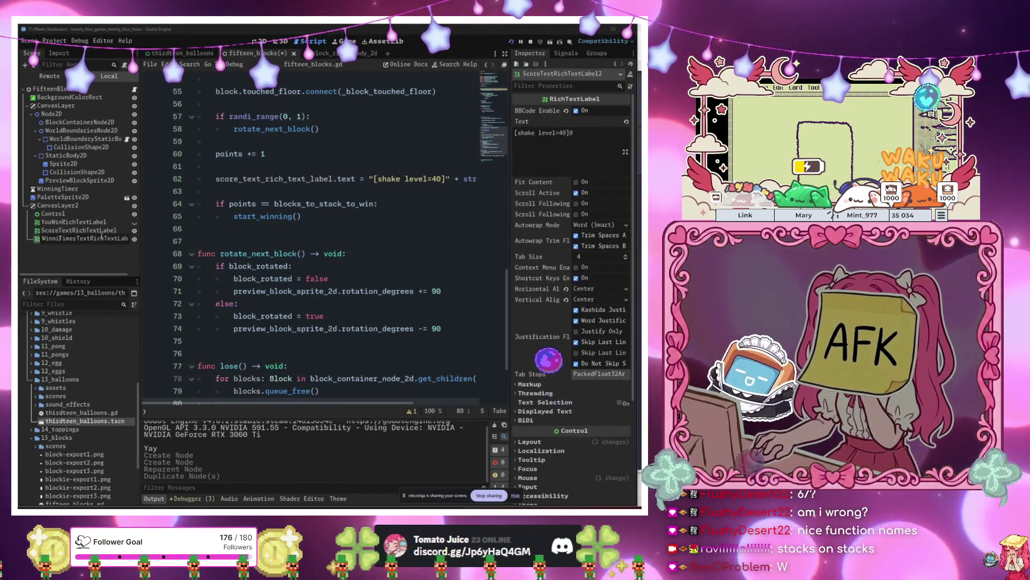
pyautogui.press('Return')
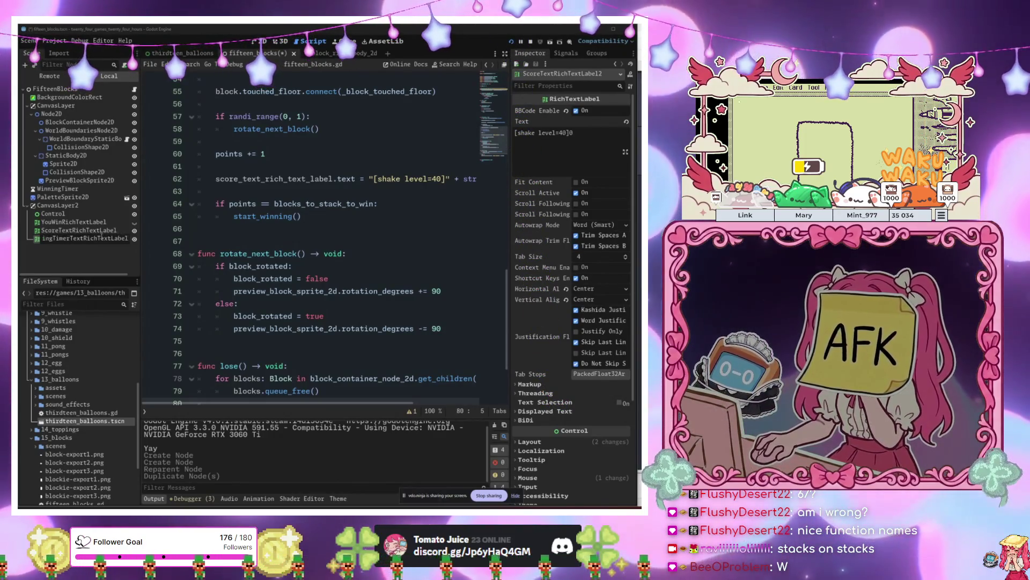
pyautogui.press('Return')
pyautogui.scroll(2, 370, 278)
pyautogui.scroll(15, 370, 278)
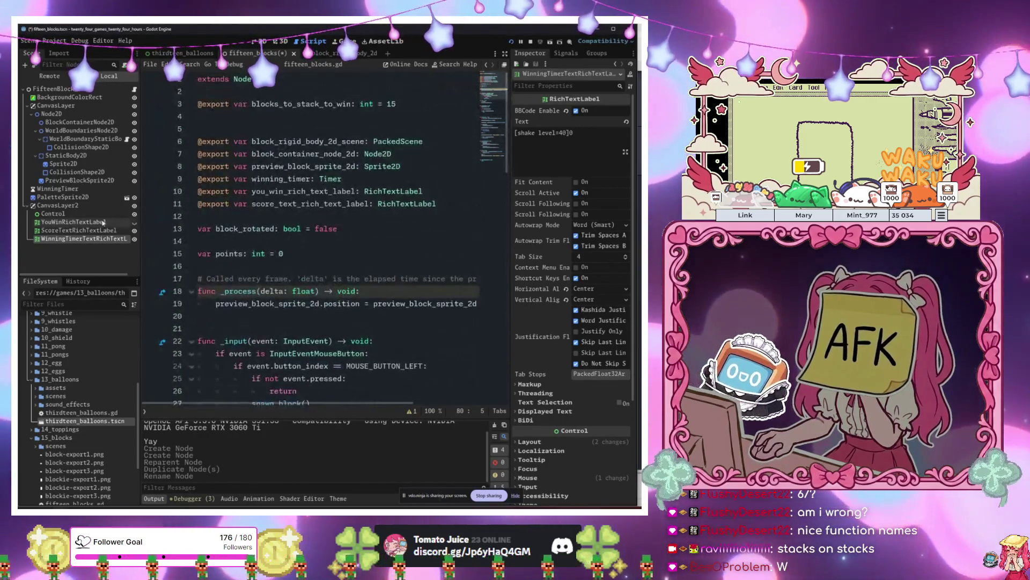
# Add a line for the label export and call winning_timer_text_rich_text_label.show() in start_winning.
pyautogui.click(285, 241)
pyautogui.press('Return')
pyautogui.scroll(-10, 337, 169)
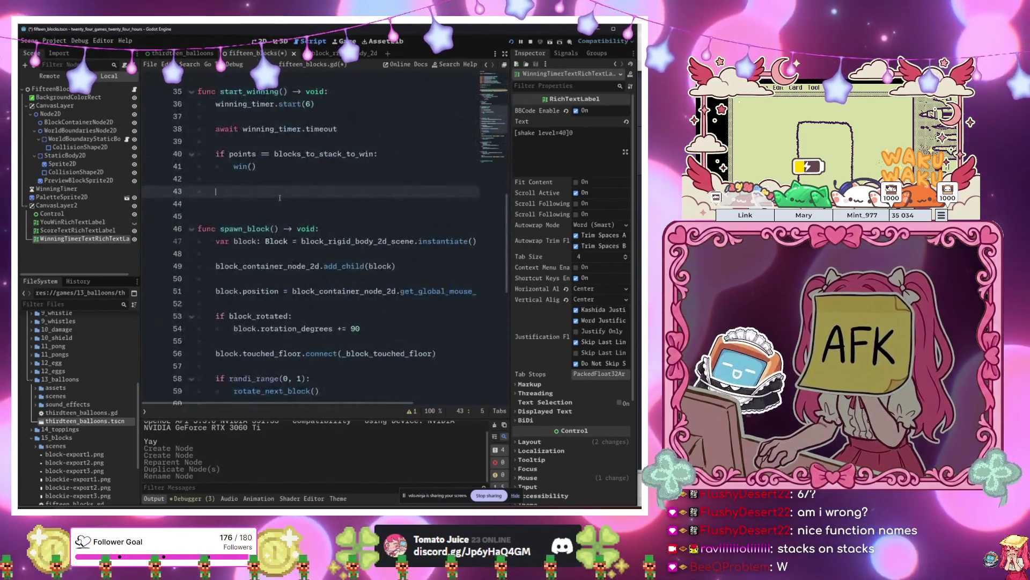
pyautogui.scroll(2, 337, 170)
pyautogui.click(364, 168)
pyautogui.press('Return')
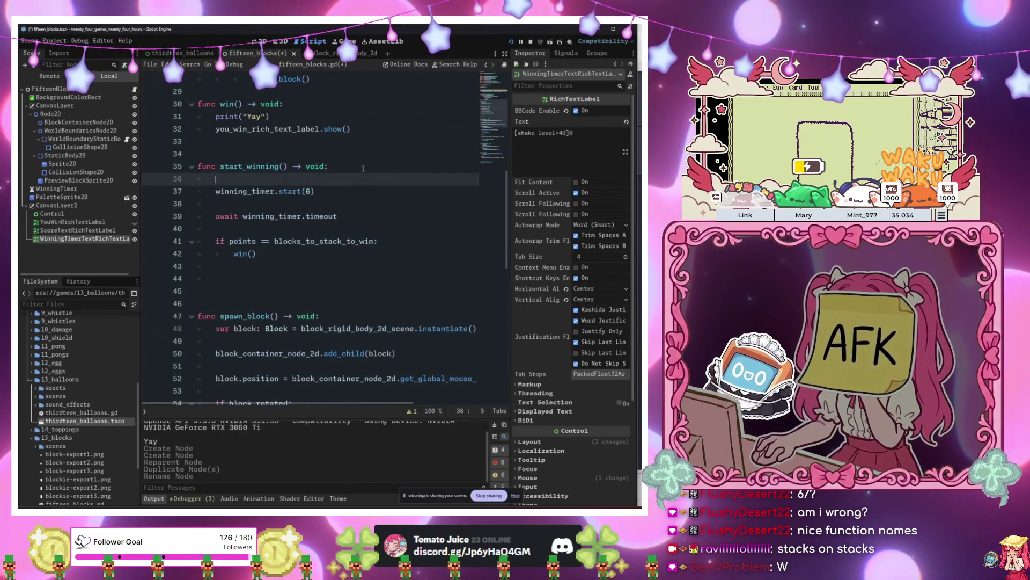
pyautogui.write('win')
pyautogui.press('Return')
pyautogui.write('.')
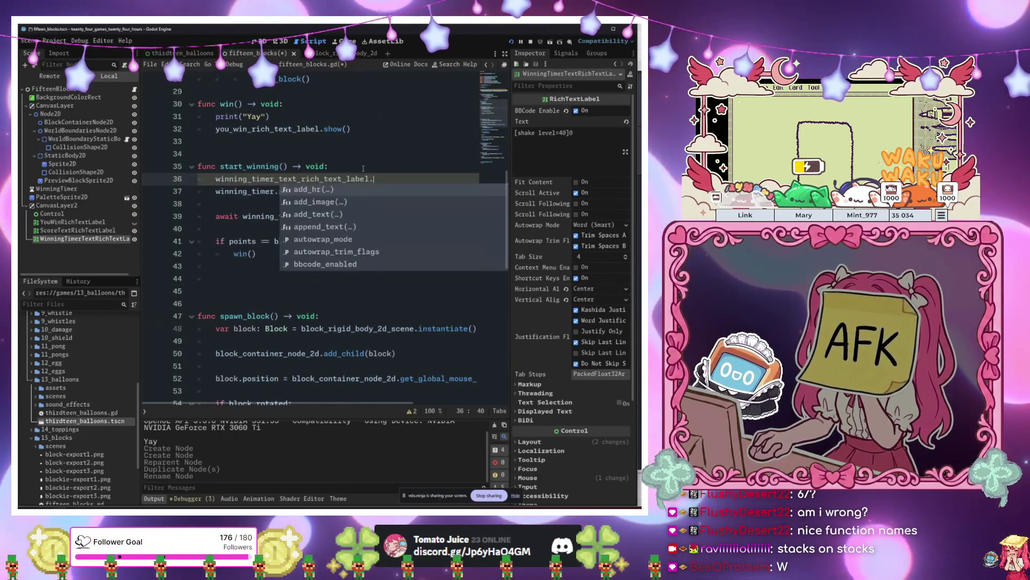
pyautogui.write('sh')
pyautogui.press('Down')
pyautogui.press('Down')
pyautogui.press('Return')
# Add winning_timer_text_rich_text_label.hide() on a new line after the win() check.
pyautogui.press('Down')
pyautogui.press('Down')
pyautogui.press('Down')
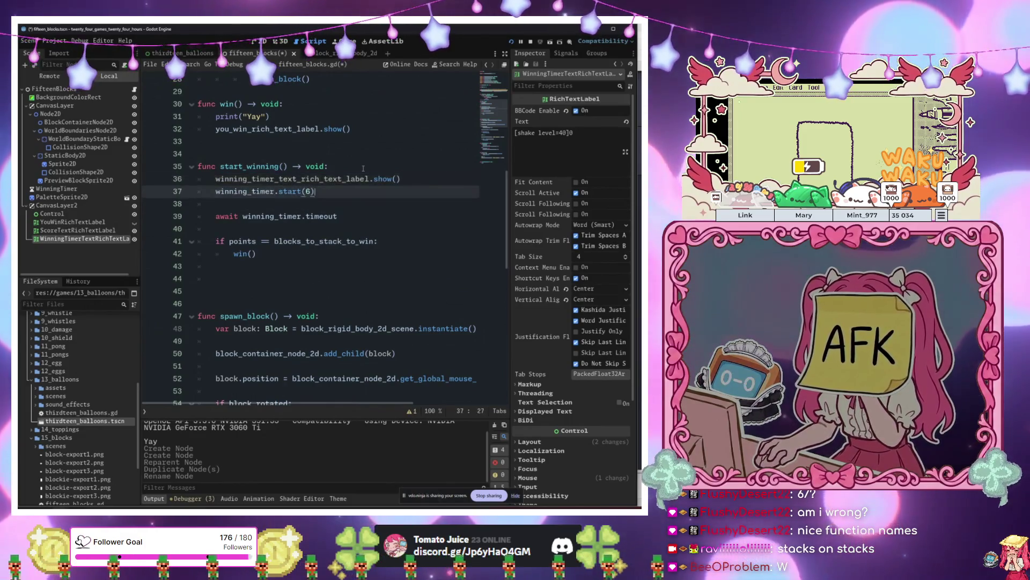
pyautogui.press('Down')
pyautogui.press('Down')
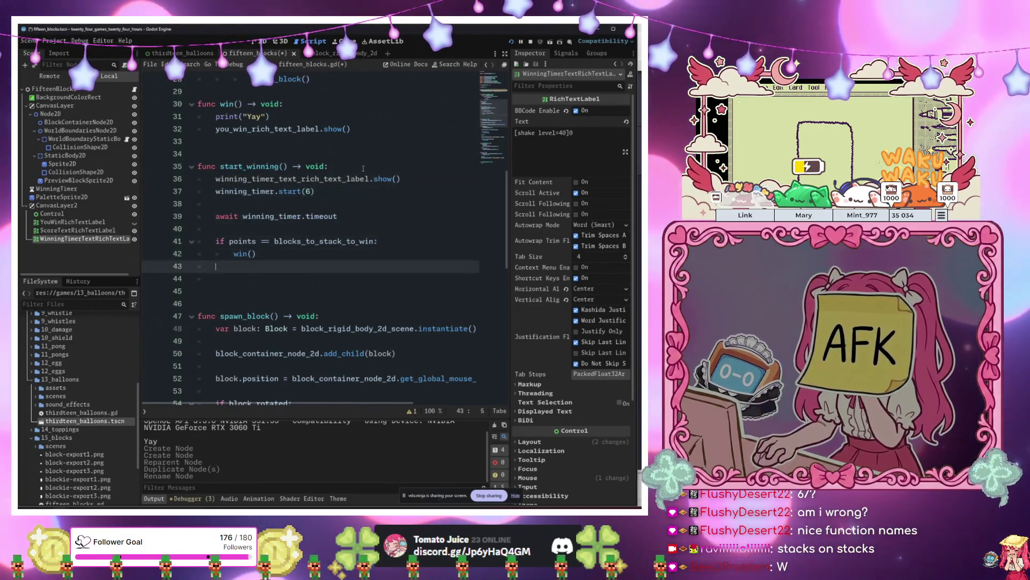
pyautogui.press('Return')
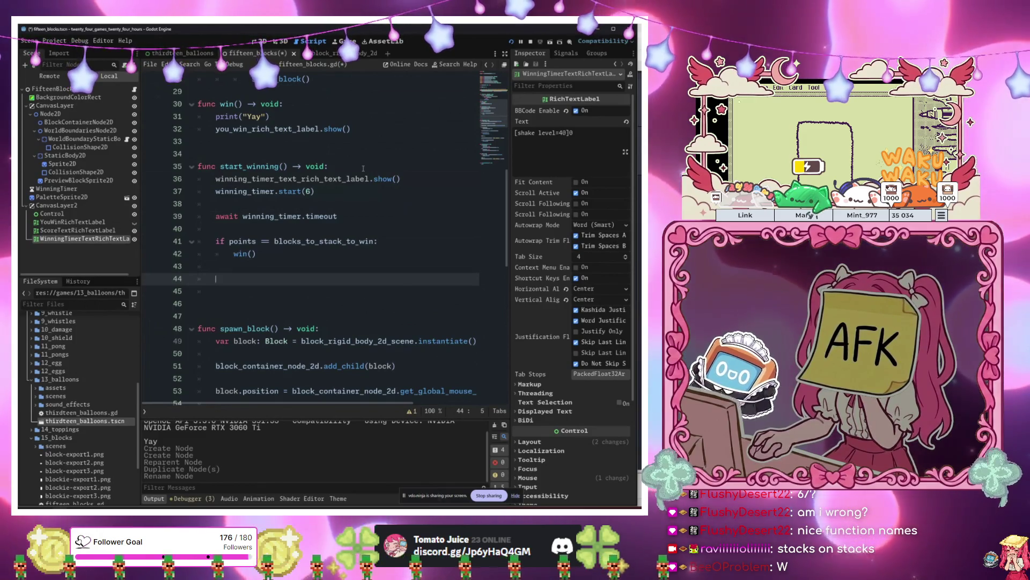
pyautogui.write('win')
pyautogui.press('Down')
pyautogui.press('Return')
pyautogui.write('.')
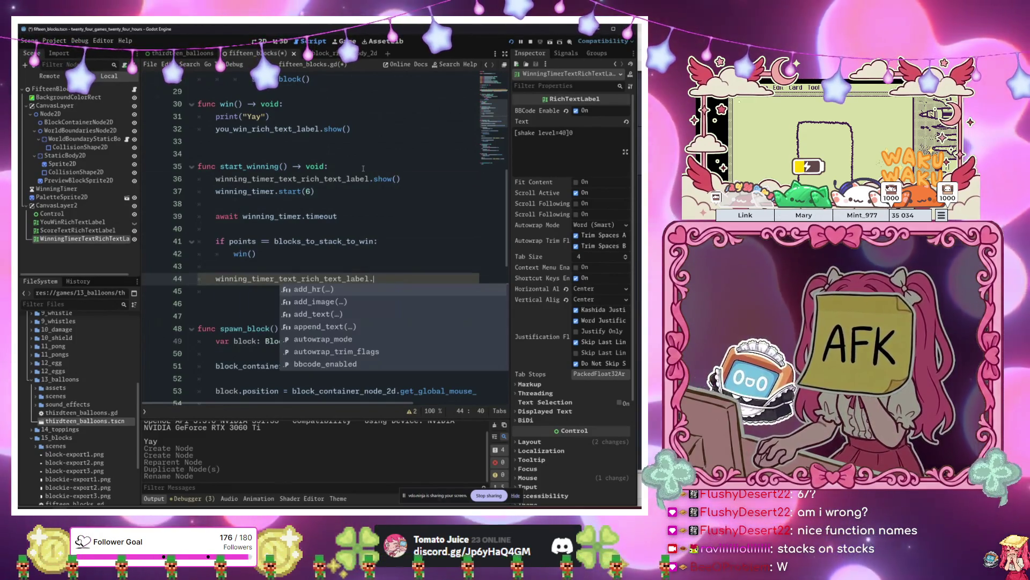
pyautogui.write('s')
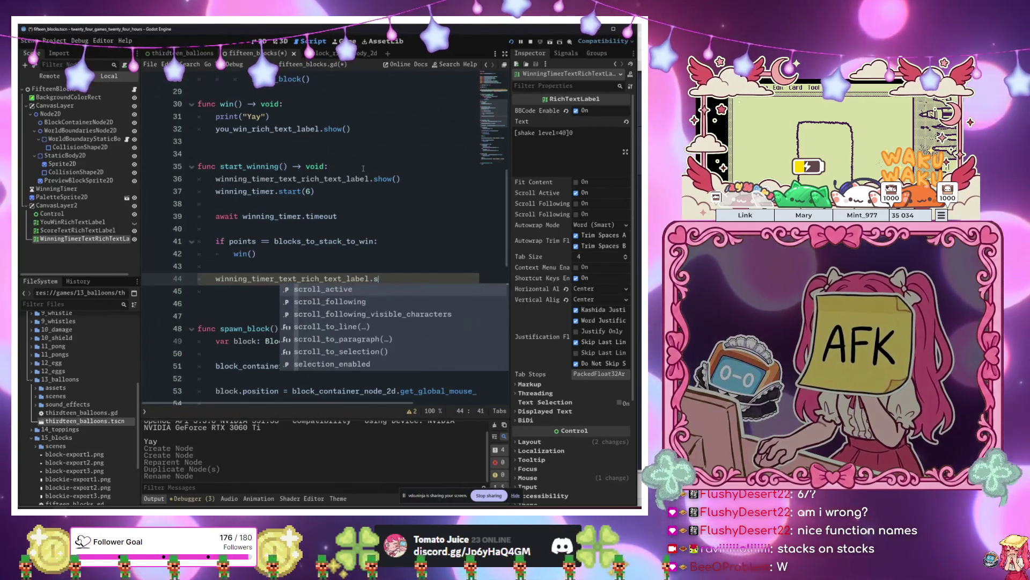
pyautogui.press('BackSpace')
pyautogui.write('hid')
pyautogui.press('Return')
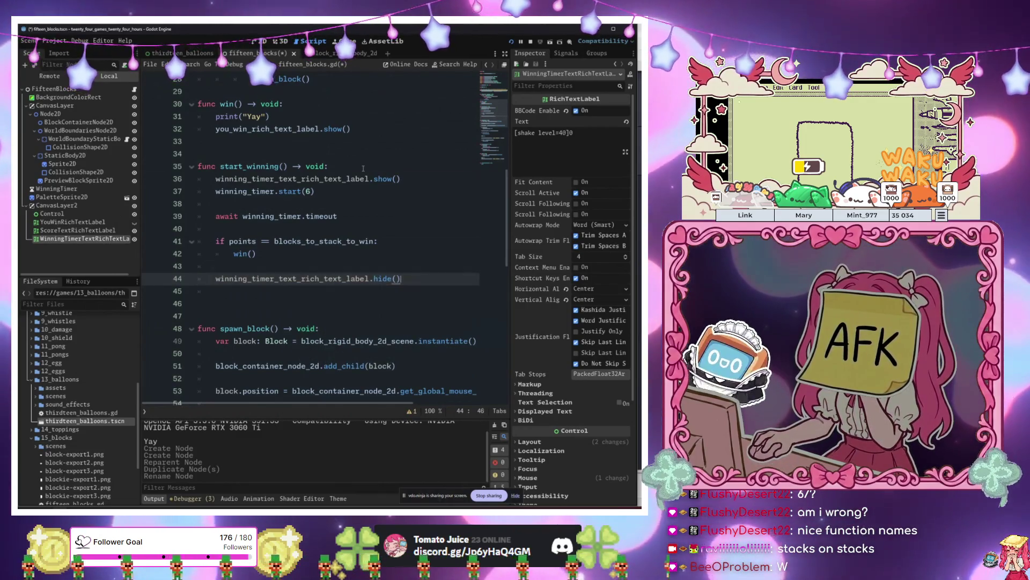
pyautogui.scroll(6, 363, 168)
pyautogui.click(343, 212)
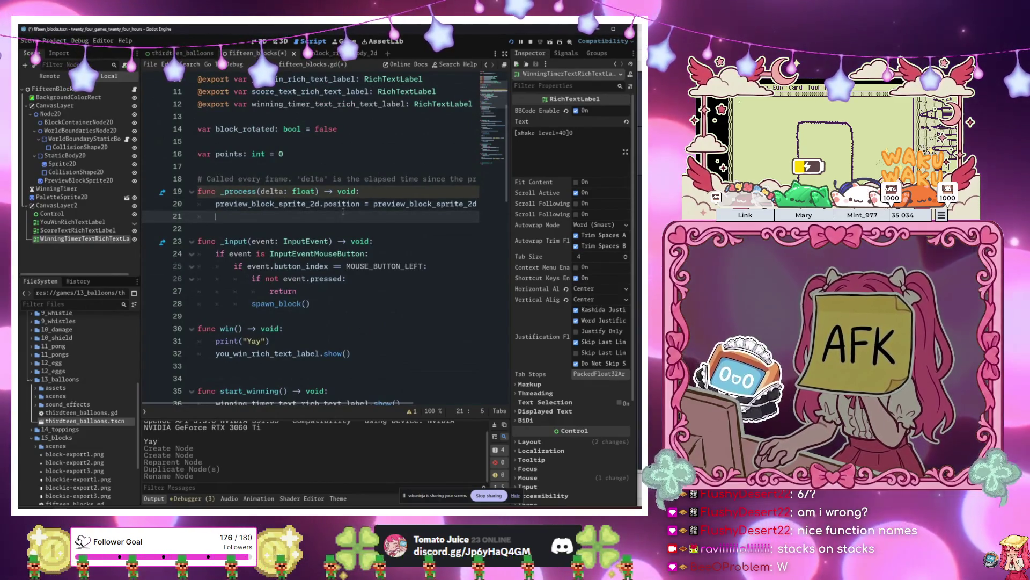
# In _process, set winning_timer_text_rich_text_label.text to winning_timer.time_left.
pyautogui.write('wi')
pyautogui.press('Down')
pyautogui.press('Down')
pyautogui.press('Return')
pyautogui.write('.te')
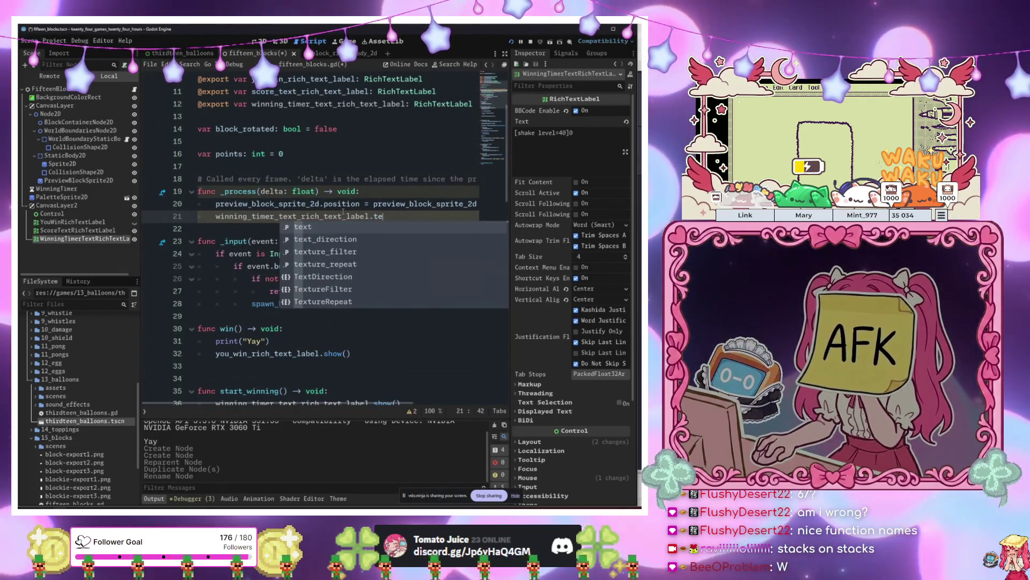
pyautogui.press('Return')
pyautogui.write('= ')
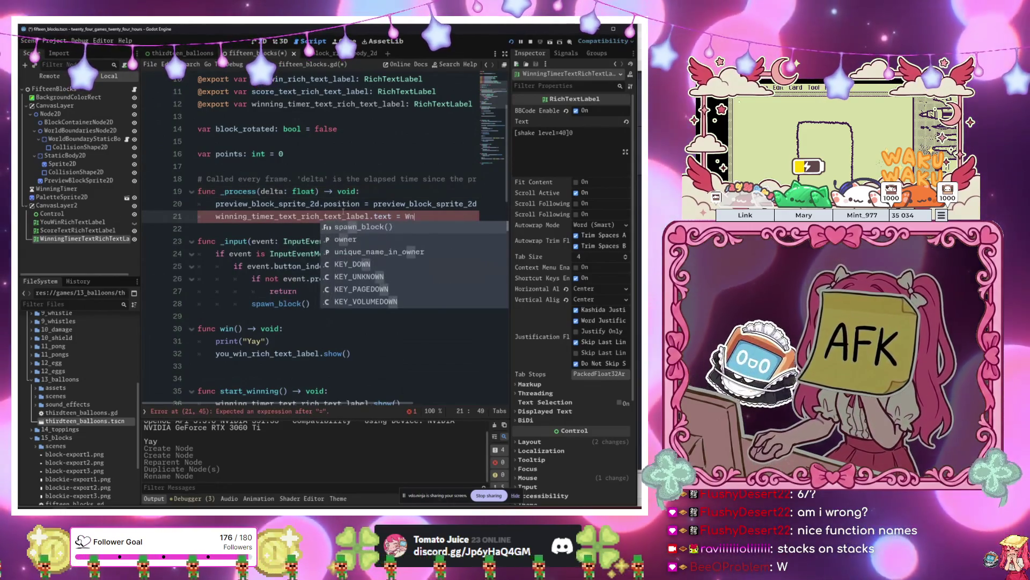
pyautogui.write('winning_timer.ti')
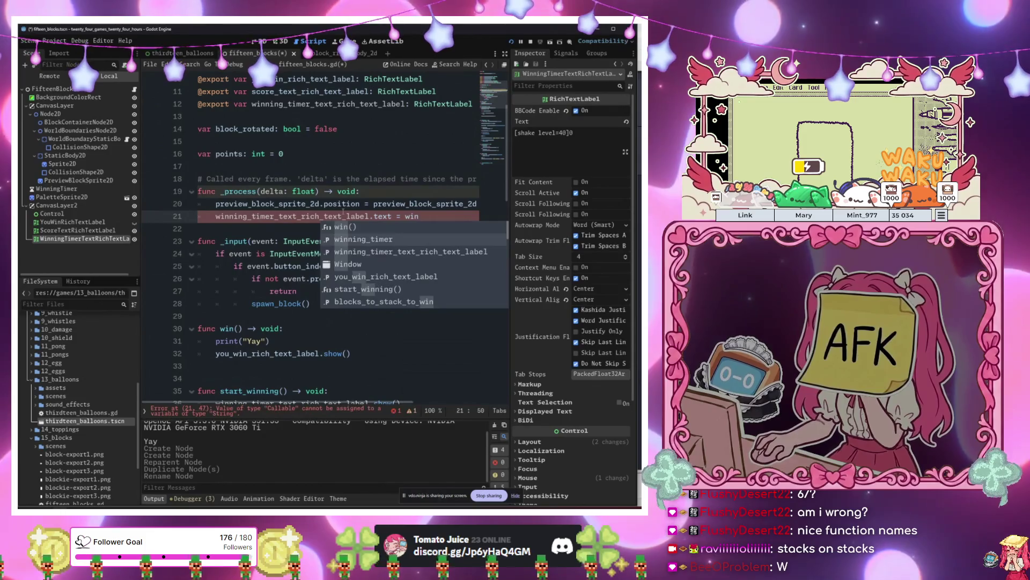
pyautogui.press('Down')
pyautogui.press('Return')
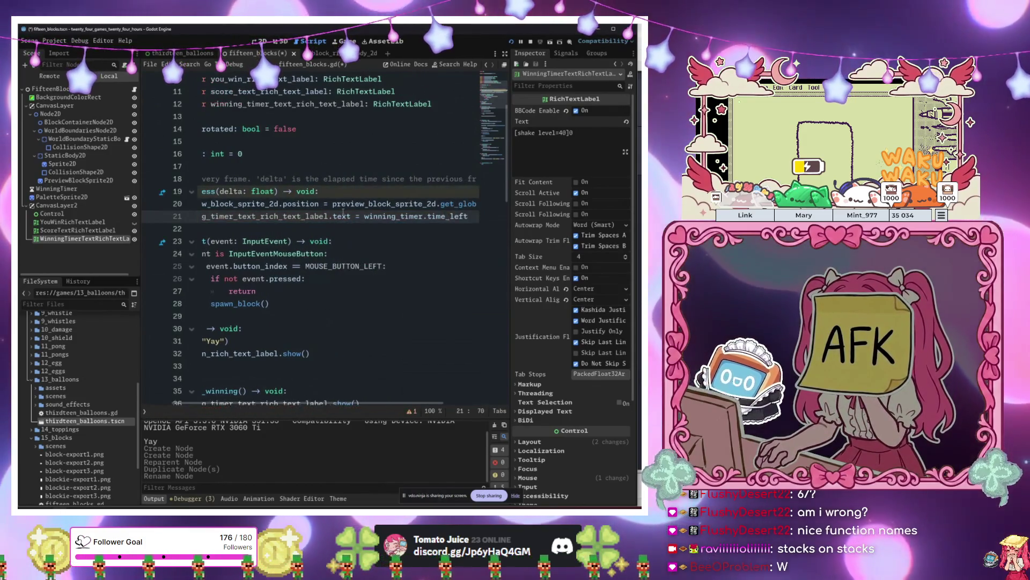
# Wrap the time value as str(floorf(winning_timer.time_left)) on line 21.
pyautogui.click(365, 216)
pyautogui.write('str(')
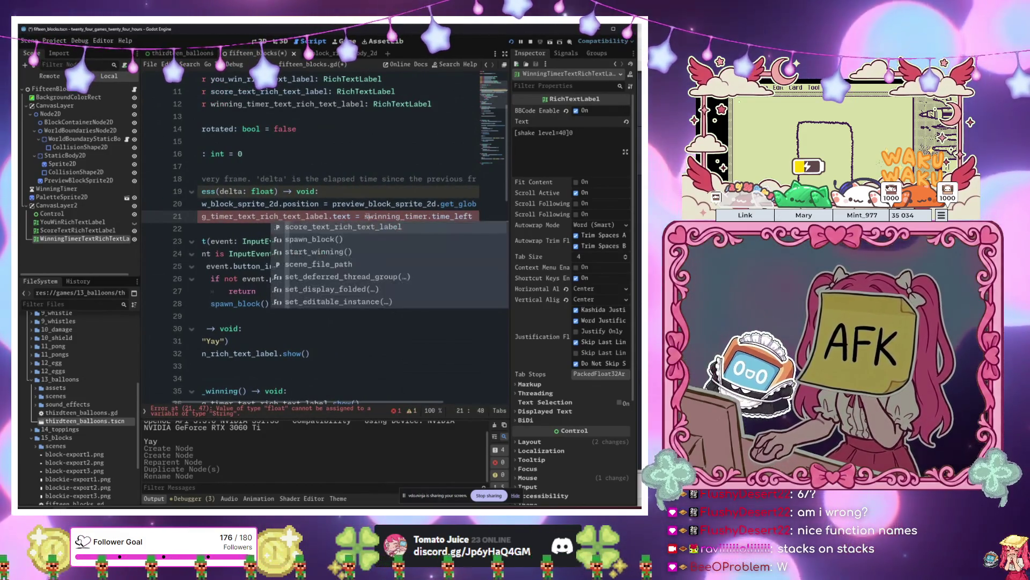
pyautogui.moveTo(424, 216); pyautogui.dragTo(476, 216)
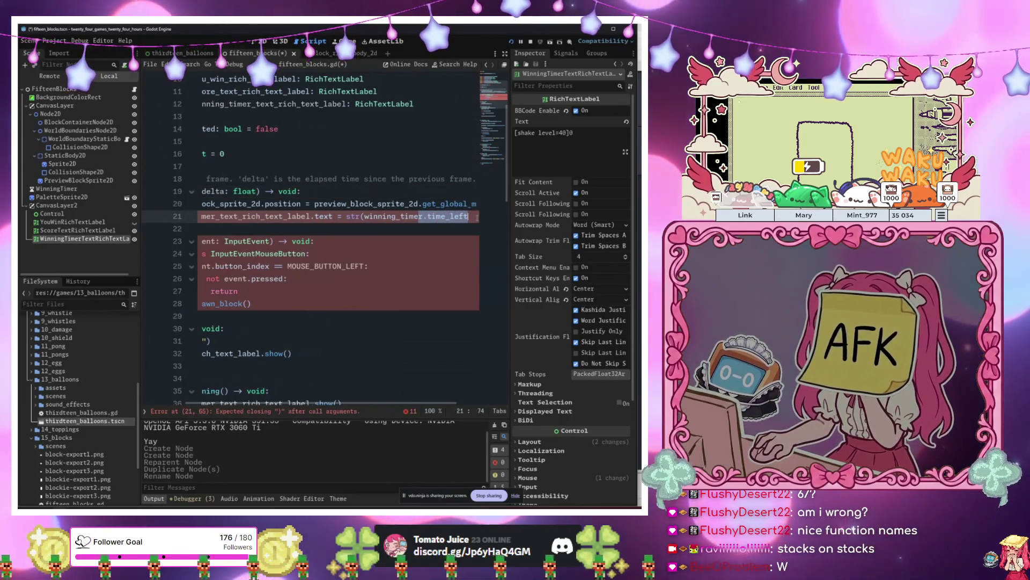
pyautogui.write(')')
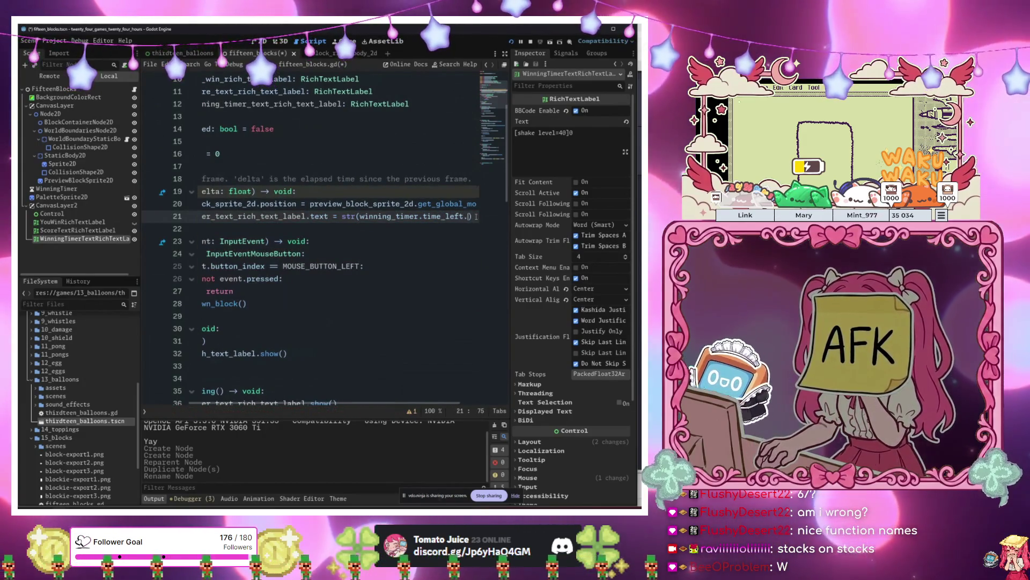
pyautogui.write('fl')
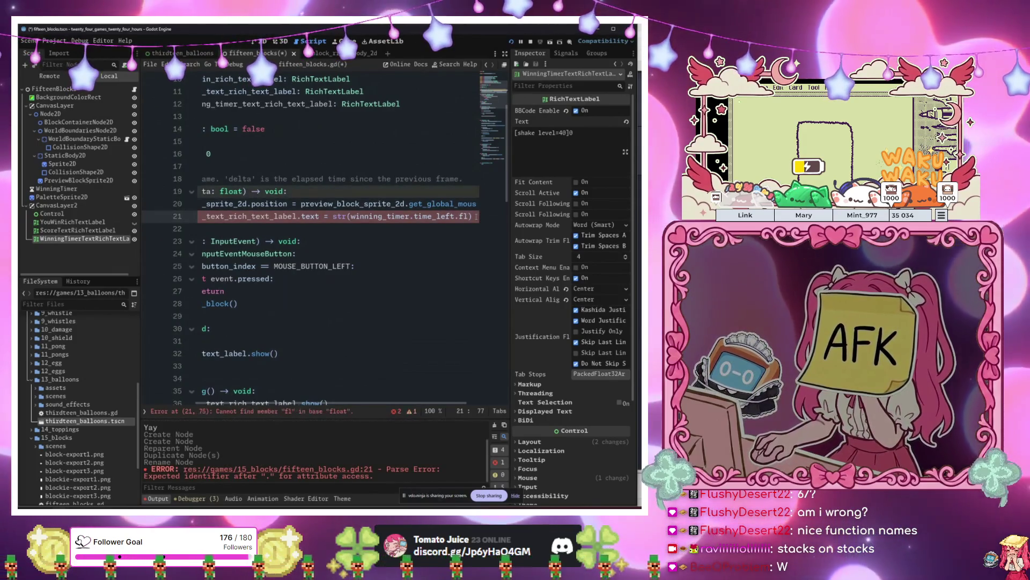
pyautogui.write('oor')
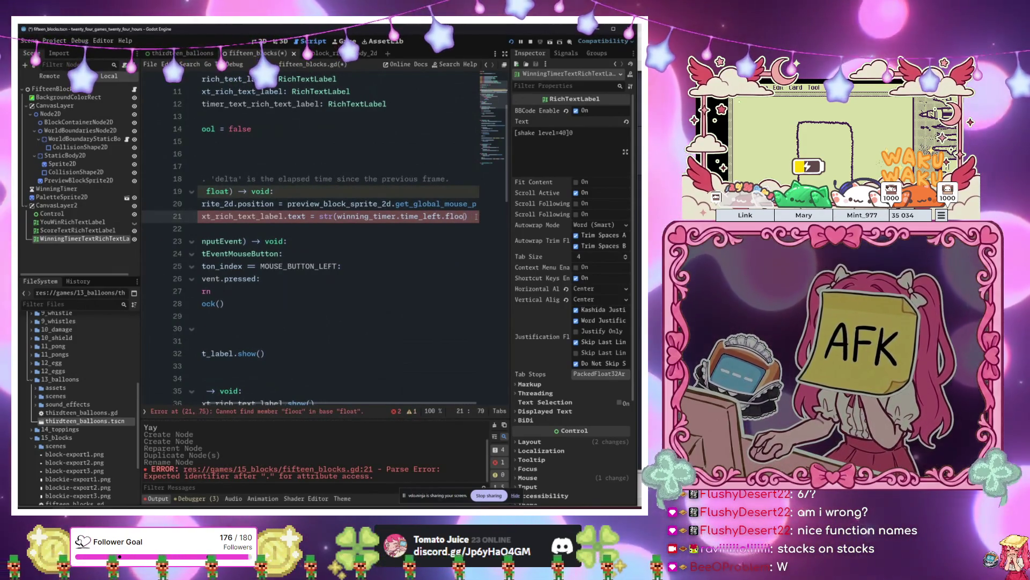
pyautogui.press('Left')
pyautogui.press('Left')
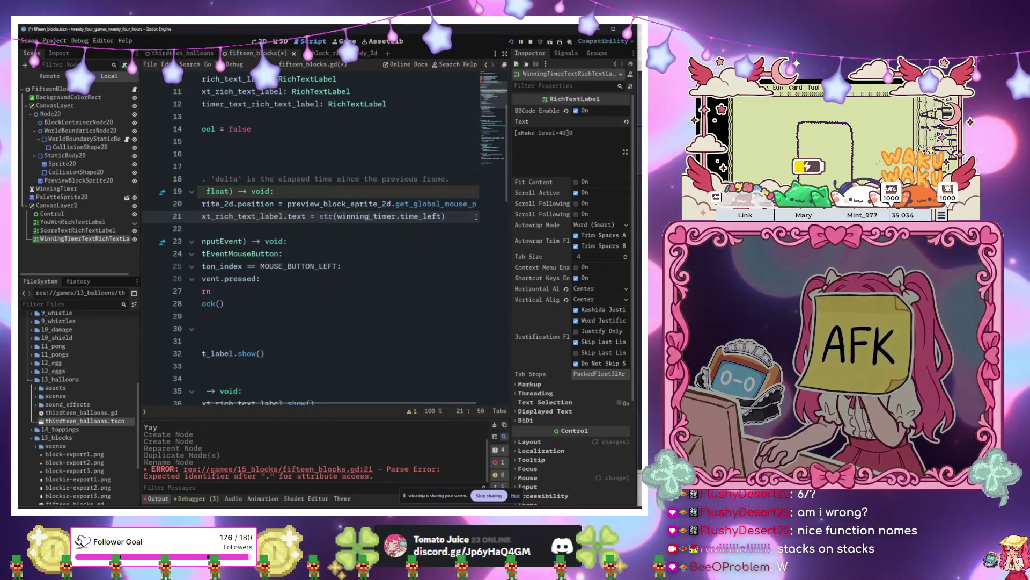
pyautogui.write('floori() w')
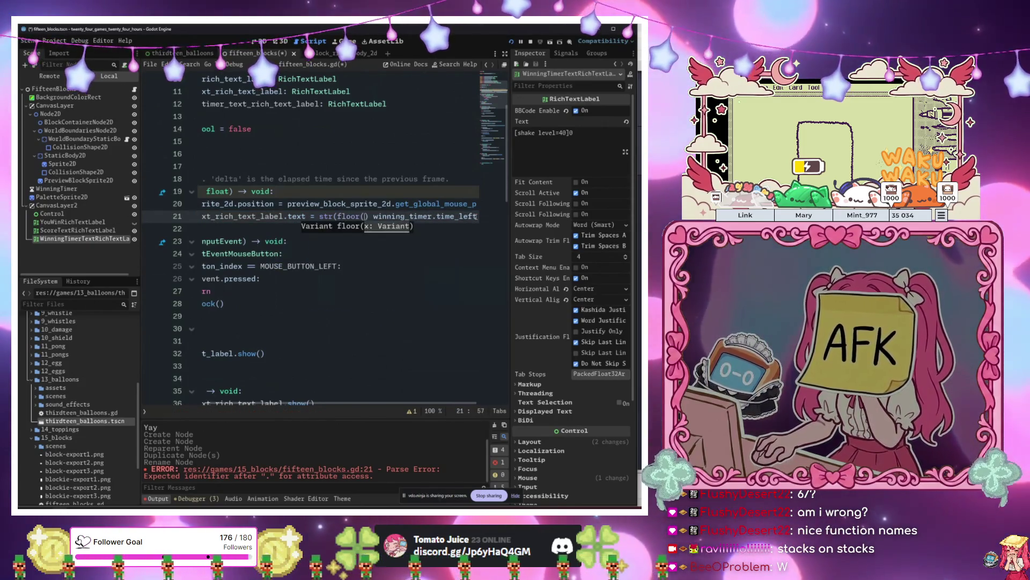
pyautogui.write('i')
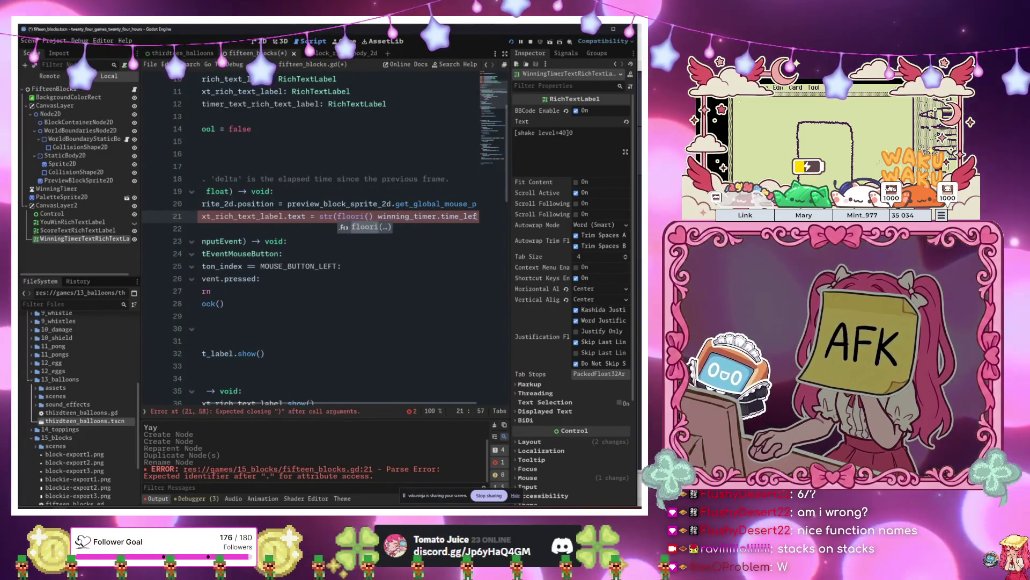
pyautogui.press('BackSpace')
pyautogui.write('f(')
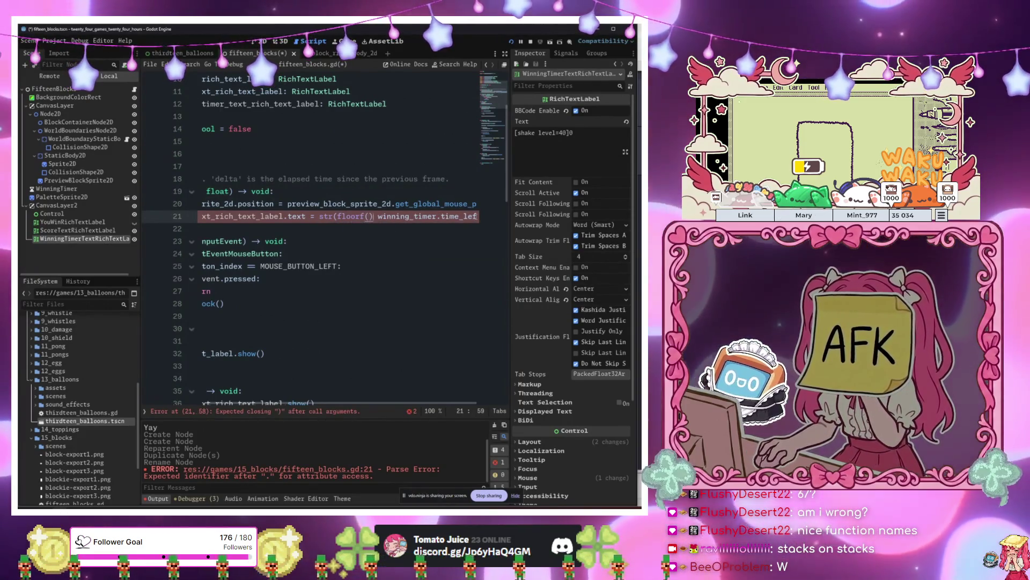
pyautogui.click(476, 216)
pyautogui.write(')')
pyautogui.click(207, 241)
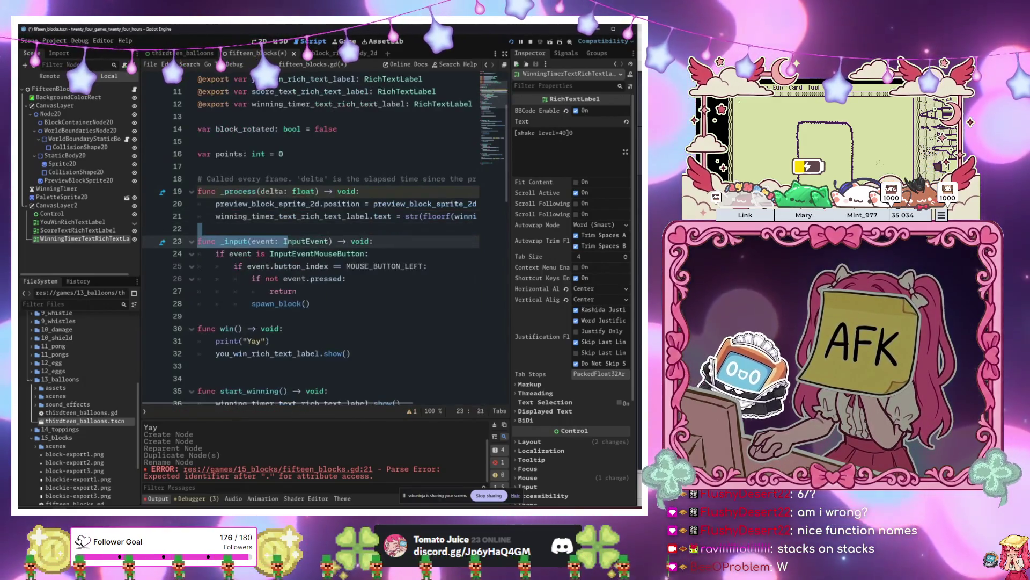
# Add winning_timer_text_rich_text_label.hide() to the lose function.
pyautogui.scroll(-4, 383, 243)
pyautogui.scroll(-1, 376, 241)
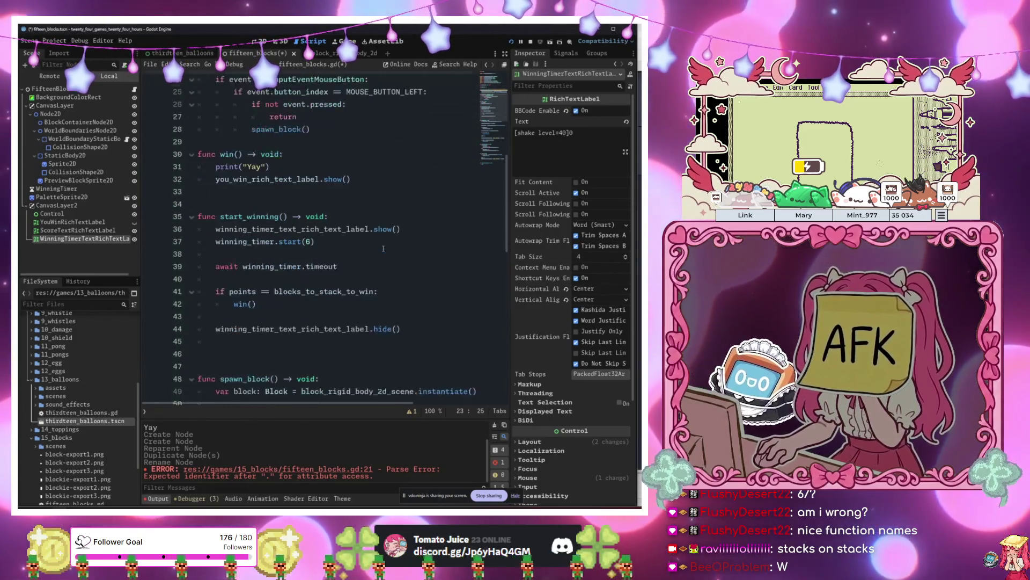
pyautogui.click(362, 240)
pyautogui.scroll(-3, 362, 240)
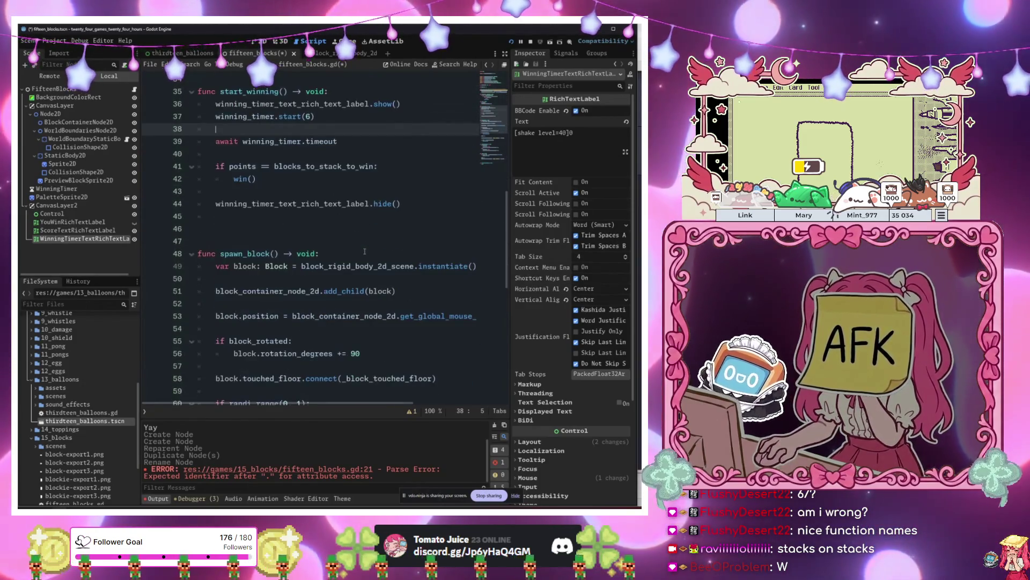
pyautogui.click(417, 216)
pyautogui.scroll(-10, 417, 214)
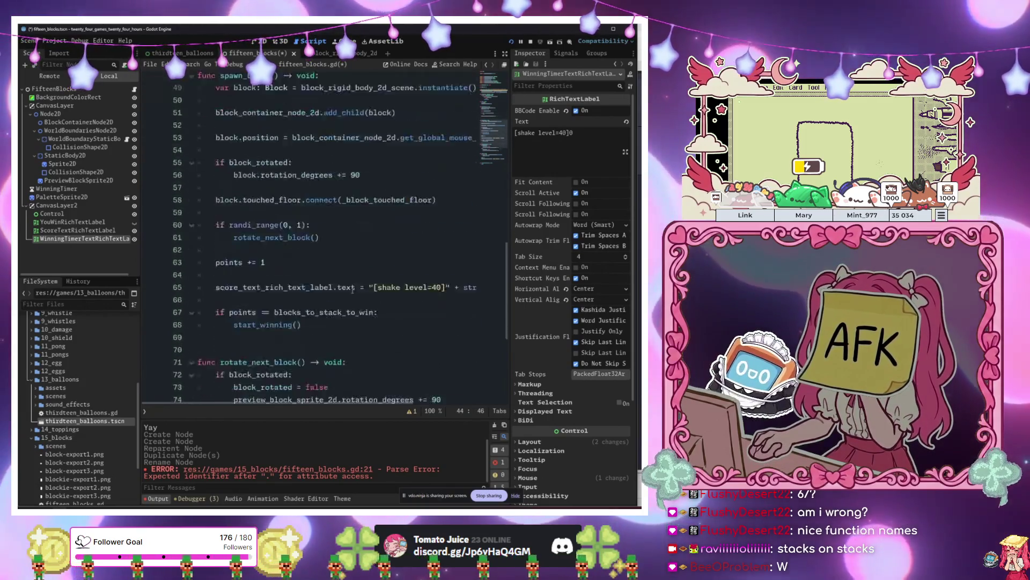
pyautogui.click(331, 319)
pyautogui.click(327, 330)
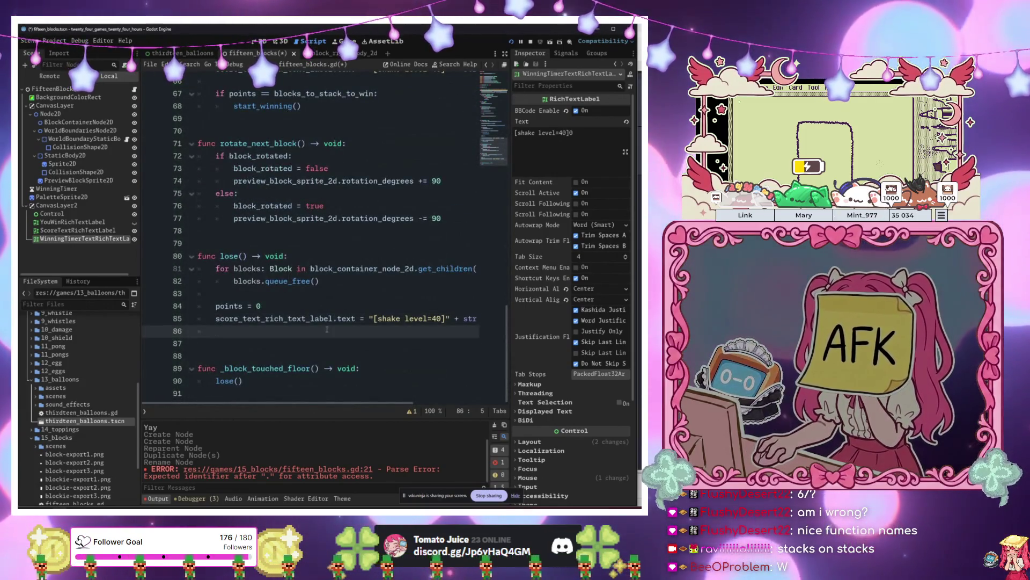
pyautogui.press('Return')
pyautogui.write('winning_timer_text_rich_text_label.')
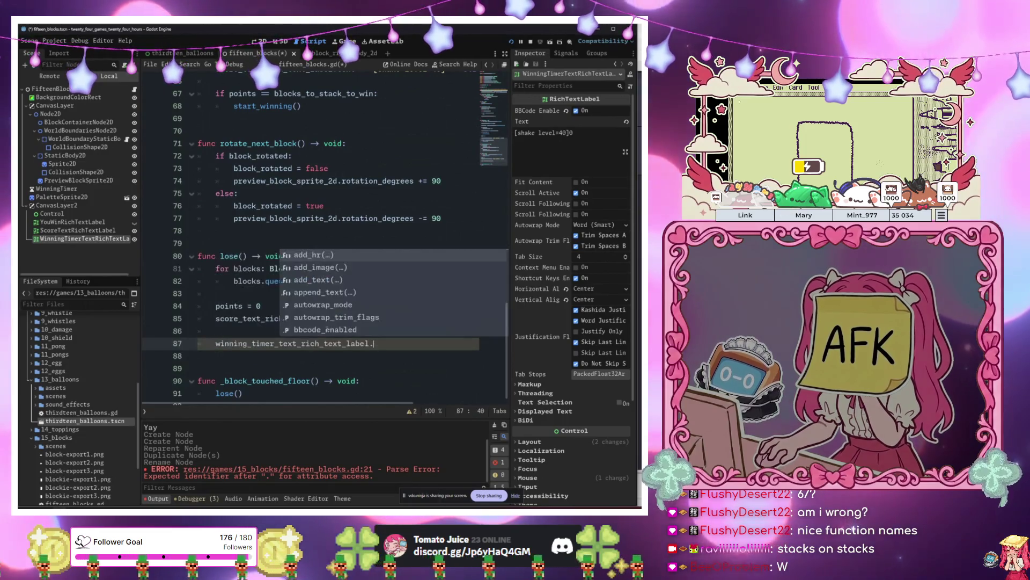
pyautogui.write('hi')
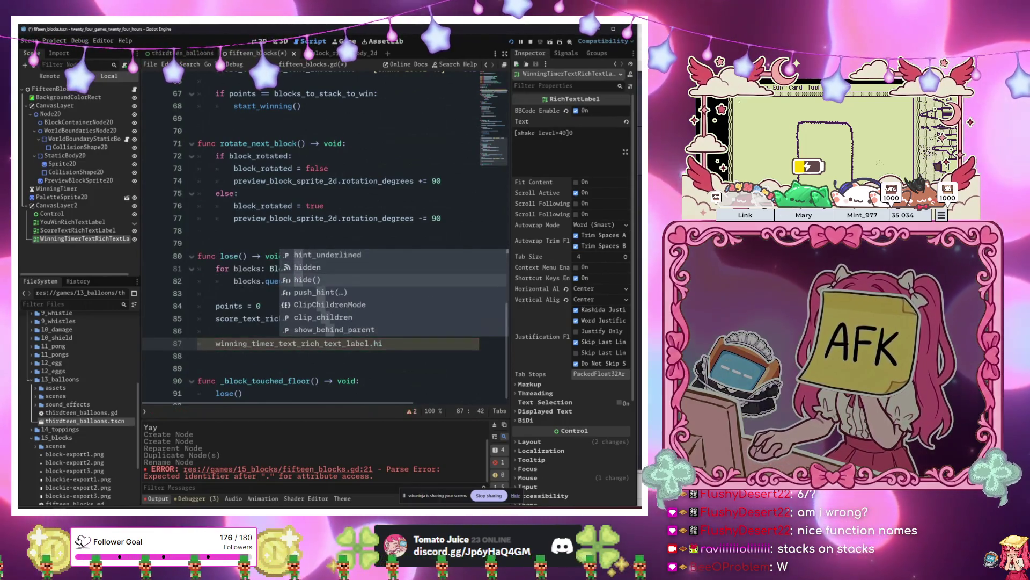
pyautogui.press('Return')
pyautogui.hotkey('ctrl', 'F1')
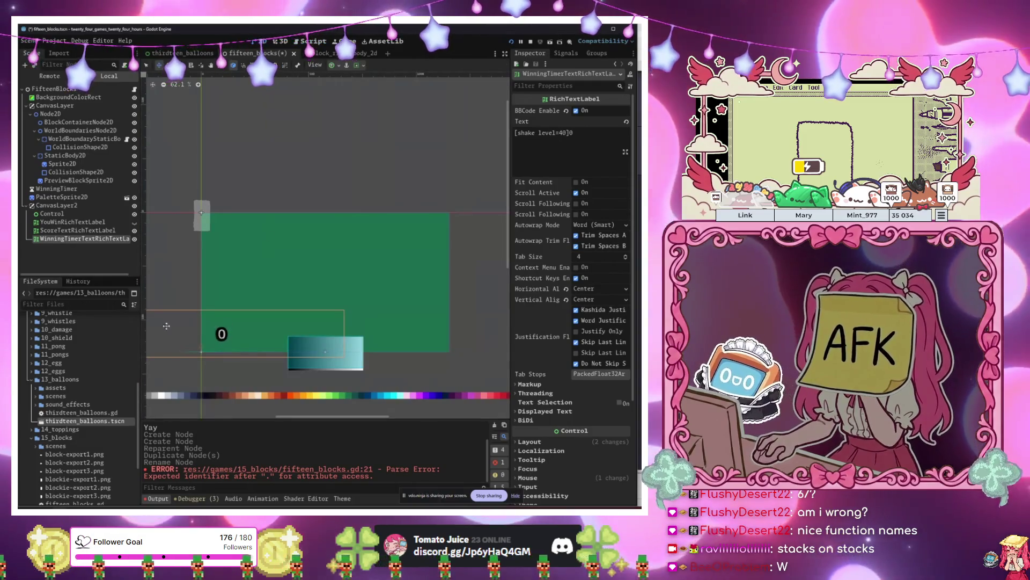
# Drag the winning timer label further right in the 2D viewport.
pyautogui.moveTo(197, 272)
pyautogui.mouseDown()
pyautogui.moveTo(297, 254)
pyautogui.moveTo(320, 278)
pyautogui.mouseUp()
pyautogui.moveTo(430, 340); pyautogui.dragTo(465, 330)
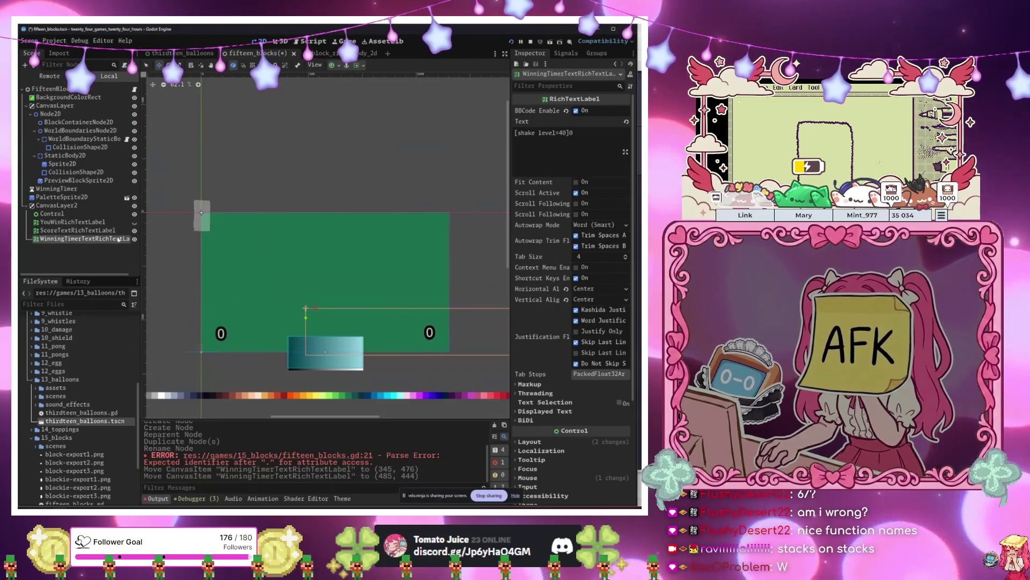
pyautogui.click(80, 231)
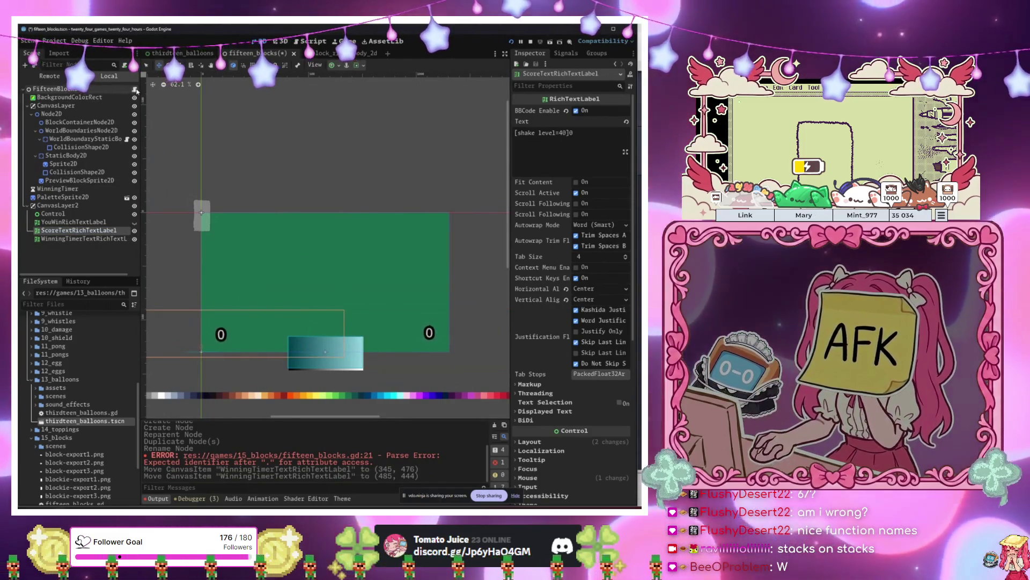
# Open the block_rigid_body_2d scene's script in the Script workspace.
pyautogui.hotkey('ctrl', 'F3')
pyautogui.scroll(10, 276, 175)
pyautogui.click(318, 53)
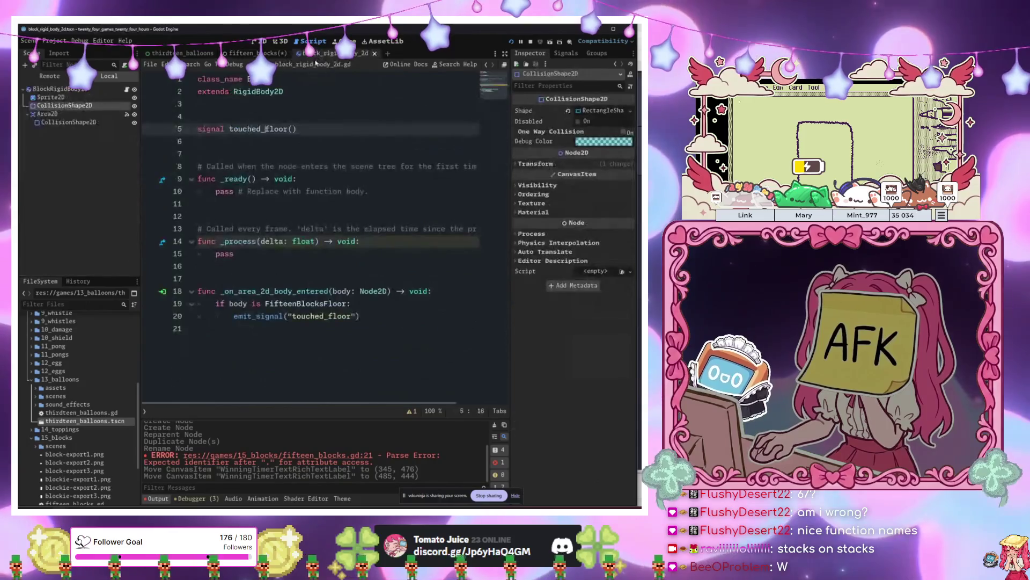
# Inspect the block's BlockRigidBody2D root, CollisionShape2D and Sprite2D nodes in the 2D view.
pyautogui.click(259, 41)
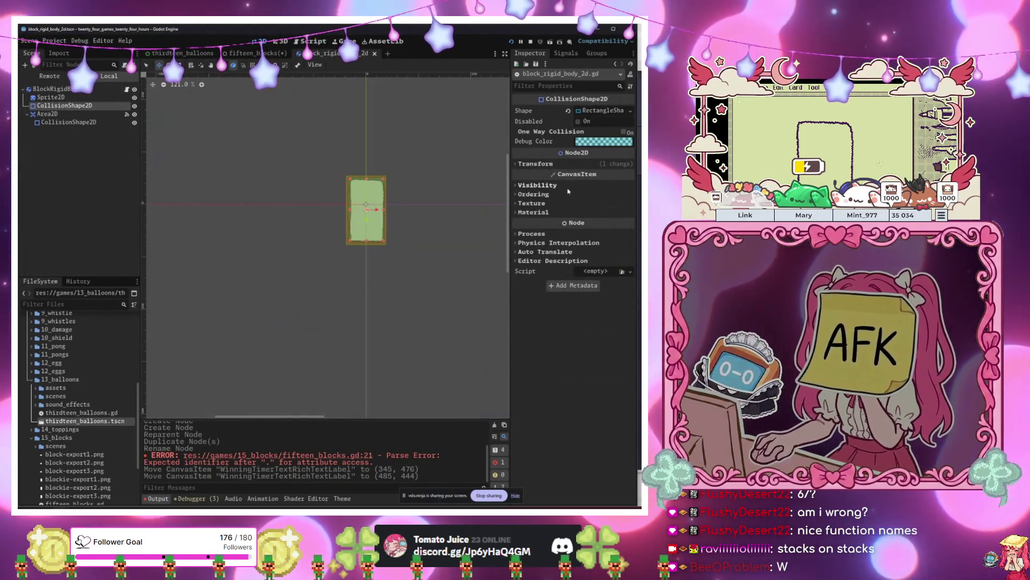
pyautogui.click(558, 164)
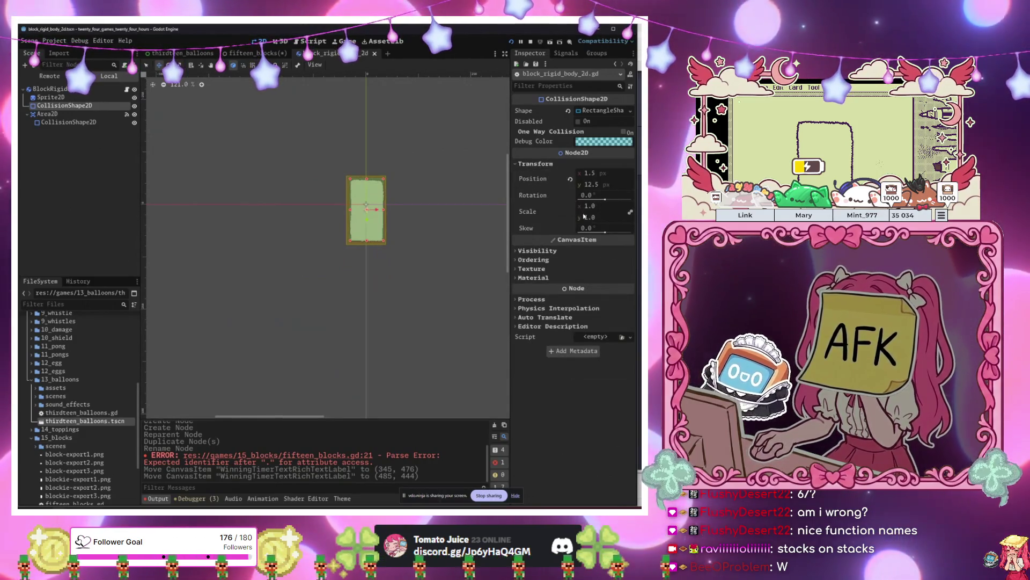
pyautogui.click(64, 90)
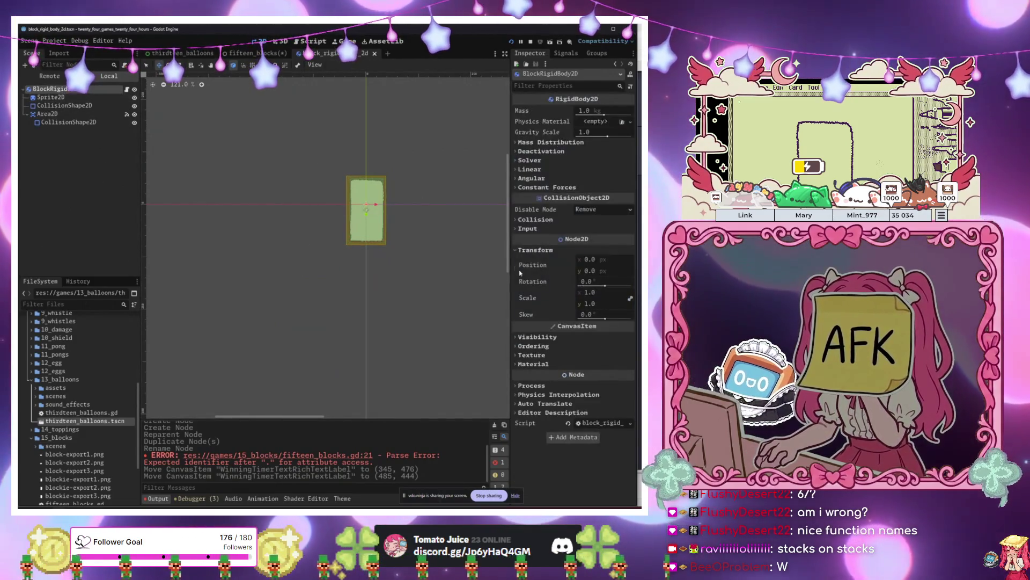
pyautogui.click(59, 105)
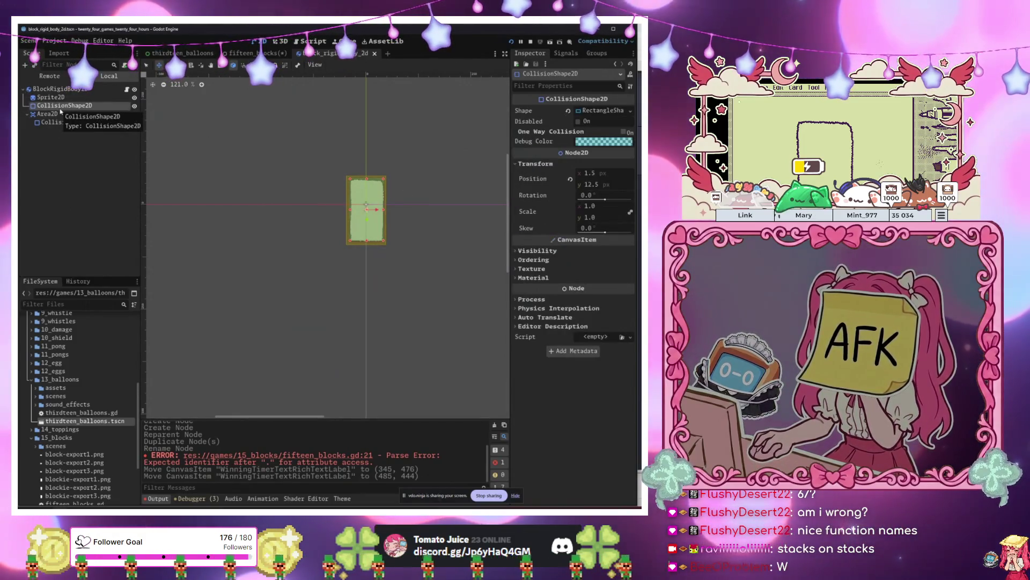
pyautogui.click(52, 98)
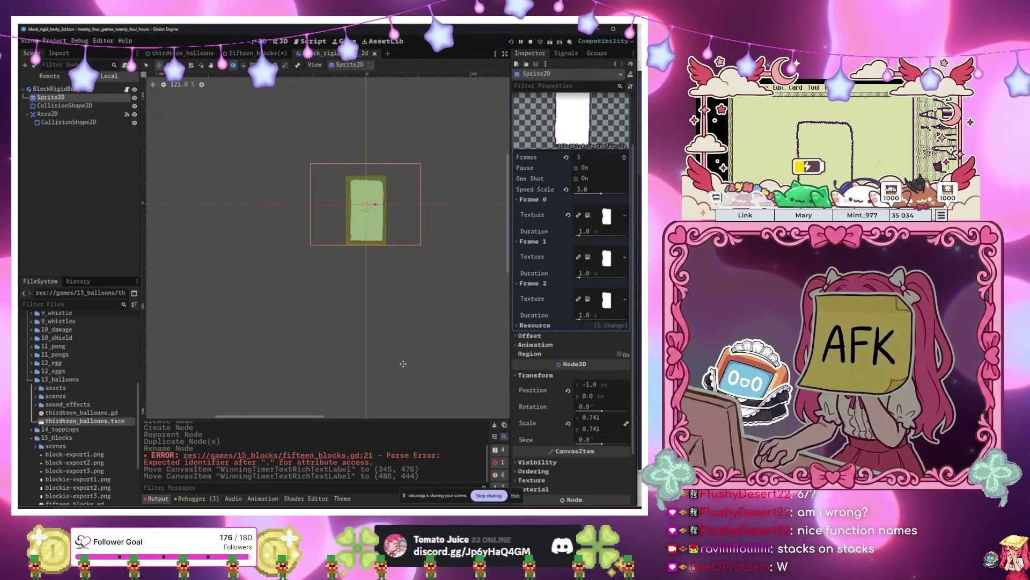
pyautogui.click(63, 106)
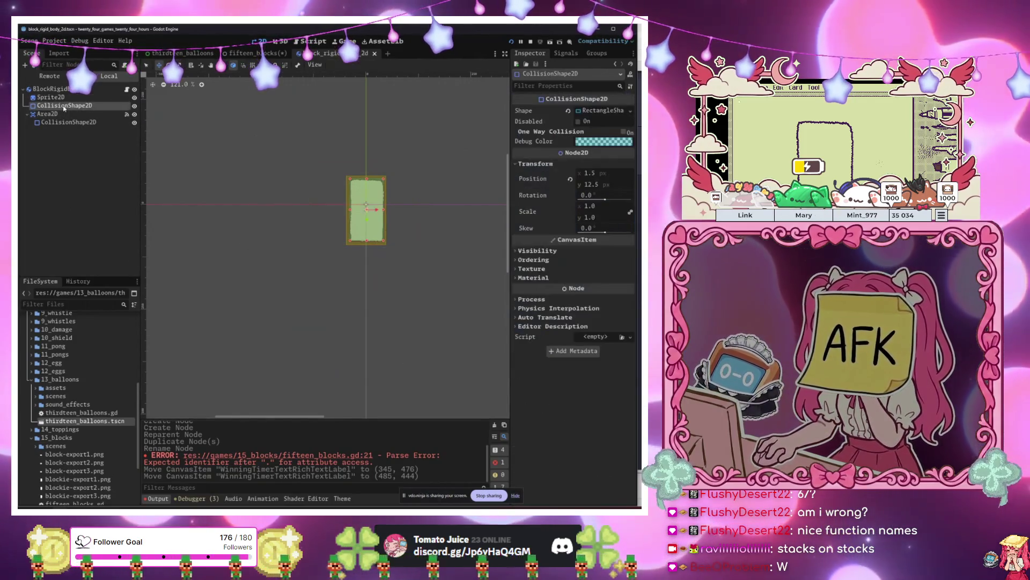
pyautogui.click(64, 99)
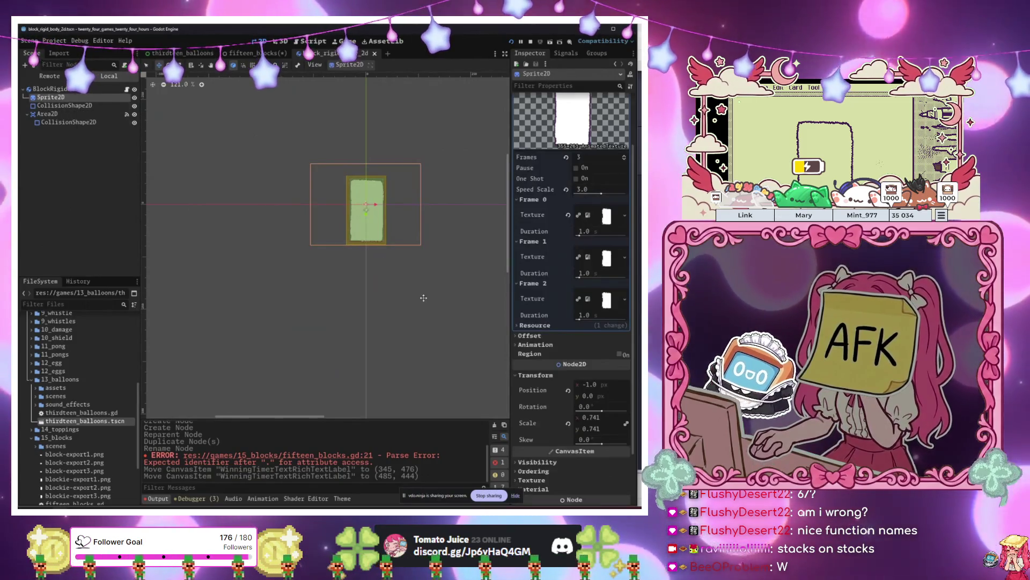
pyautogui.scroll(4, 423, 294)
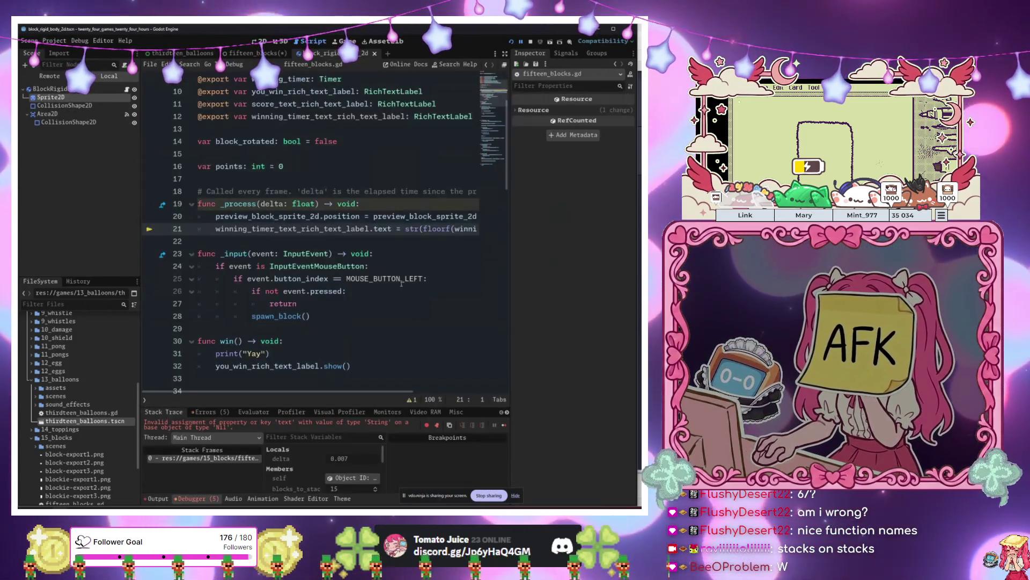
pyautogui.scroll(-1, 402, 283)
pyautogui.scroll(3, 349, 306)
# Stop the game with F8 and show block_rigid_body_2d in the 2D view.
pyautogui.click(304, 318)
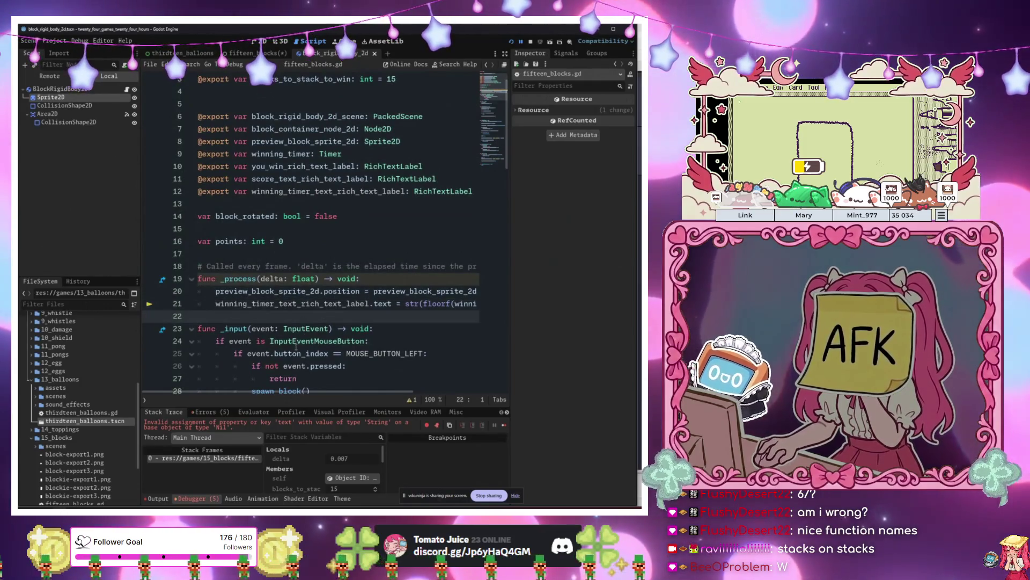
pyautogui.click(327, 304)
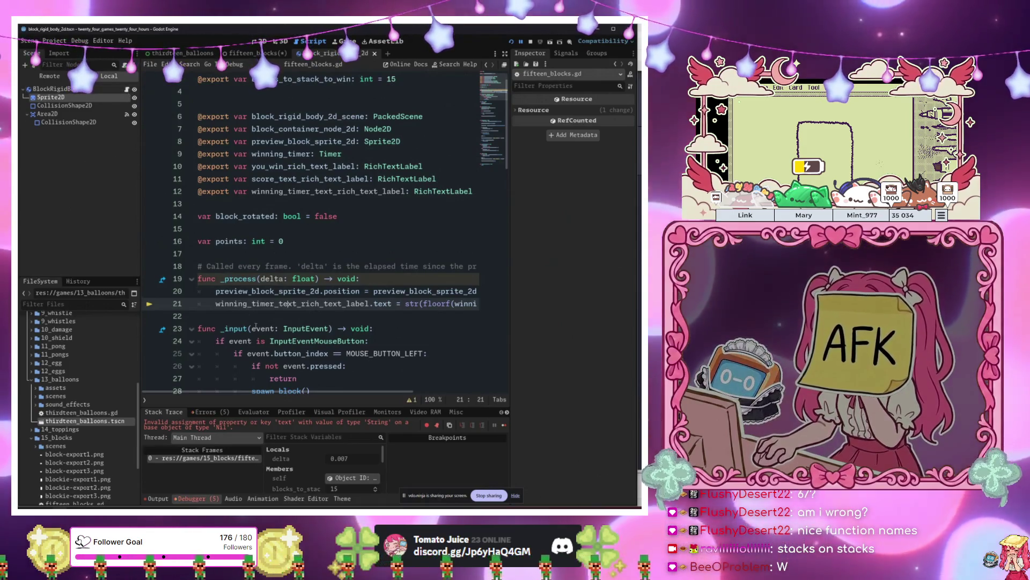
pyautogui.click(328, 279)
pyautogui.press('F8')
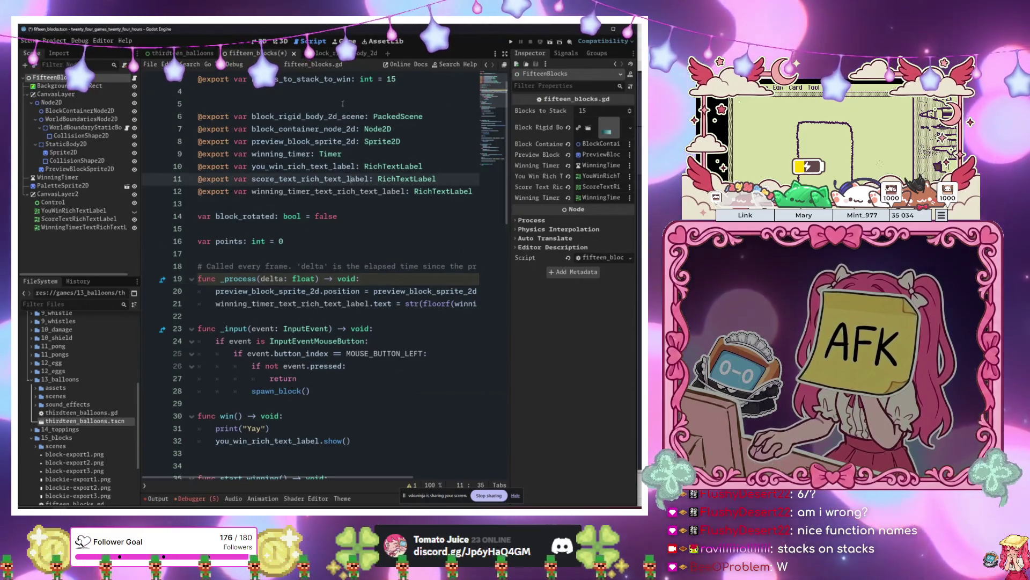
pyautogui.click(344, 53)
pyautogui.hotkey('ctrl', 'F1')
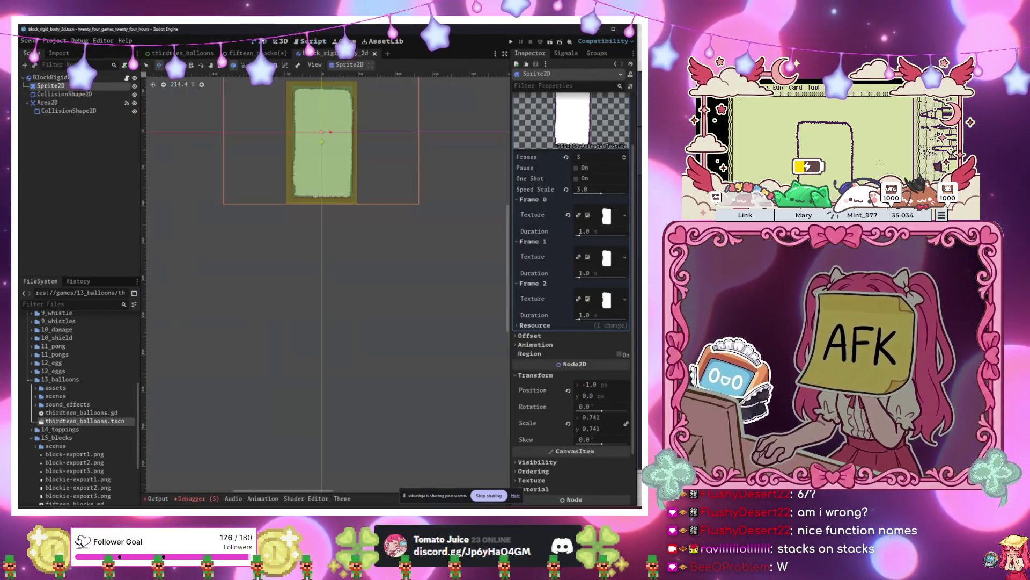
# Enlarge the block's collision shapes by dragging their Transform Scale up.
pyautogui.keyDown('ctrl'); pyautogui.click(50, 94); pyautogui.keyUp('ctrl')
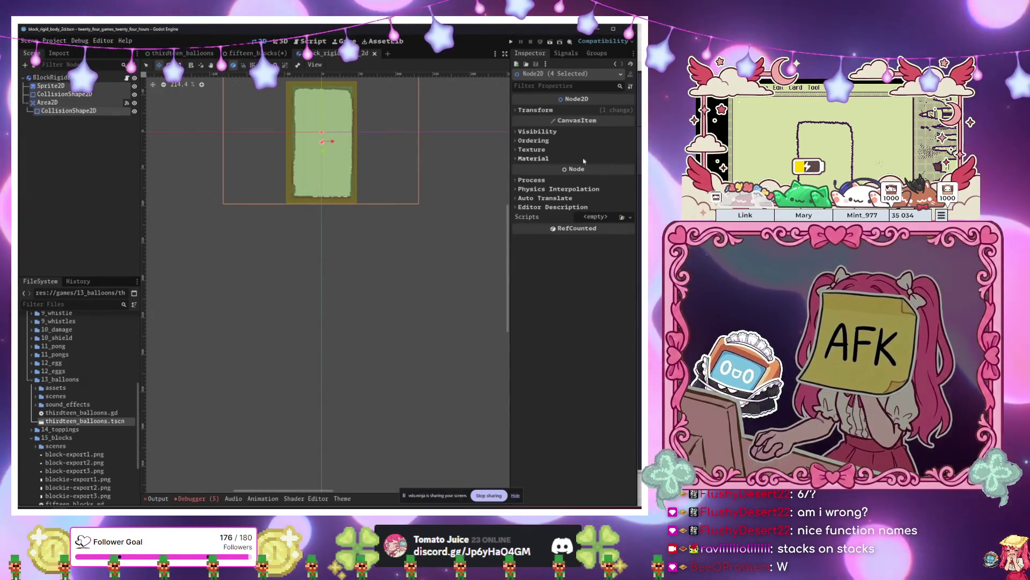
pyautogui.click(556, 111)
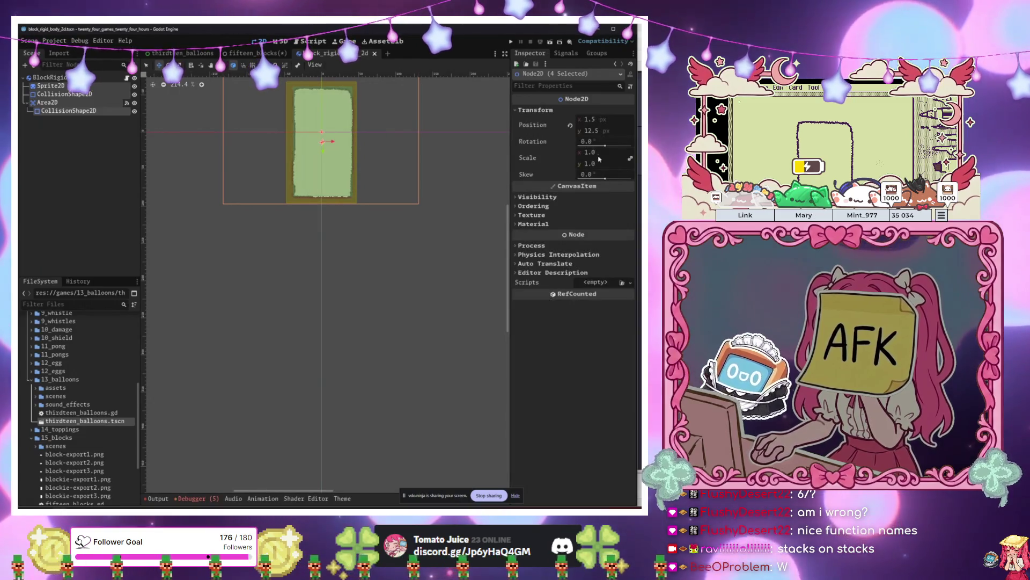
pyautogui.moveTo(599, 159); pyautogui.dragTo(613, 159)
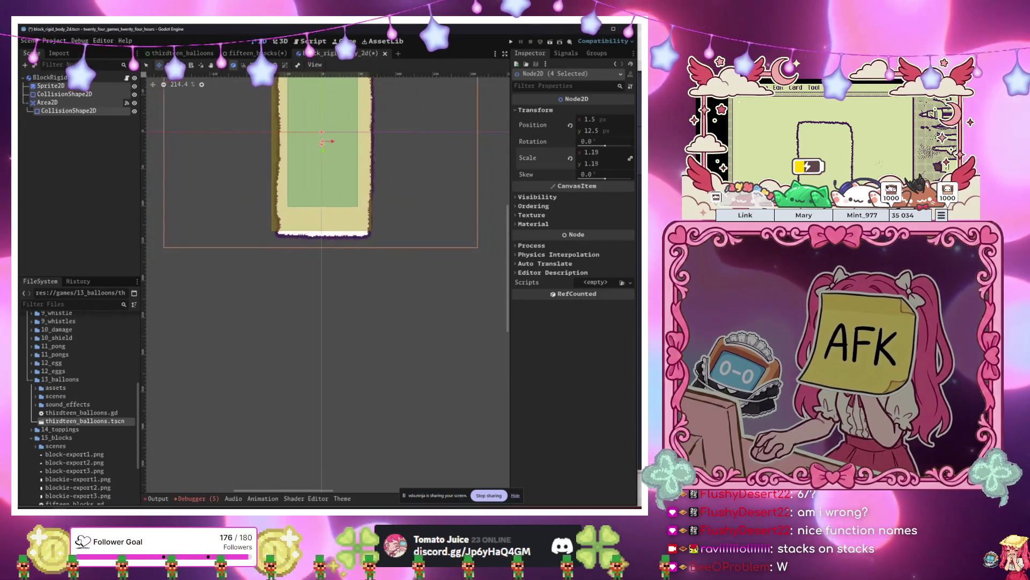
pyautogui.hotkey('ctrl', 'z')
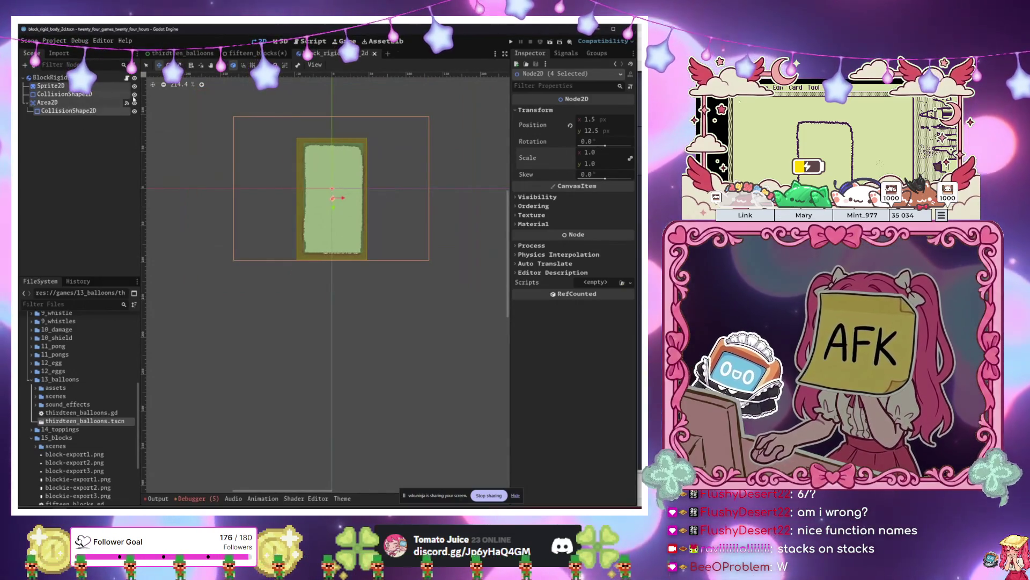
pyautogui.keyDown('ctrl'); pyautogui.click(73, 95); pyautogui.keyUp('ctrl')
pyautogui.keyDown('ctrl'); pyautogui.click(75, 103); pyautogui.keyUp('ctrl')
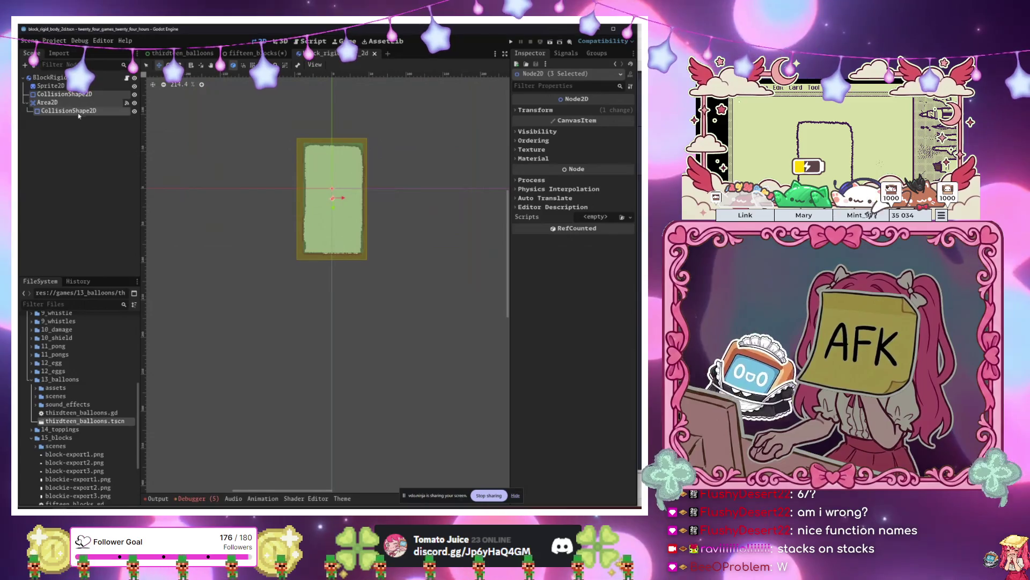
pyautogui.click(535, 109)
pyautogui.moveTo(593, 152)
pyautogui.mouseDown()
pyautogui.moveTo(617, 152)
pyautogui.moveTo(606, 152)
pyautogui.mouseUp()
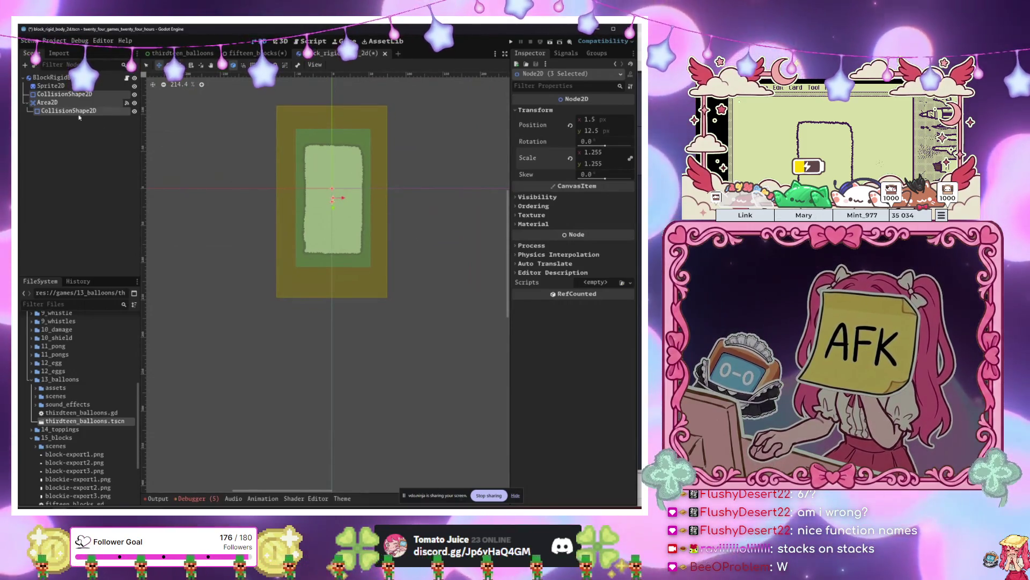
# Scale the block's Sprite2D to 0.931 and reset its x position to 0.
pyautogui.keyDown('ctrl'); pyautogui.click(58, 88); pyautogui.keyUp('ctrl')
pyautogui.click(58, 88)
pyautogui.moveTo(591, 417)
pyautogui.mouseDown()
pyautogui.moveTo(606, 417)
pyautogui.moveTo(585, 417)
pyautogui.mouseUp()
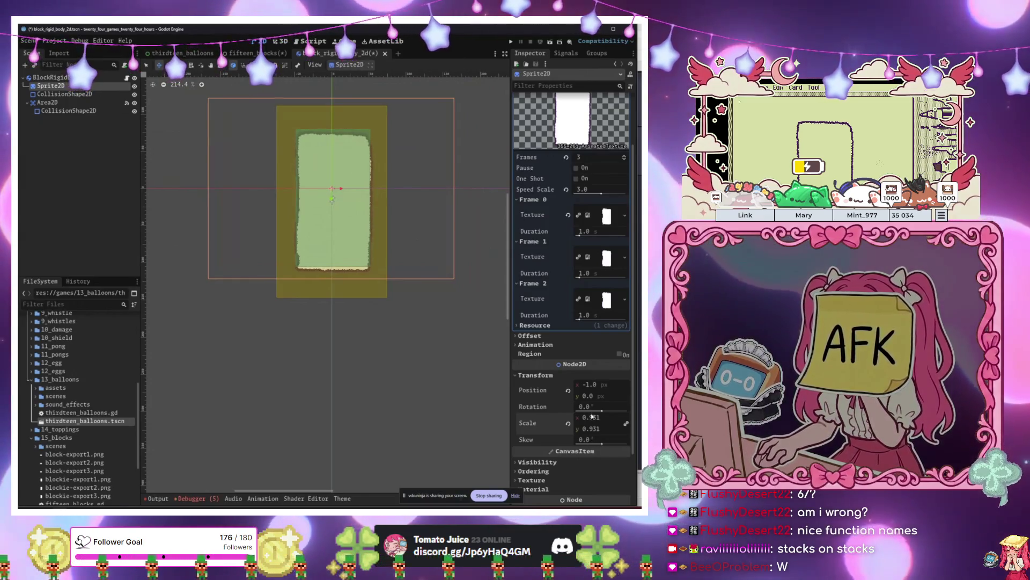
pyautogui.click(568, 391)
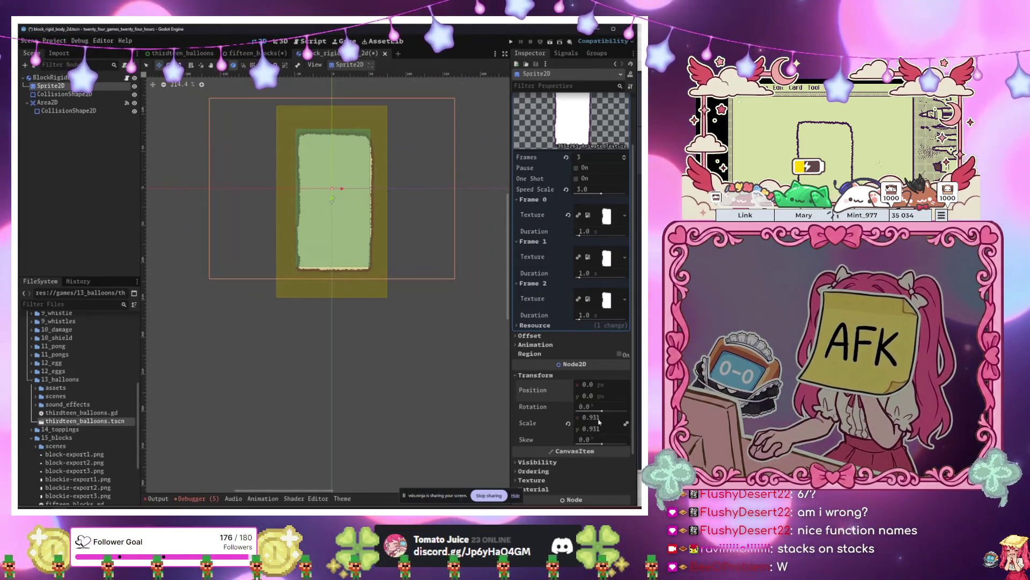
pyautogui.click(599, 419)
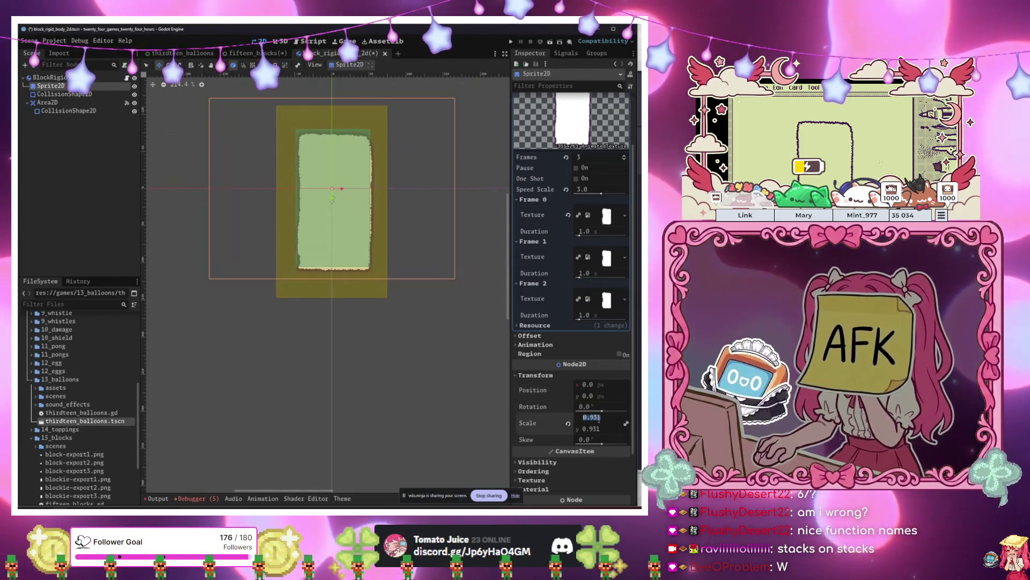
pyautogui.click(79, 104)
pyautogui.click(50, 85)
pyautogui.moveTo(336, 287); pyautogui.dragTo(338, 290)
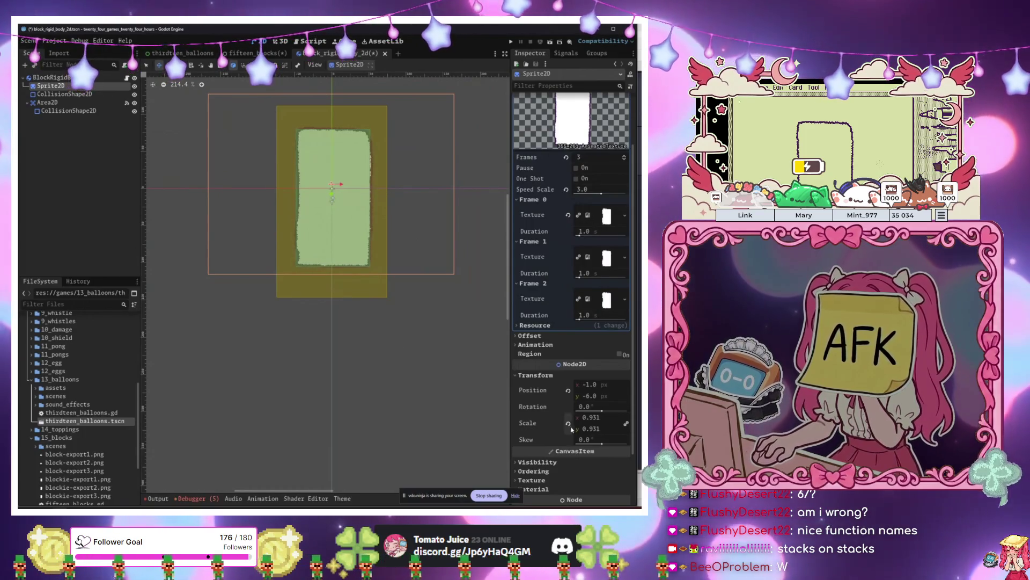
pyautogui.click(597, 417)
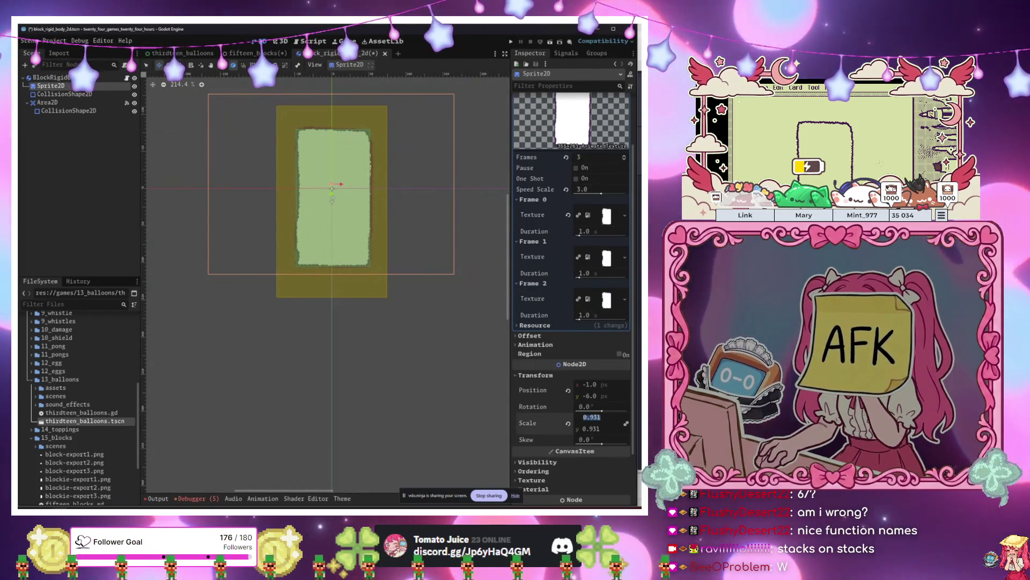
# Paste the 0.931 scale into PreviewBlockSprite2D in fifteen_blocks and run the game.
pyautogui.click(255, 53)
pyautogui.click(79, 169)
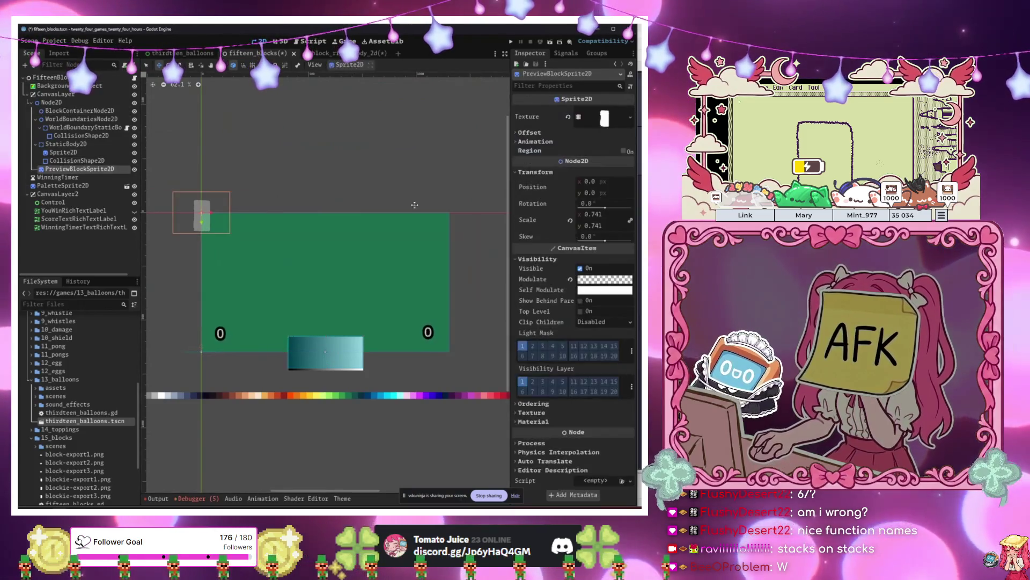
pyautogui.click(593, 213)
pyautogui.write('0.931')
pyautogui.press('Return')
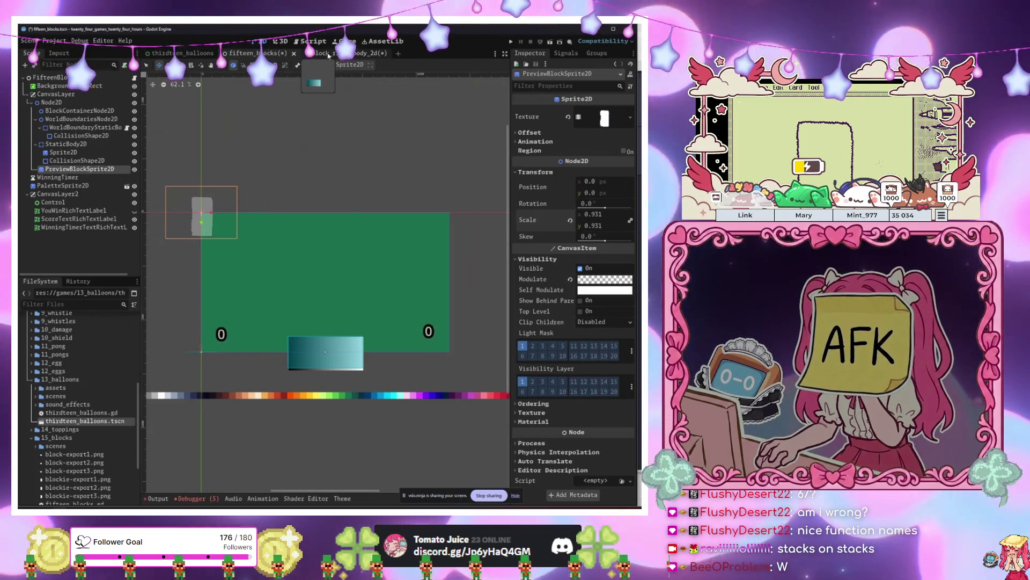
pyautogui.press('F6')
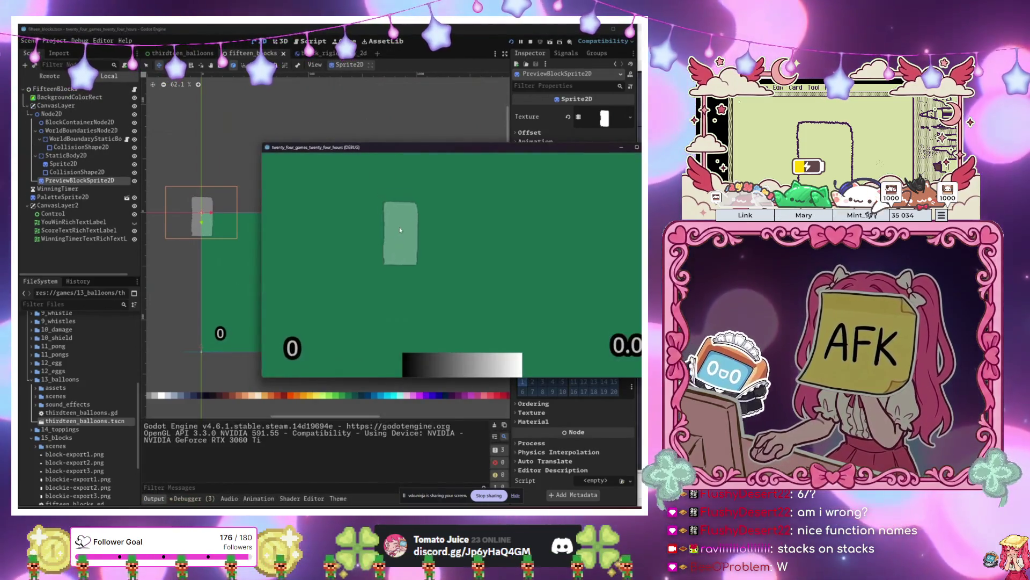
# Drop eleven blocks into a first tower on the platform before the stack resets.
pyautogui.click(427, 293)
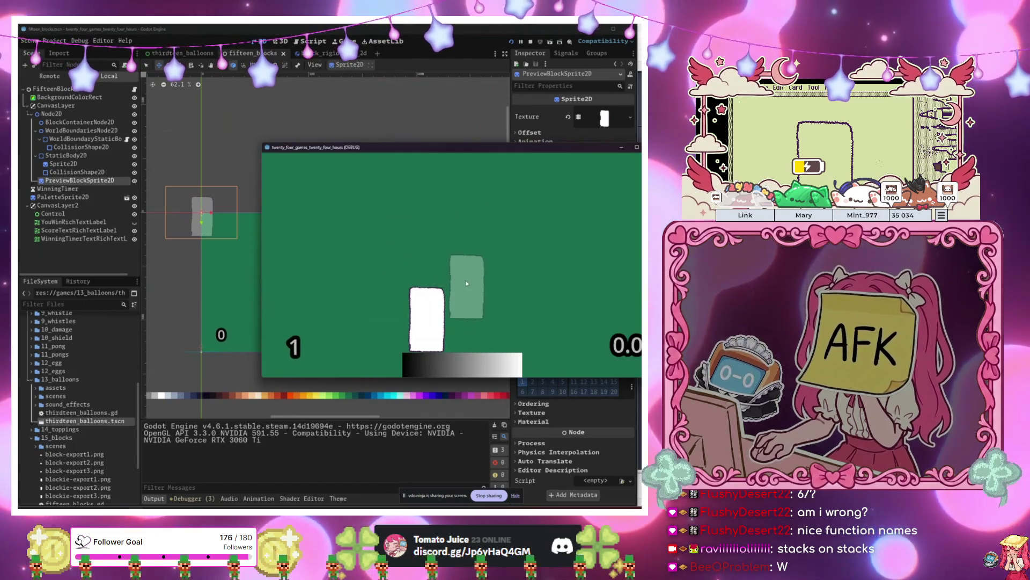
pyautogui.click(462, 310)
pyautogui.click(496, 314)
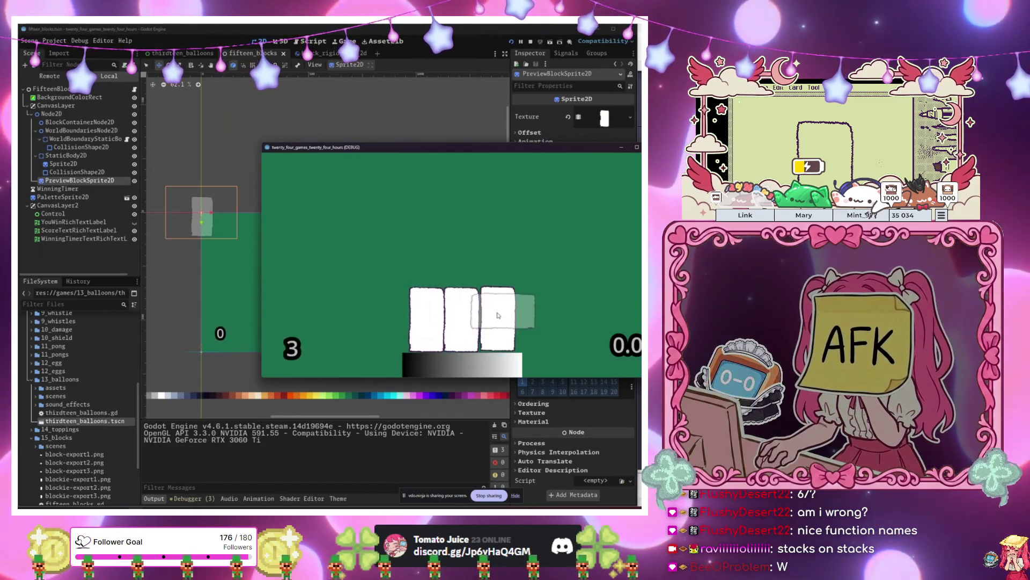
pyautogui.click(480, 268)
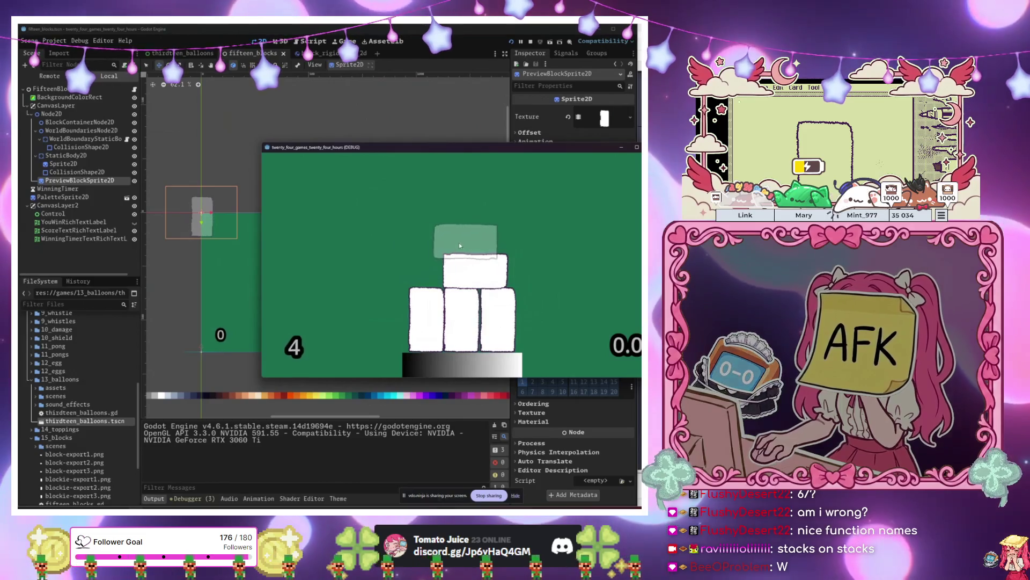
pyautogui.click(472, 238)
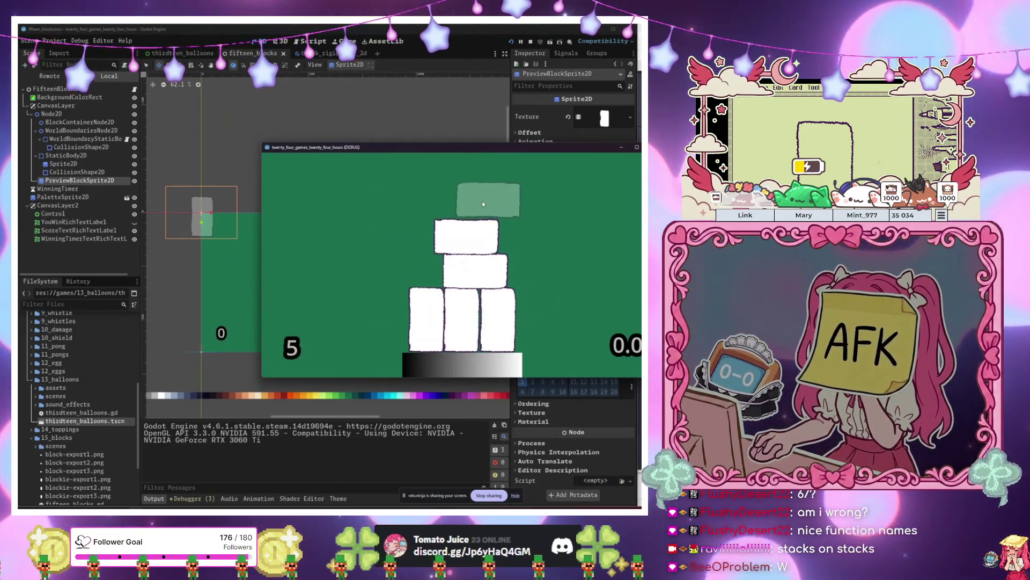
pyautogui.click(482, 201)
pyautogui.click(421, 250)
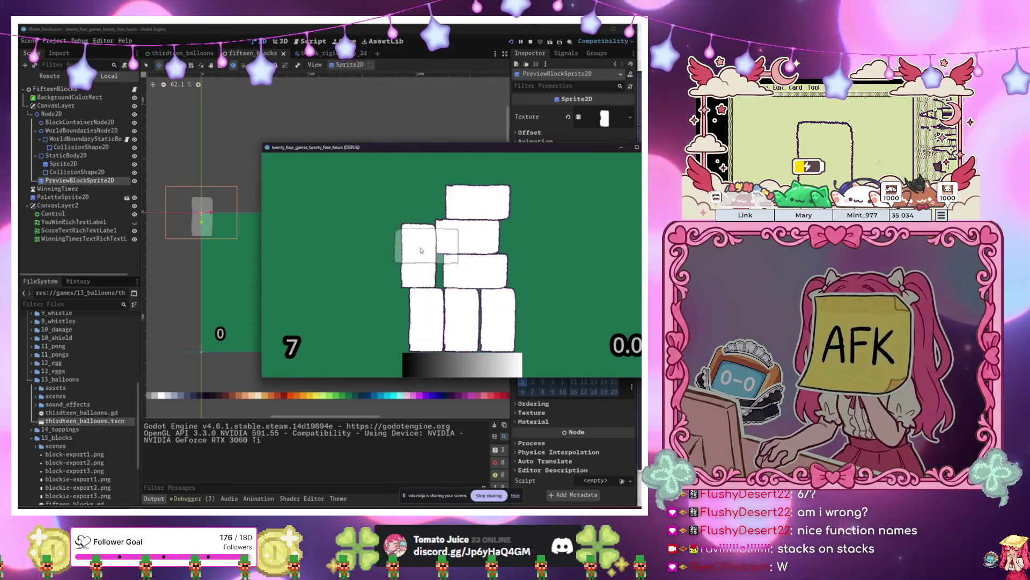
pyautogui.click(473, 168)
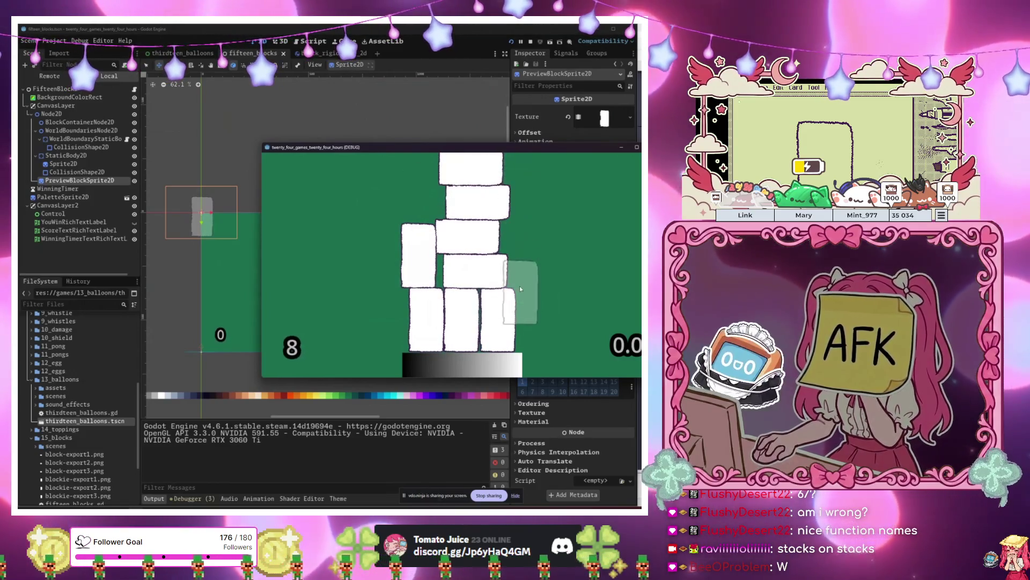
pyautogui.click(416, 185)
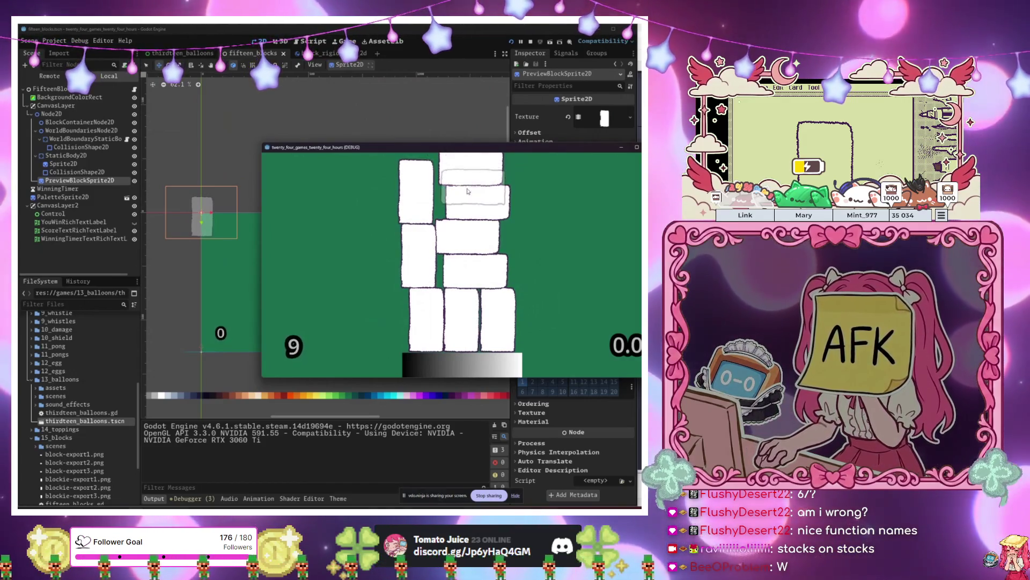
pyautogui.click(468, 166)
pyautogui.click(468, 249)
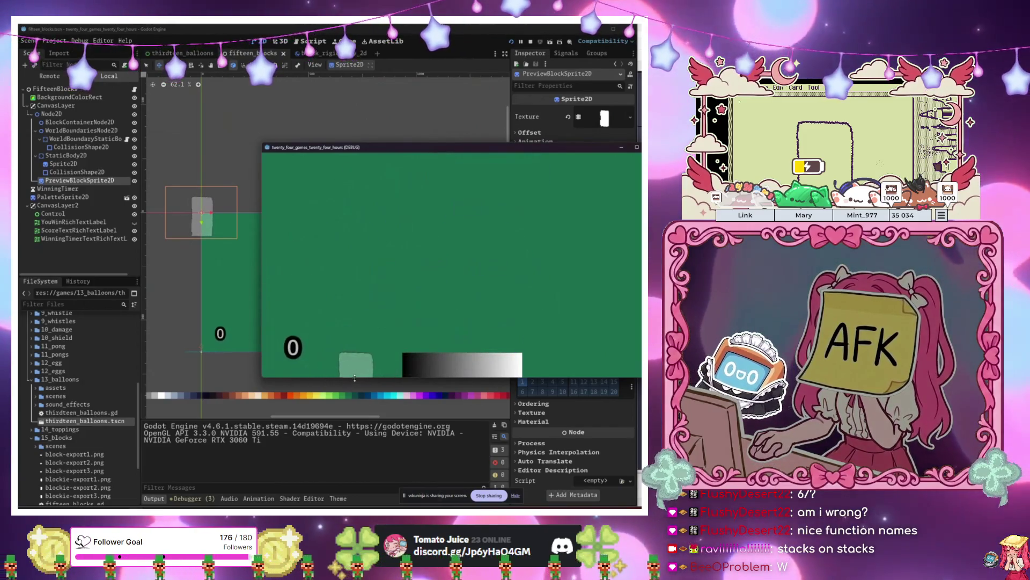
# Rebuild the stack with fifteen upright and horizontal blocks to trigger the win countdown.
pyautogui.click(426, 305)
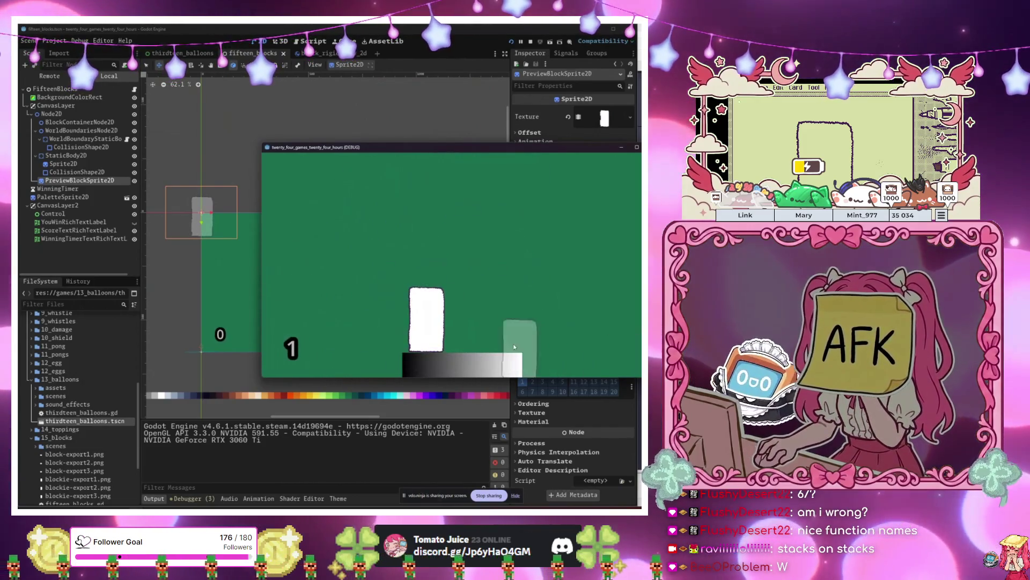
pyautogui.click(453, 317)
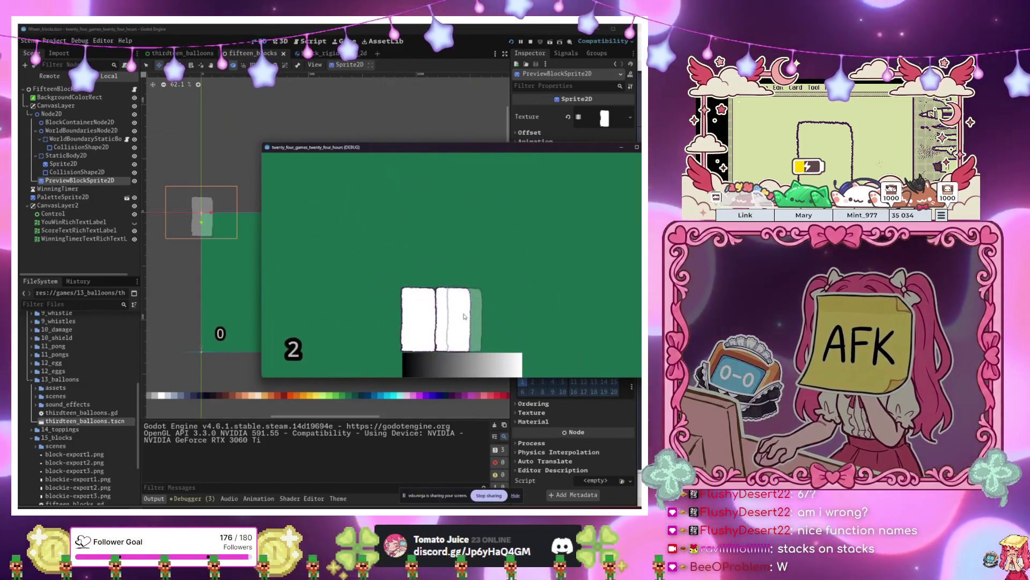
pyautogui.click(484, 320)
pyautogui.click(418, 272)
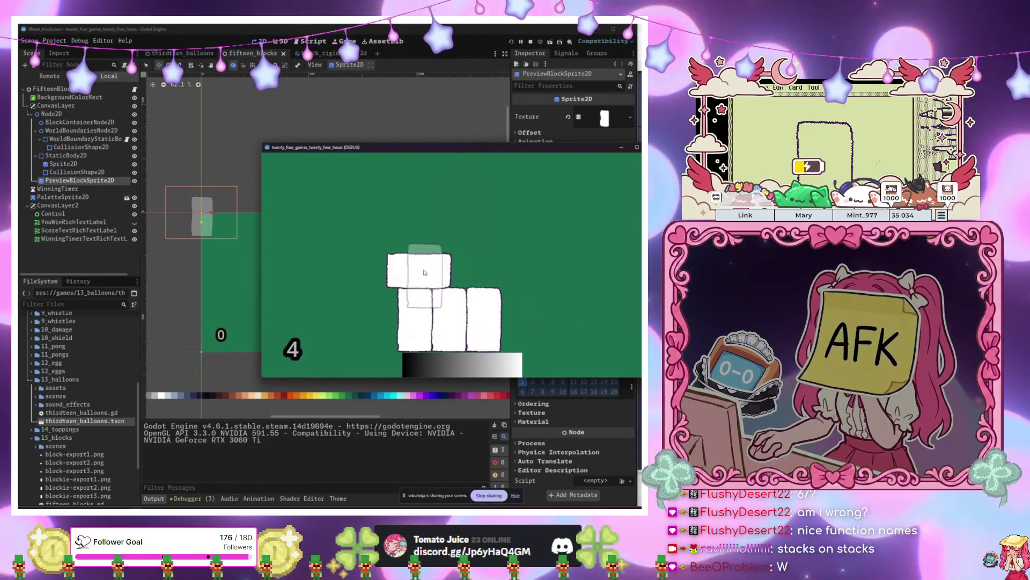
pyautogui.click(518, 319)
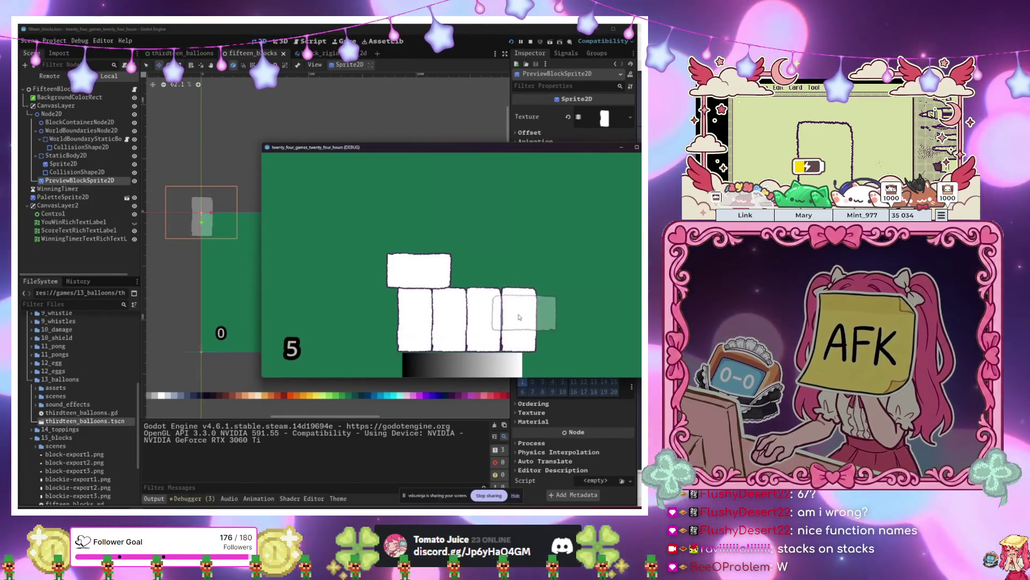
pyautogui.click(494, 270)
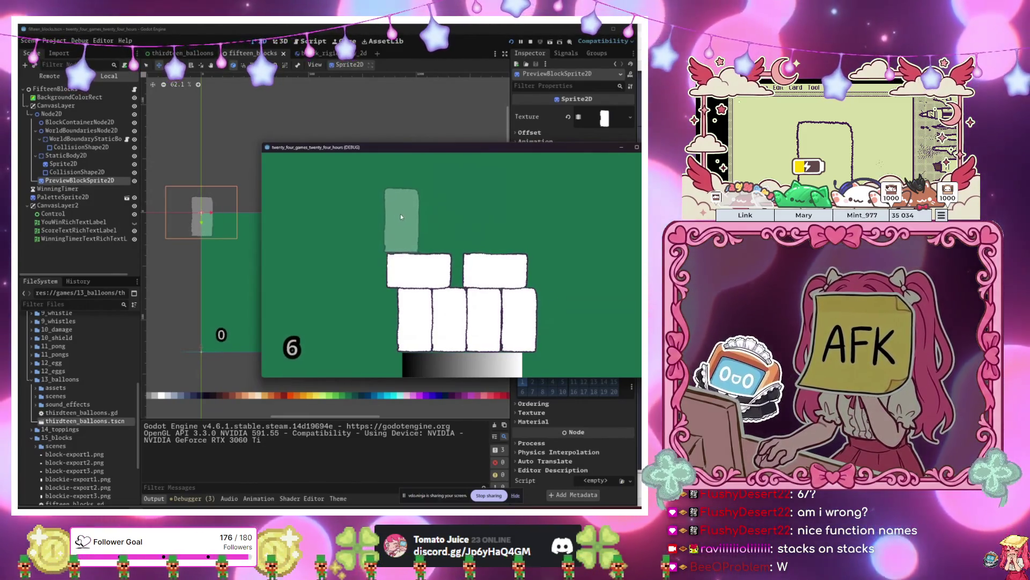
pyautogui.click(400, 216)
pyautogui.click(449, 235)
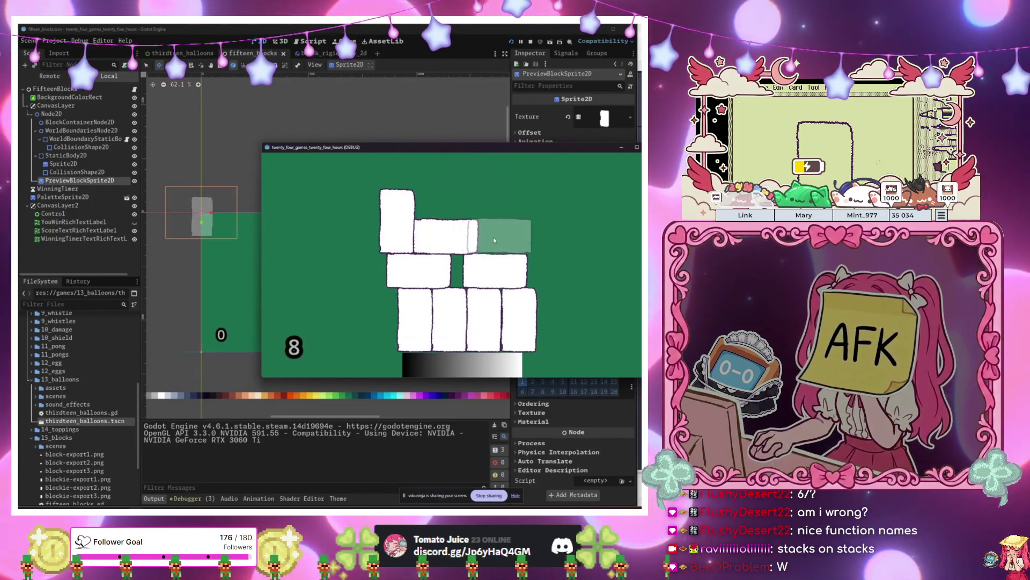
pyautogui.click(507, 238)
pyautogui.click(522, 182)
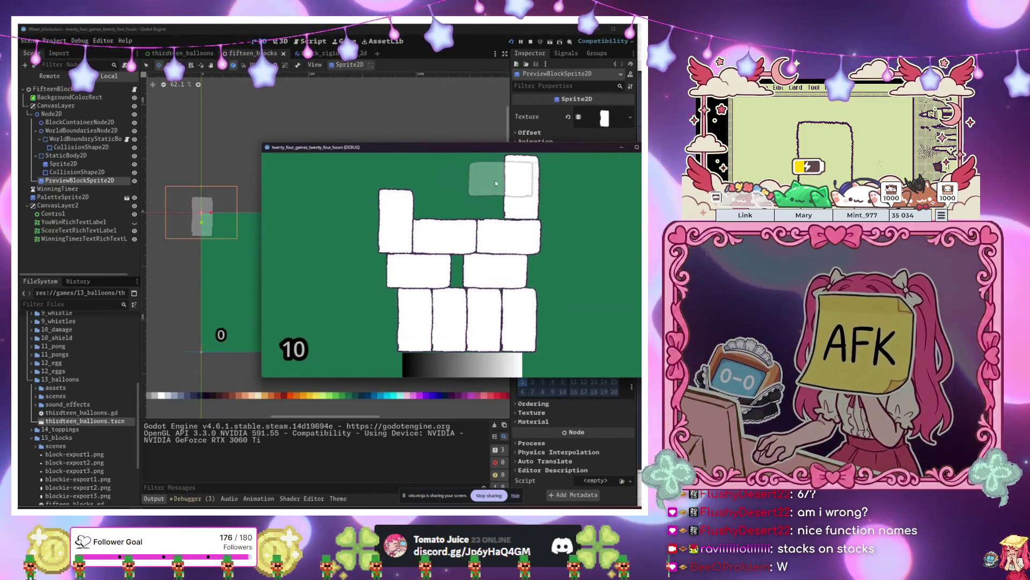
pyautogui.click(460, 202)
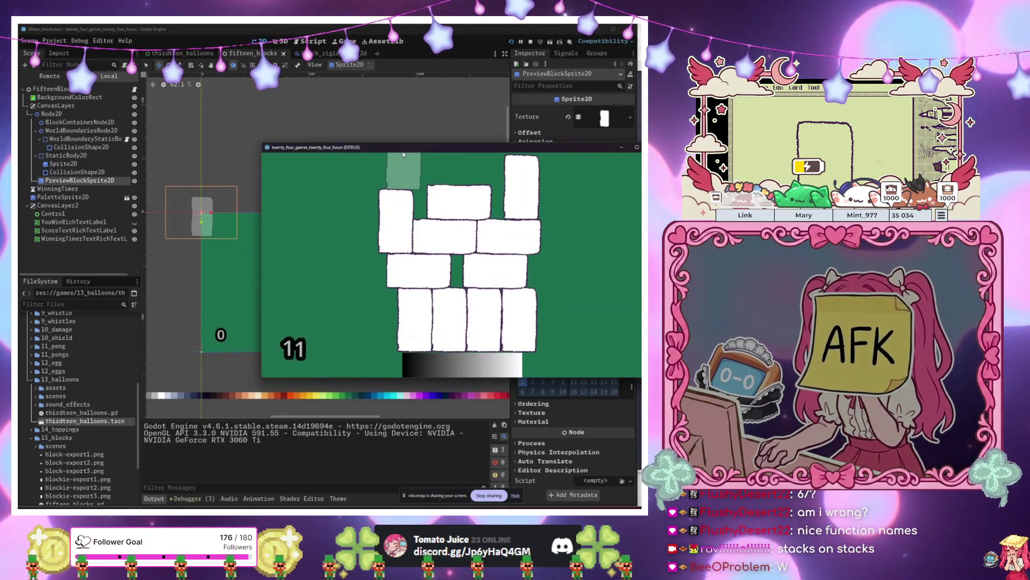
pyautogui.click(397, 157)
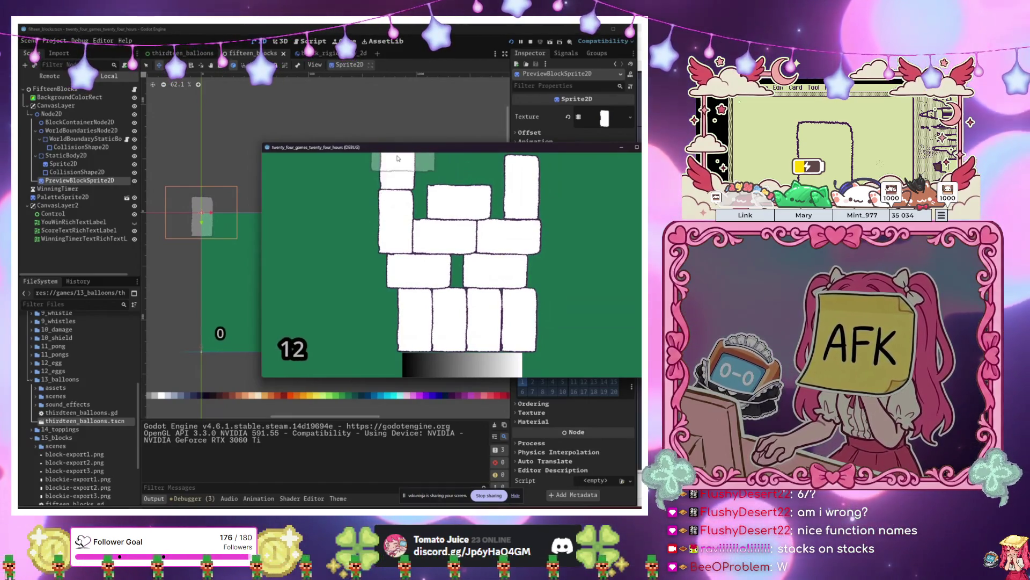
pyautogui.click(442, 171)
pyautogui.click(447, 163)
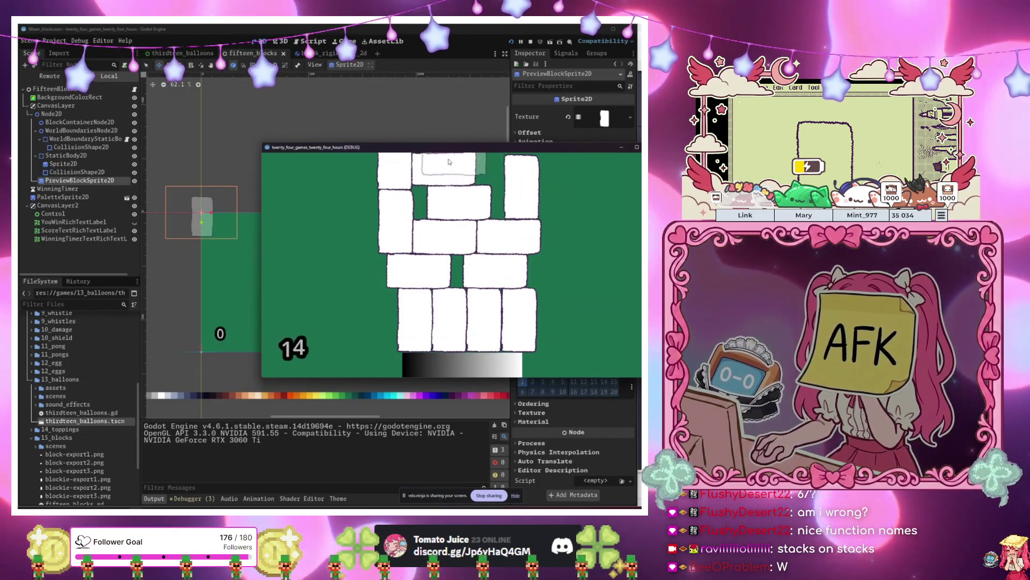
pyautogui.click(439, 167)
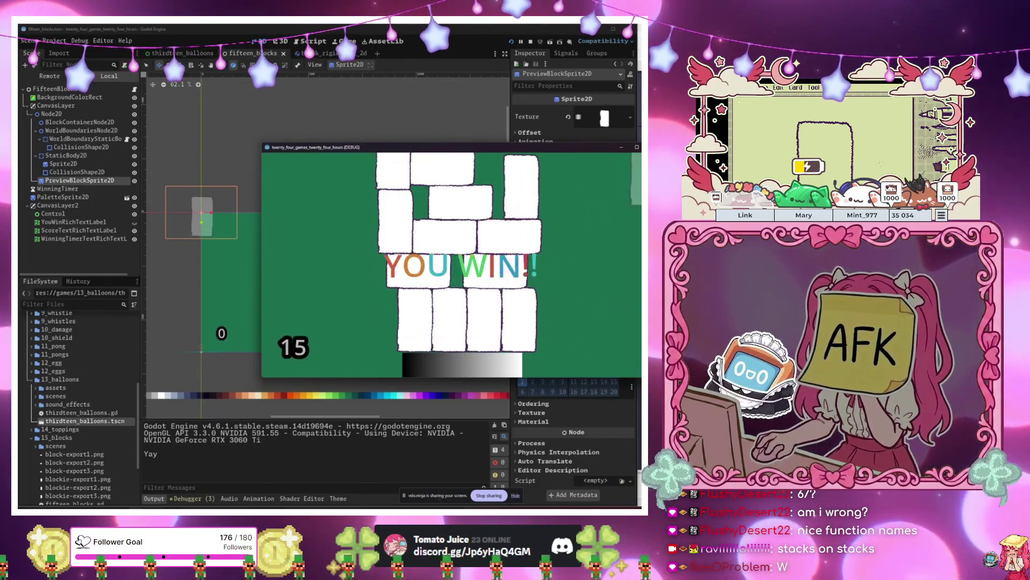
# Stop the running game with F8 once YOU WIN! appears.
pyautogui.press('F8')
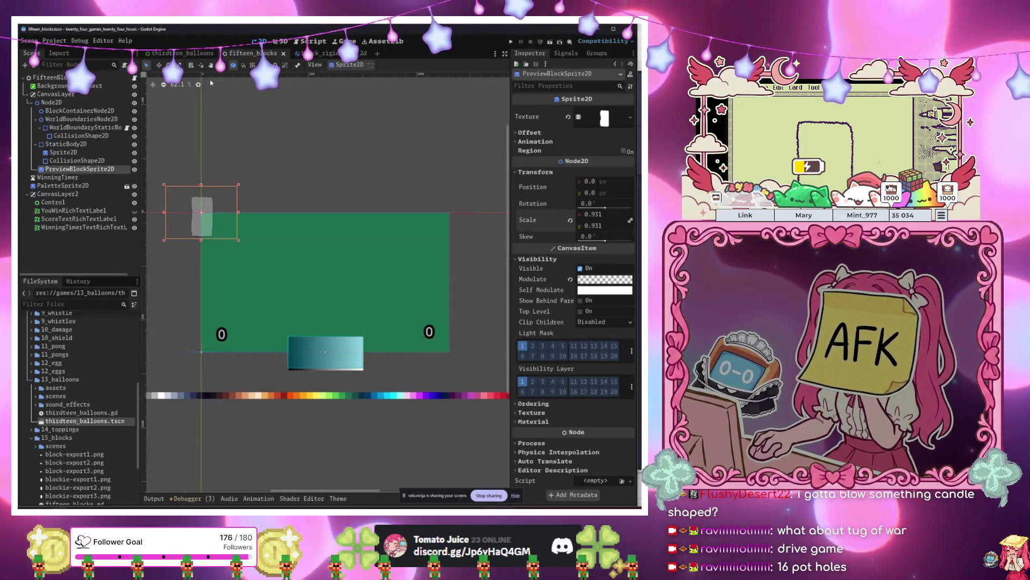
pyautogui.press('Up')
pyautogui.press('Up')
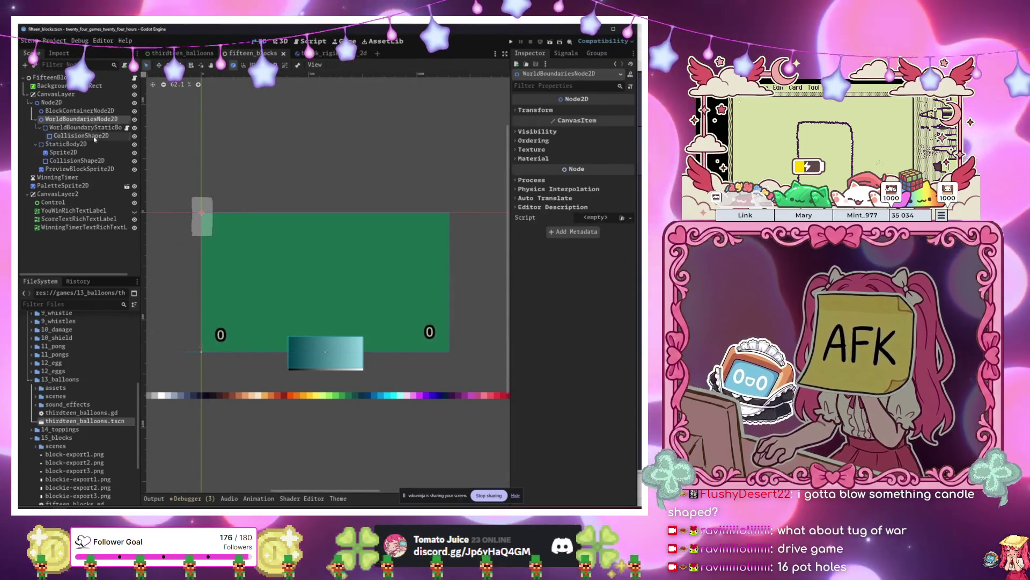
# Create a new scene with a plain Node root and rename it SixteenMunchies.
pyautogui.press('Down')
pyautogui.press('Down')
pyautogui.press('Down')
pyautogui.press('Down')
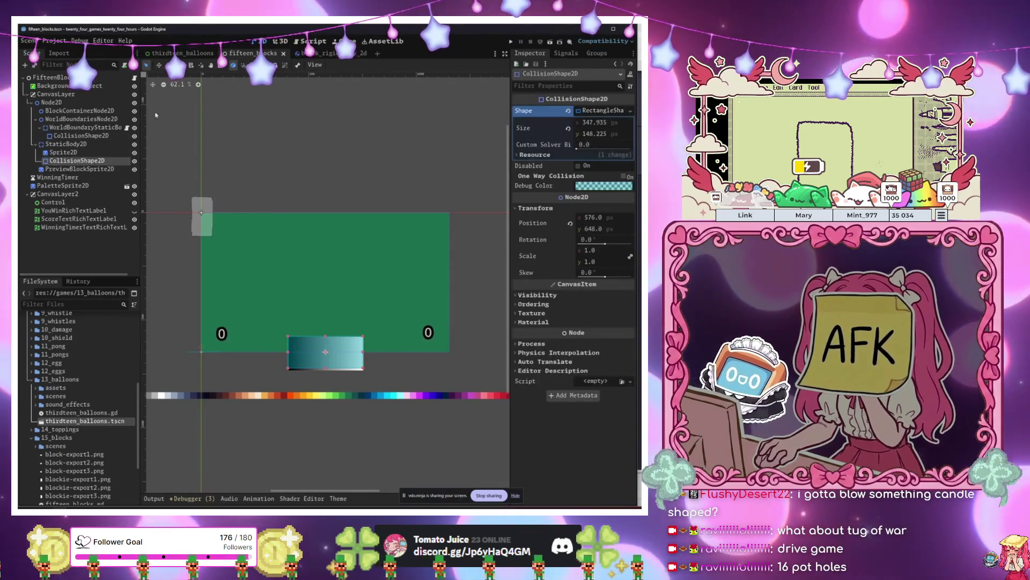
pyautogui.click(377, 53)
pyautogui.click(113, 125)
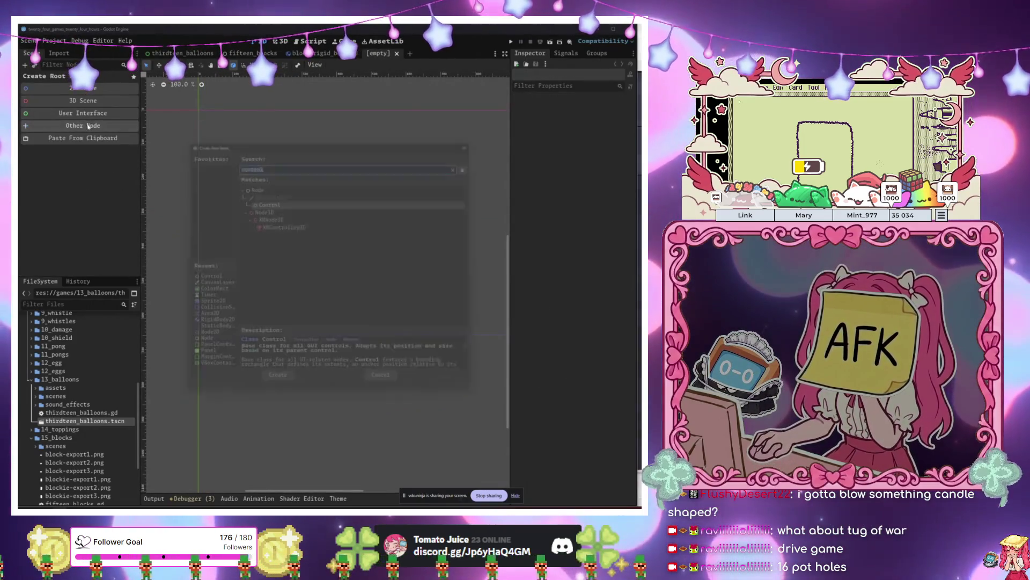
pyautogui.write('node')
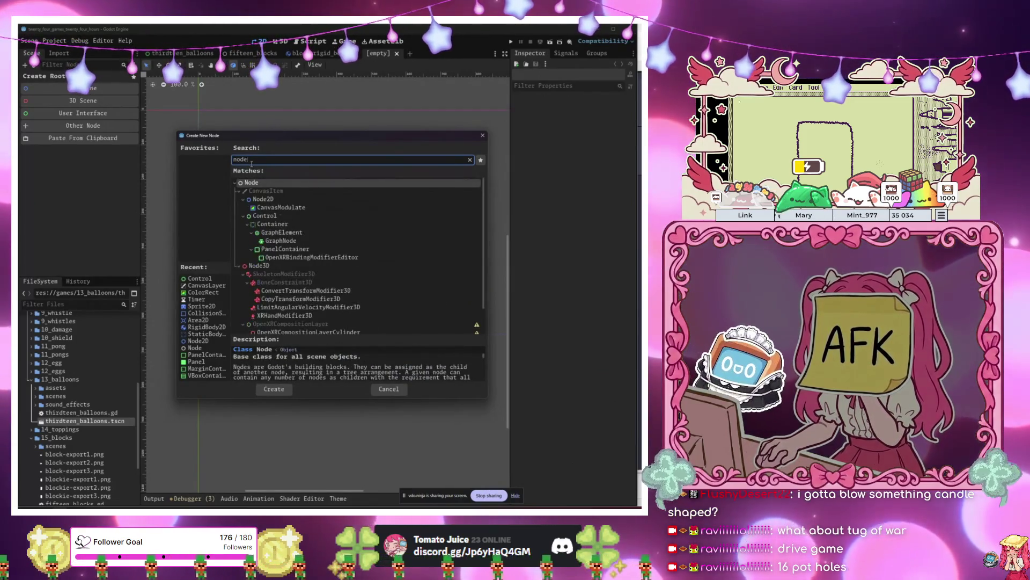
pyautogui.press('Return')
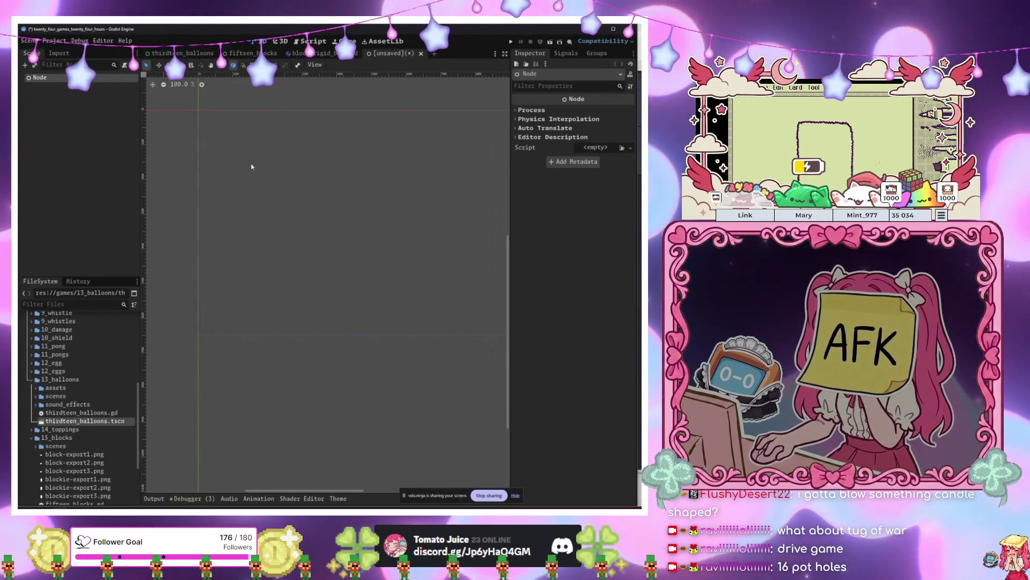
pyautogui.click(40, 77)
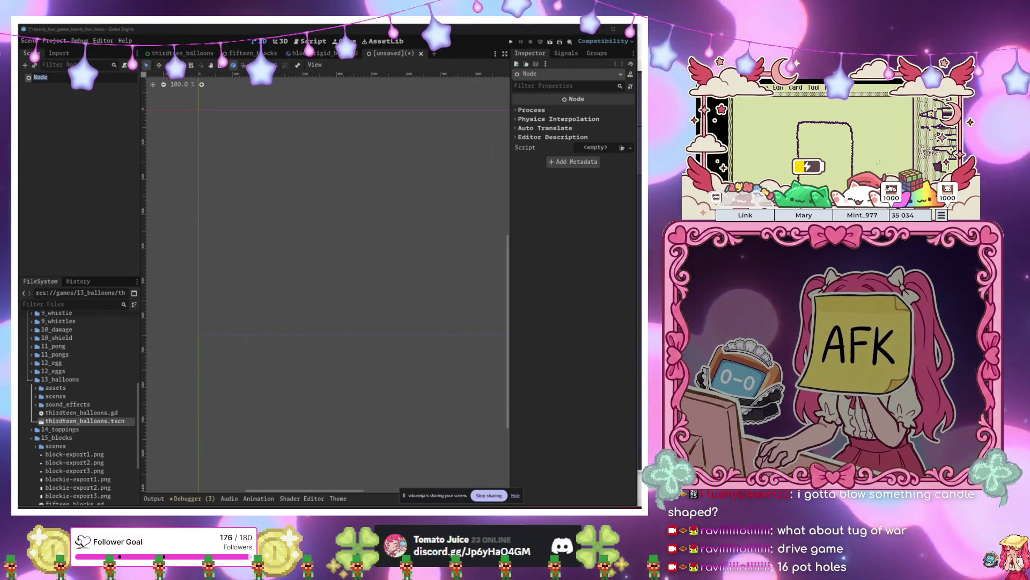
pyautogui.write('16')
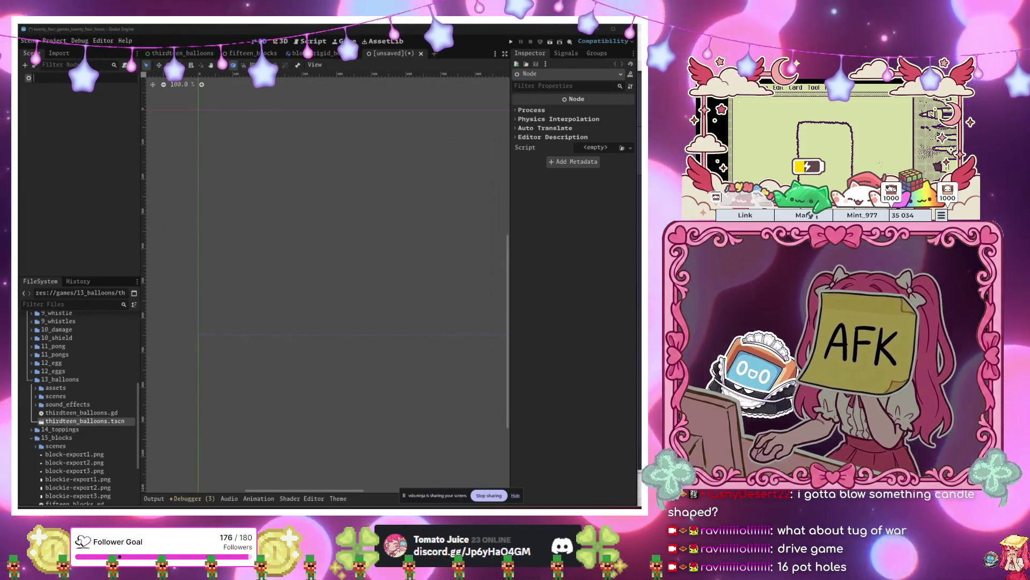
pyautogui.write('ixteenMi')
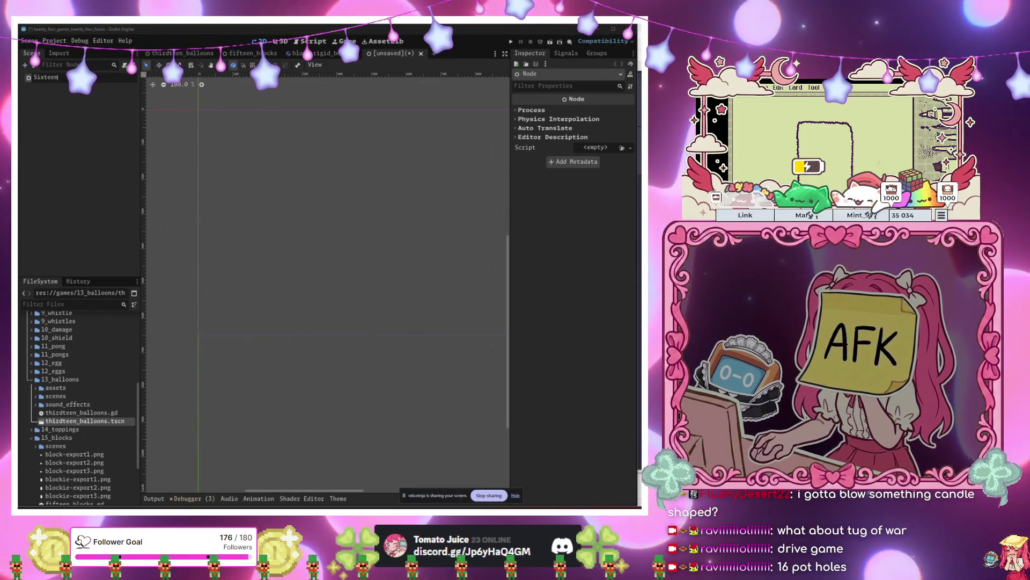
pyautogui.press('Return')
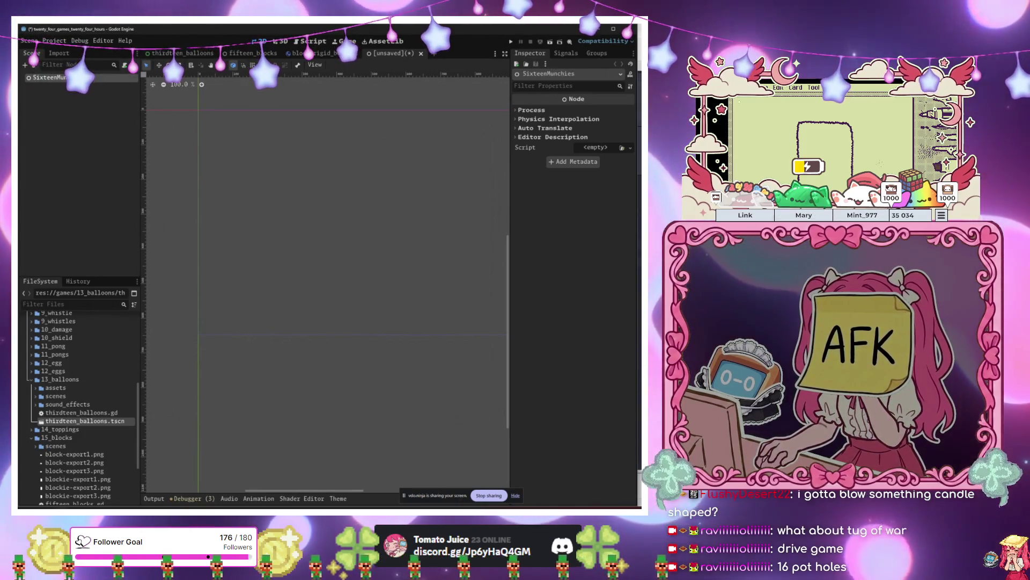
pyautogui.hotkey('ctrl', 'a')
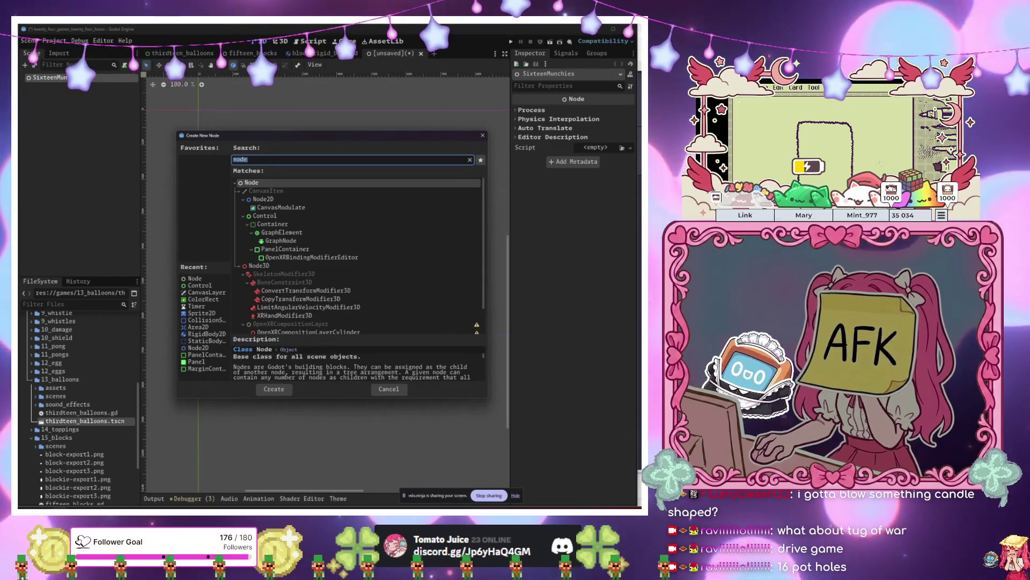
# Add a Node2D under SixteenMunchies and an AnimatableBody2D beneath it.
pyautogui.press('Down')
pyautogui.press('Return')
pyautogui.hotkey('ctrl', 'a')
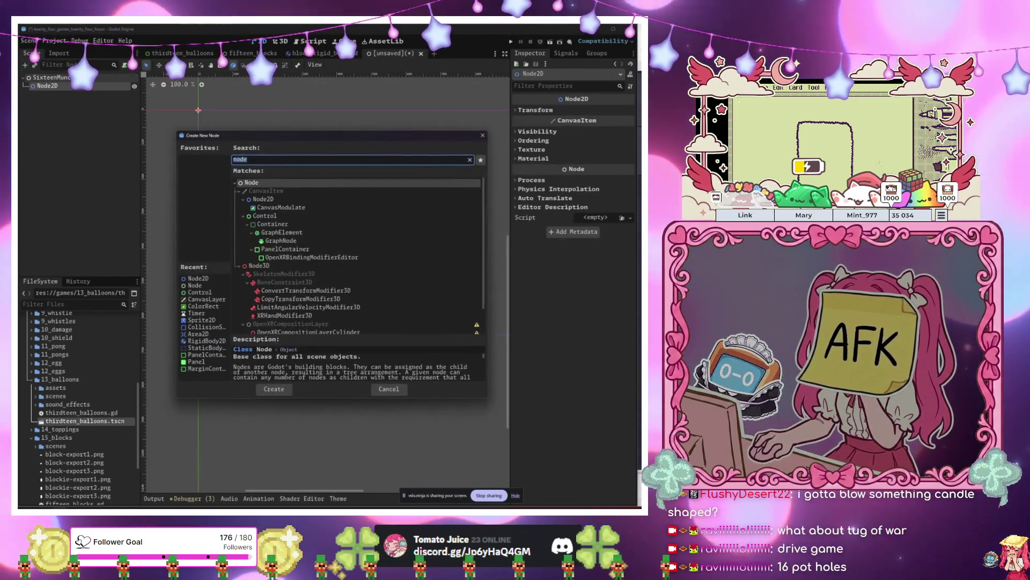
pyautogui.write('A')
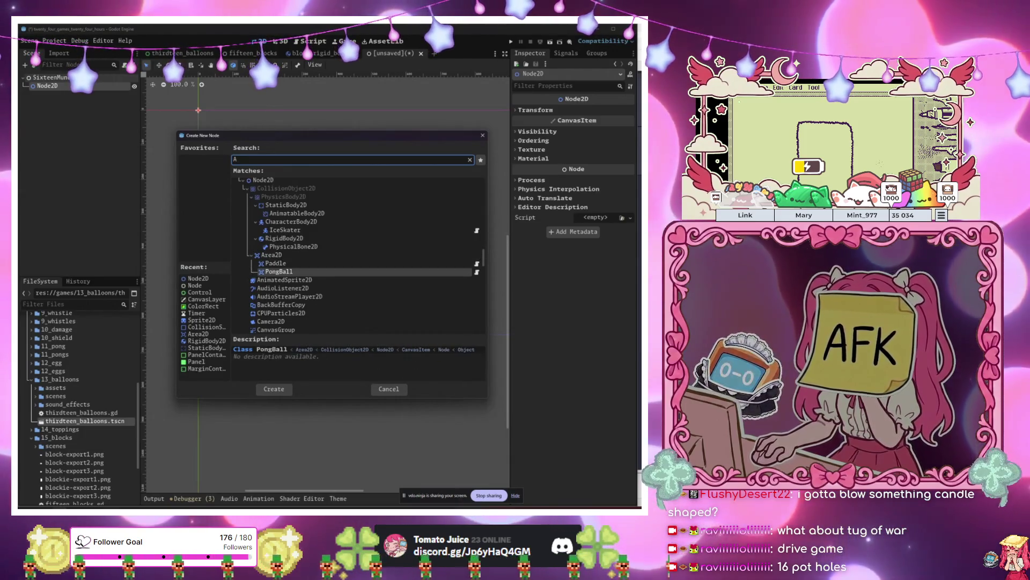
pyautogui.write('nimate')
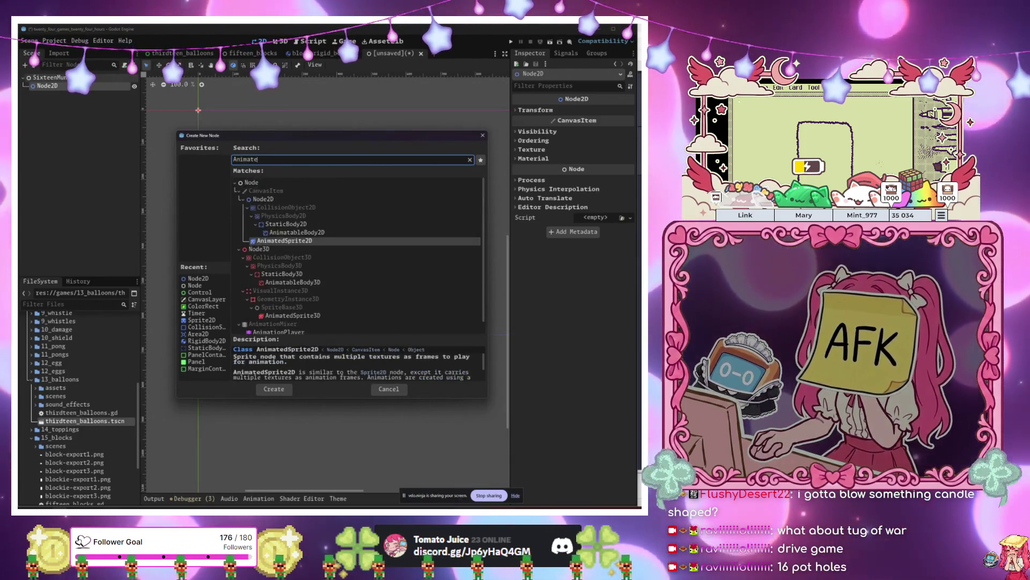
pyautogui.press('Down')
pyautogui.press('Return')
# Add a Sprite2D child under the AnimatableBody2D.
pyautogui.hotkey('ctrl', 'a')
pyautogui.write('co')
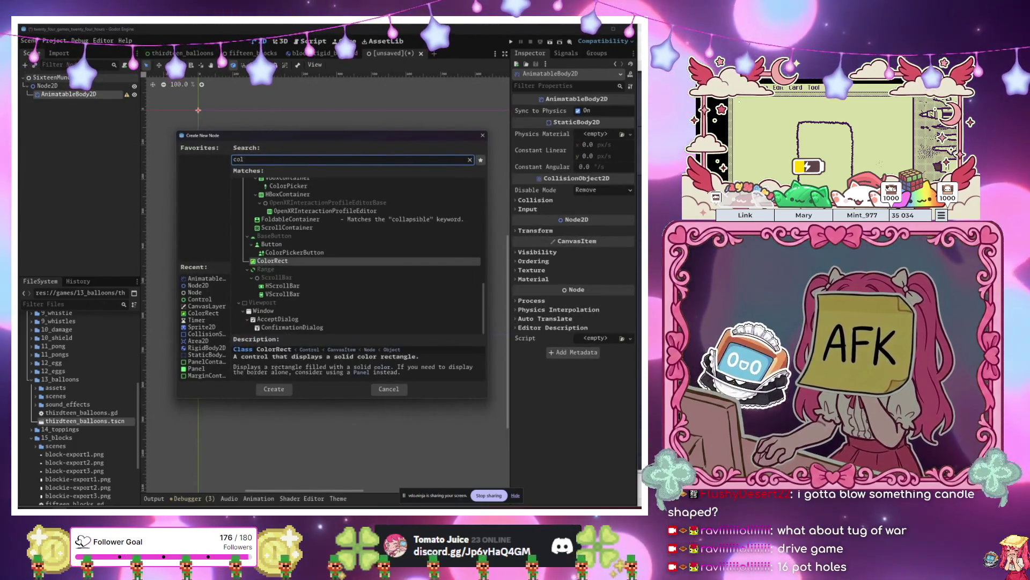
pyautogui.write('li')
pyautogui.press('BackSpace')
pyautogui.press('BackSpace')
pyautogui.press('BackSpace')
pyautogui.write('sprite')
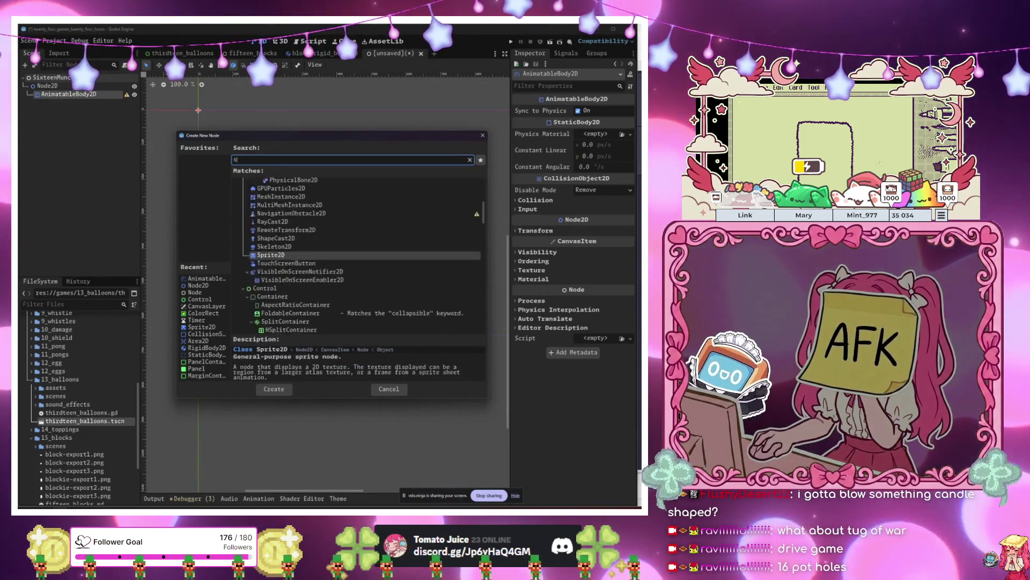
pyautogui.press('Return')
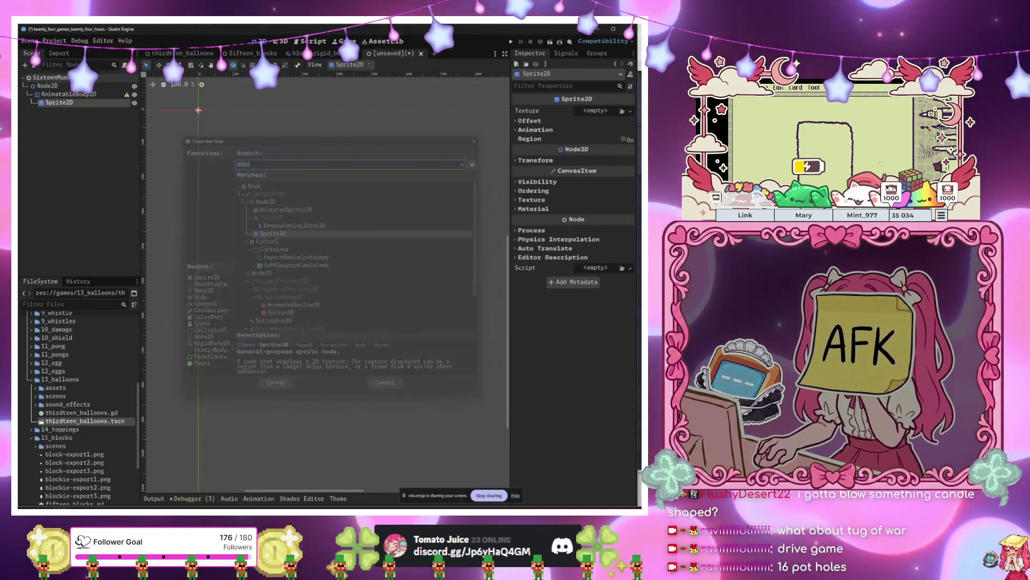
# Add a CollisionShape2D under AnimatableBody2D and choose a CircleShape2D for its Shape.
pyautogui.click(69, 94)
pyautogui.hotkey('ctrl', 'a')
pyautogui.write('co')
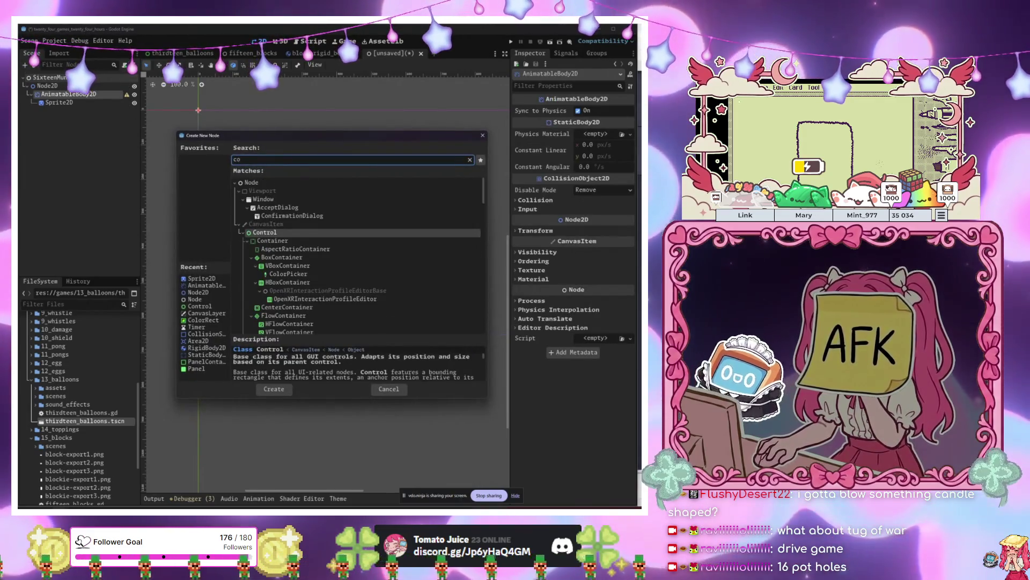
pyautogui.write('llisionshape')
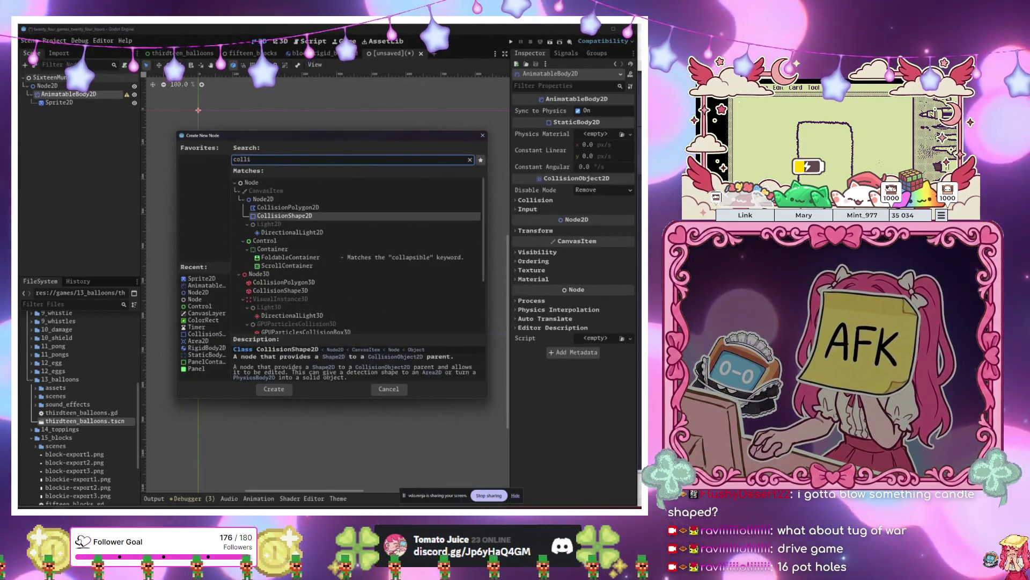
pyautogui.press('Return')
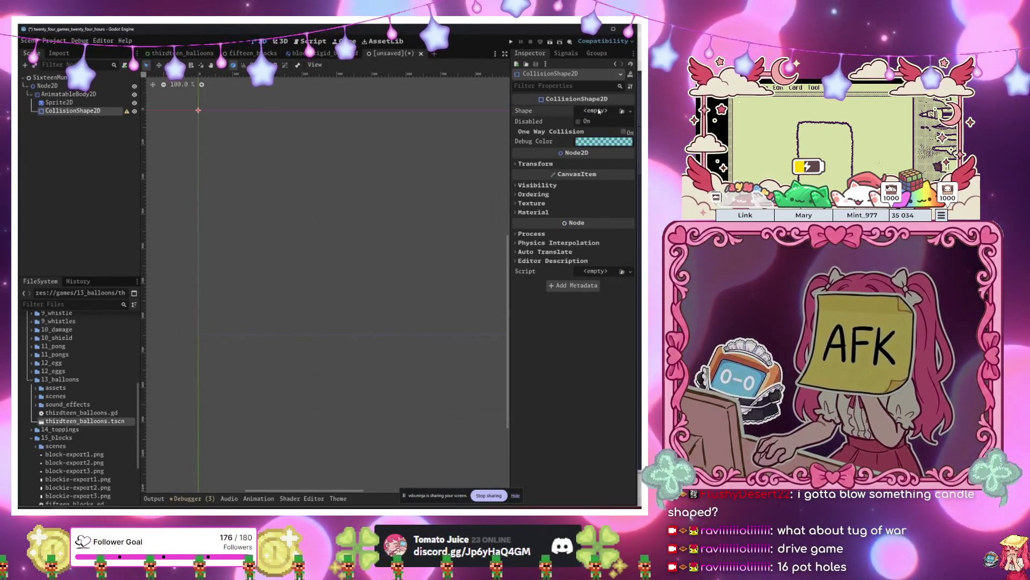
pyautogui.click(598, 111)
pyautogui.click(579, 156)
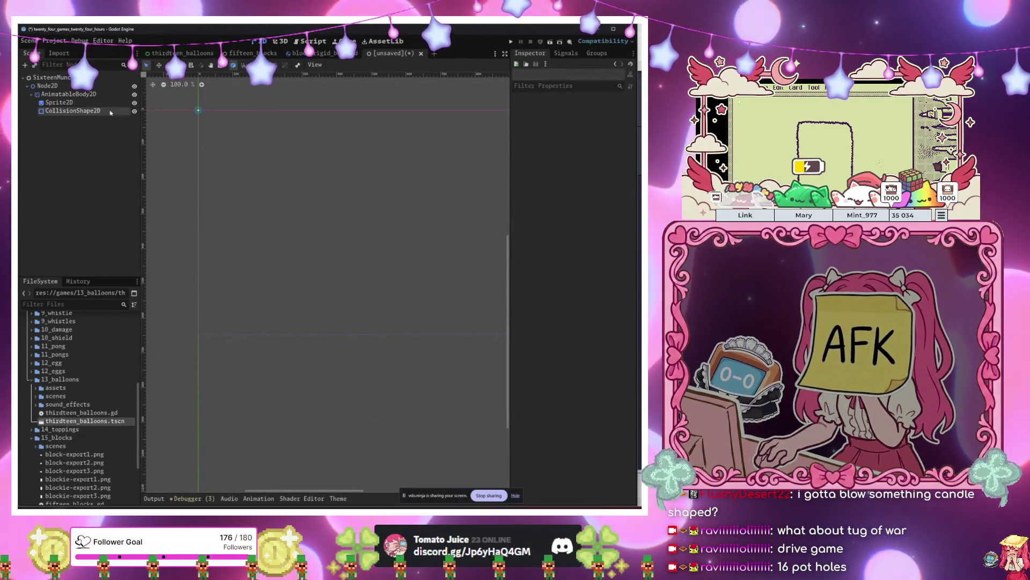
pyautogui.click(80, 102)
pyautogui.scroll(6, 214, 131)
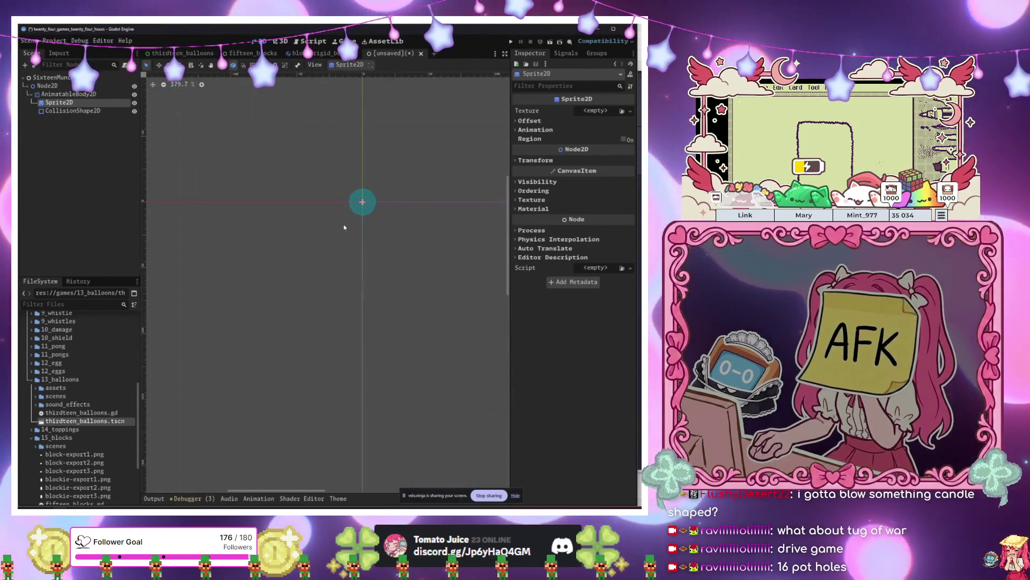
pyautogui.scroll(2, 344, 227)
pyautogui.moveTo(356, 217); pyautogui.dragTo(313, 219)
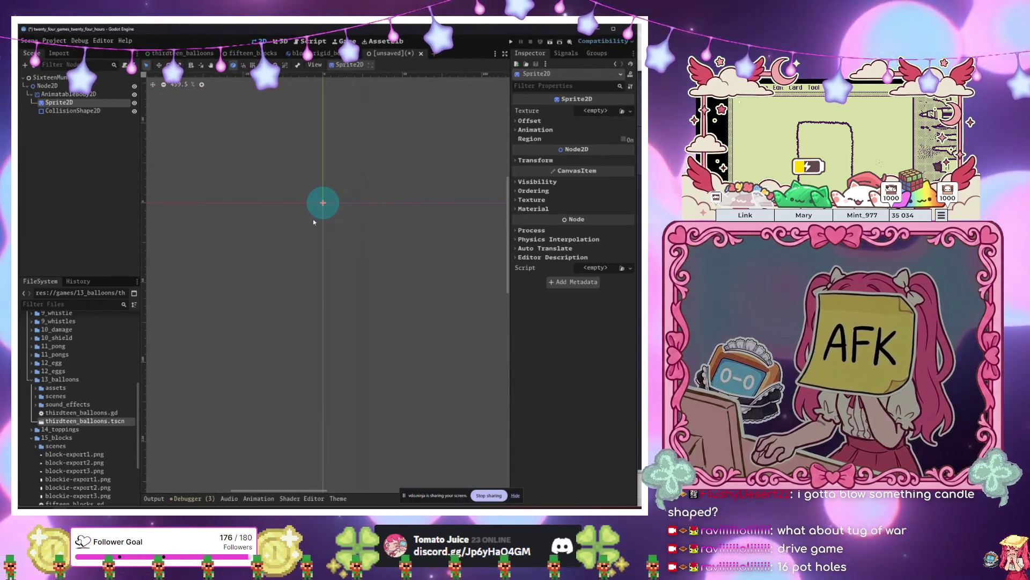
pyautogui.scroll(1, 317, 221)
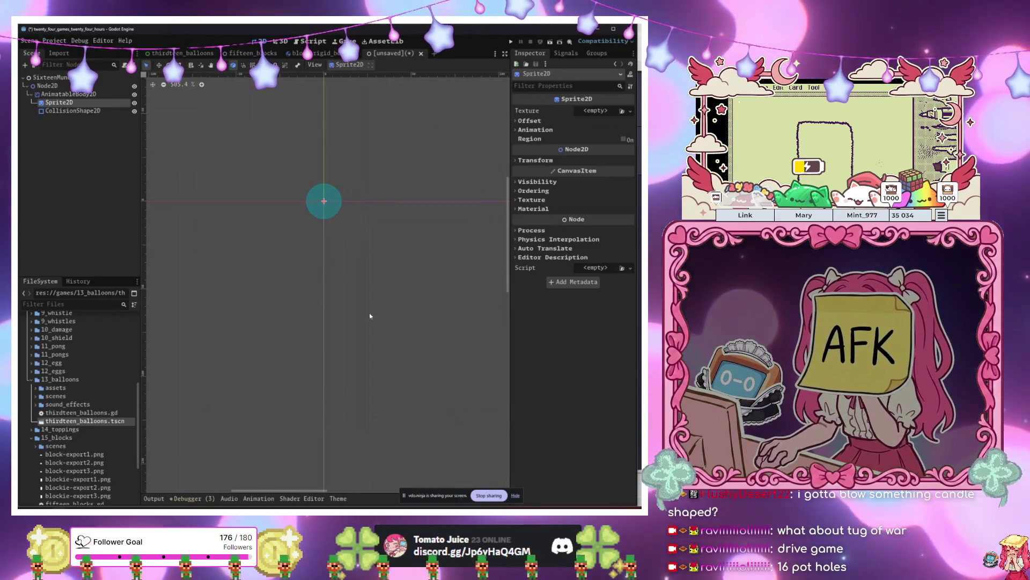
pyautogui.click(100, 110)
pyautogui.click(99, 107)
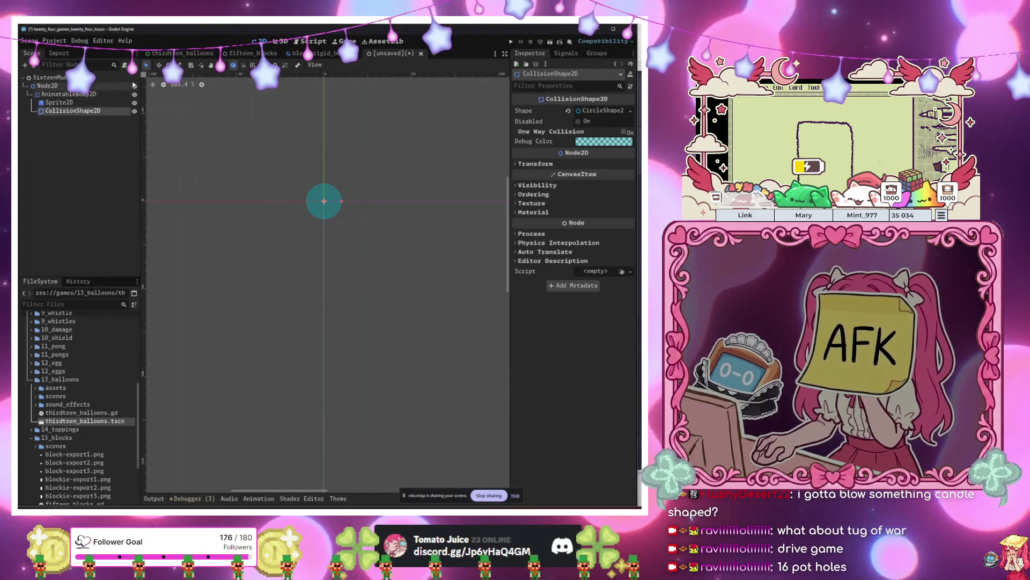
pyautogui.click(90, 104)
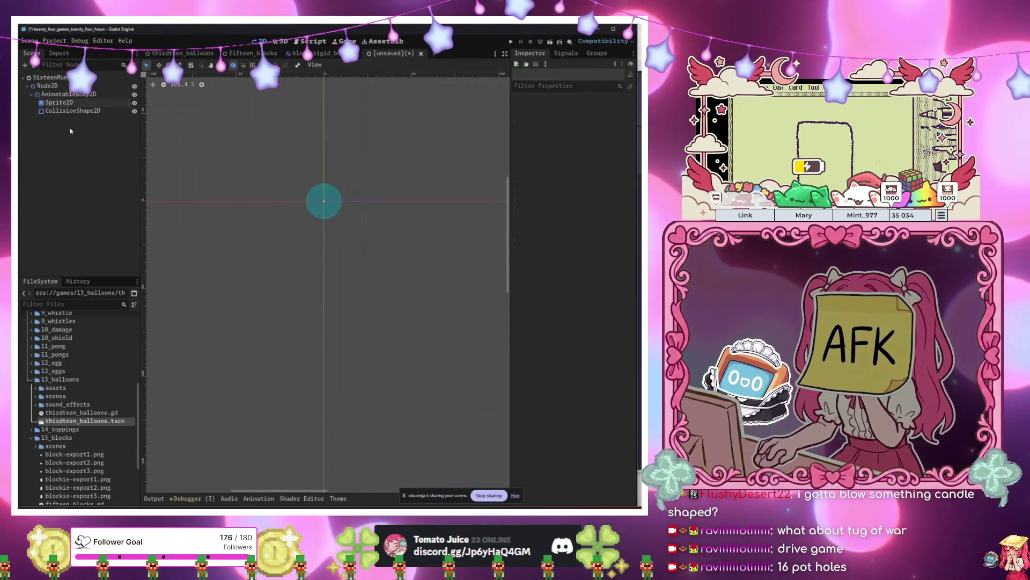
# Begin attaching a script to the SixteenMunchies root node.
pyautogui.click(70, 95)
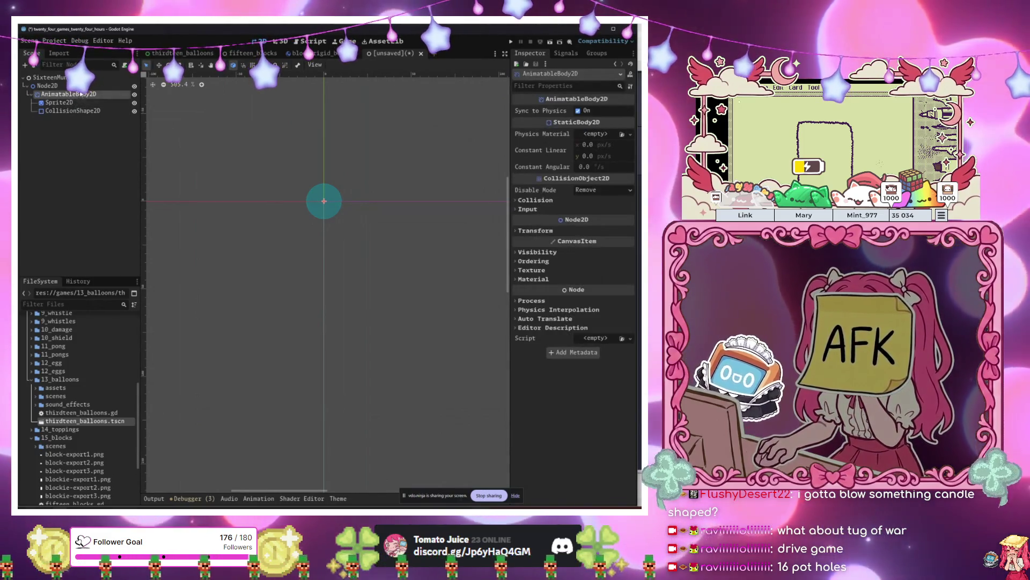
pyautogui.click(50, 77)
pyautogui.click(124, 65)
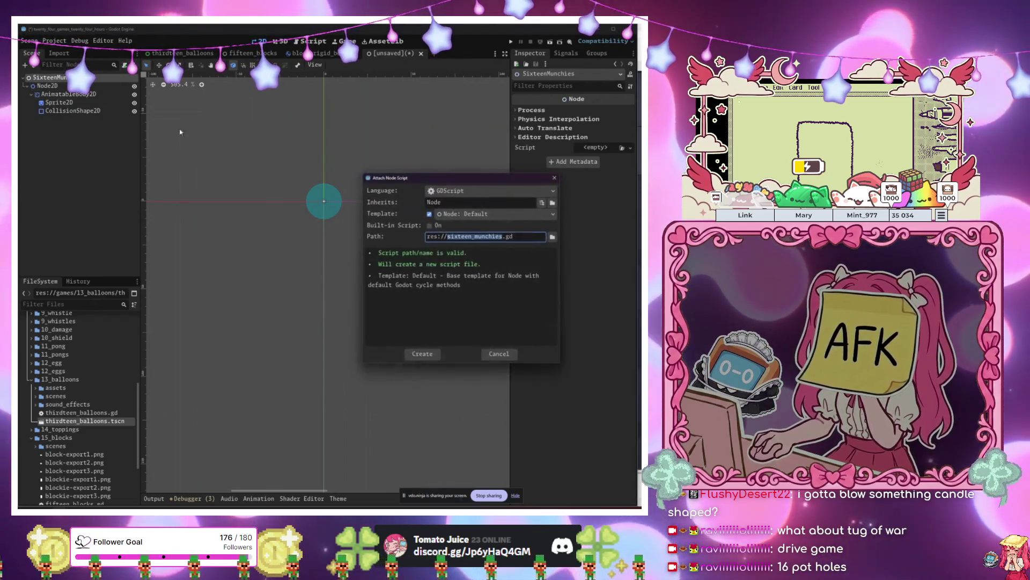
pyautogui.click(422, 355)
pyautogui.hotkey('ctrl', 's')
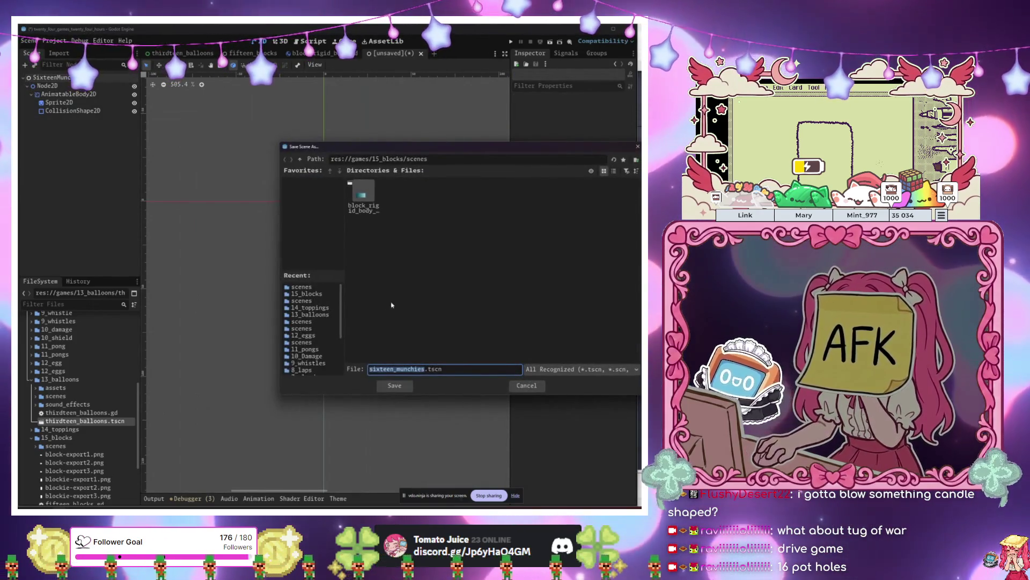
# Save the scene as sixteen_munchies.tscn in a new res://games/16_munchies folder.
pyautogui.click(300, 159)
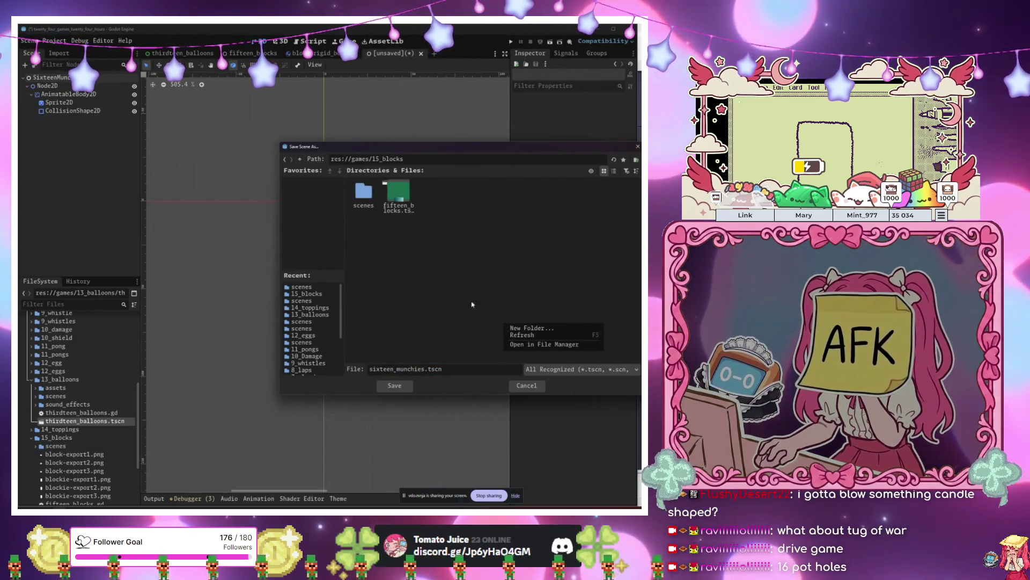
pyautogui.click(300, 159)
pyautogui.rightClick(419, 309)
pyautogui.click(438, 316)
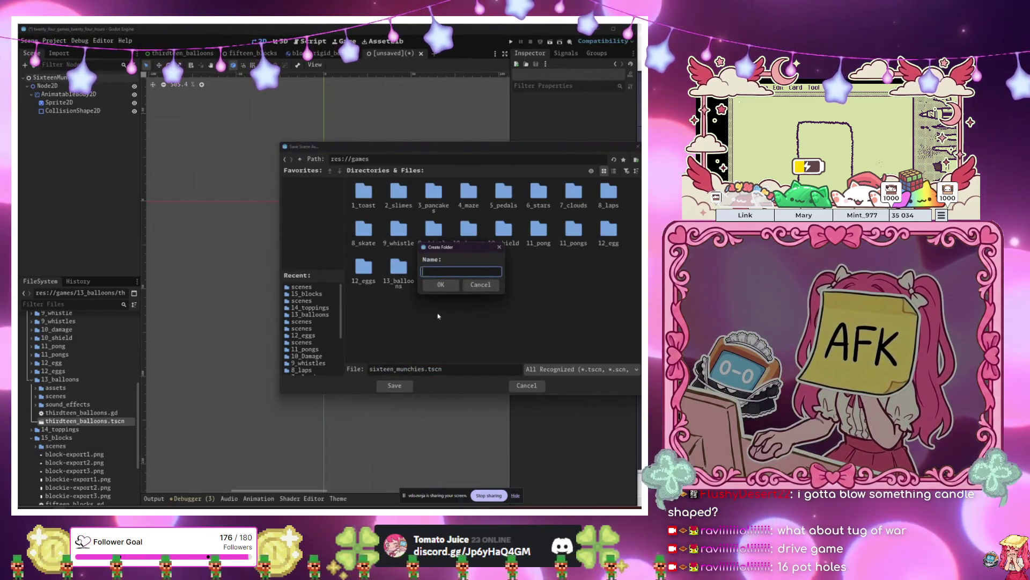
pyautogui.write('_munch')
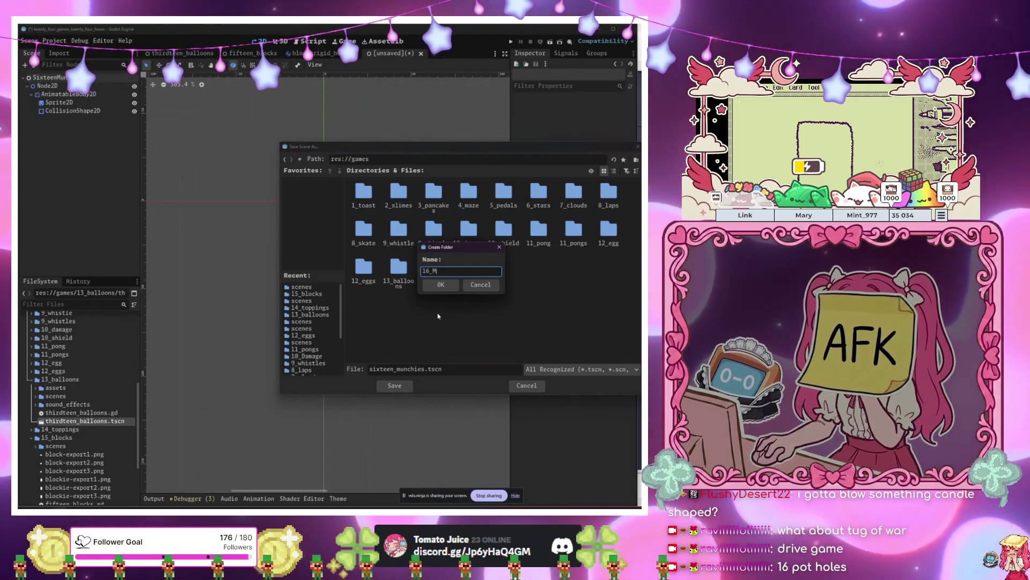
pyautogui.write('ies')
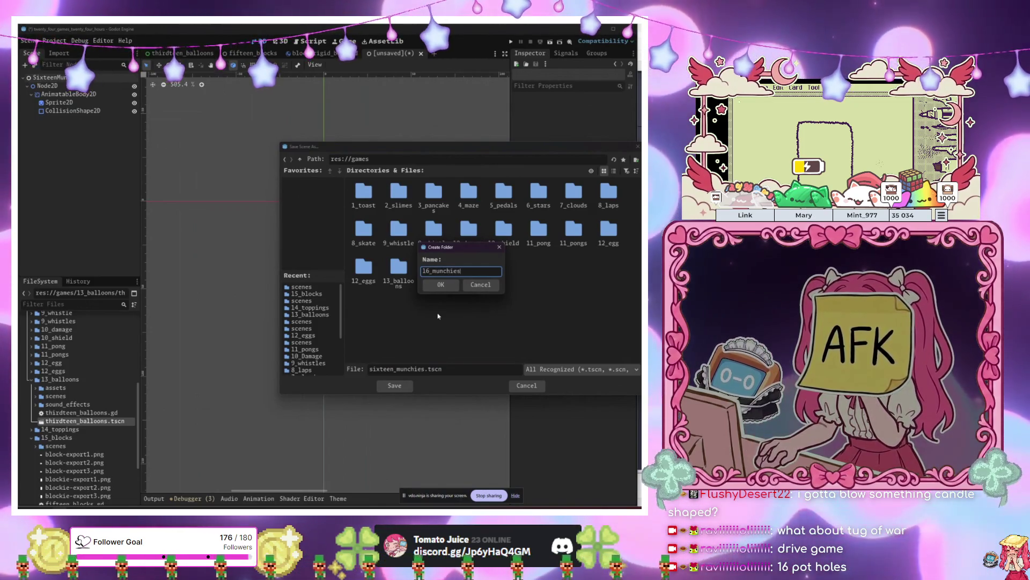
pyautogui.press('Return')
pyautogui.click(395, 384)
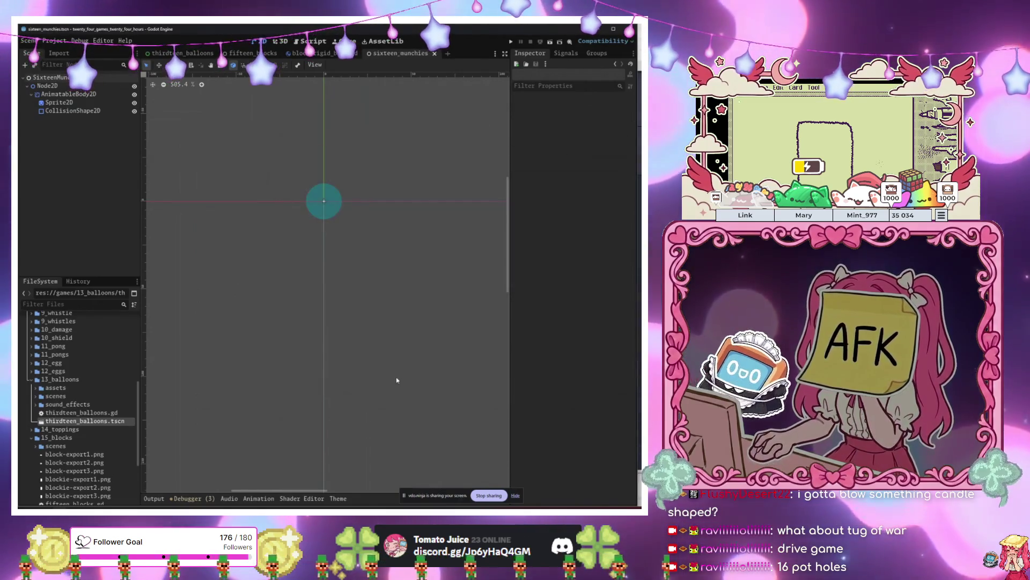
pyautogui.click(75, 78)
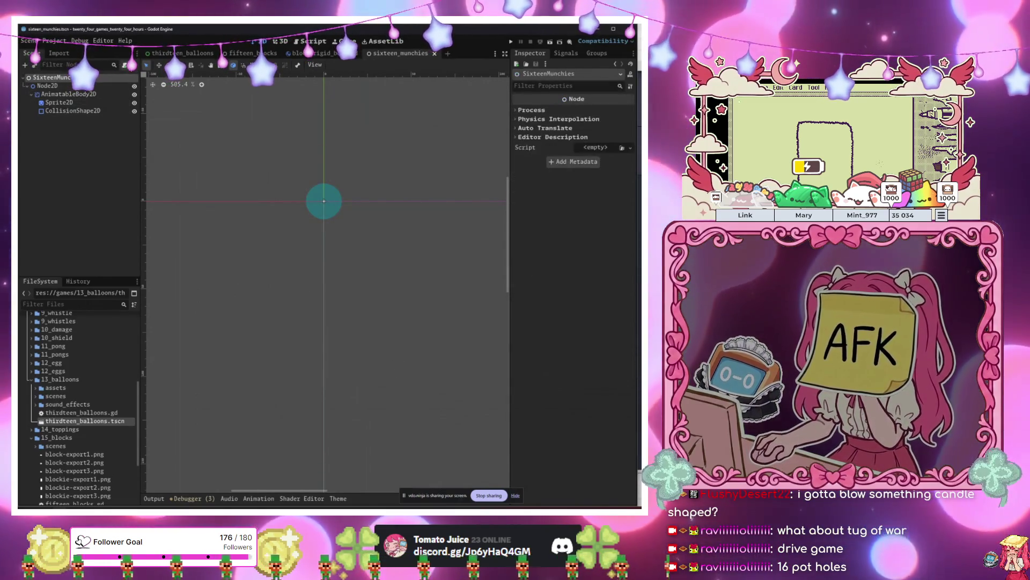
pyautogui.click(125, 65)
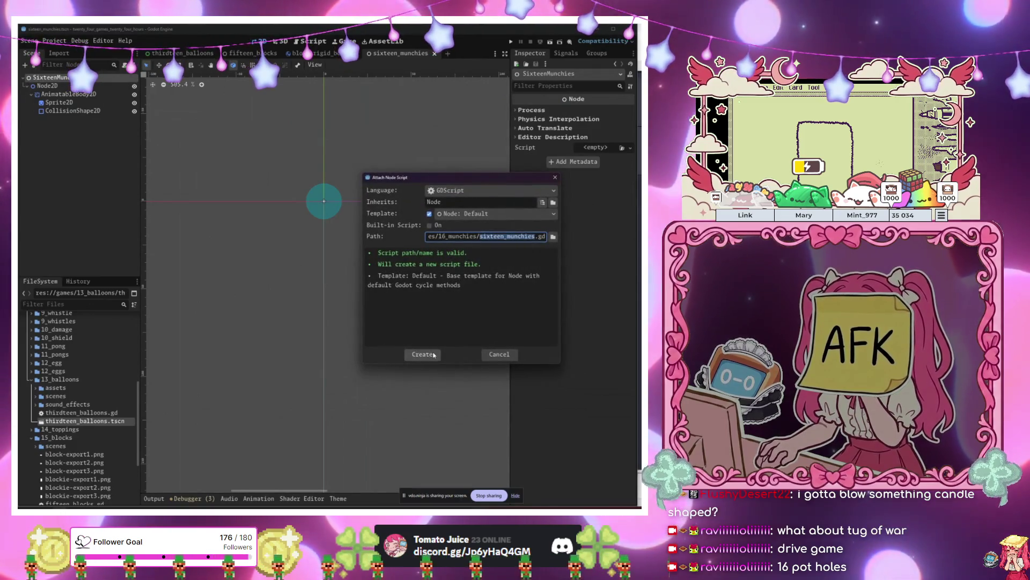
# Create sixteen_munchies.gd and drag in an exported reference to the AnimatableBody2D.
pyautogui.click(423, 354)
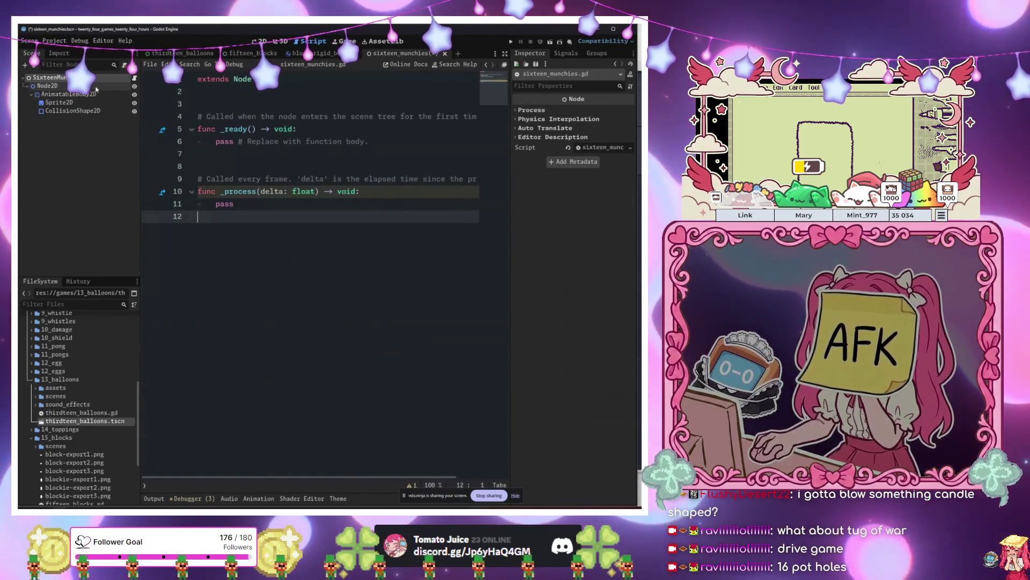
pyautogui.doubleClick(224, 204)
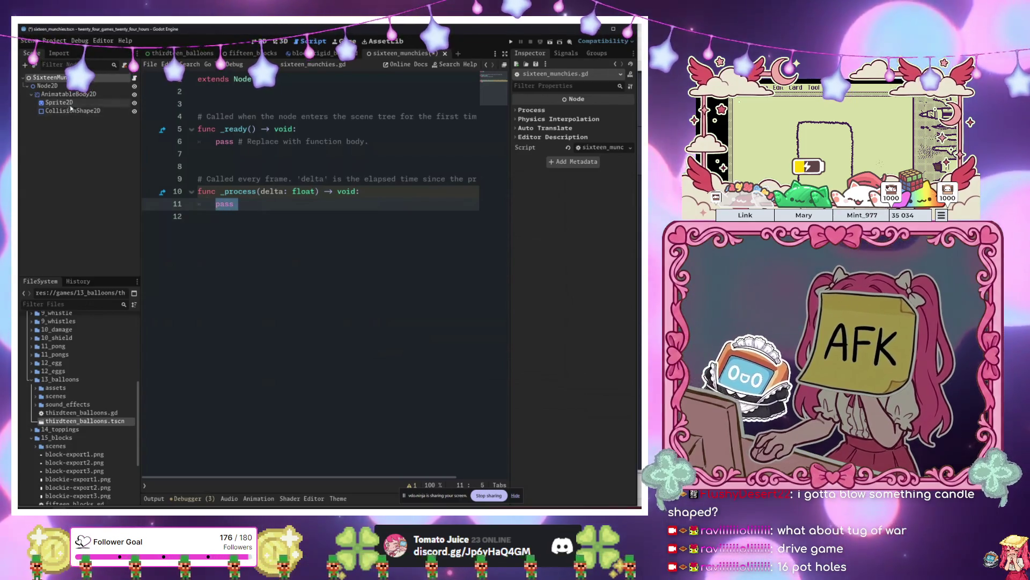
pyautogui.click(56, 94)
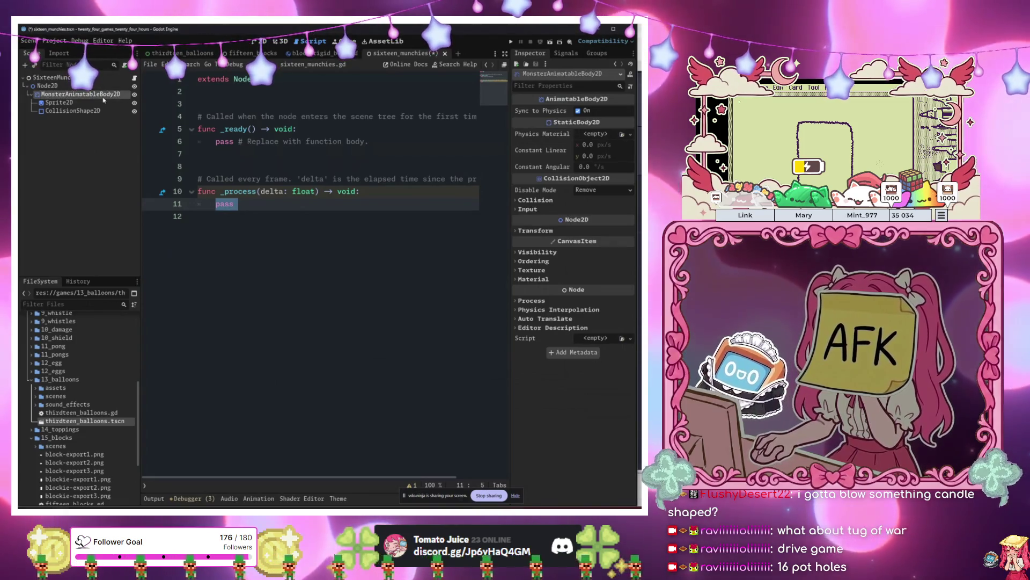
pyautogui.moveTo(82, 98); pyautogui.dragTo(258, 103)
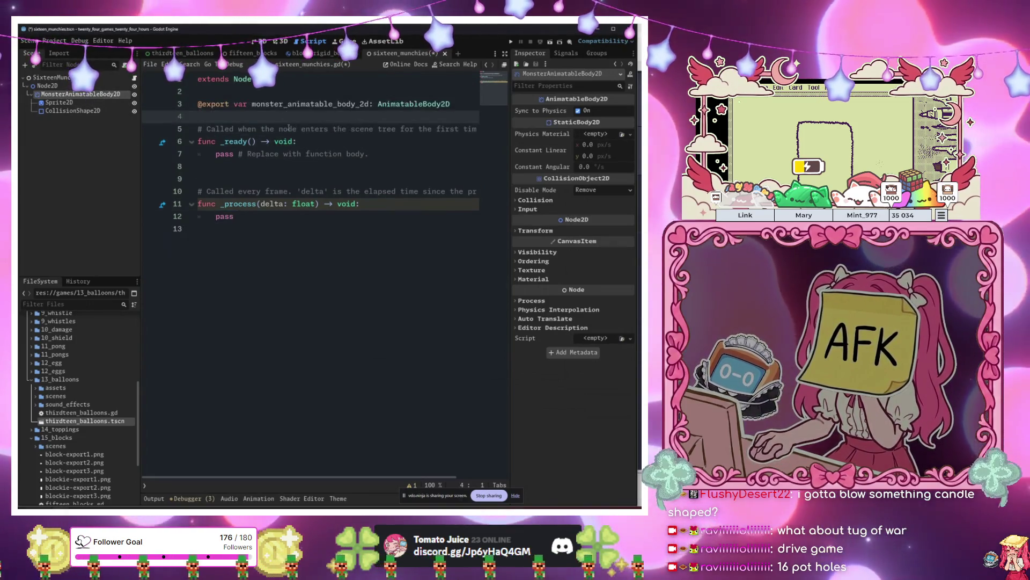
# In _process, set monster_animatable_body_2d.position to get_global_mouse_position().
pyautogui.write('mon')
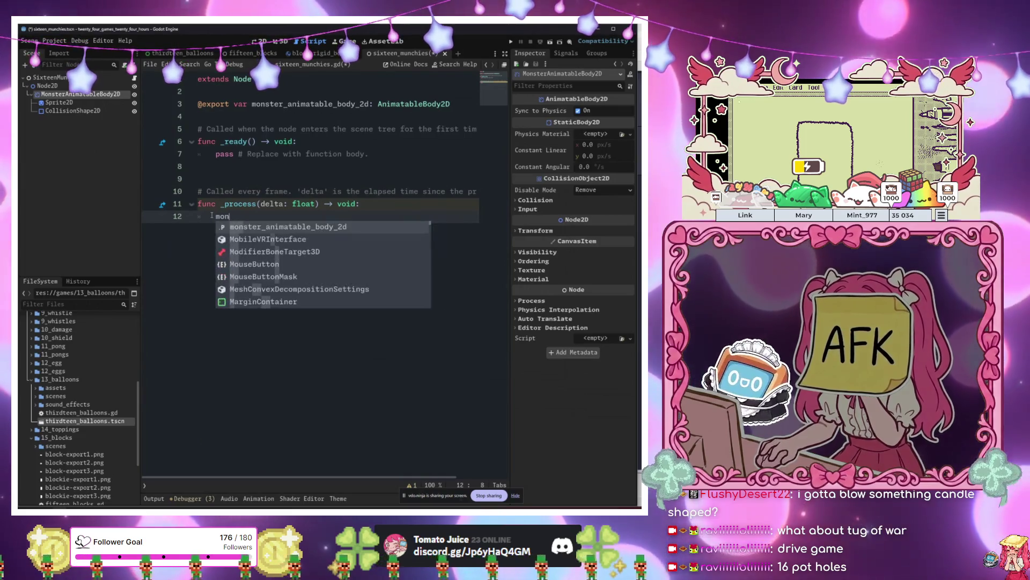
pyautogui.press('Return')
pyautogui.write('.position =')
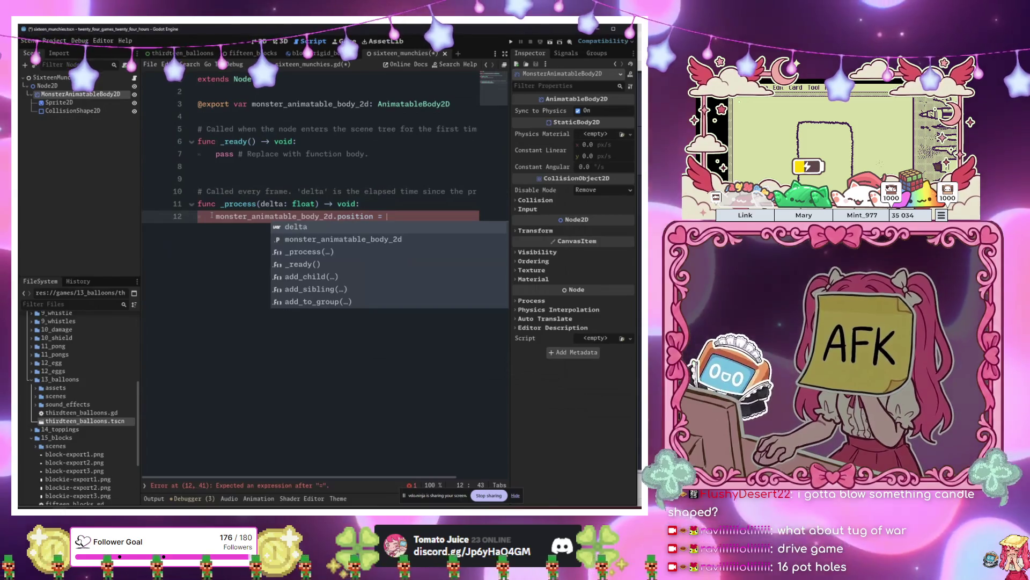
pyautogui.write('mo')
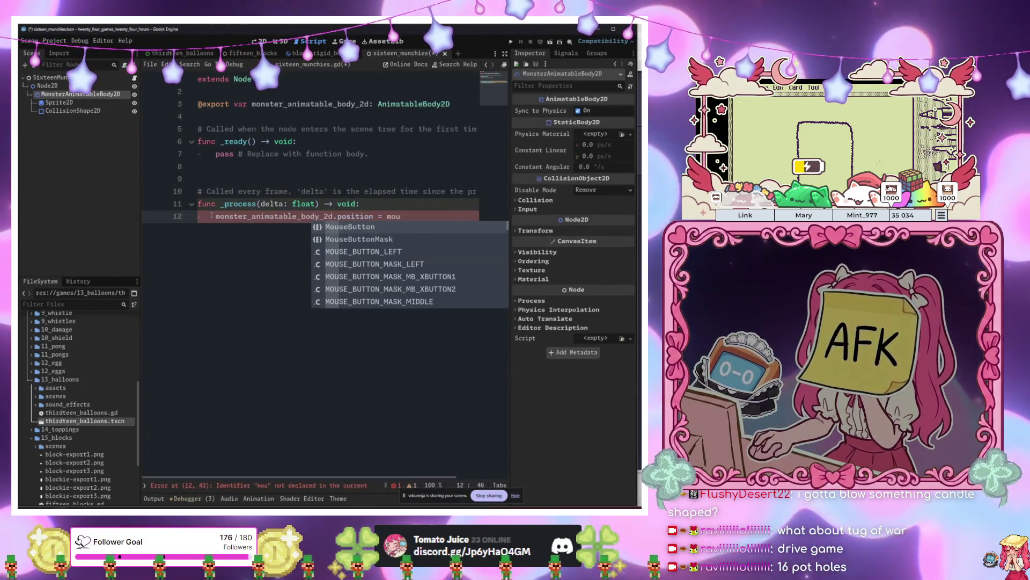
pyautogui.press('Return')
pyautogui.write('.get_')
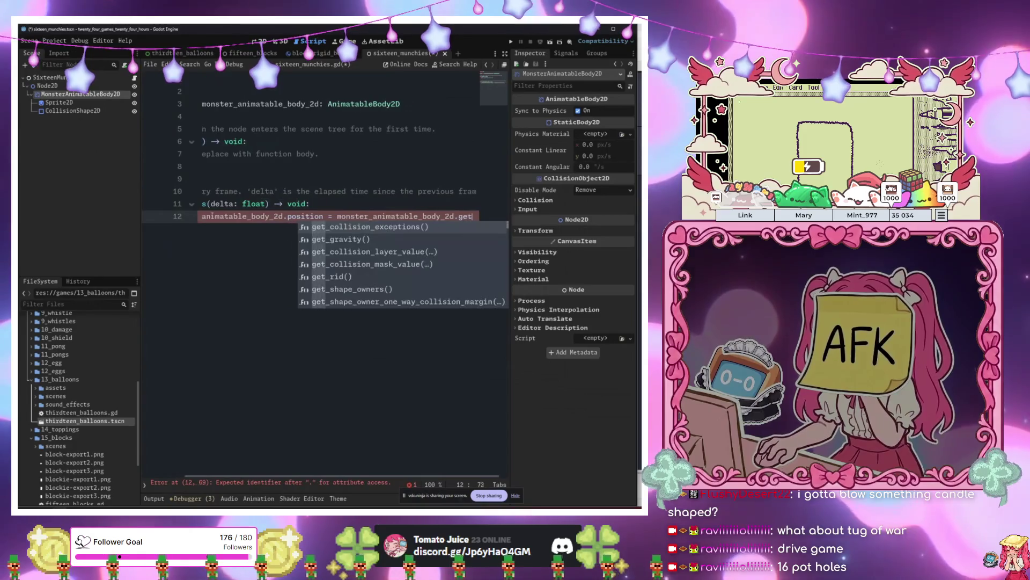
pyautogui.write('g')
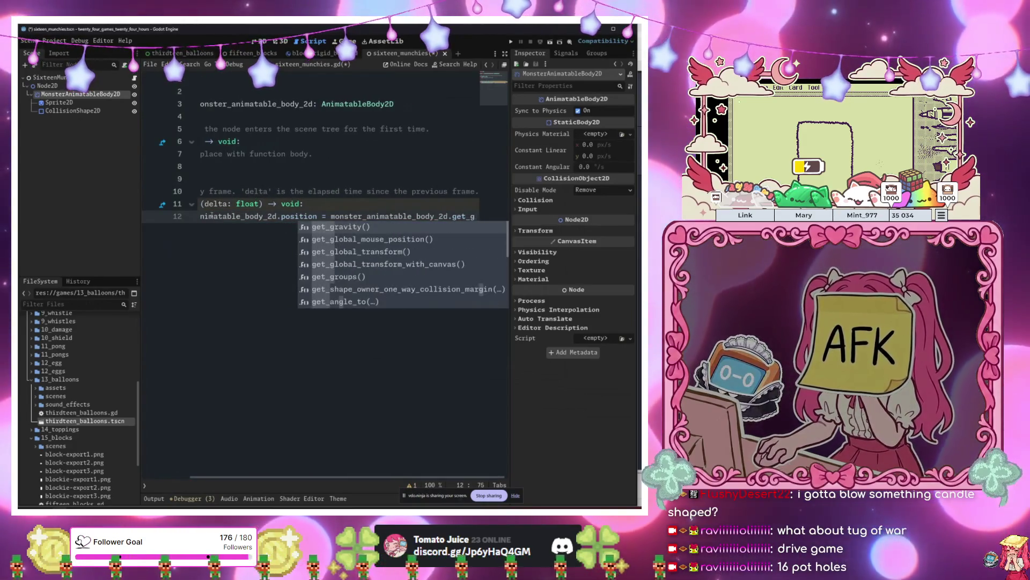
pyautogui.write('lo')
pyautogui.press('Return')
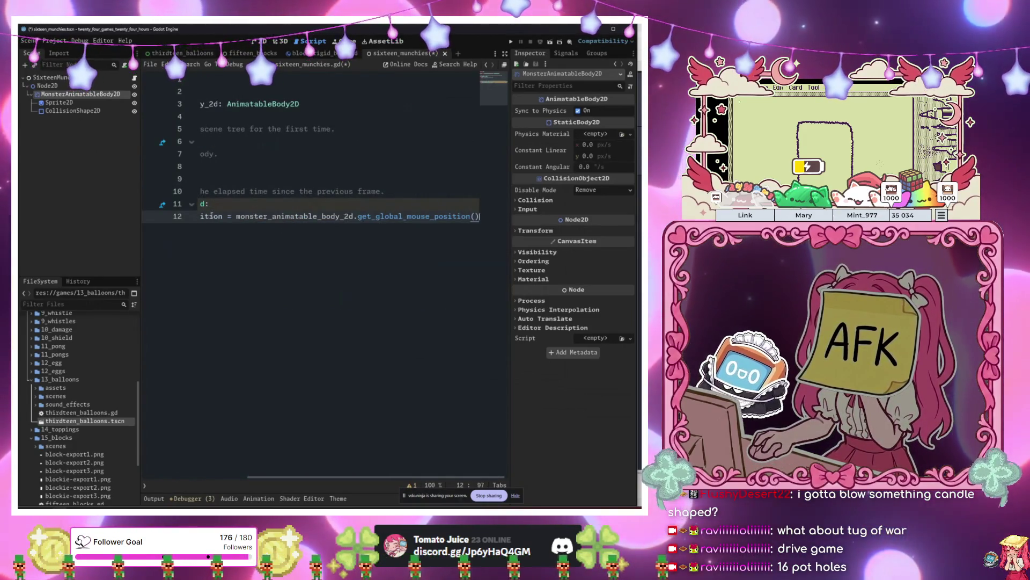
# Rename the delta parameter to _delta and run the game with F5.
pyautogui.click(266, 217)
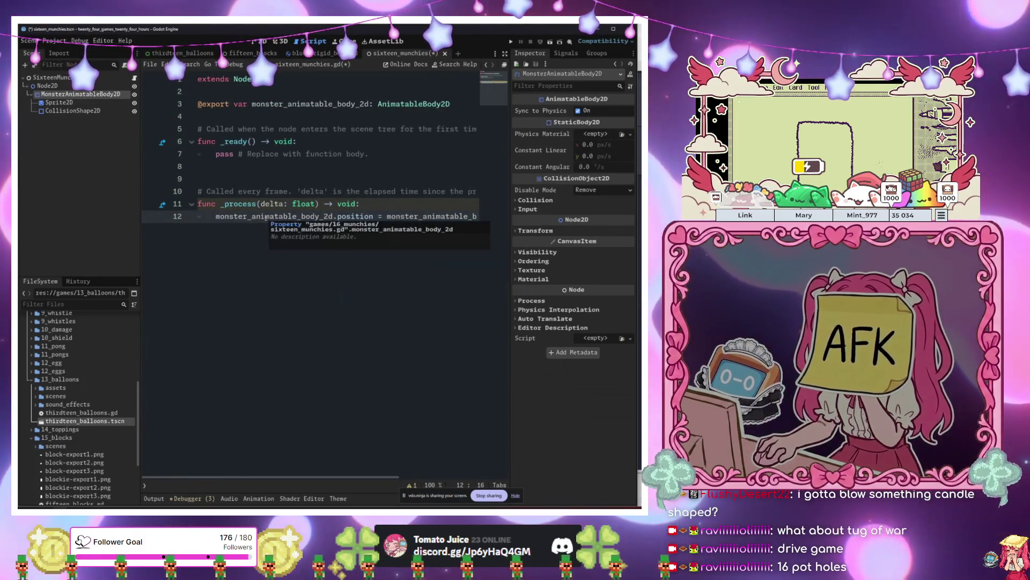
pyautogui.click(259, 207)
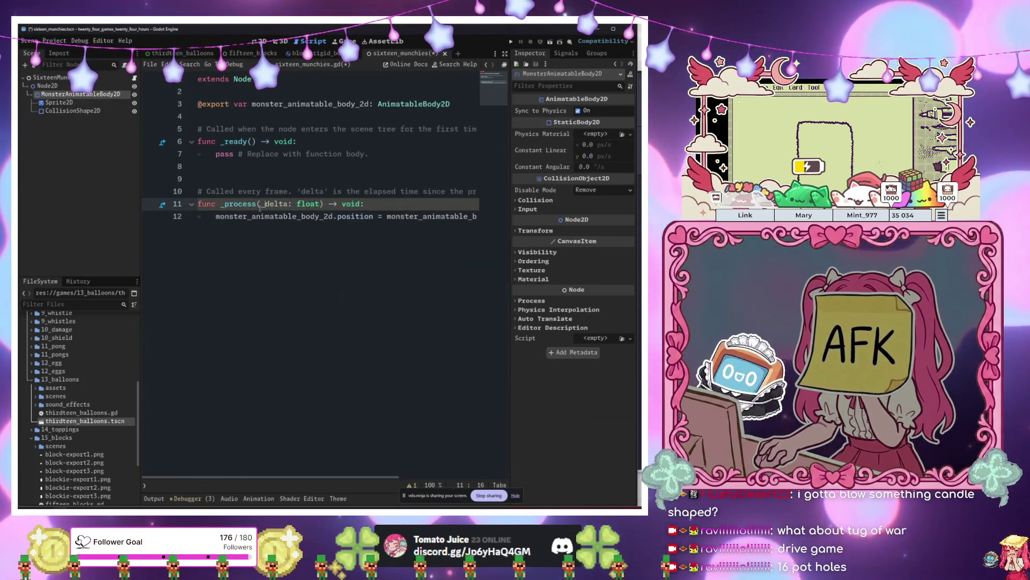
pyautogui.press('F5')
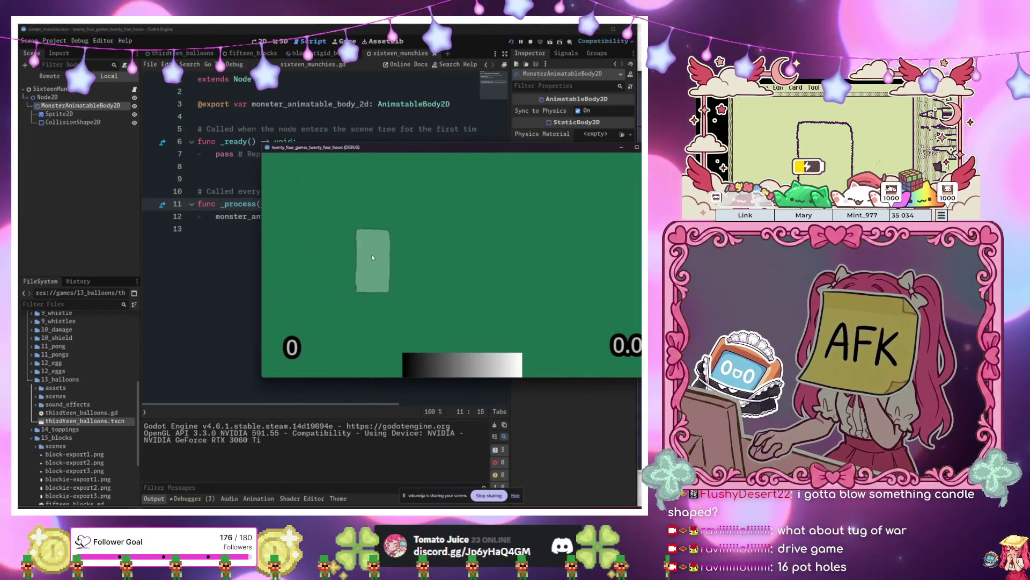
# Give the Sprite2D a new GradientTexture2D texture.
pyautogui.press('F8')
pyautogui.rightClick(420, 53)
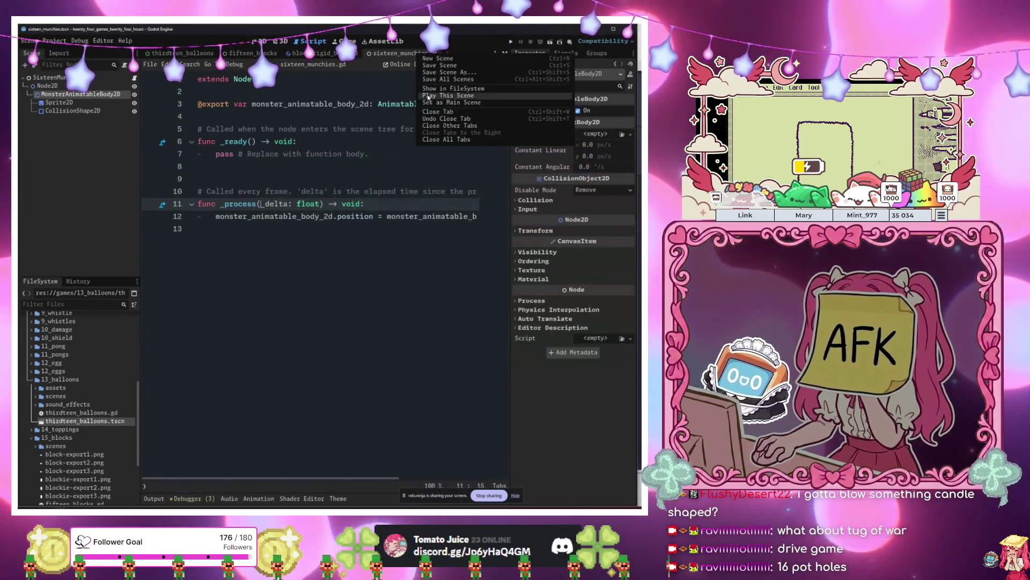
pyautogui.press('Escape')
pyautogui.click(59, 102)
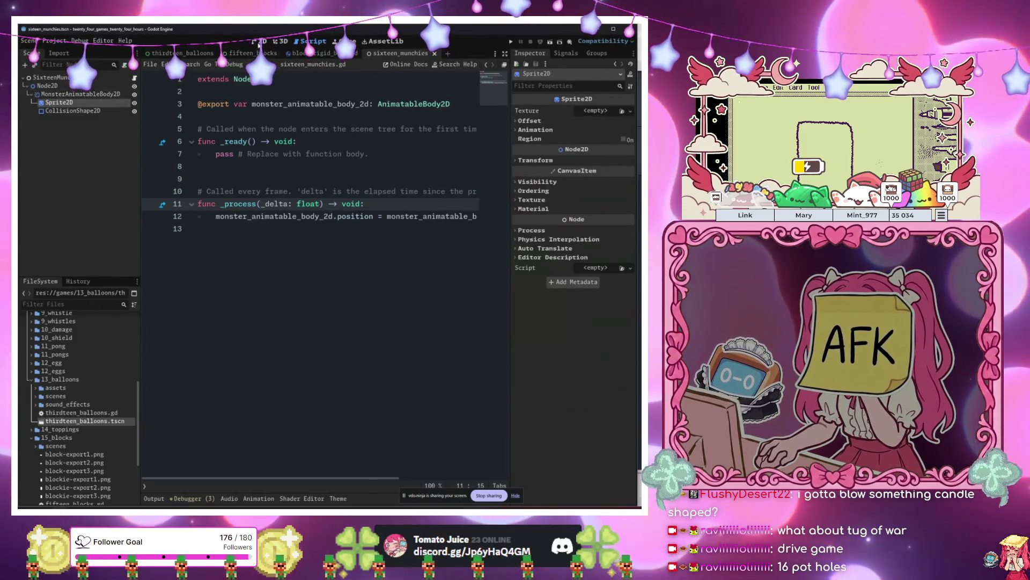
pyautogui.click(397, 53)
pyautogui.rightClick(398, 55)
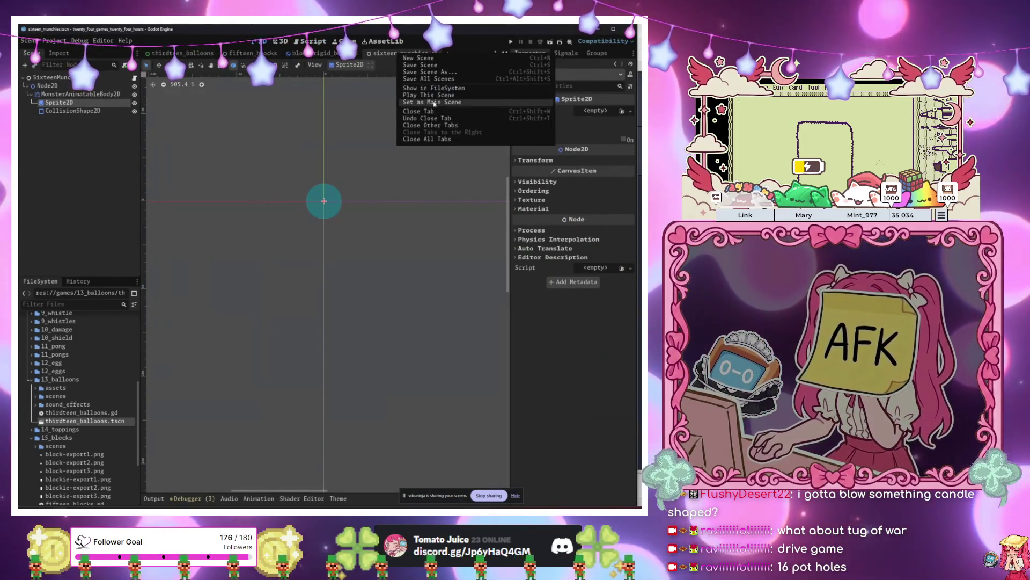
pyautogui.click(435, 103)
pyautogui.scroll(-4, 218, 160)
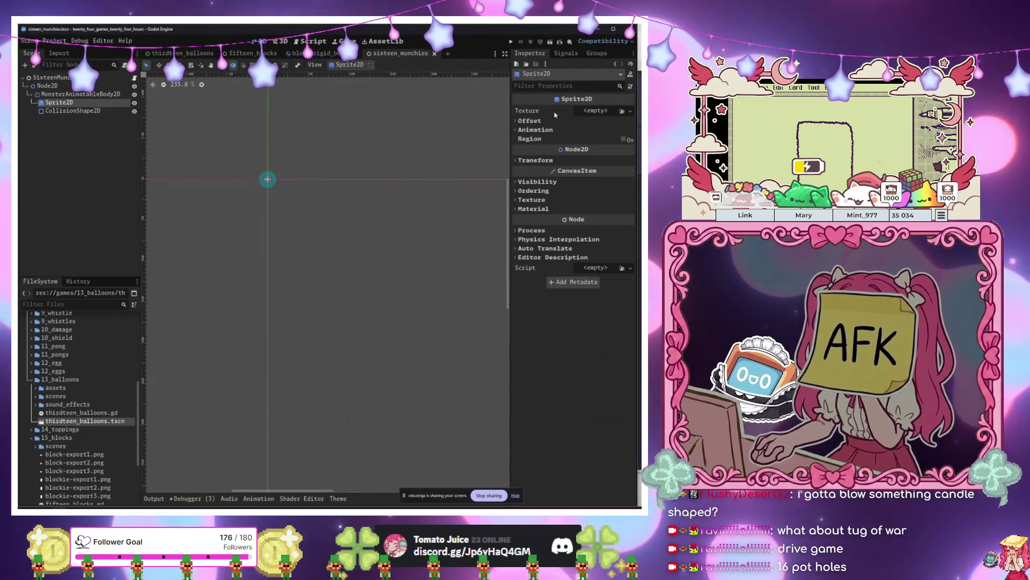
pyautogui.click(602, 110)
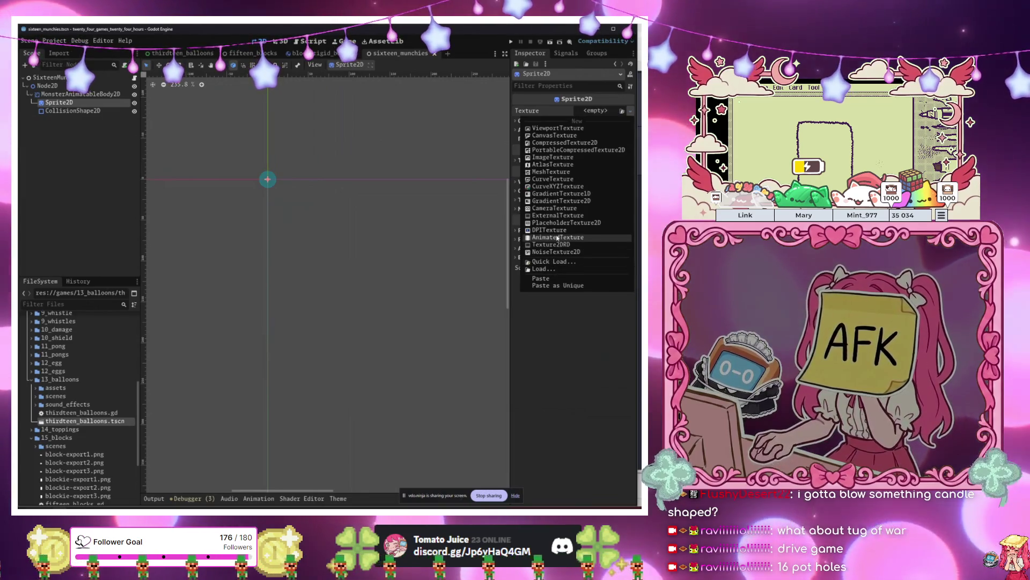
pyautogui.click(559, 201)
# Run the scene with F6 to test it, then open a new empty scene tab.
pyautogui.scroll(-7, 347, 235)
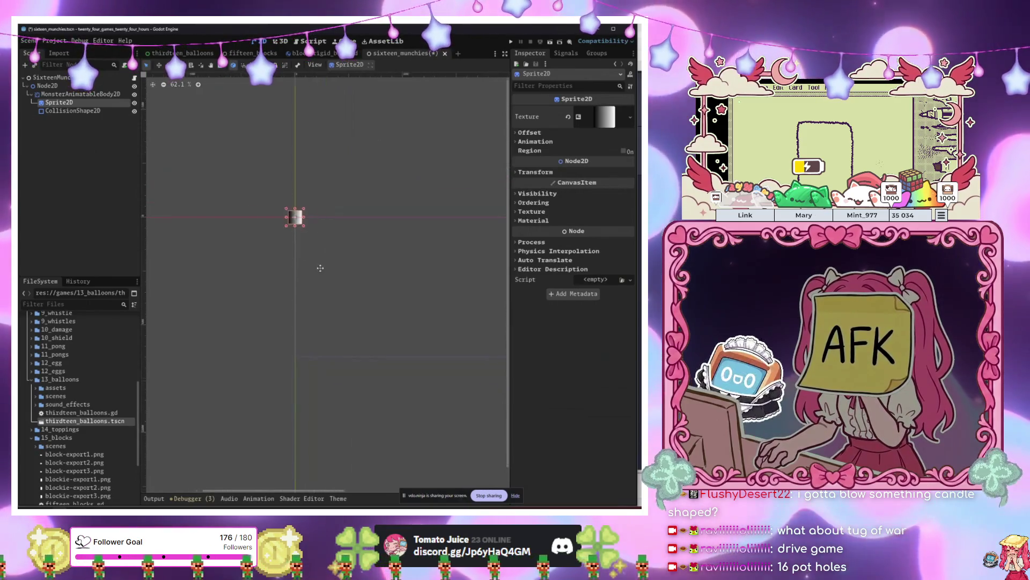
pyautogui.press('F6')
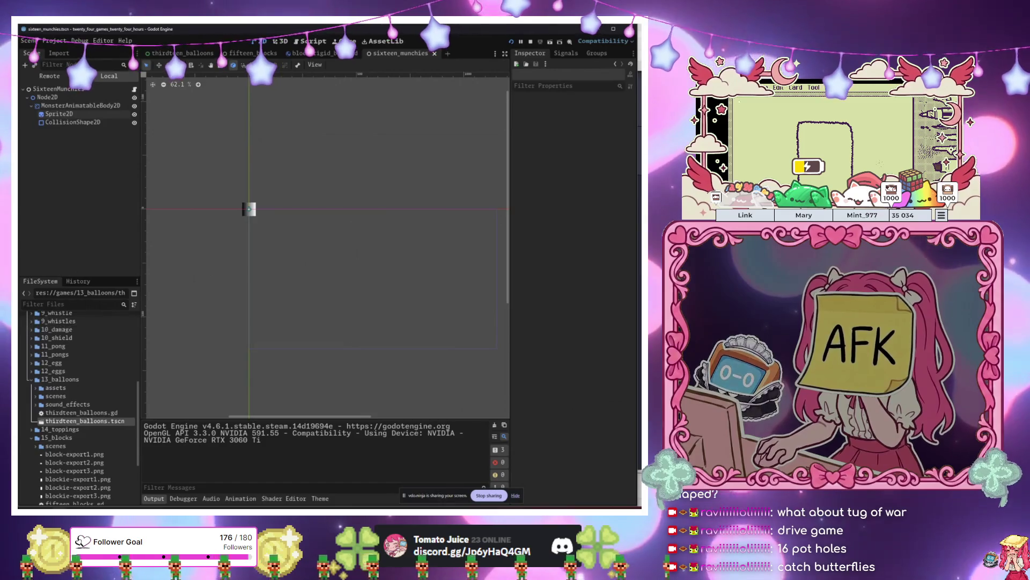
pyautogui.click(81, 113)
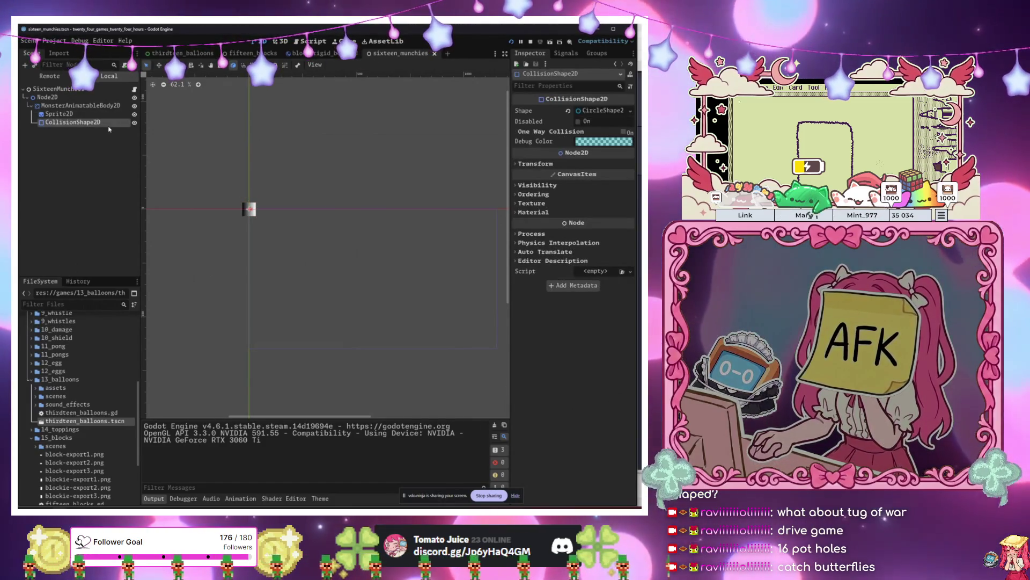
pyautogui.click(100, 98)
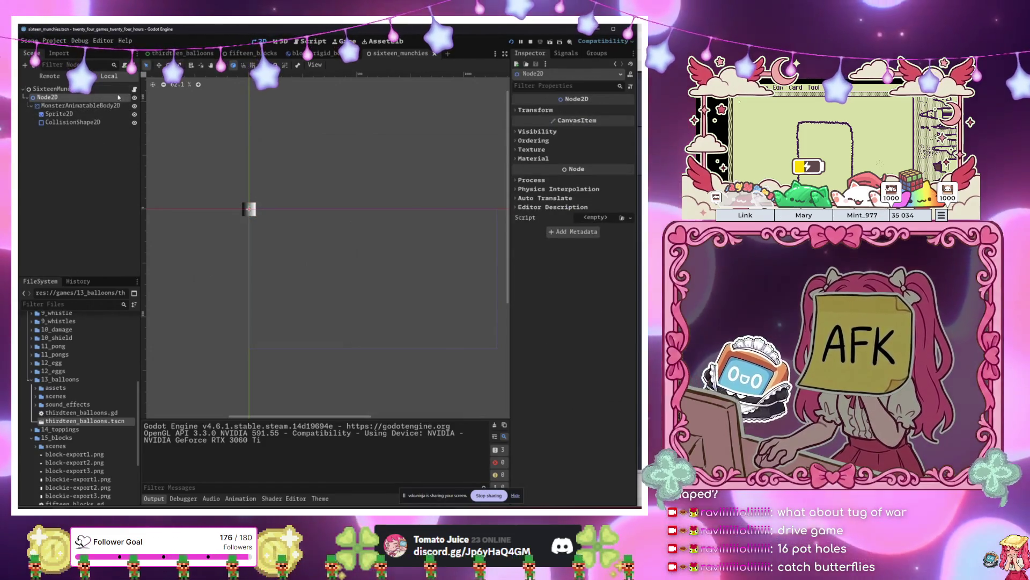
pyautogui.click(447, 53)
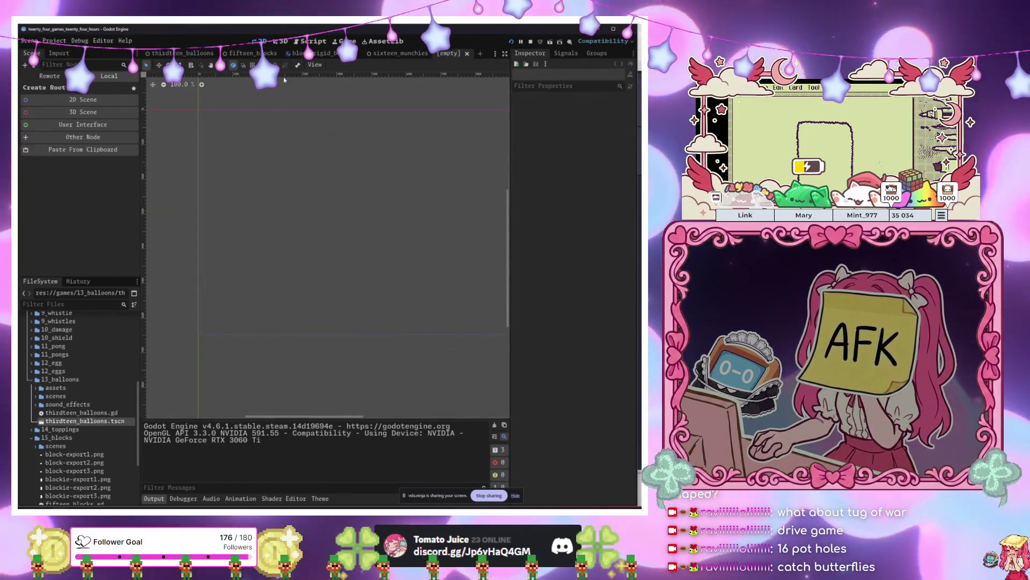
# Make an Area2D the scene root and rename it MunchyArea2D.
pyautogui.click(76, 103)
pyautogui.doubleClick(86, 89)
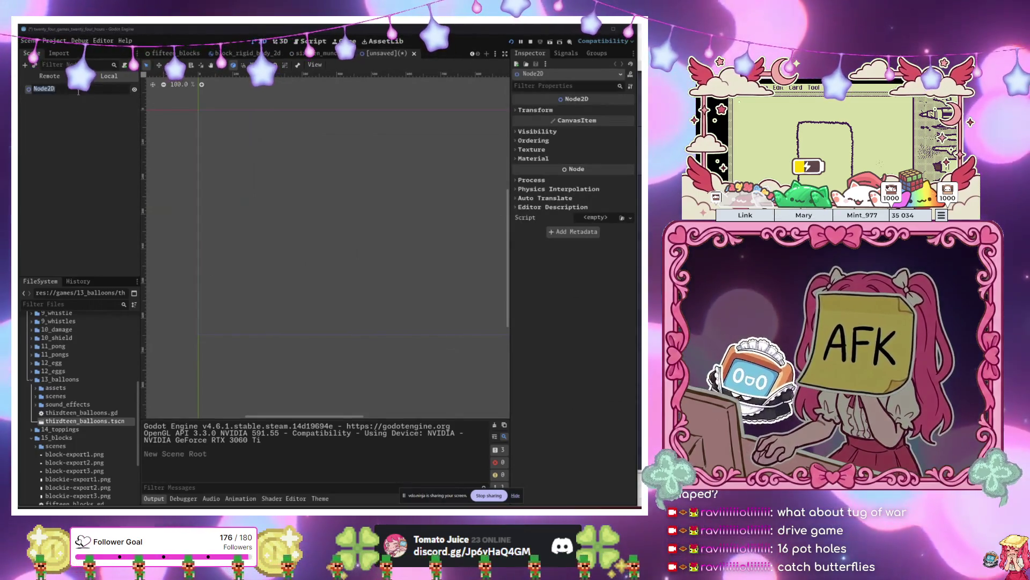
pyautogui.press('BackSpace')
pyautogui.press('BackSpace')
pyautogui.press('BackSpace')
pyautogui.press('BackSpace')
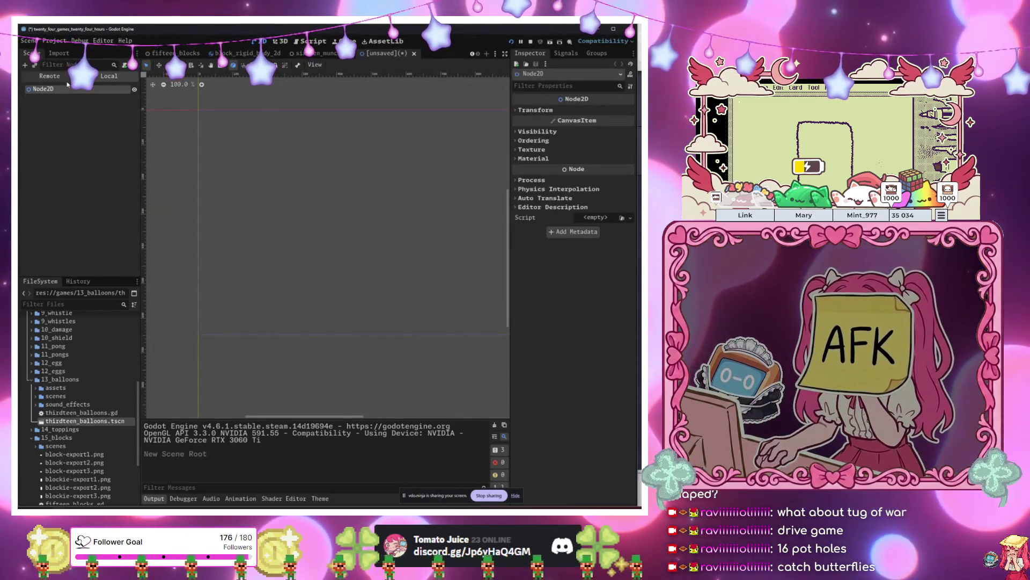
pyautogui.hotkey('ctrl', 'z')
pyautogui.click(89, 138)
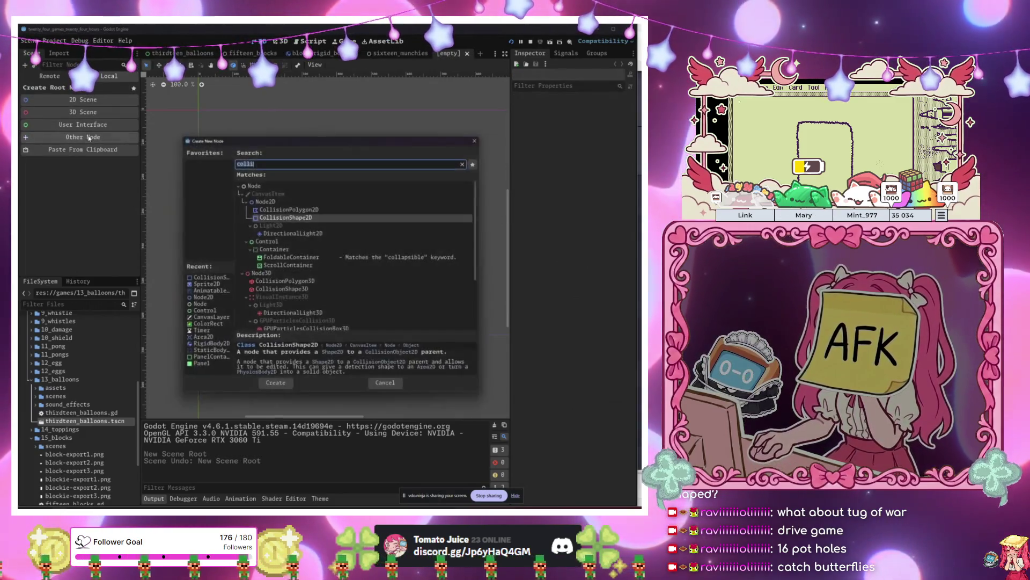
pyautogui.write('area')
pyautogui.press('Return')
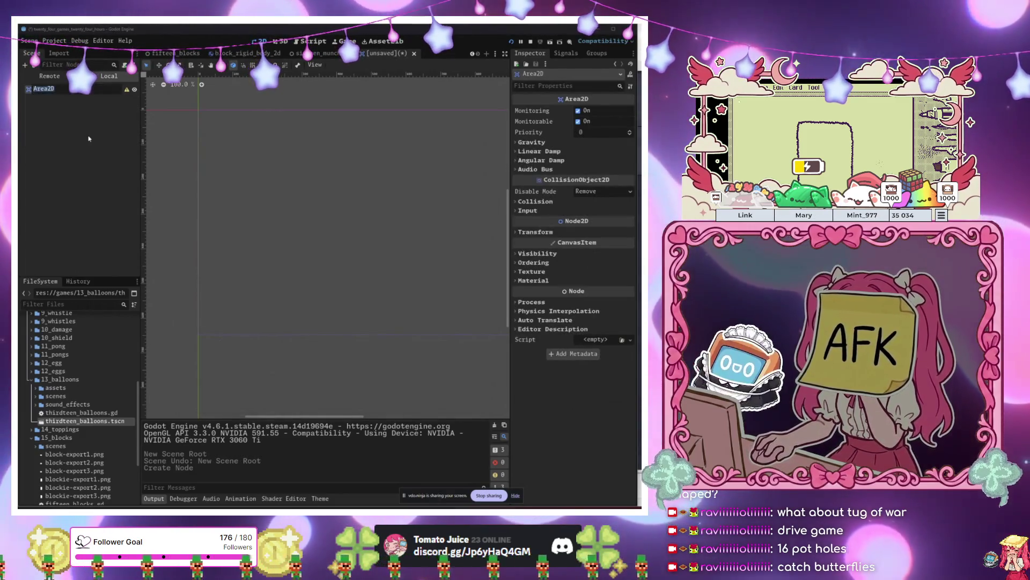
pyautogui.press('F2')
pyautogui.write('Munch')
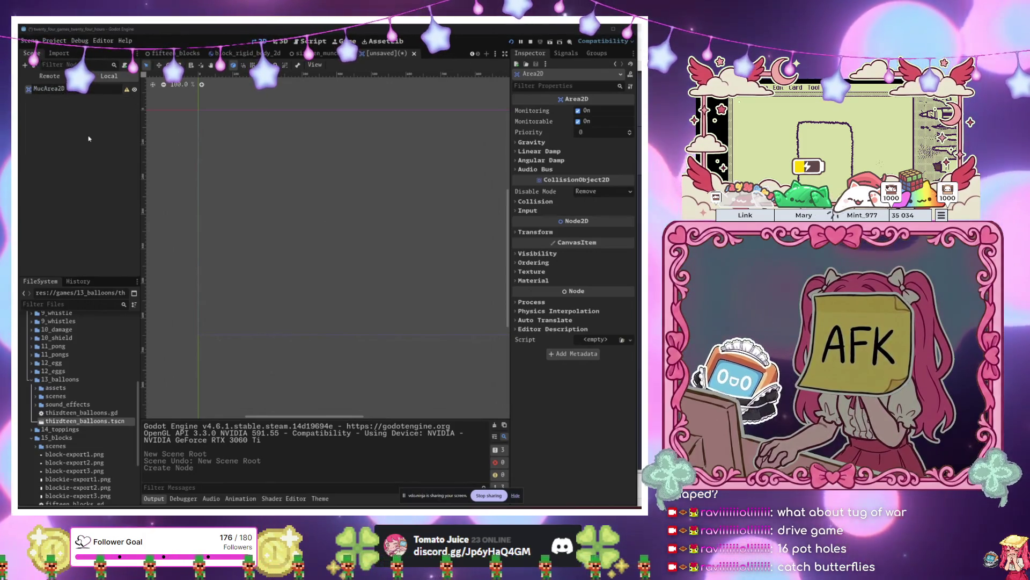
pyautogui.write('y')
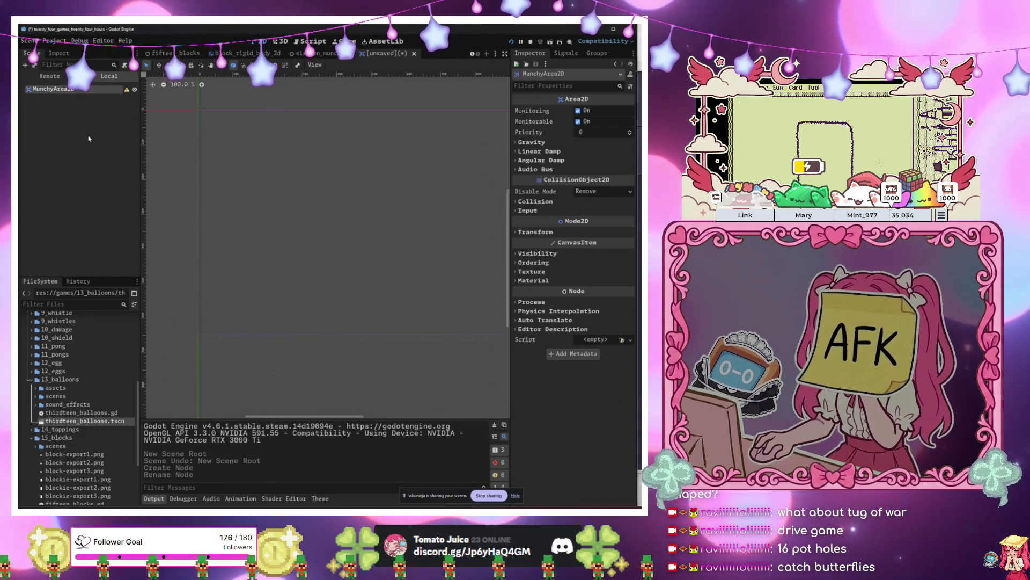
pyautogui.press('Return')
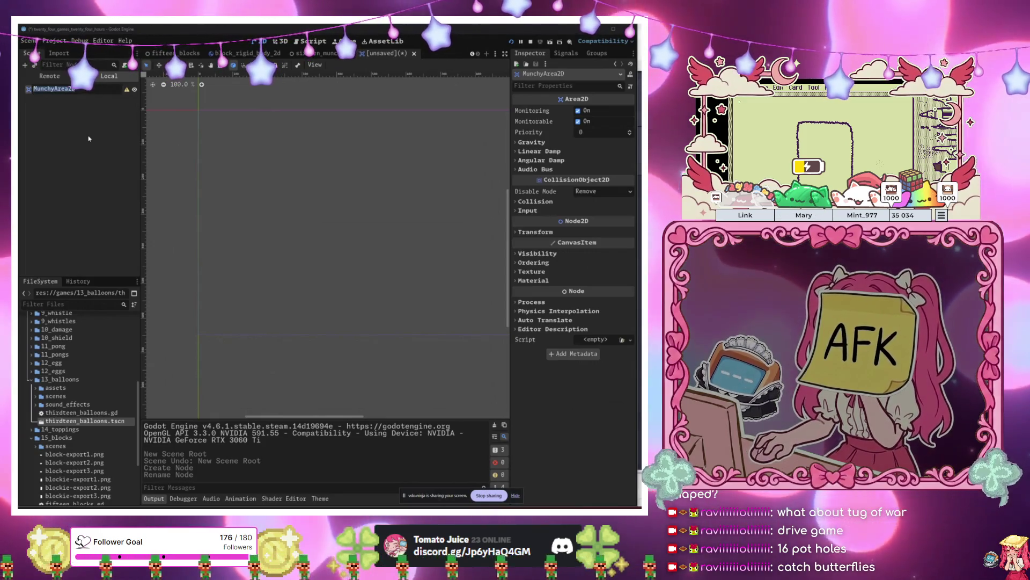
# Add a CollisionShape2D under MunchyArea2D with a new CircleShape2D shape.
pyautogui.hotkey('ctrl', 'a')
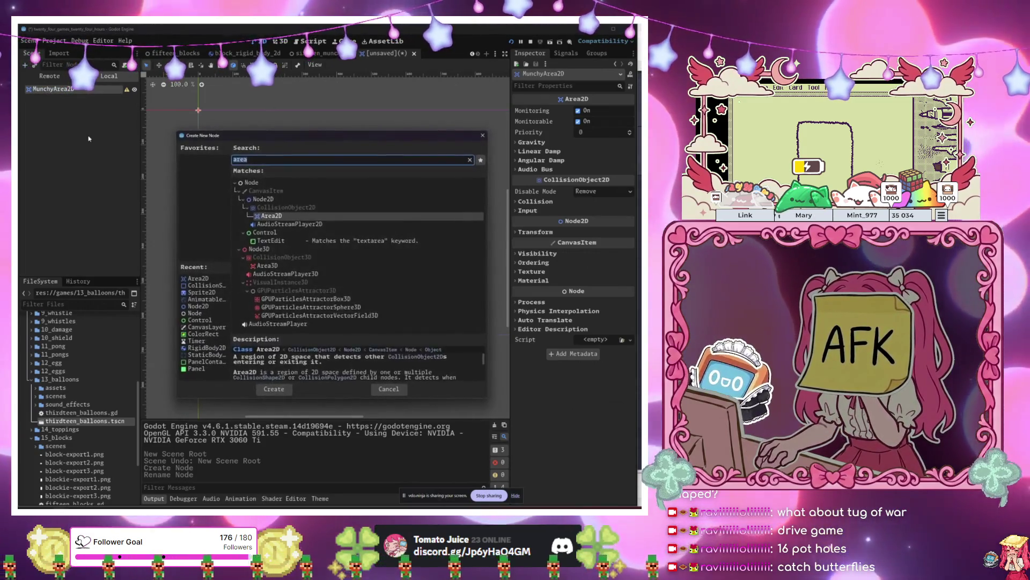
pyautogui.write('coll')
pyautogui.press('Return')
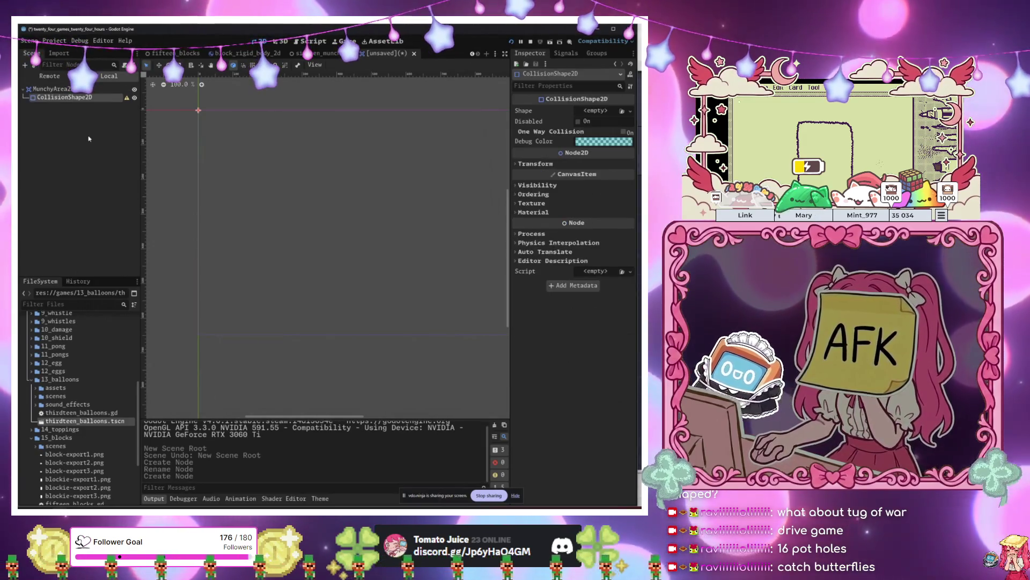
pyautogui.click(605, 112)
pyautogui.click(582, 152)
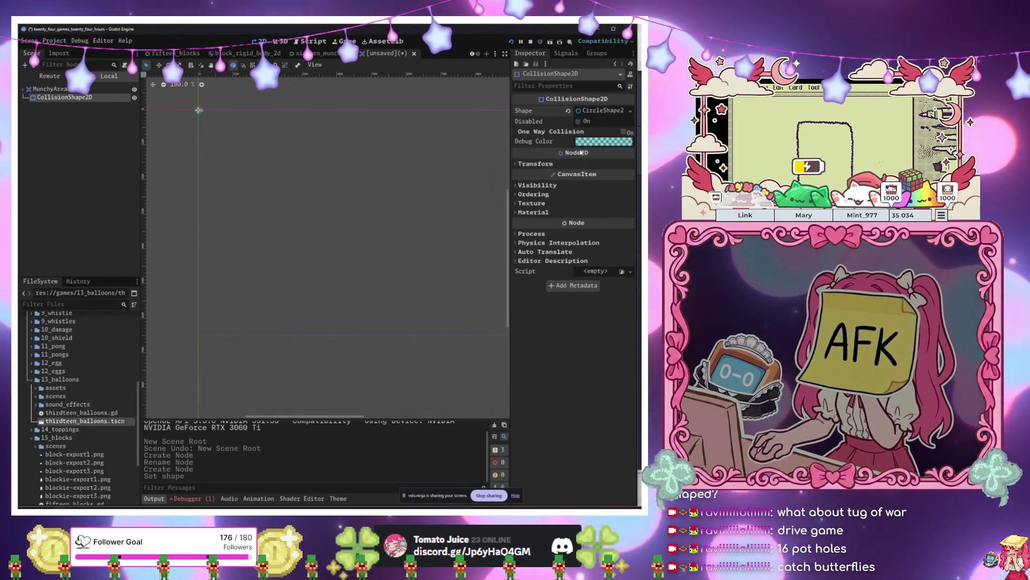
pyautogui.click(597, 113)
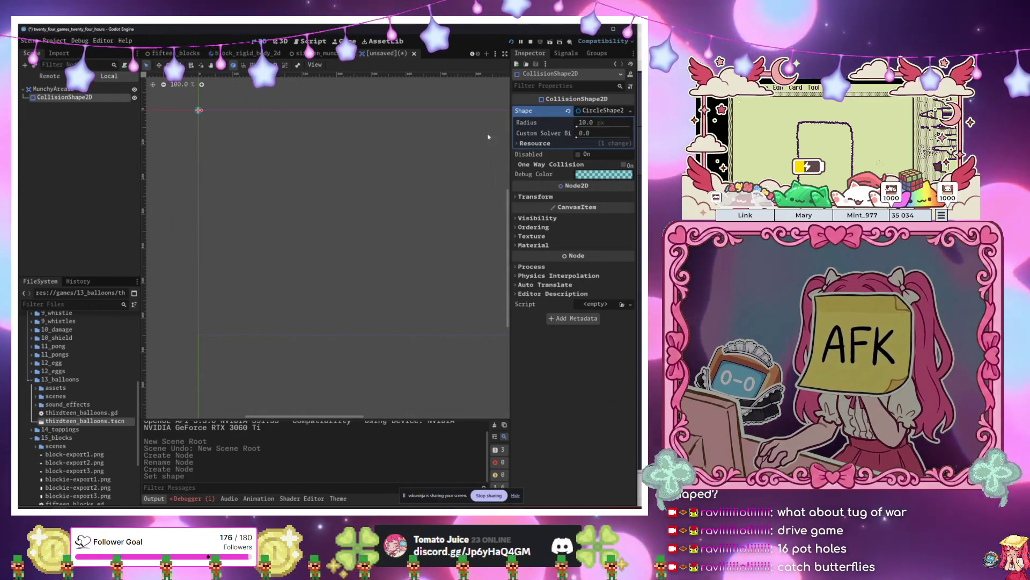